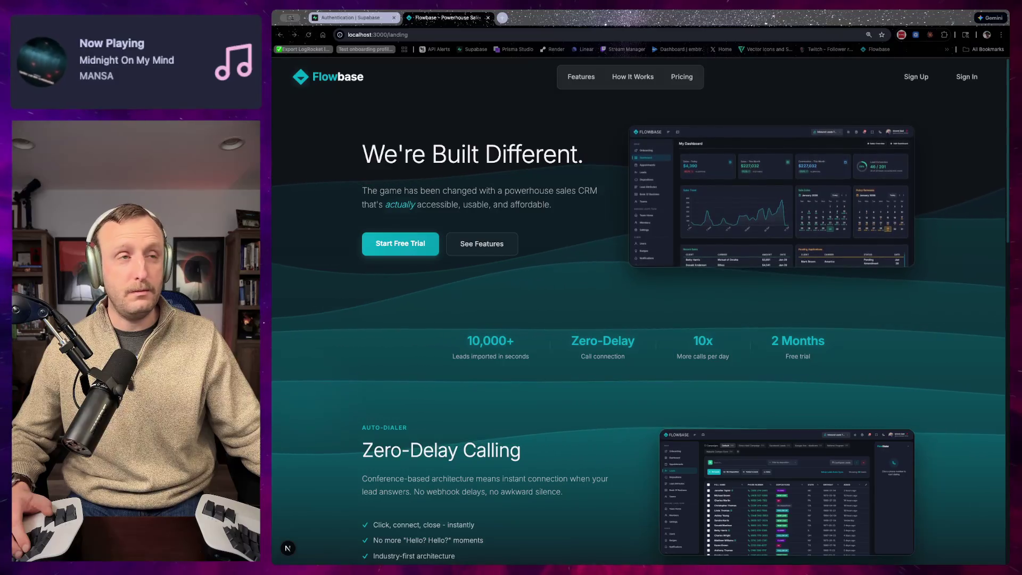
# - Launch Claude Code in the flowbase2 project from the terminal using the c alias
pyautogui.press('super+Tab')
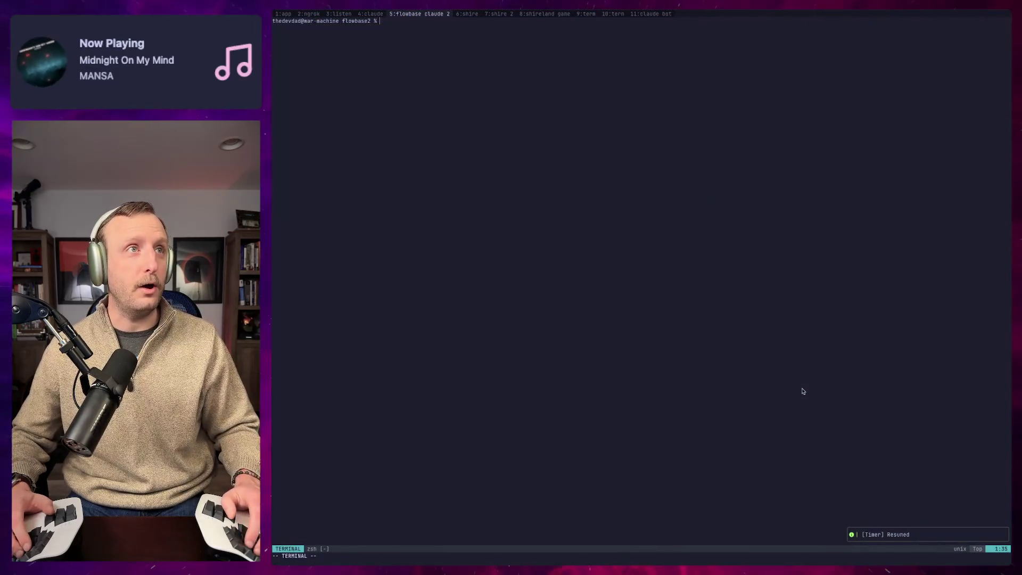
pyautogui.write('c')
pyautogui.press('Return')
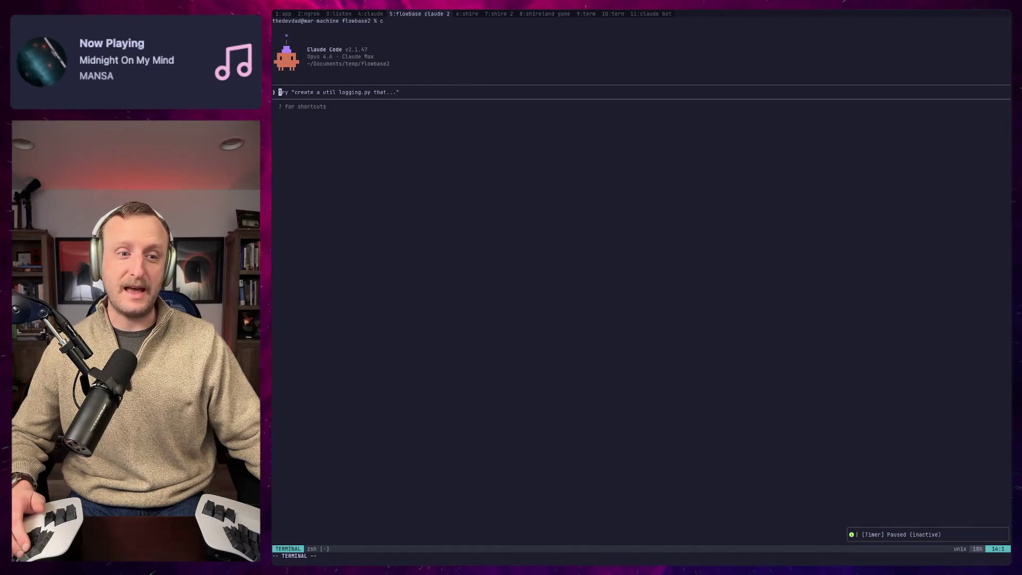
# - Start the prompt with 'we have an issue with out'
pyautogui.write('i')
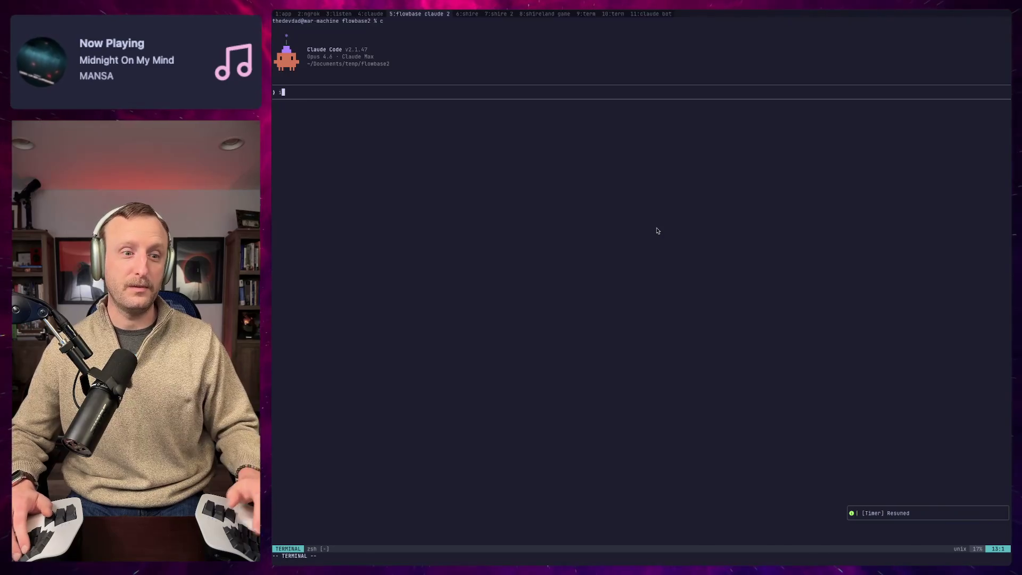
pyautogui.press('BackSpace')
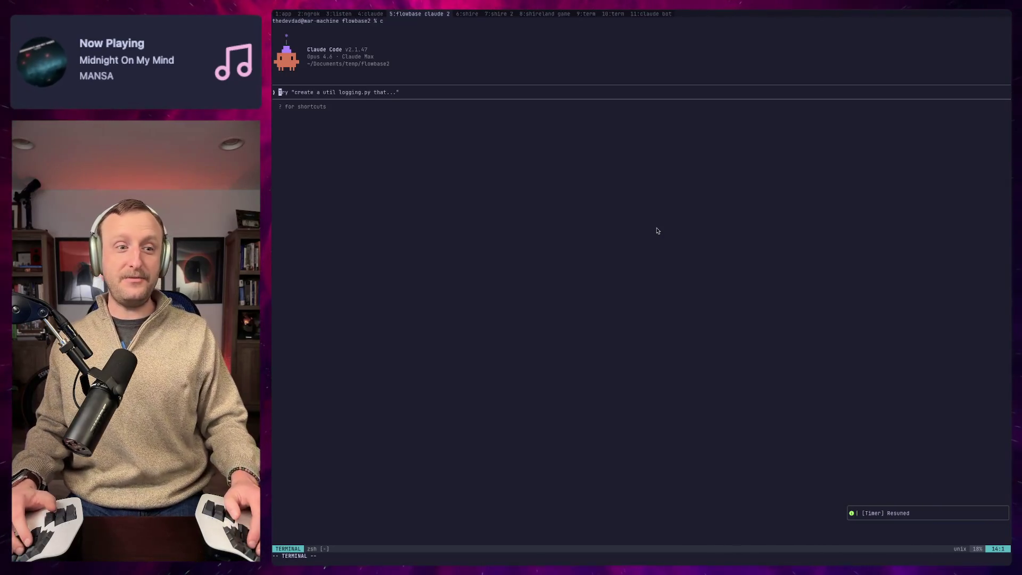
pyautogui.write('we have an issue with out')
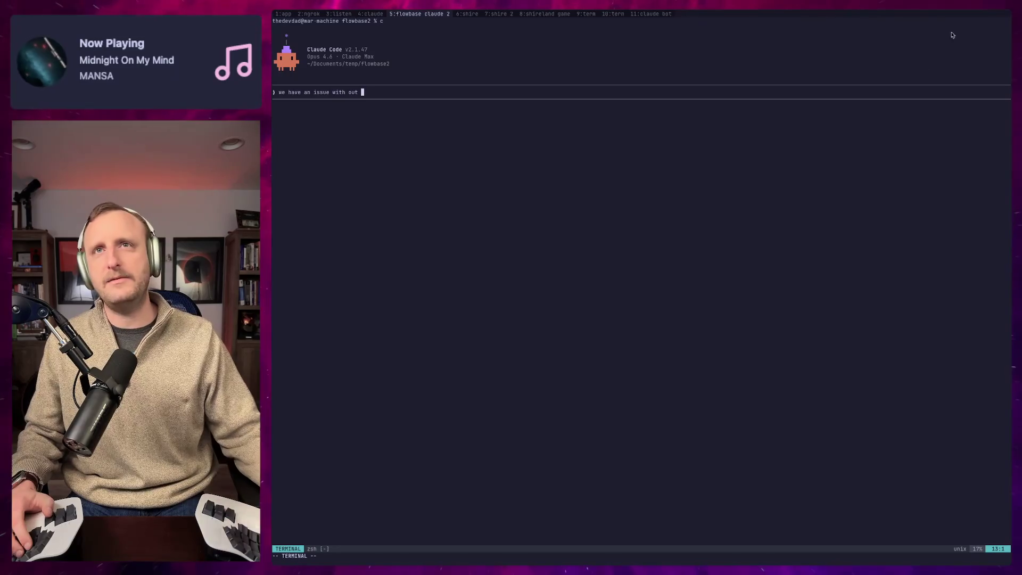
pyautogui.press('super+Tab')
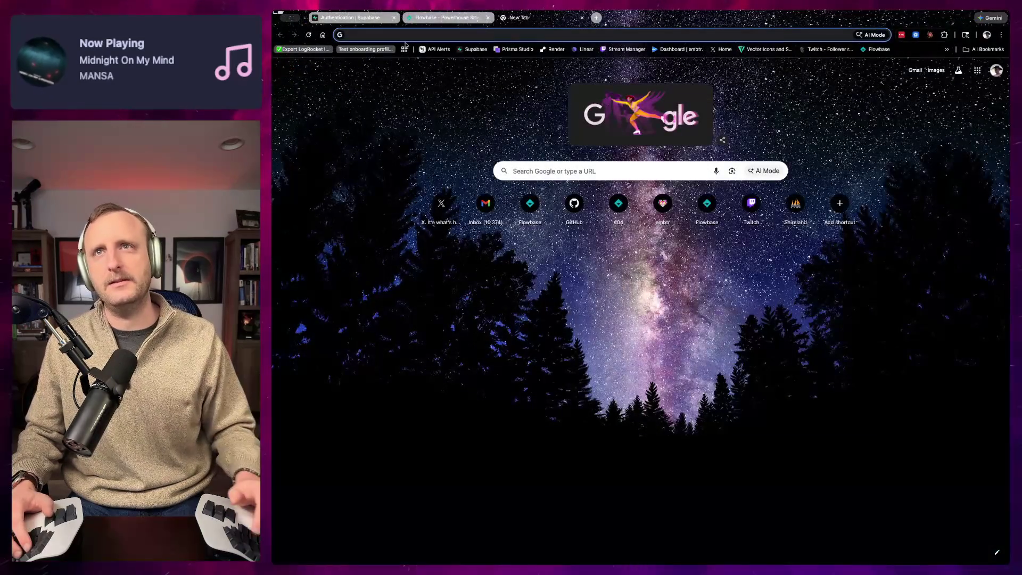
# - Open the Flowbase dashboard in a new tab and go to Battlegrounds
pyautogui.write('flowbase')
pyautogui.press('Return')
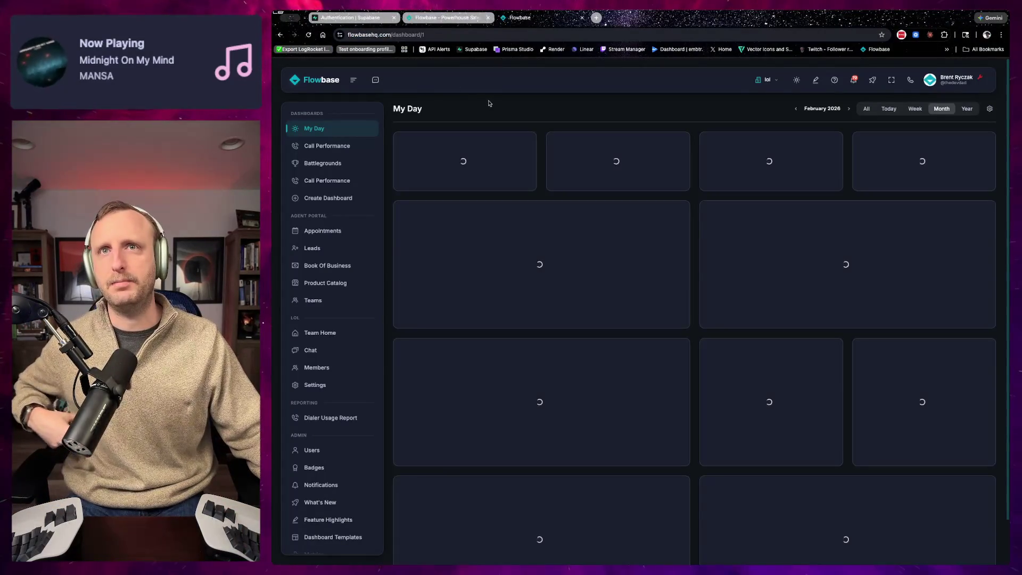
pyautogui.click(323, 163)
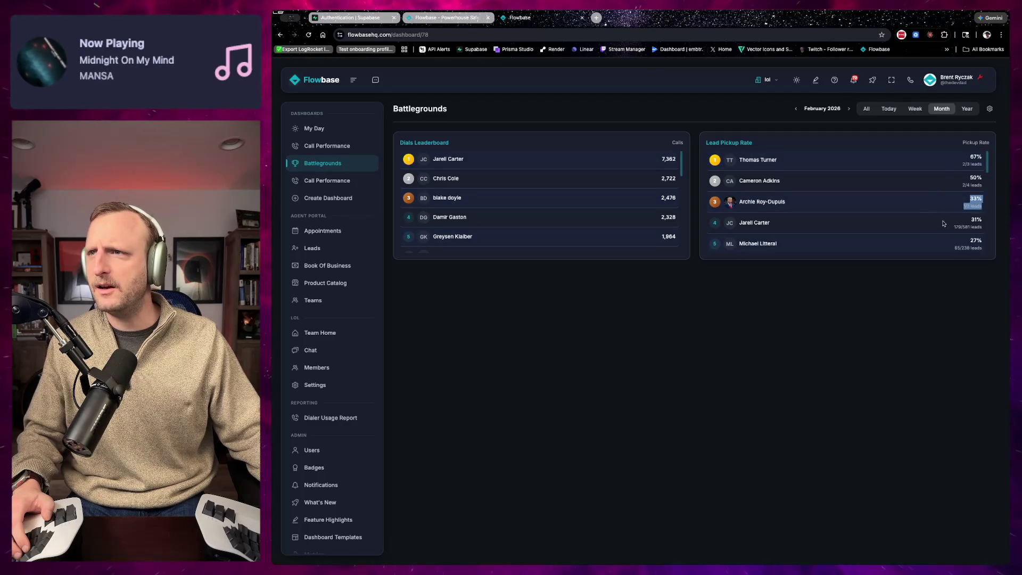
# - Inspect the fourth row's figures in the Lead Pickup Rate widget
pyautogui.moveTo(984, 211); pyautogui.dragTo(973, 223)
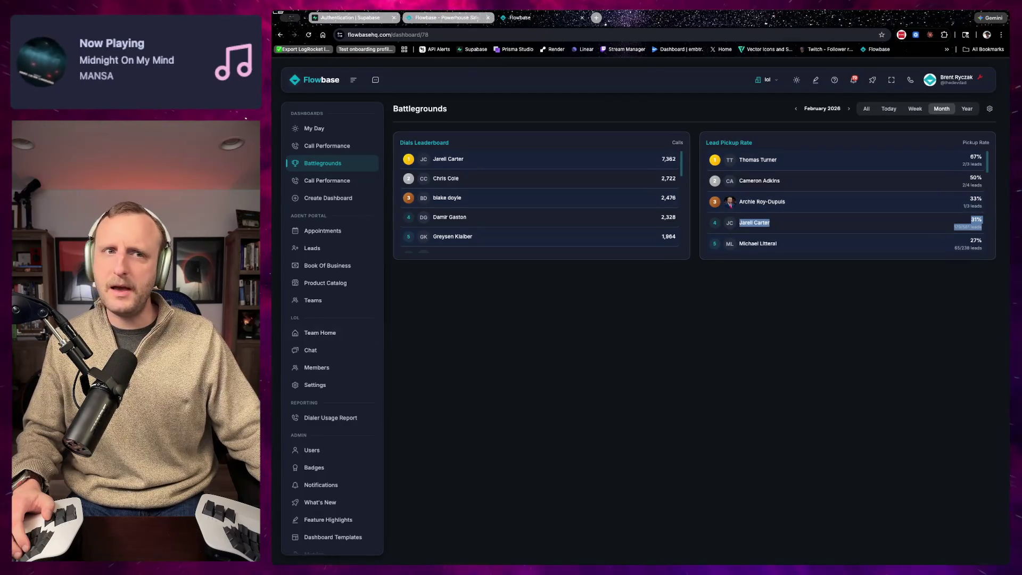
pyautogui.press('super+Tab')
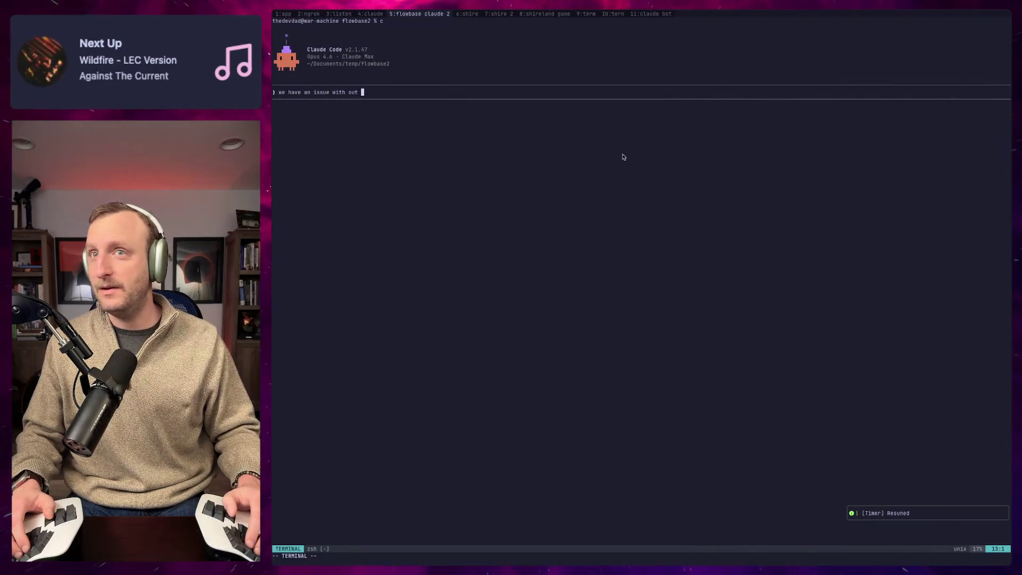
pyautogui.press('super+Tab')
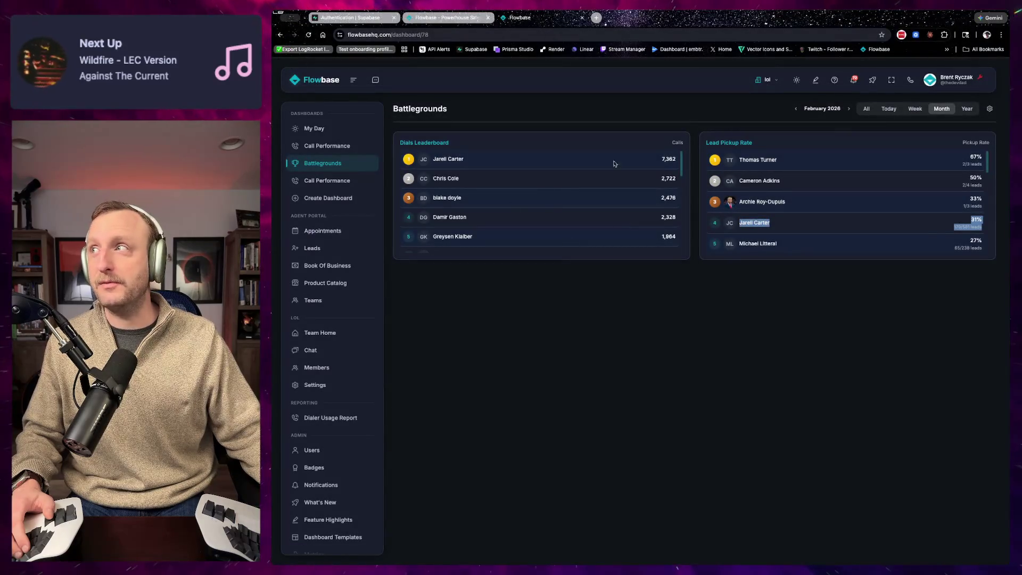
pyautogui.click(961, 222)
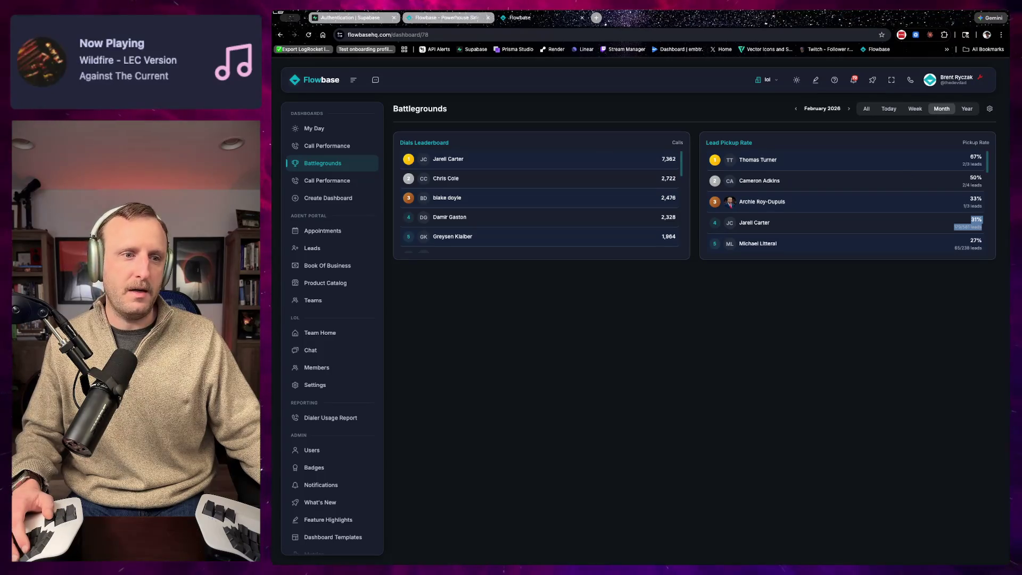
pyautogui.press('super+Tab')
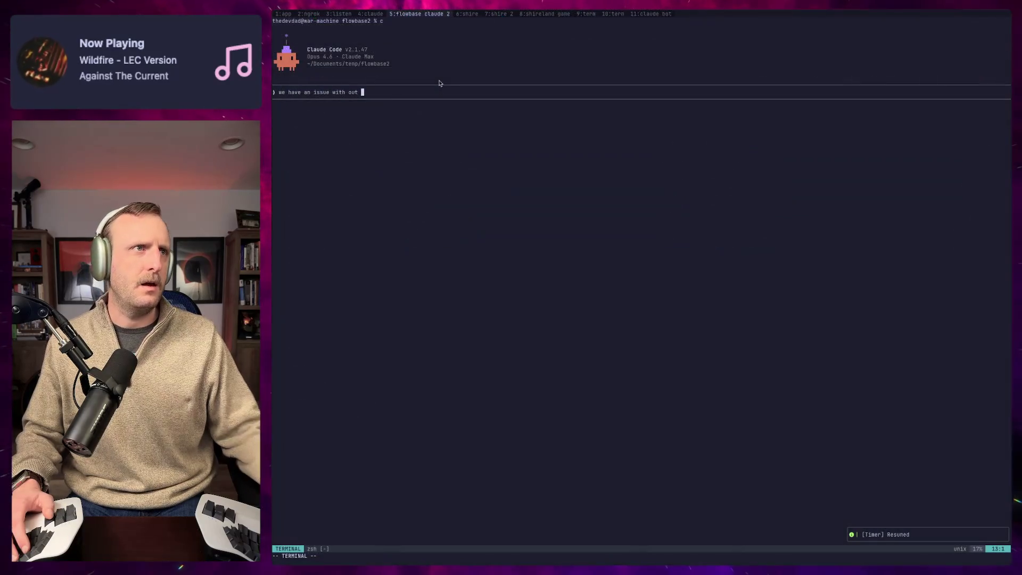
# - Ask Claude Code whether Lead Pickup Rate widgets should use daily aggregation, and submit
pyautogui.press('BackSpace')
pyautogui.write('r Le')
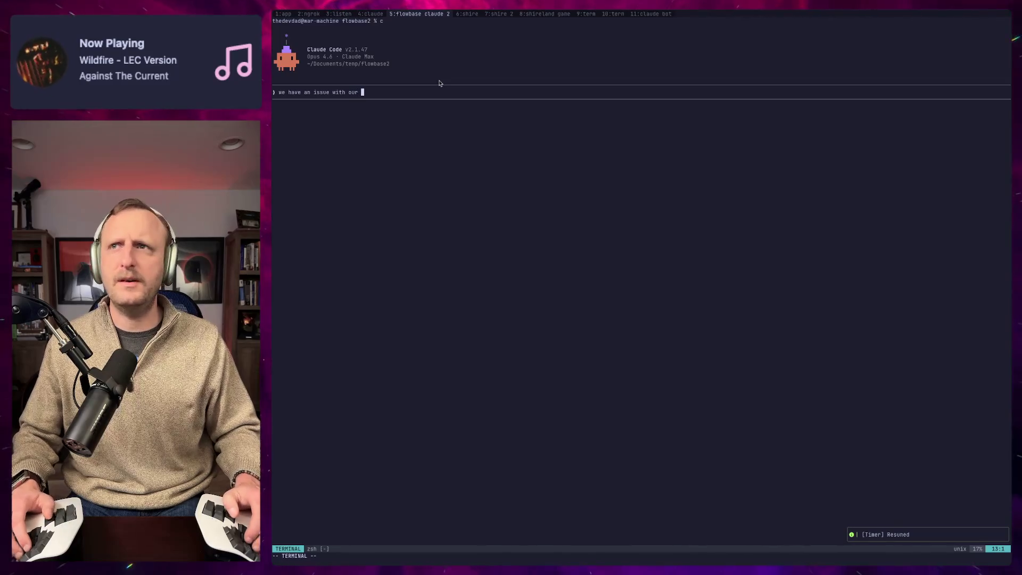
pyautogui.write('ad Pickup')
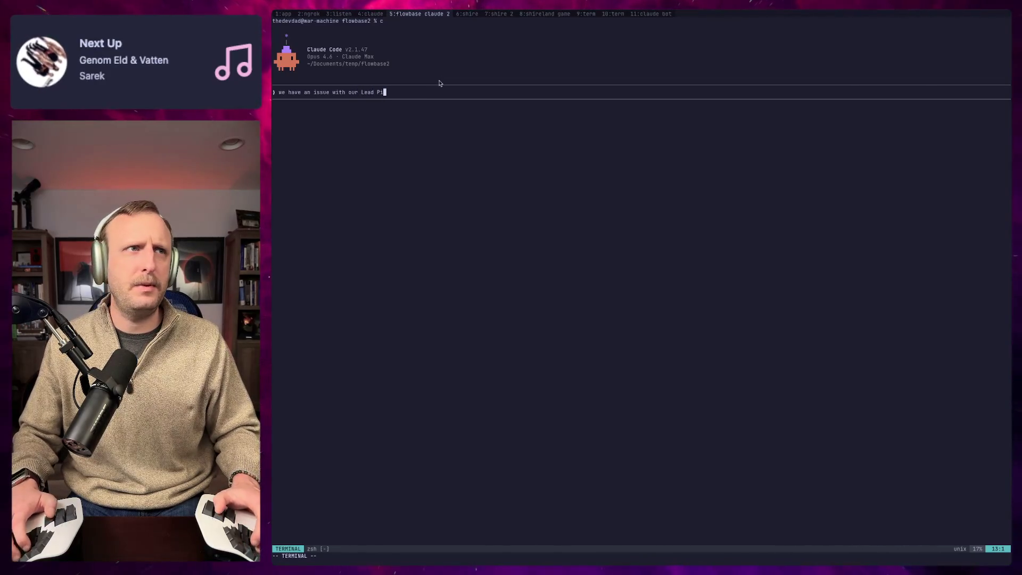
pyautogui.write(' RAte dat')
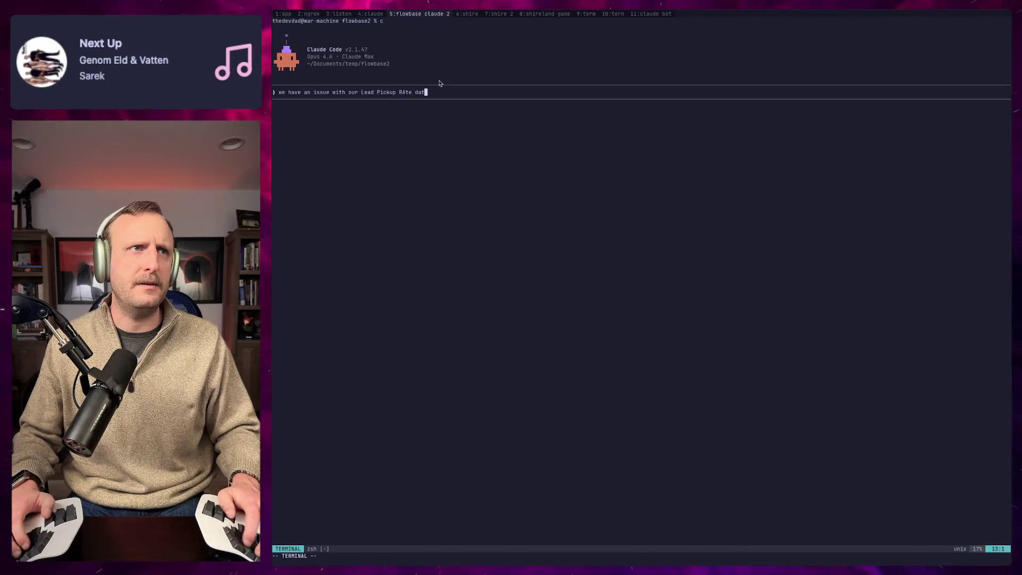
pyautogui.press('BackSpace')
pyautogui.press('BackSpace')
pyautogui.press('BackSpace')
pyautogui.write('Rate ')
pyautogui.write('widt')
pyautogui.write('gets. the issue')
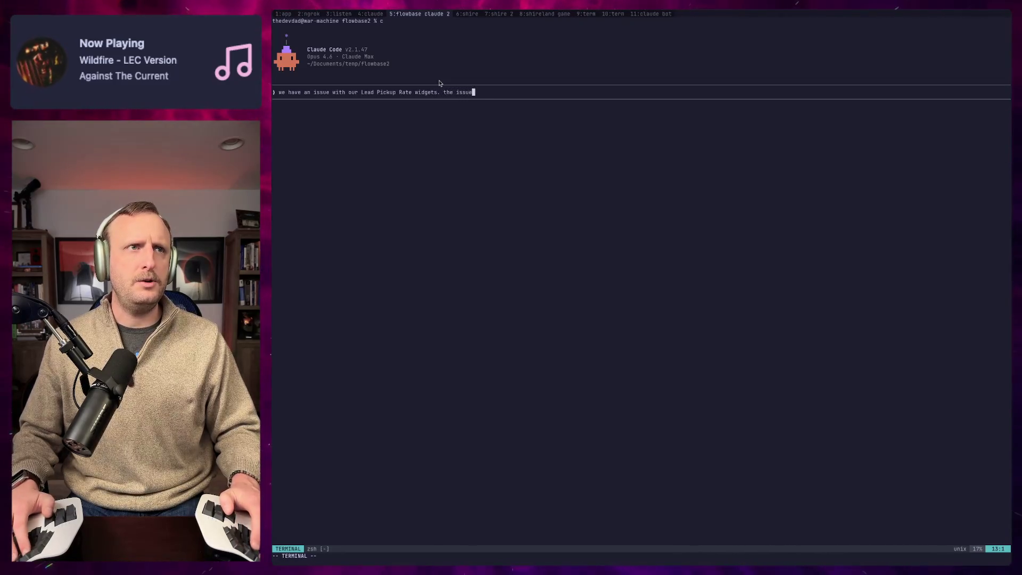
pyautogui.write(' is that it is aggregating')
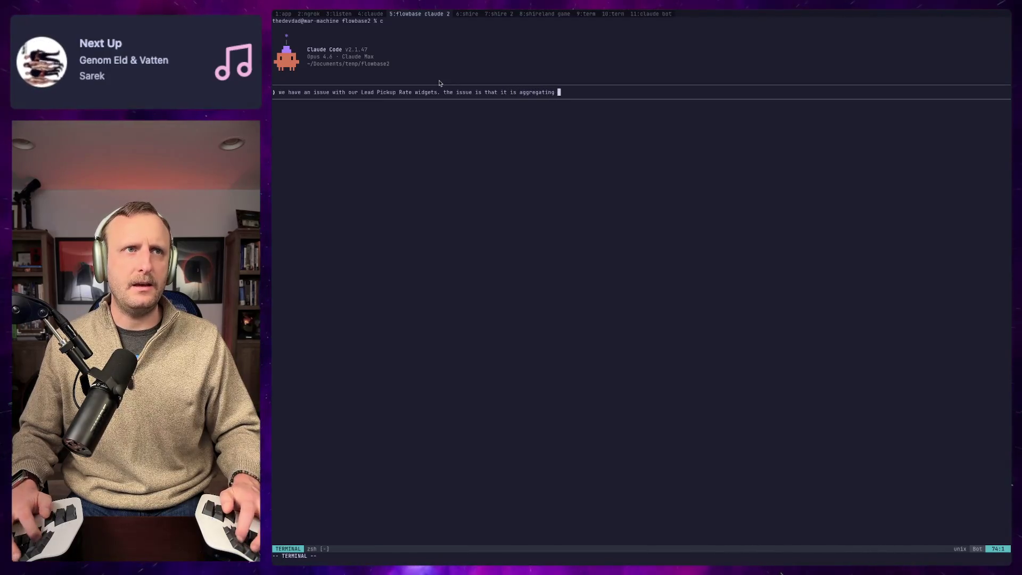
pyautogui.write('er the entire')
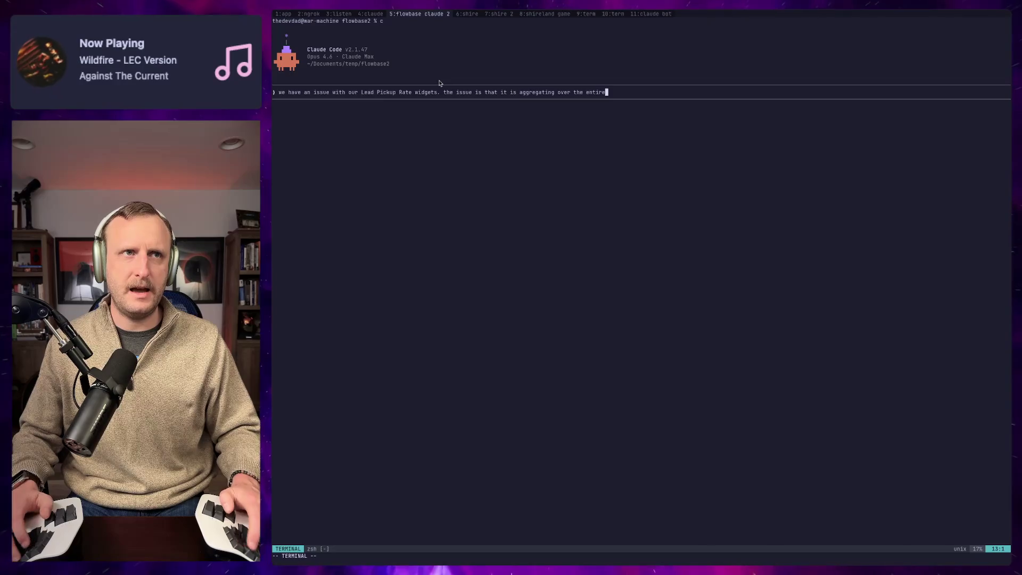
pyautogui.write(' duration which')
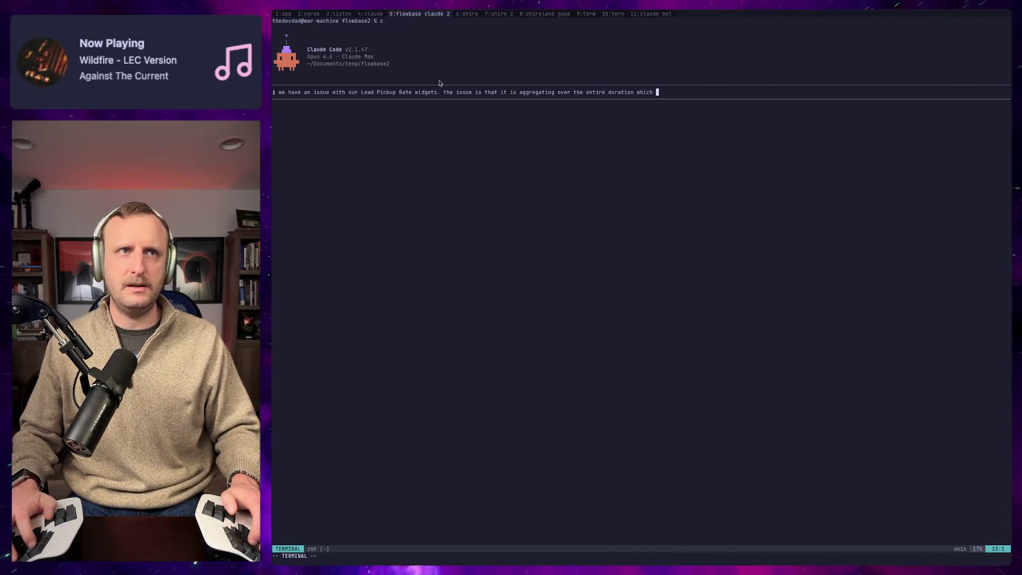
pyautogui.write('is actually ')
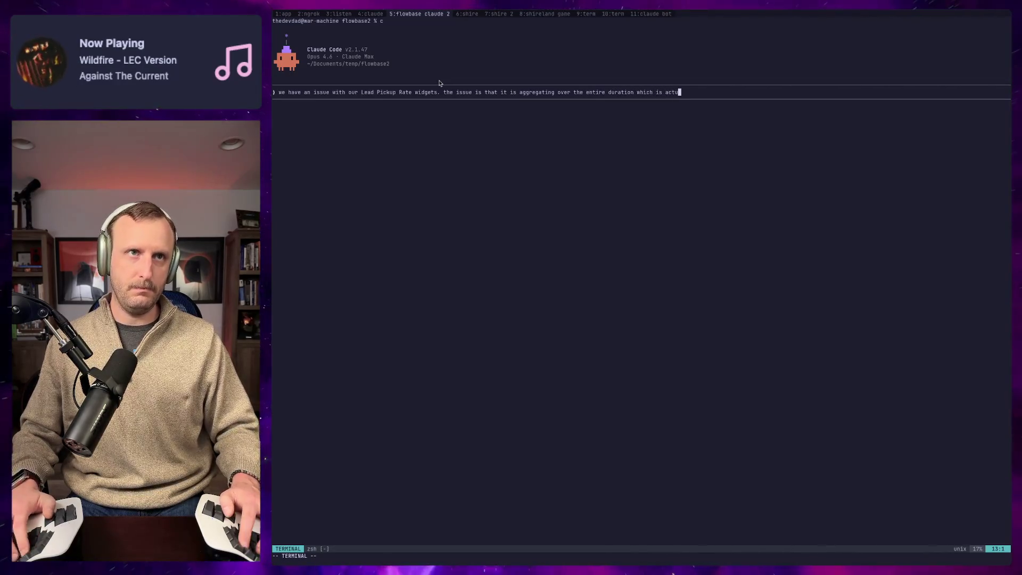
pyautogui.write('ding. ')
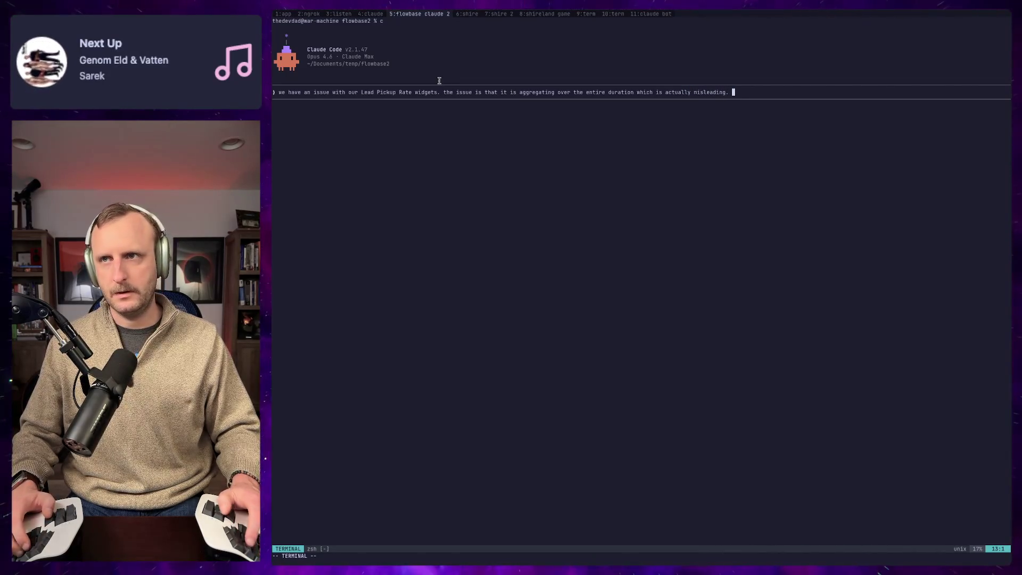
pyautogui.write('we need to do for')
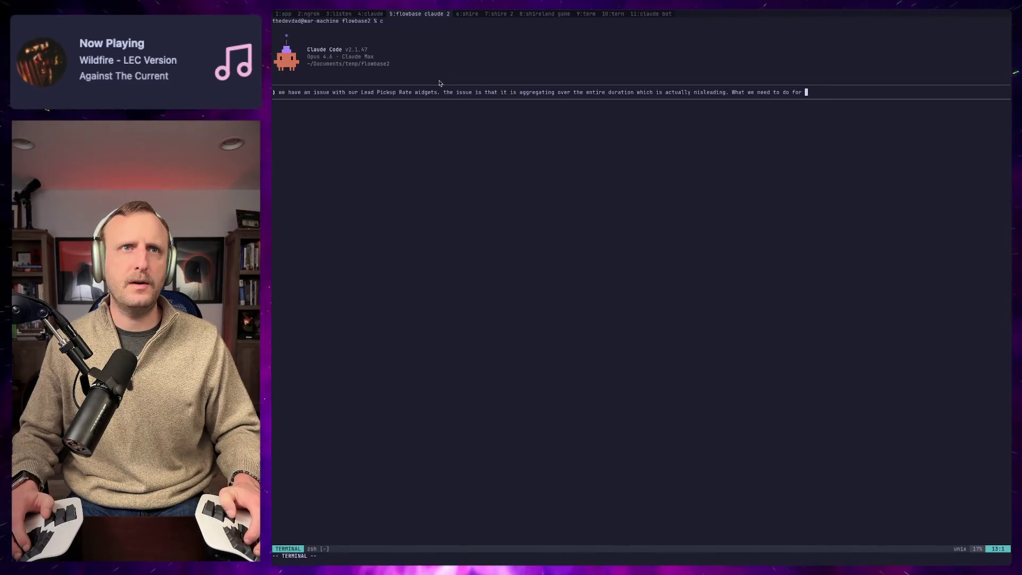
pyautogui.press('BackSpace')
pyautogui.press('BackSpace')
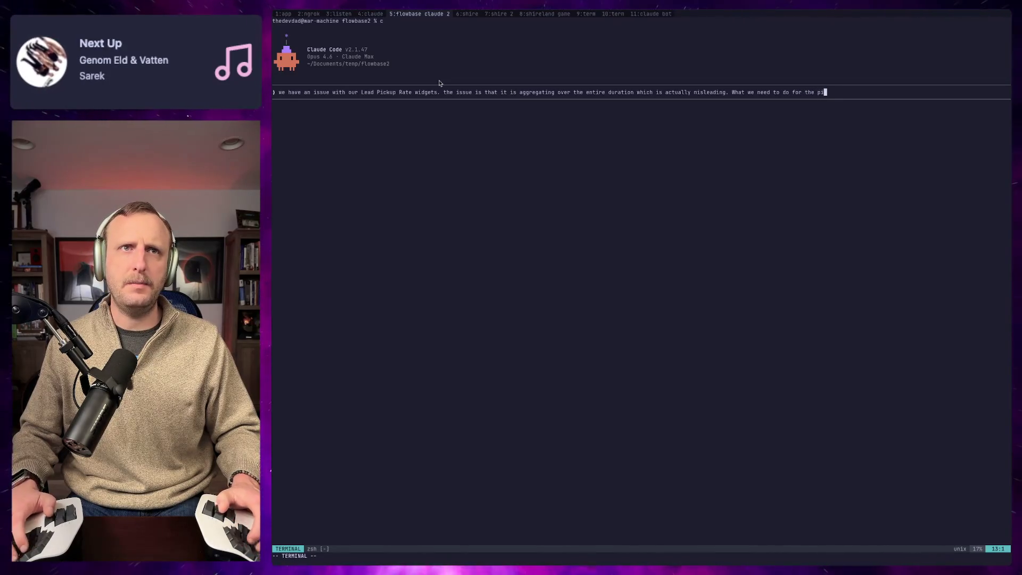
pyautogui.write('rate wied')
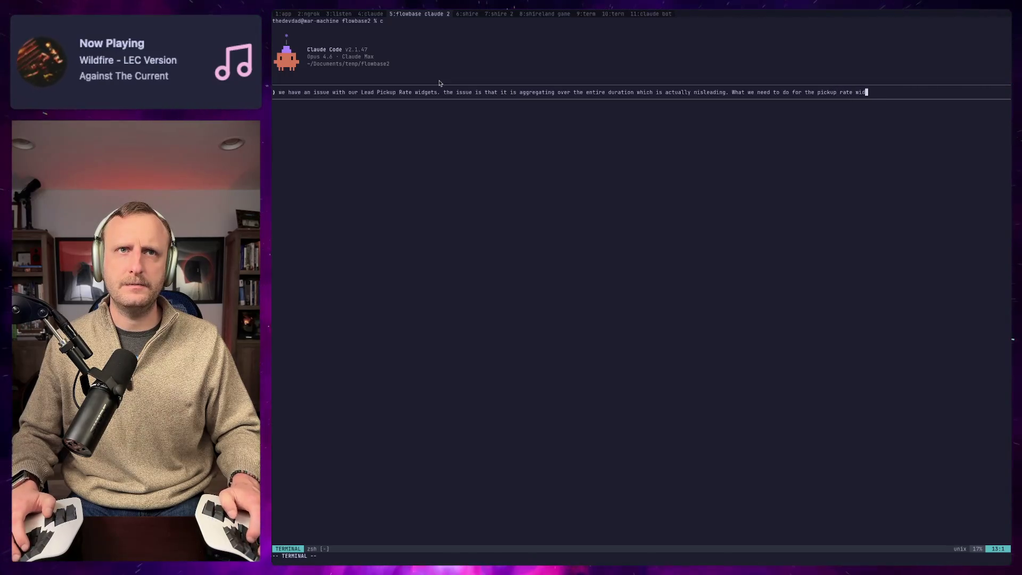
pyautogui.write('gets and calculations is to')
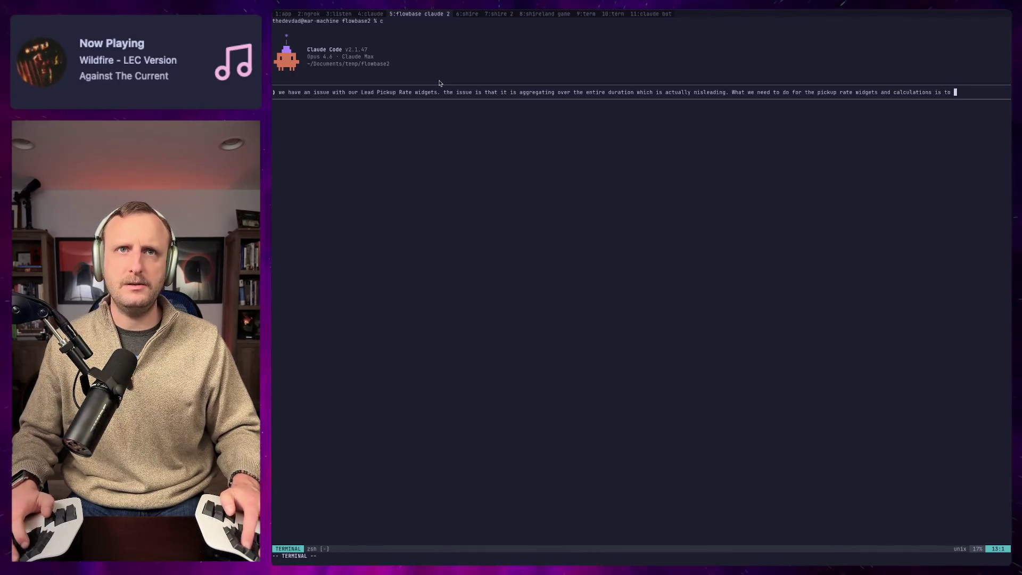
pyautogui.write('aggregate over')
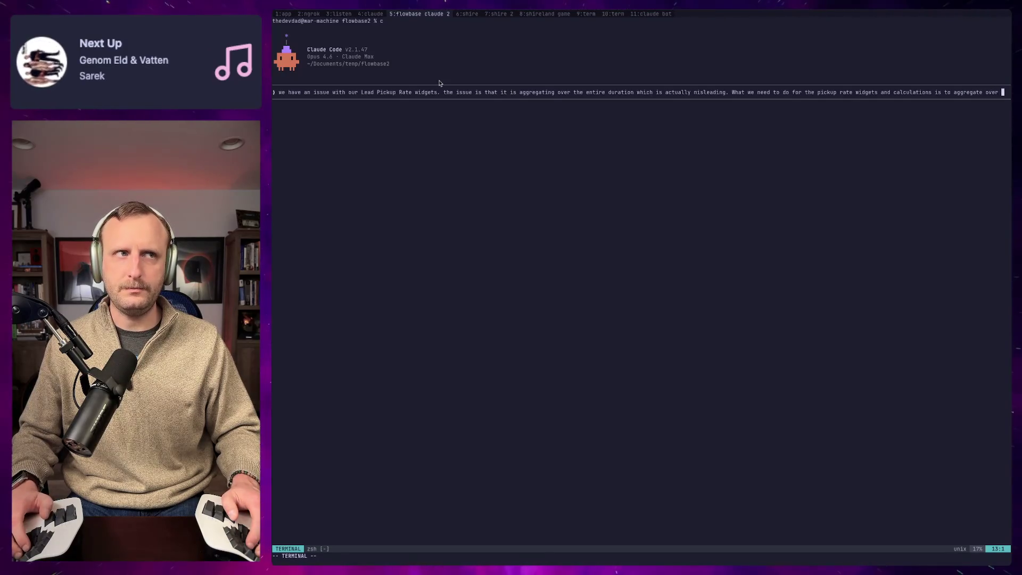
pyautogui.press('BackSpace')
pyautogui.press('BackSpace')
pyautogui.press('BackSpace')
pyautogui.write('do a dail')
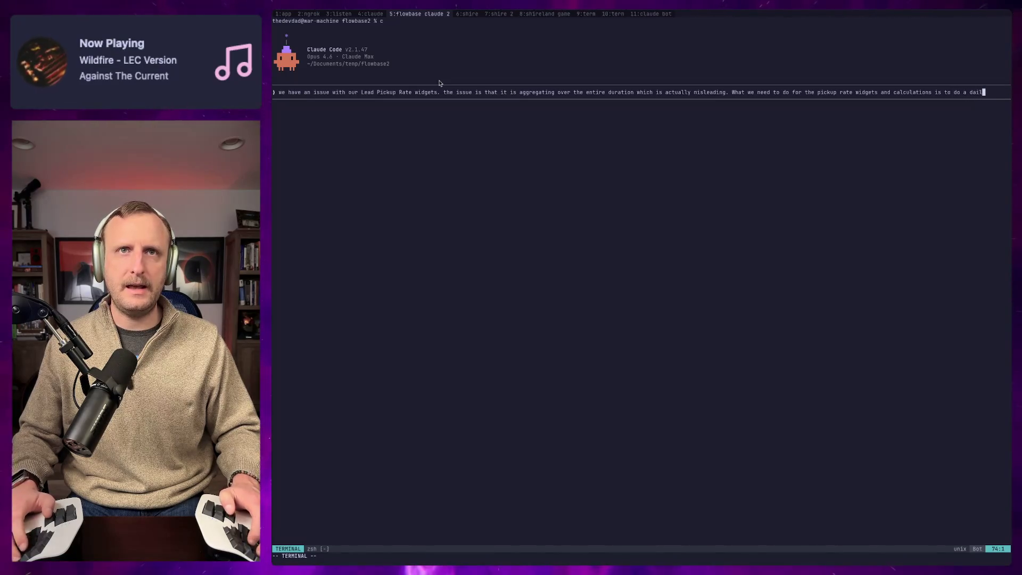
pyautogui.write('y aggregation and then average over')
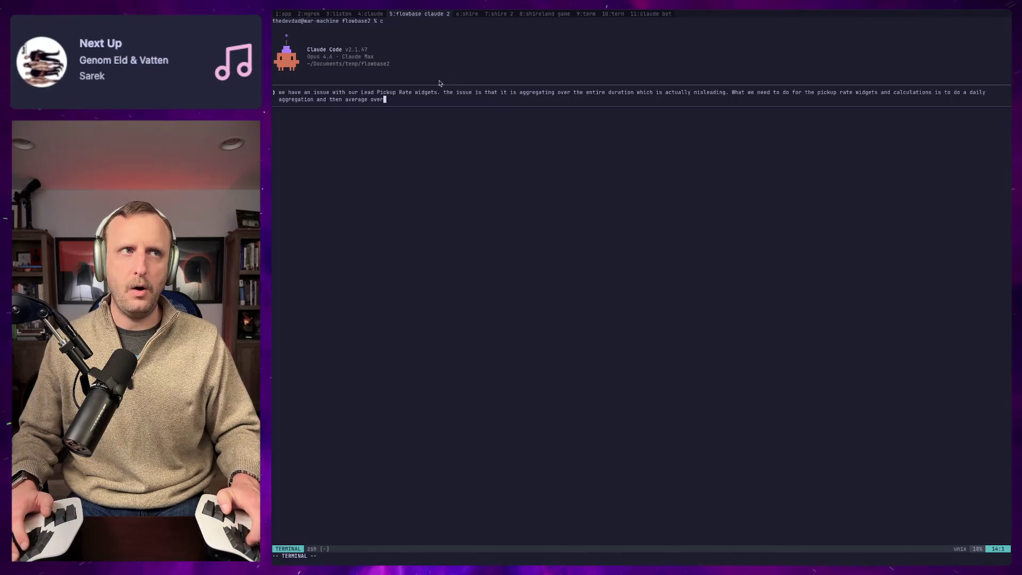
pyautogui.write('ntiredi')
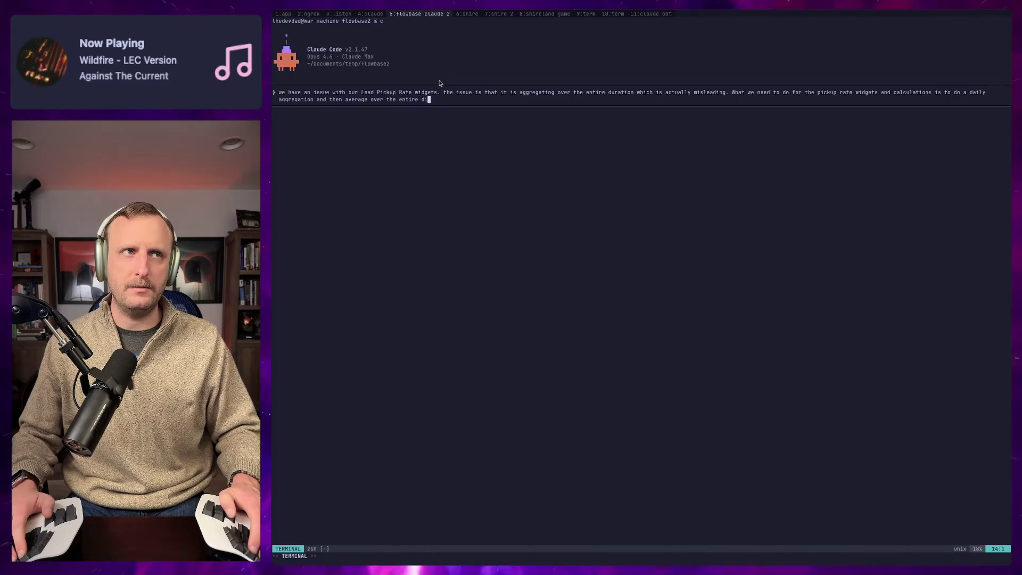
pyautogui.write('tion. does the prob')
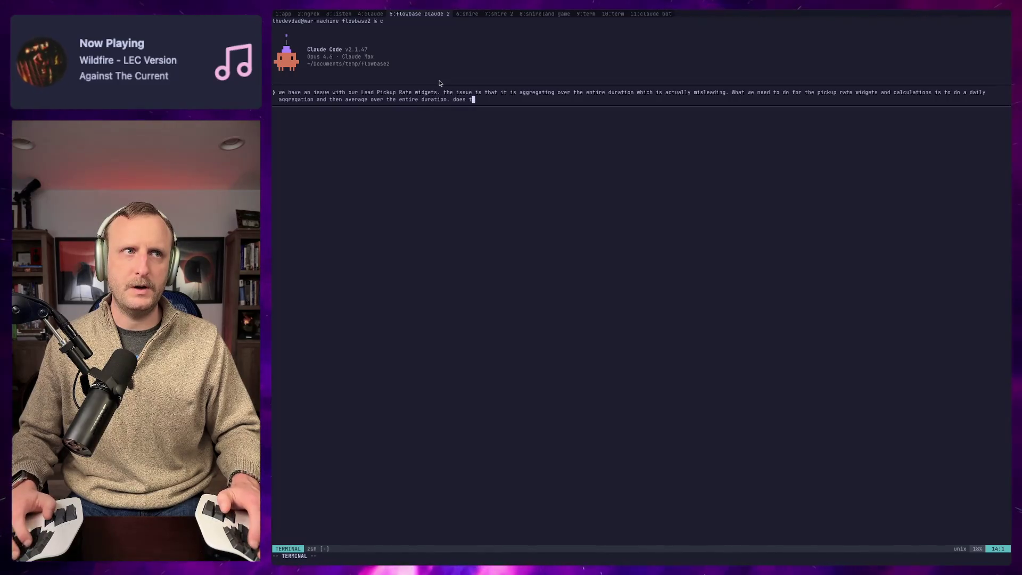
pyautogui.write('lem a')
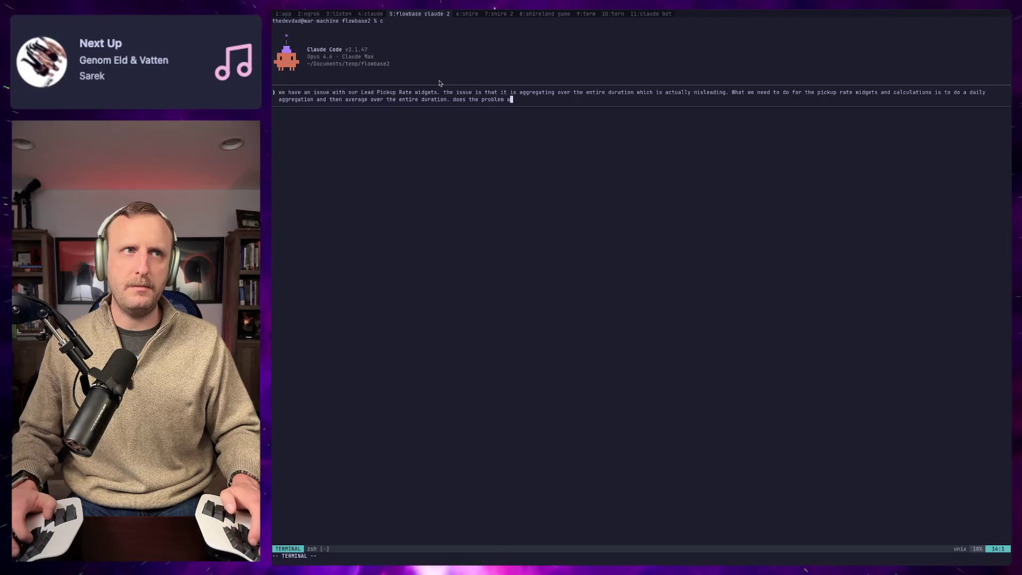
pyautogui.write('nse before we attack with a so')
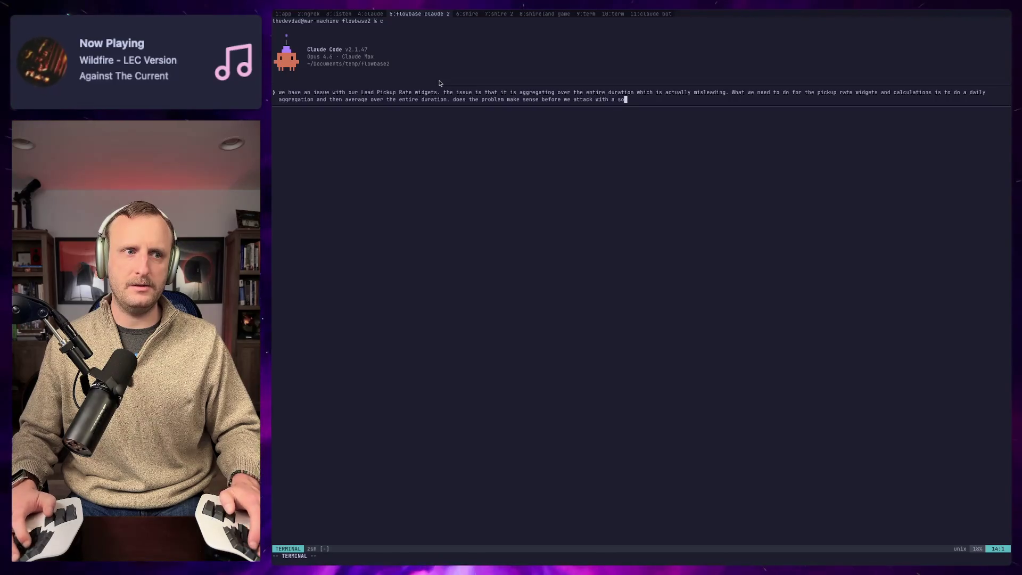
pyautogui.write('n?')
pyautogui.press('Return')
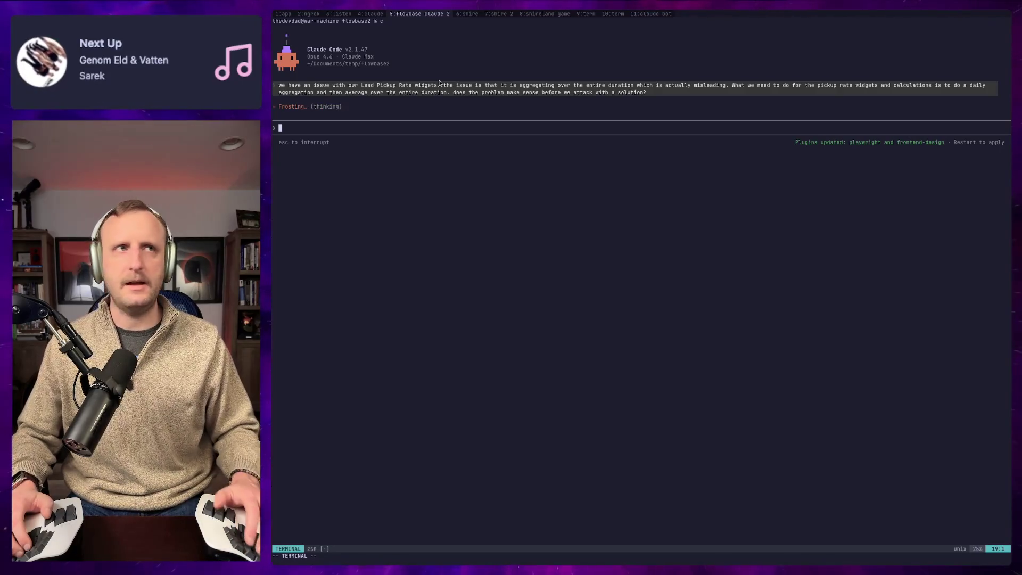
# - Switch to the earlier Claude session in tmux window 4, then to Flowbase in Chrome
pyautogui.hotkey('ctrl', 'b')
pyautogui.press('4')
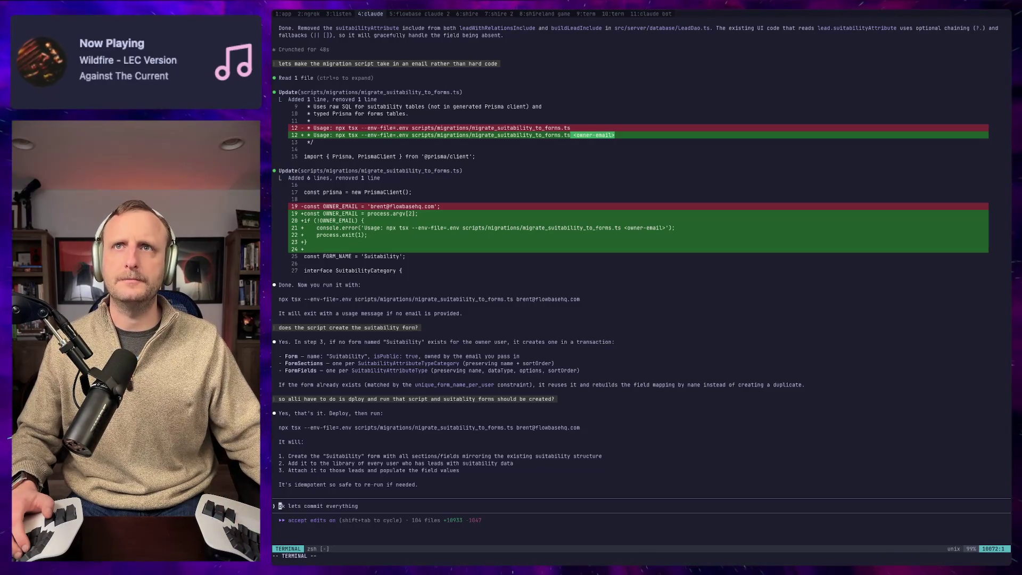
pyautogui.press('super+Tab')
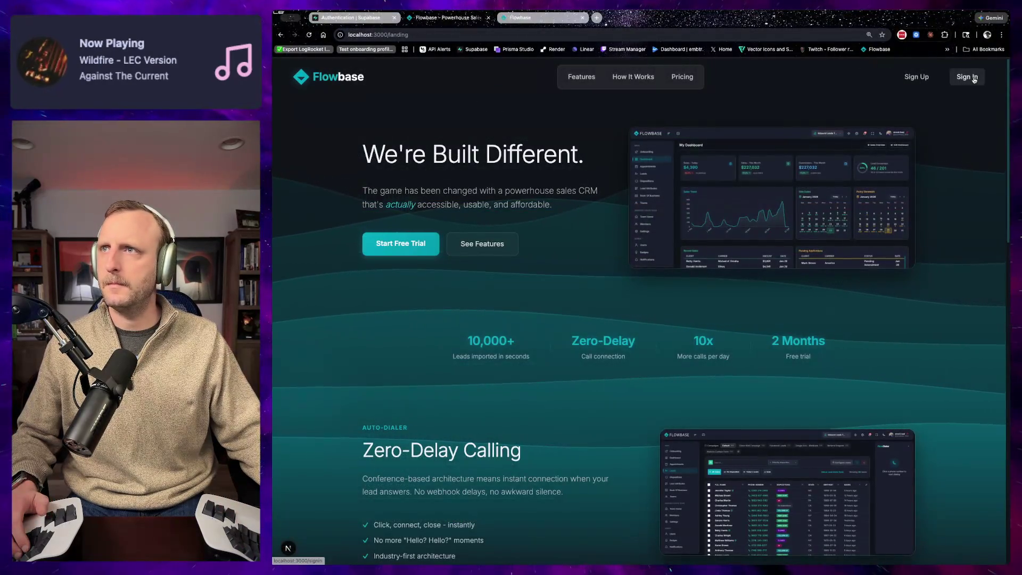
# - Open Flowbase's Sign Up page and fill the name from Chrome's saved details
pyautogui.click(971, 78)
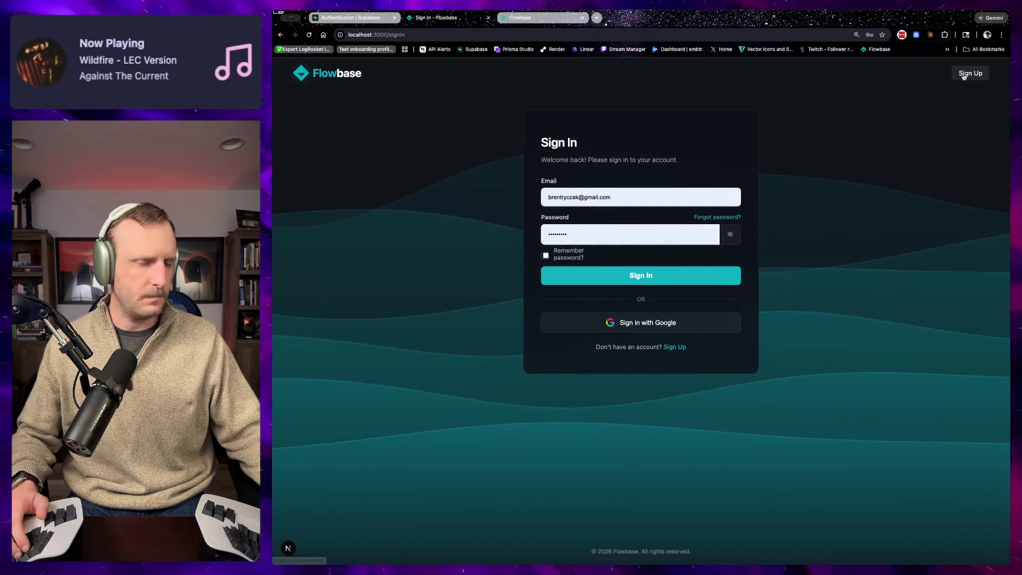
pyautogui.click(673, 347)
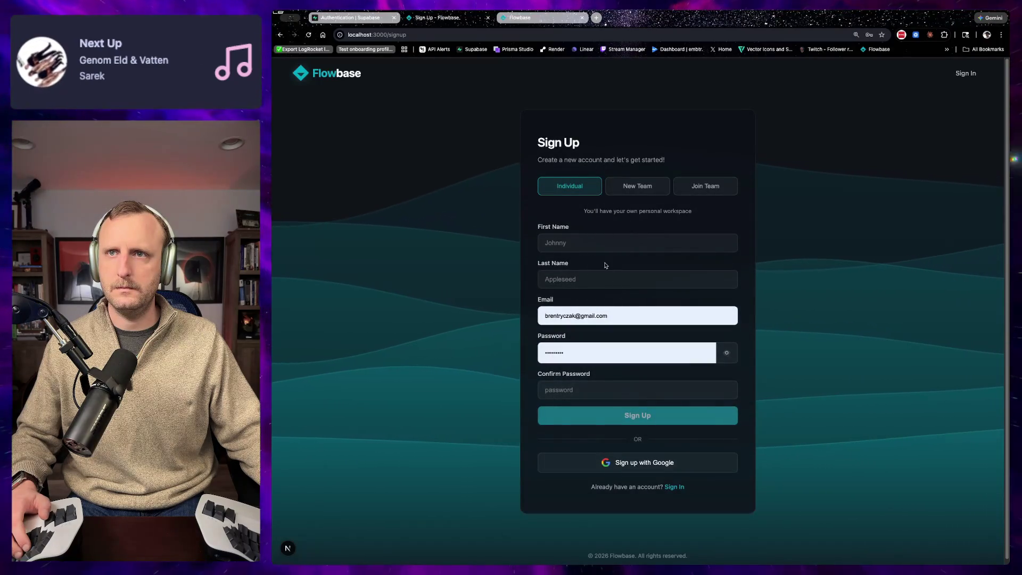
pyautogui.click(605, 245)
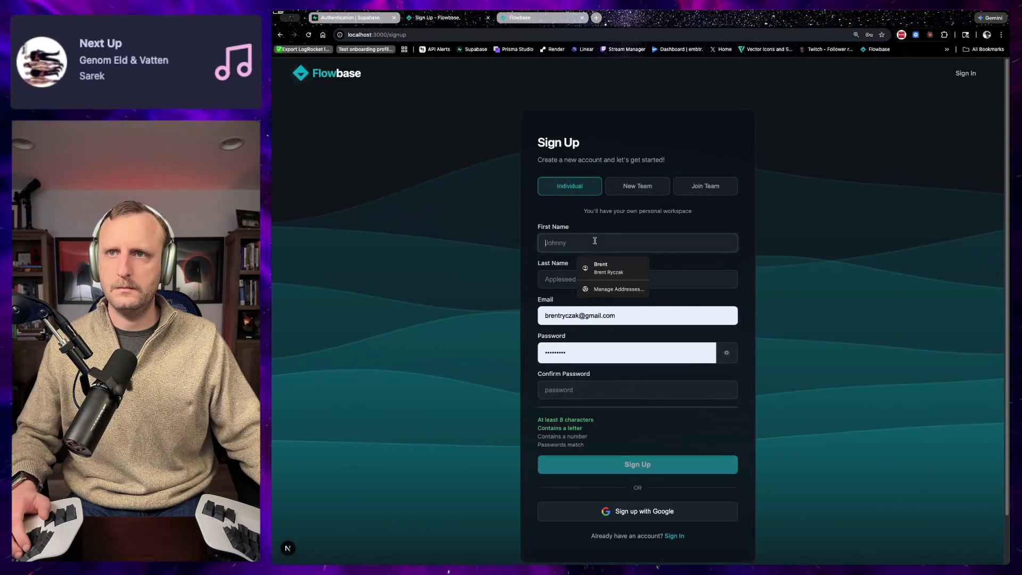
pyautogui.click(609, 270)
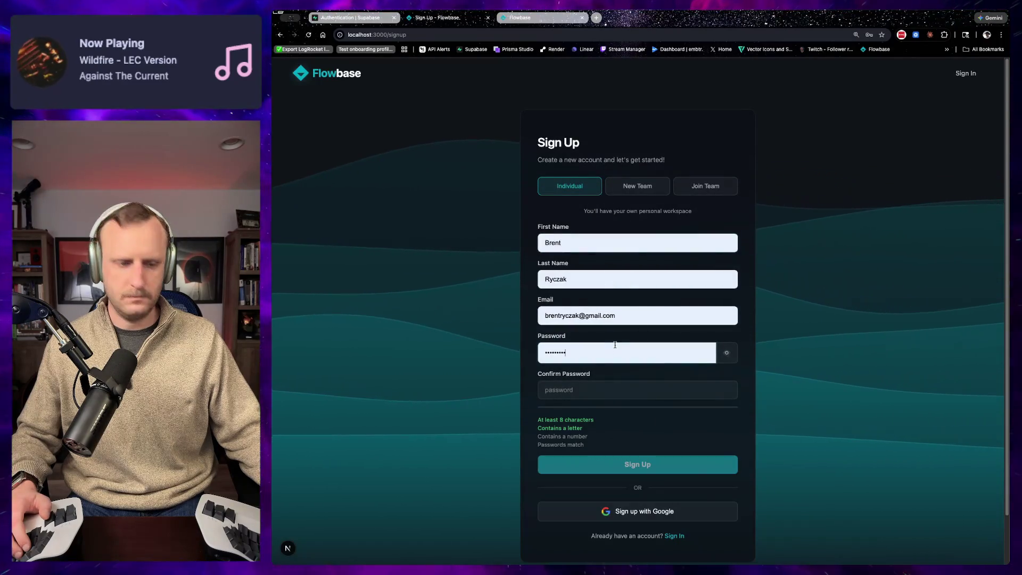
# - Add a digit to the password and check the sign-up form fields
pyautogui.write('1')
pyautogui.hotkey('shift', 'Tab')
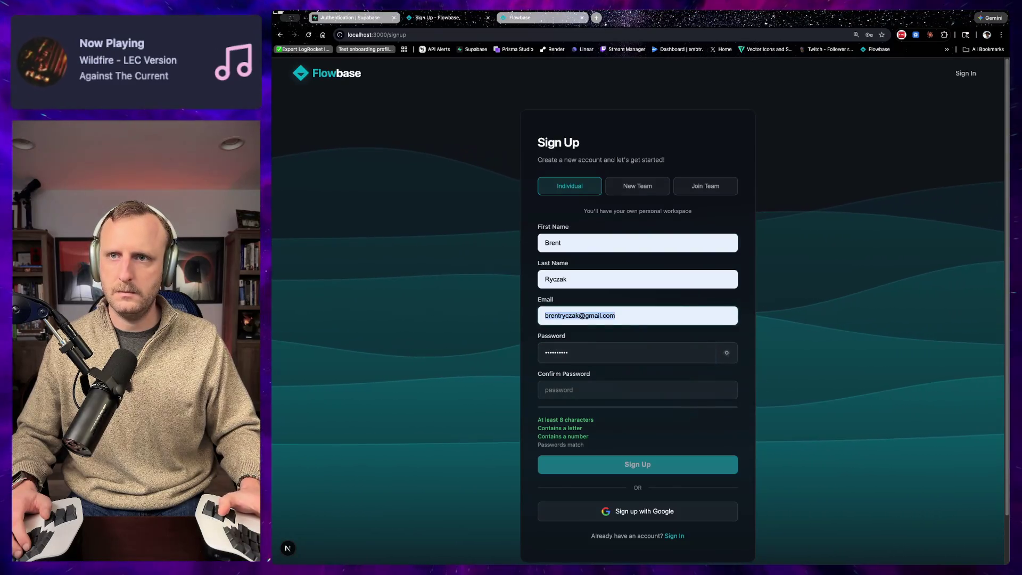
pyautogui.press('Tab')
pyautogui.hotkey('shift', 'Tab')
pyautogui.hotkey('shift', 'Tab')
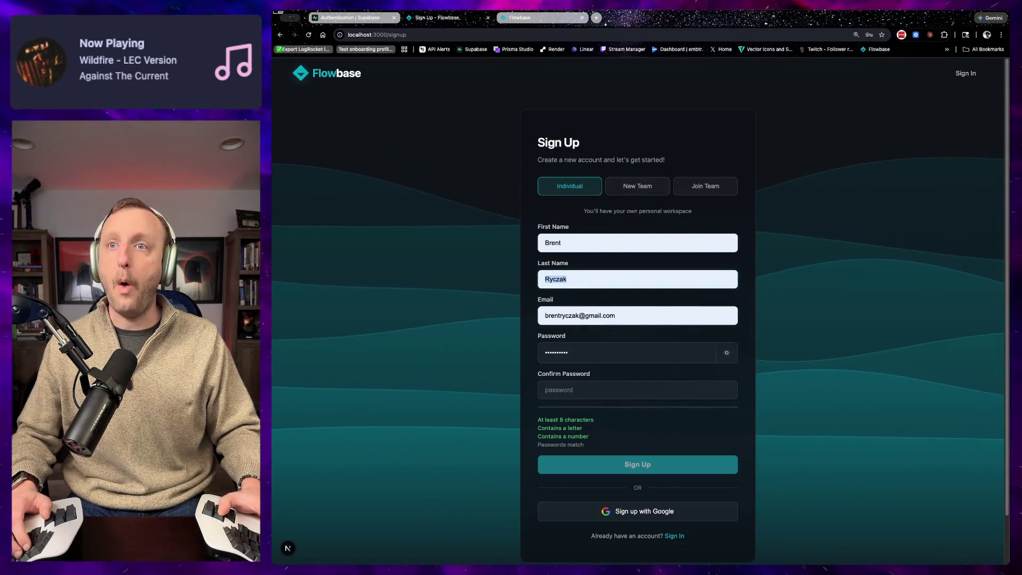
pyautogui.press('Tab')
pyautogui.press('Tab')
pyautogui.hotkey('shift', 'Tab')
pyautogui.hotkey('shift', 'Tab')
pyautogui.hotkey('shift', 'Tab')
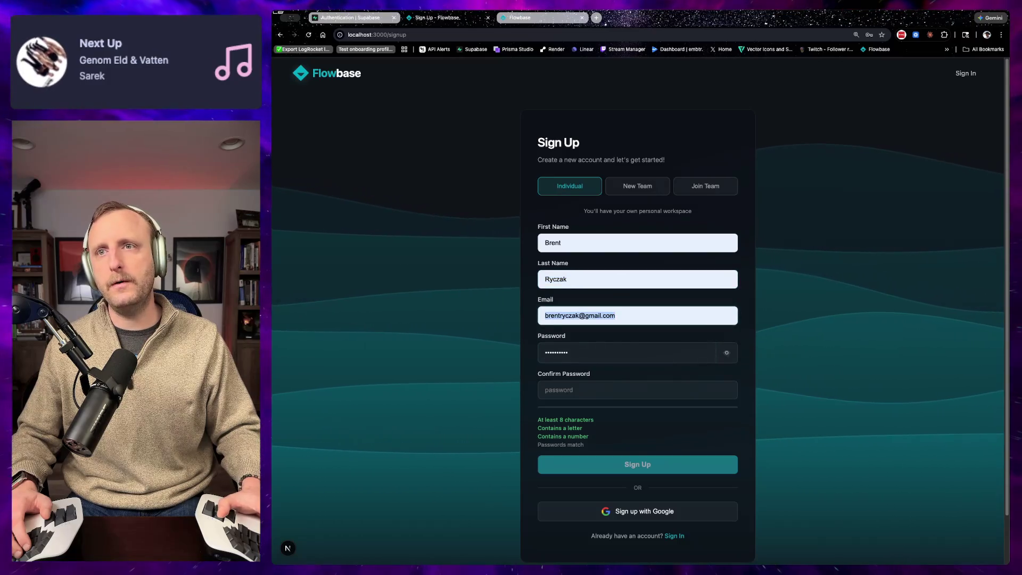
pyautogui.press('Tab')
pyautogui.press('Tab')
pyautogui.press('Tab')
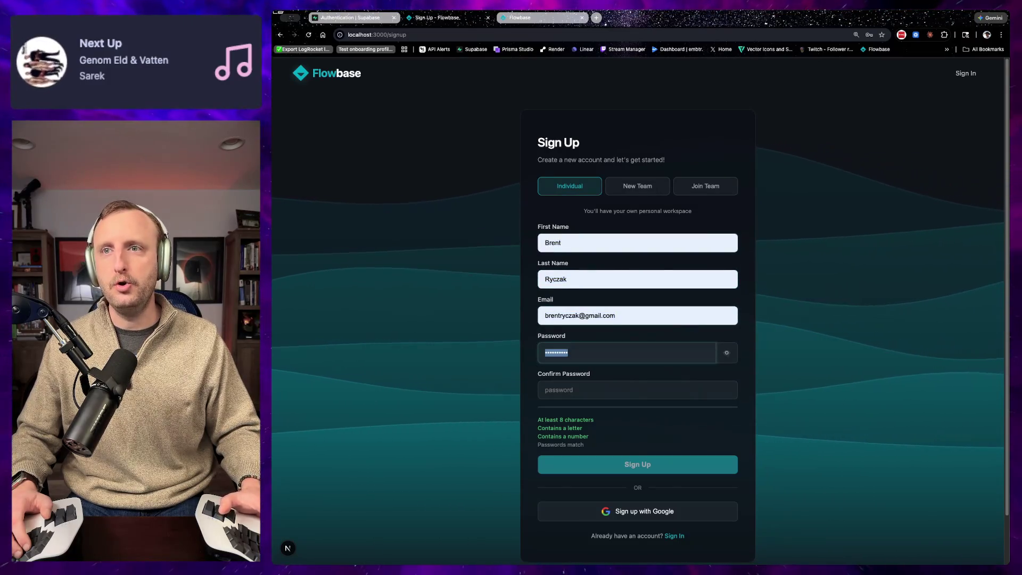
pyautogui.hotkey('shift', 'Tab')
pyautogui.press('Tab')
pyautogui.hotkey('shift', 'Tab')
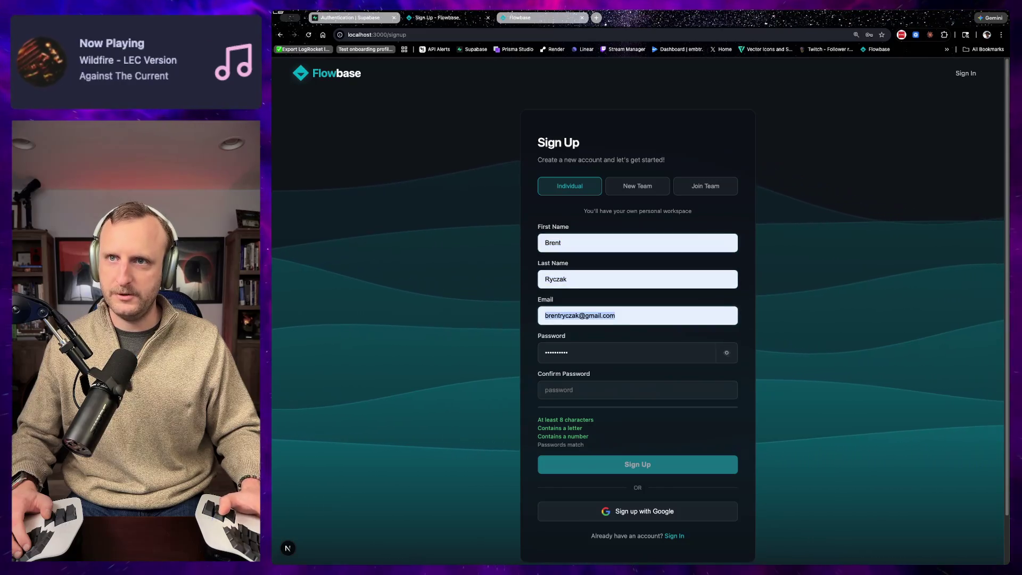
pyautogui.press('Tab')
pyautogui.hotkey('shift', 'Tab')
pyautogui.hotkey('shift', 'Tab')
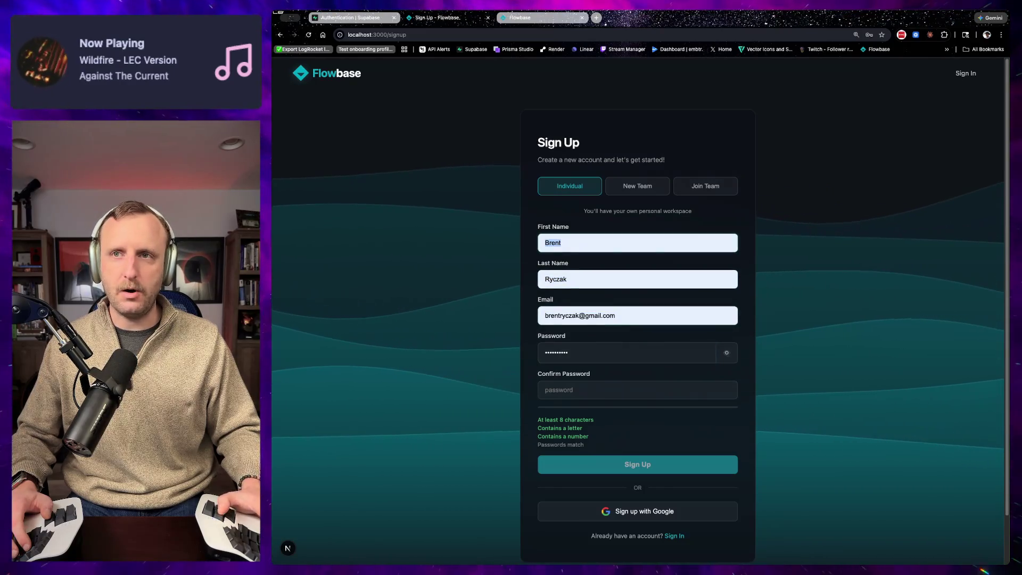
pyautogui.press('Tab')
pyautogui.press('Tab')
pyautogui.hotkey('shift', 'Tab')
pyautogui.hotkey('shift', 'Tab')
pyautogui.hotkey('shift', 'Tab')
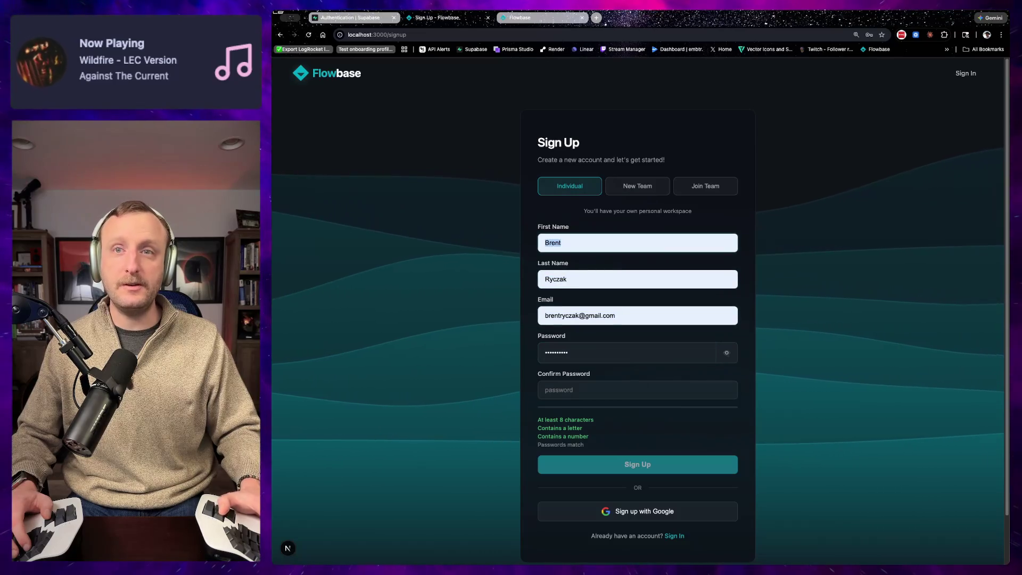
pyautogui.press('Tab')
pyautogui.press('Tab')
pyautogui.press('Tab')
pyautogui.hotkey('shift', 'Tab')
pyautogui.hotkey('shift', 'Tab')
pyautogui.hotkey('shift', 'Tab')
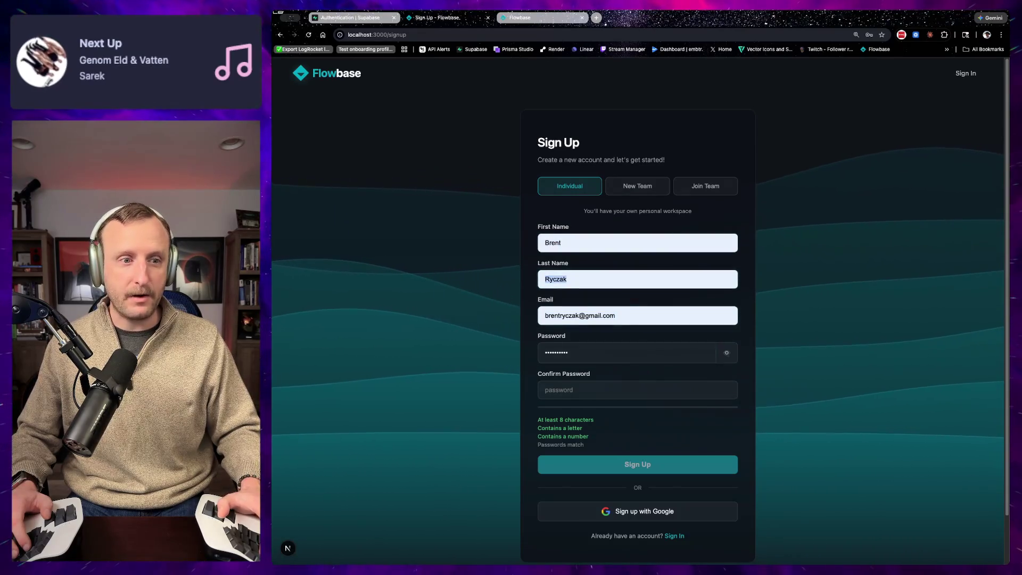
pyautogui.press('Tab')
pyautogui.press('Tab')
pyautogui.press('Tab')
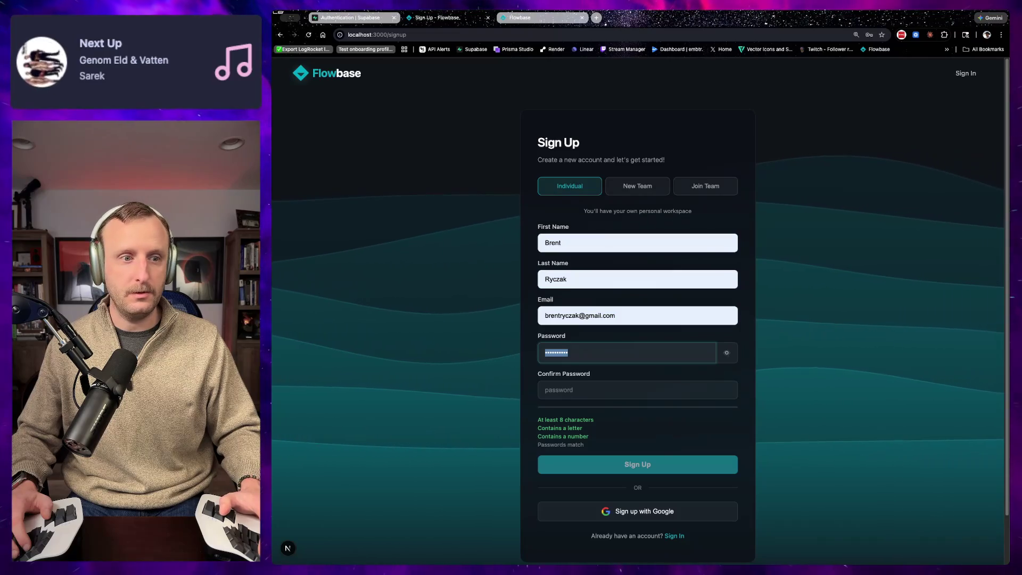
pyautogui.hotkey('shift', 'Tab')
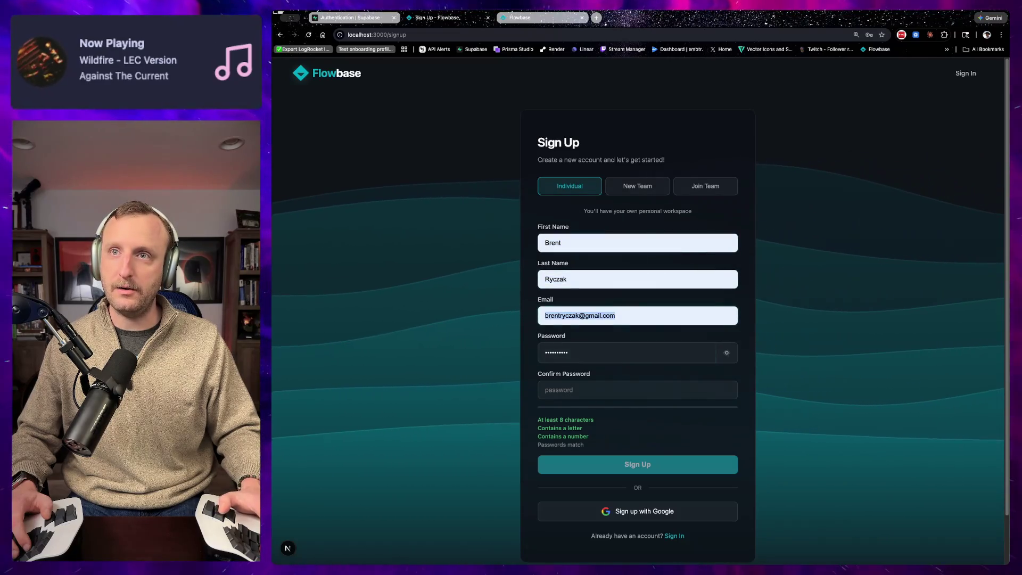
pyautogui.hotkey('shift', 'Tab')
pyautogui.hotkey('shift', 'Tab')
pyautogui.press('Tab')
pyautogui.press('Tab')
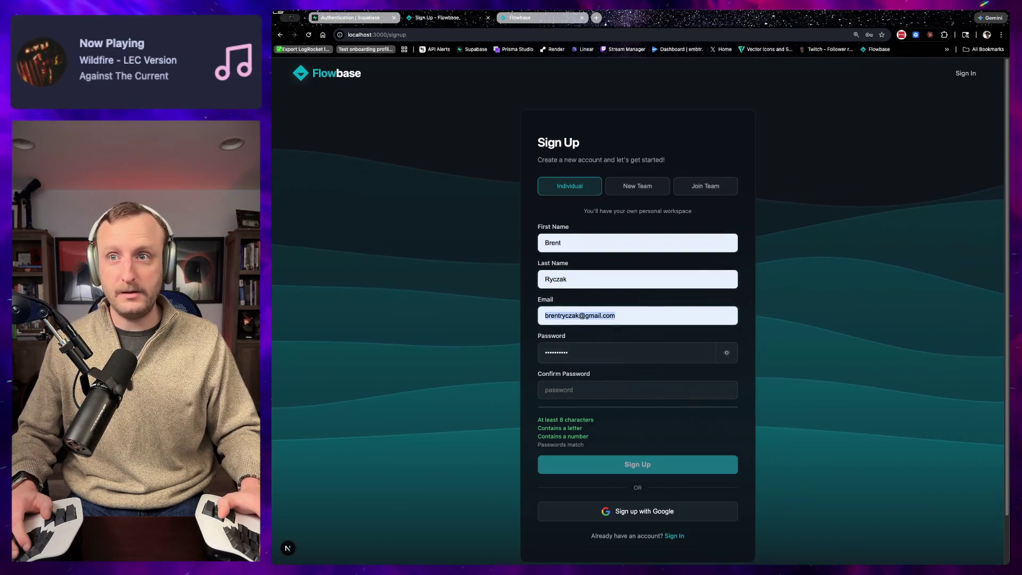
pyautogui.hotkey('shift', 'Tab')
pyautogui.hotkey('shift', 'Tab')
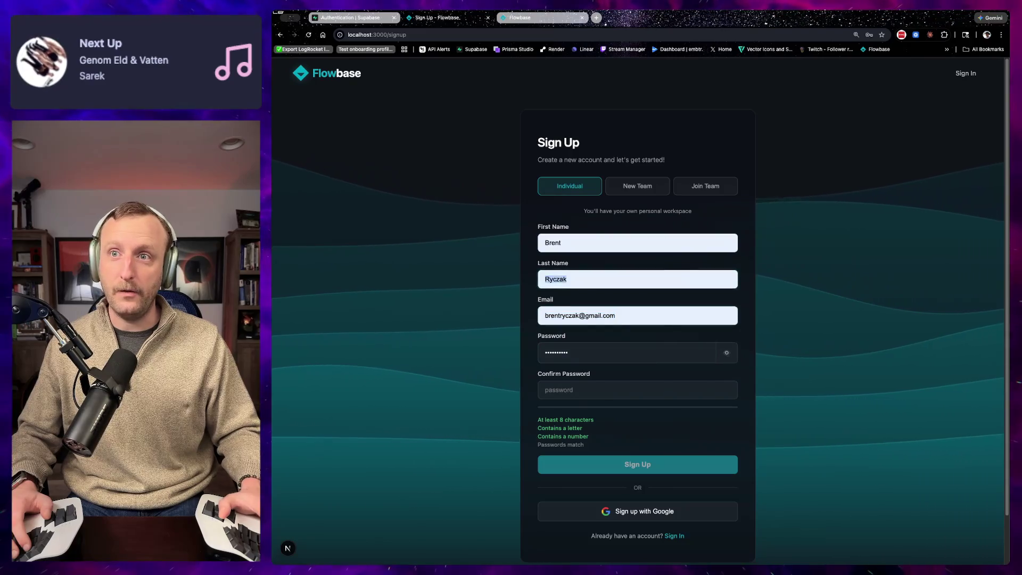
pyautogui.press('Tab')
pyautogui.press('Tab')
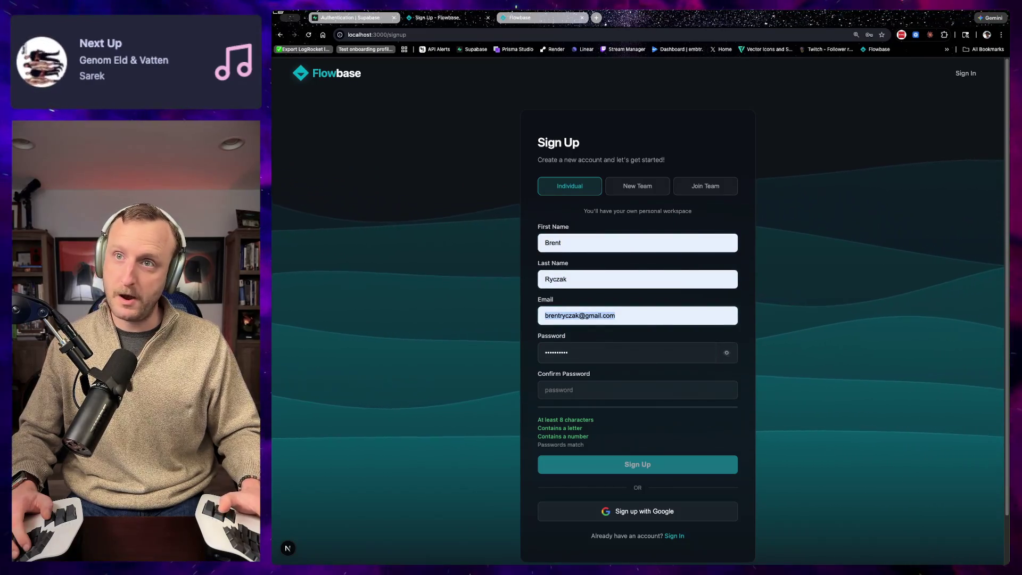
pyautogui.hotkey('shift', 'Tab')
pyautogui.hotkey('shift', 'Tab')
pyautogui.press('Tab')
pyautogui.press('Tab')
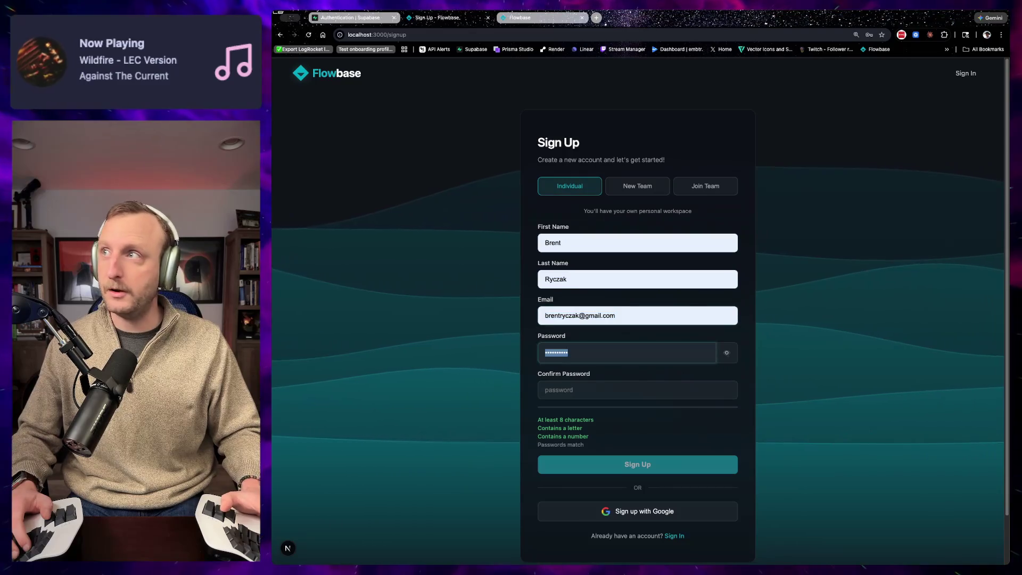
pyautogui.hotkey('shift', 'Tab')
pyautogui.press('Tab')
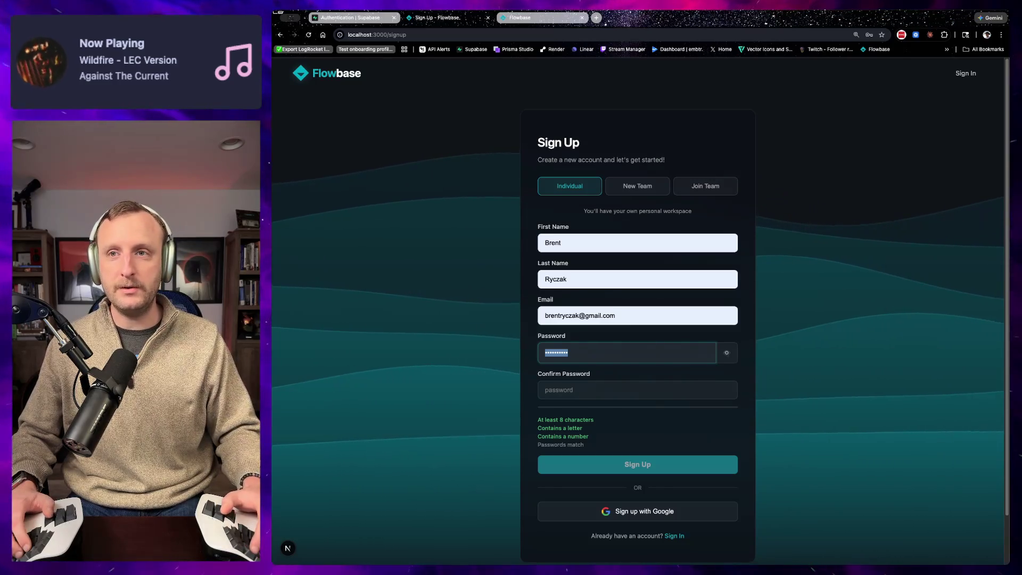
# - Fill Confirm Password with the account password and submit the registration
pyautogui.press('Tab')
pyautogui.press('Tab')
pyautogui.write('••••••••')
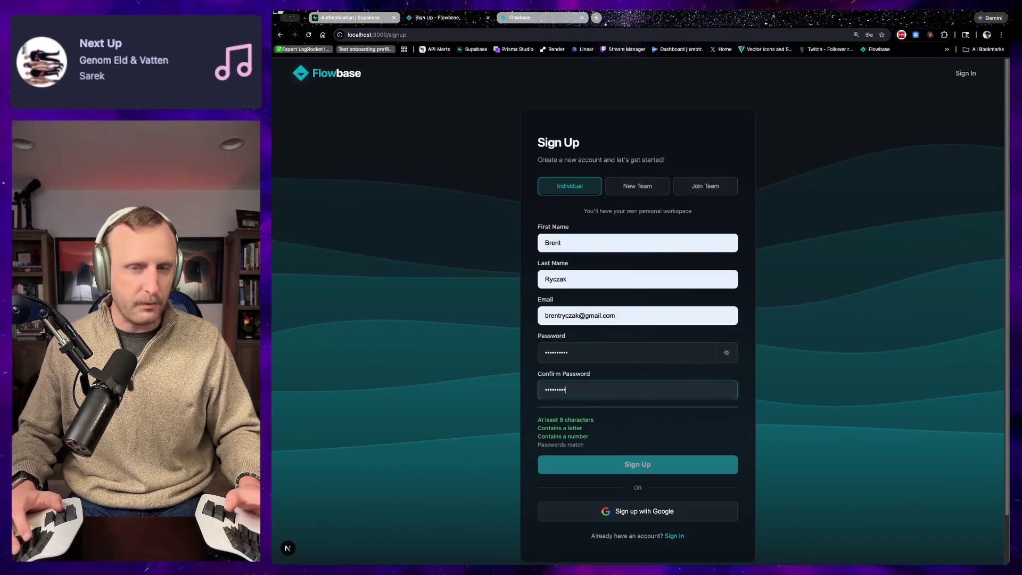
pyautogui.write('•')
pyautogui.press('Return')
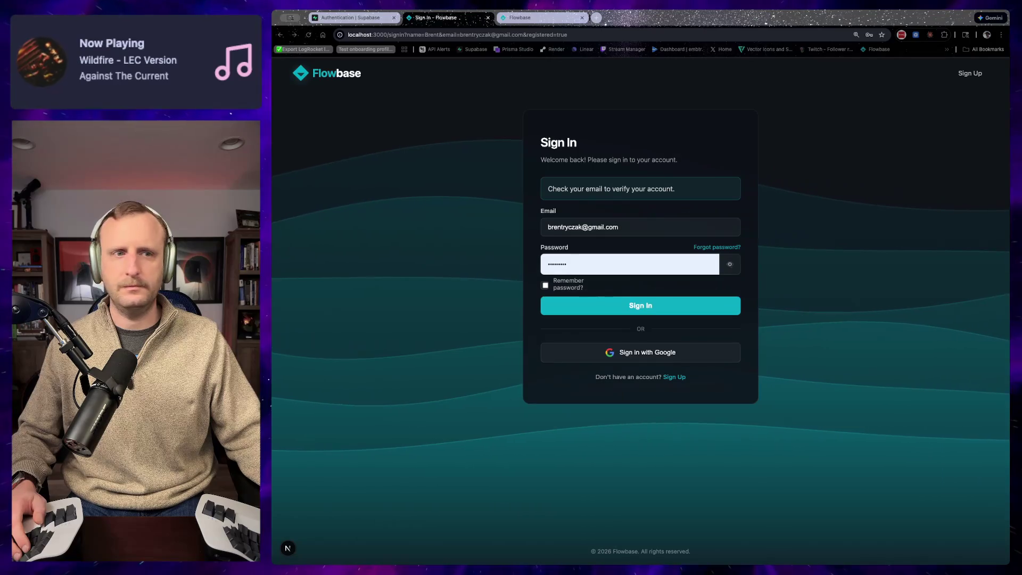
# - Stop and restart ngrok in tmux window 2 to tunnel localhost:3000
pyautogui.press('super+Tab')
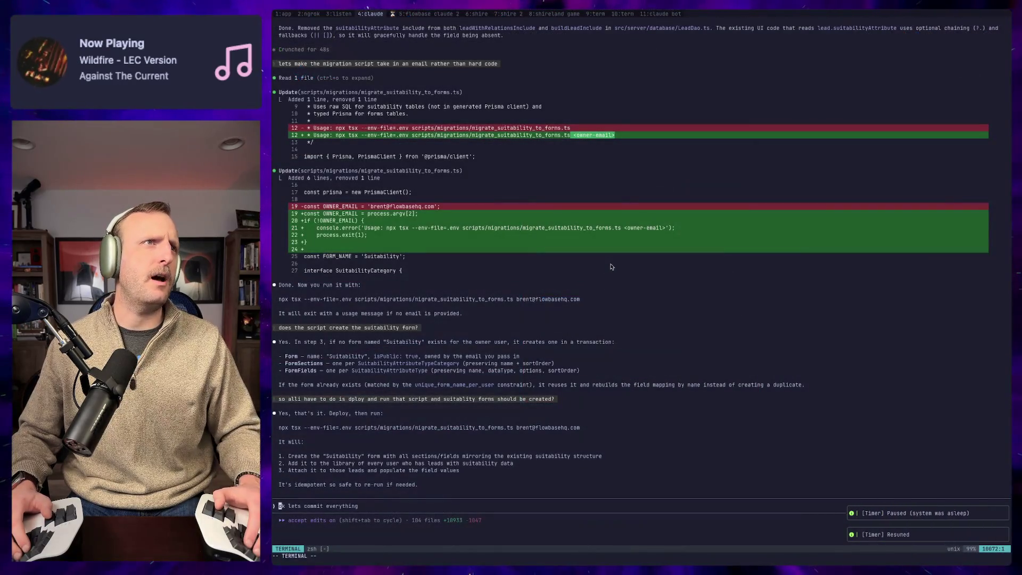
pyautogui.hotkey('ctrl', 'b')
pyautogui.press('2')
pyautogui.hotkey('ctrl', 'c')
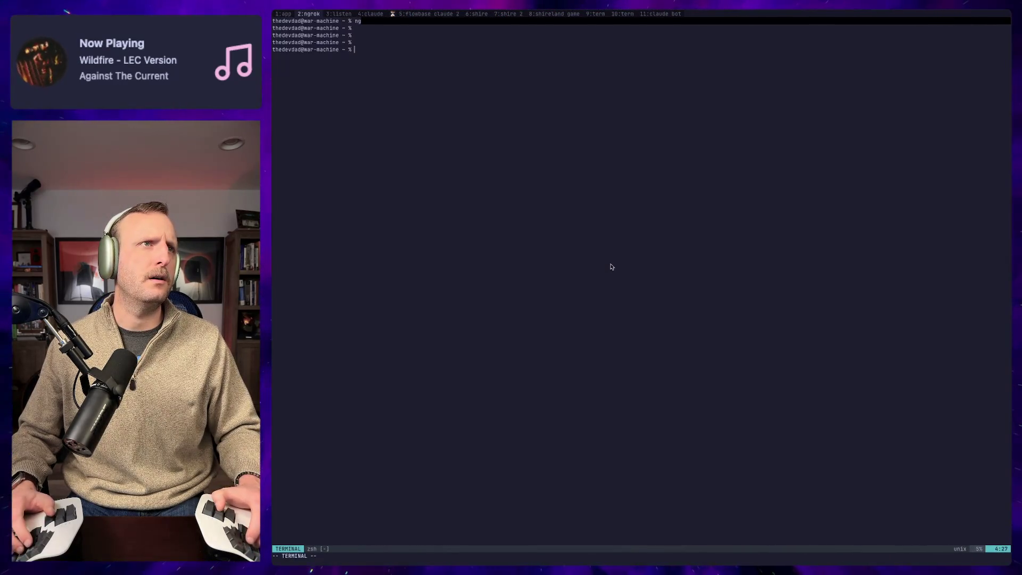
pyautogui.press('Up')
pyautogui.press('Return')
# - Enter the account password on the Flowbase sign-in page and sign in
pyautogui.press('super+Tab')
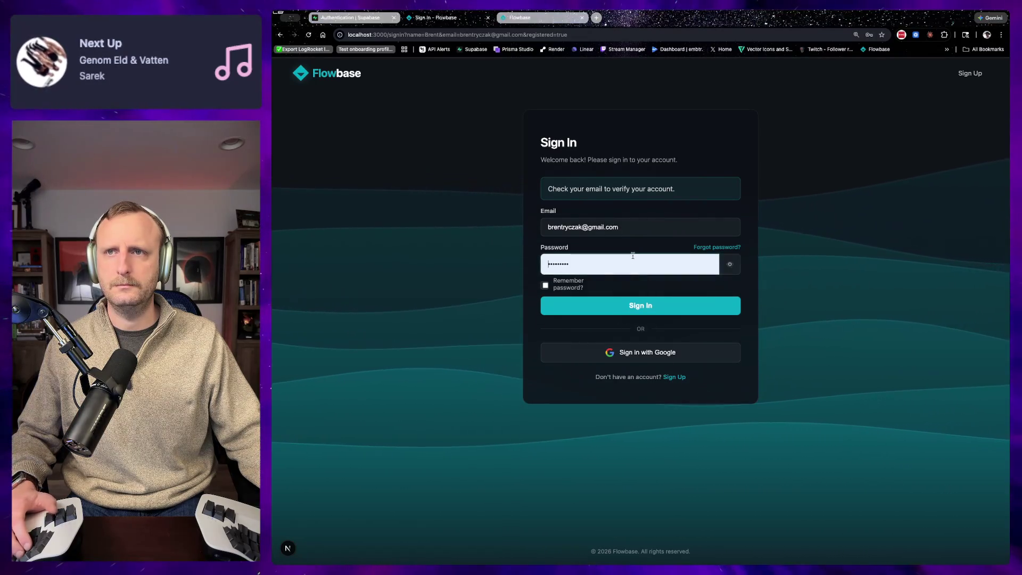
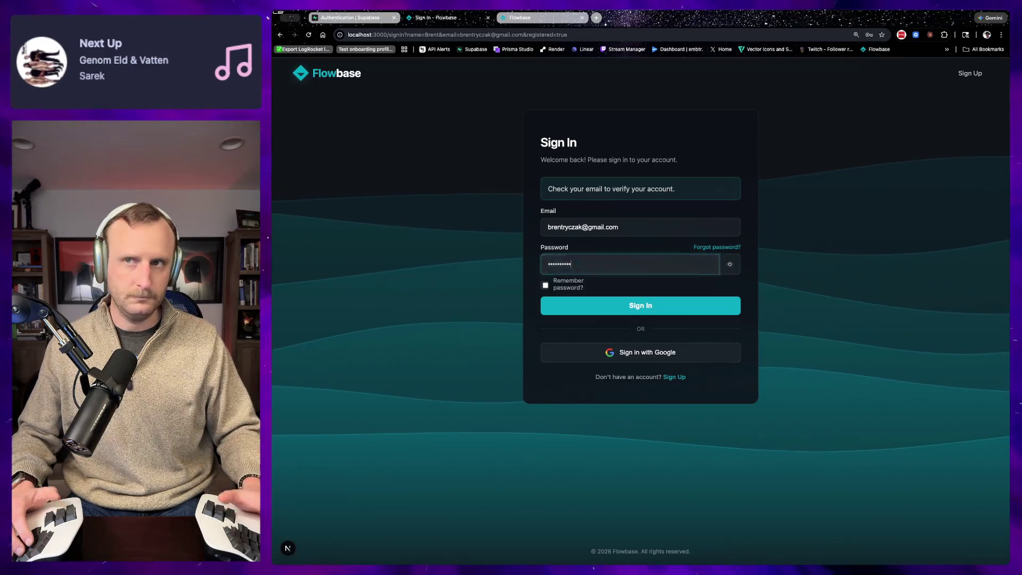
pyautogui.press('Return')
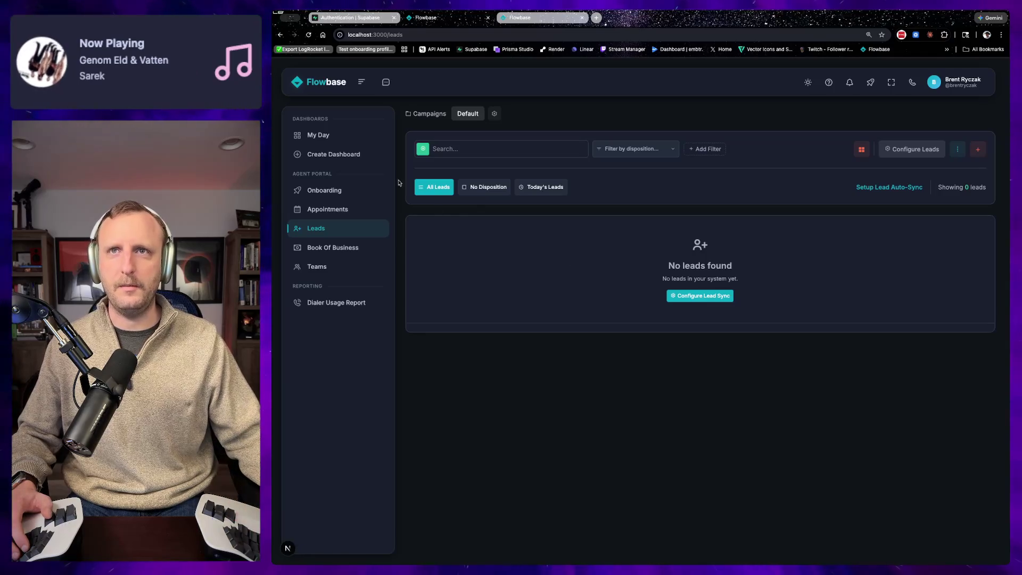
# - Import the test leads CSV through Import Leads, accepting the default field mapping
pyautogui.click(958, 81)
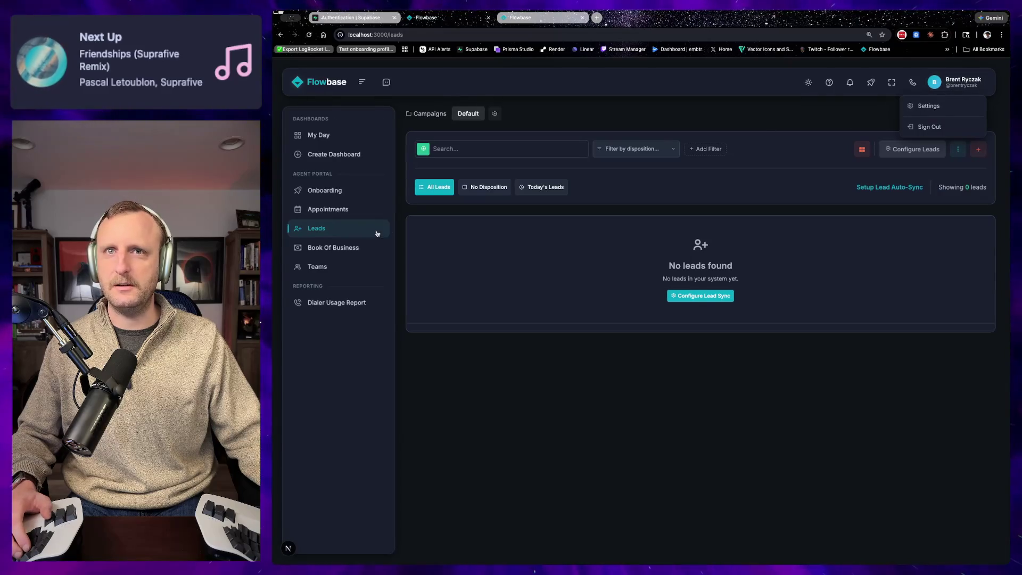
pyautogui.click(867, 225)
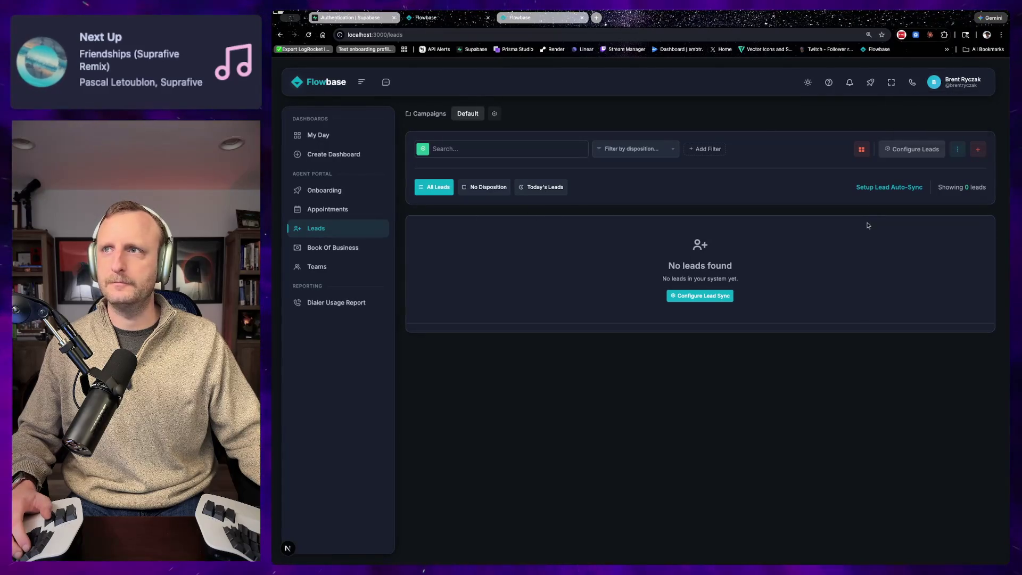
pyautogui.click(961, 151)
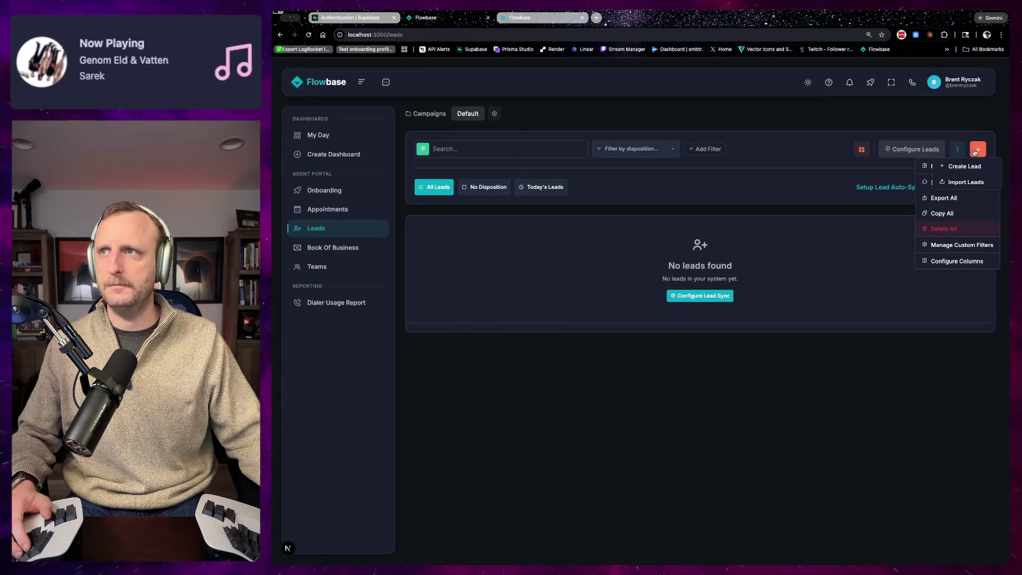
pyautogui.click(965, 152)
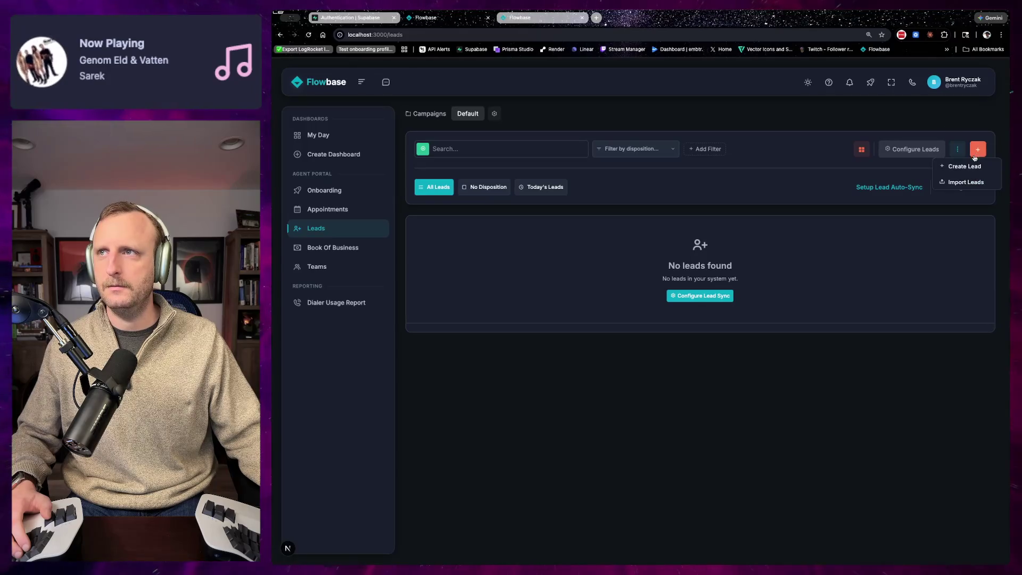
pyautogui.click(972, 185)
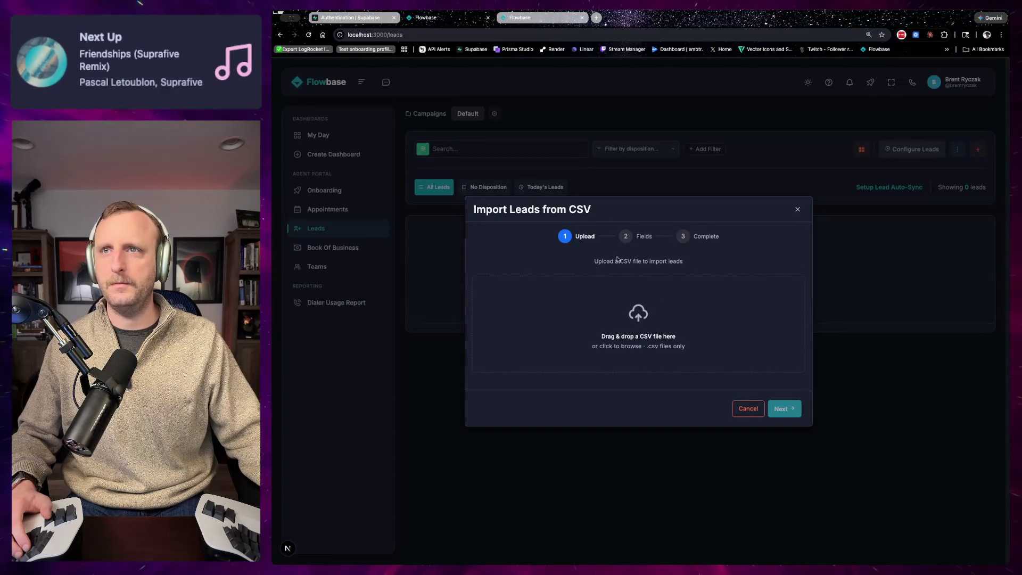
pyautogui.click(633, 349)
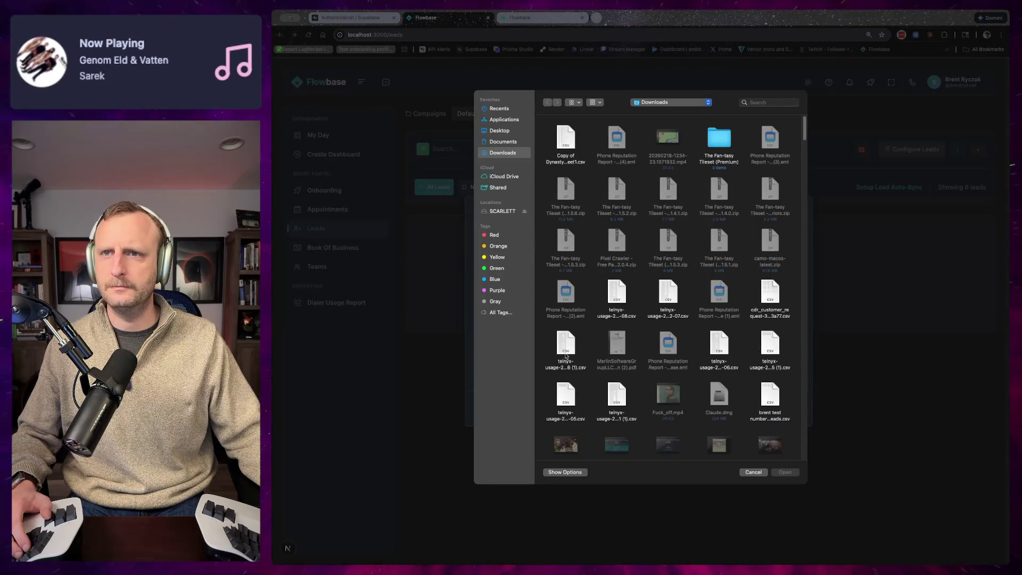
pyautogui.doubleClick(770, 395)
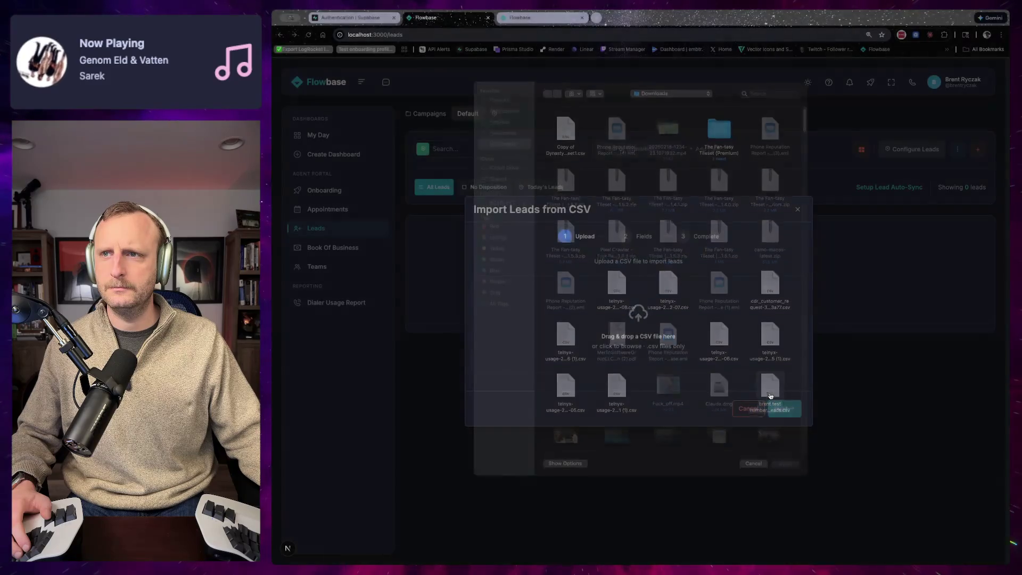
pyautogui.click(767, 248)
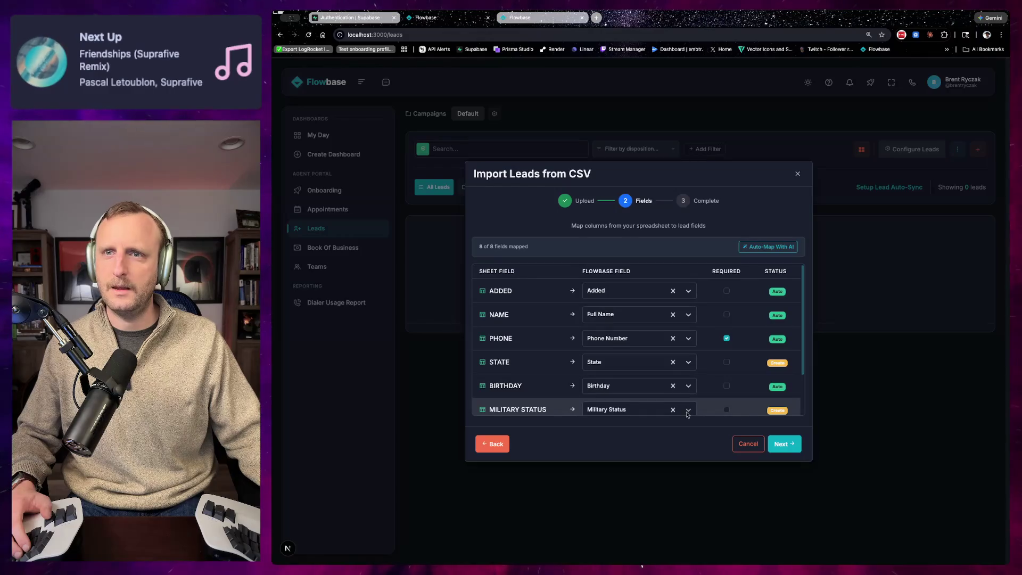
pyautogui.scroll(-2, 688, 410)
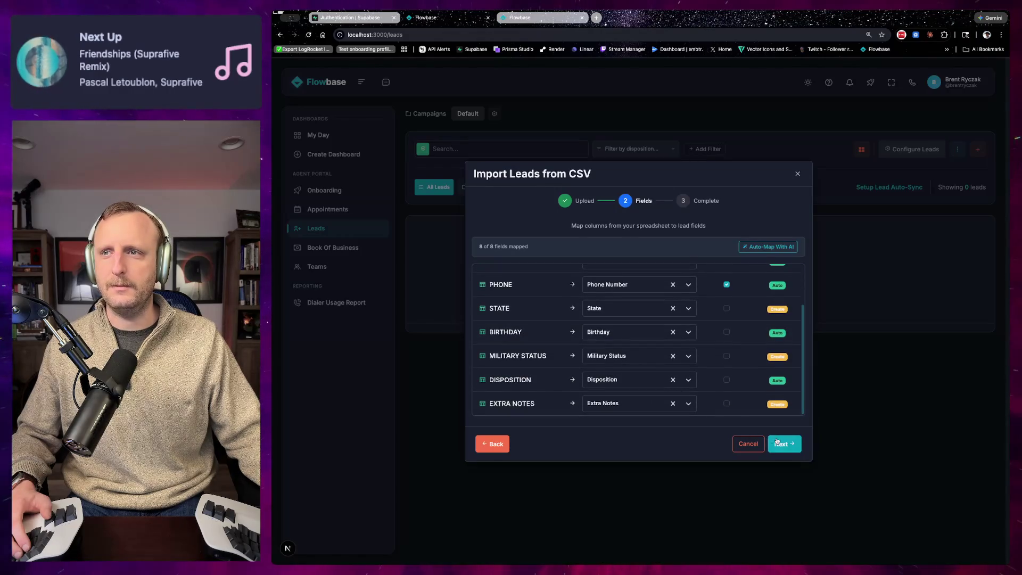
pyautogui.click(777, 442)
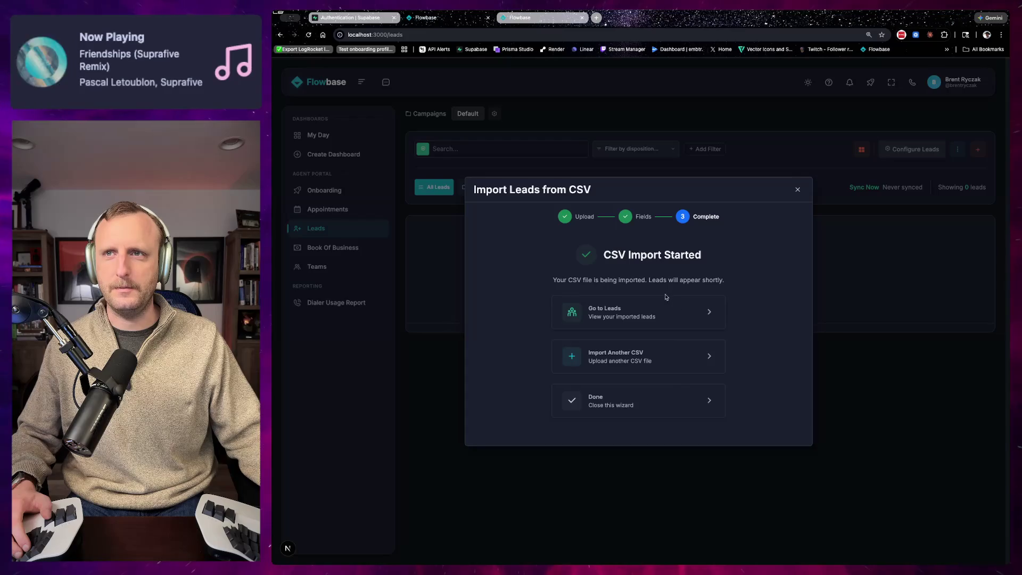
# - Reload the Leads list to show the six imported leads and open the ATT lead
pyautogui.click(654, 317)
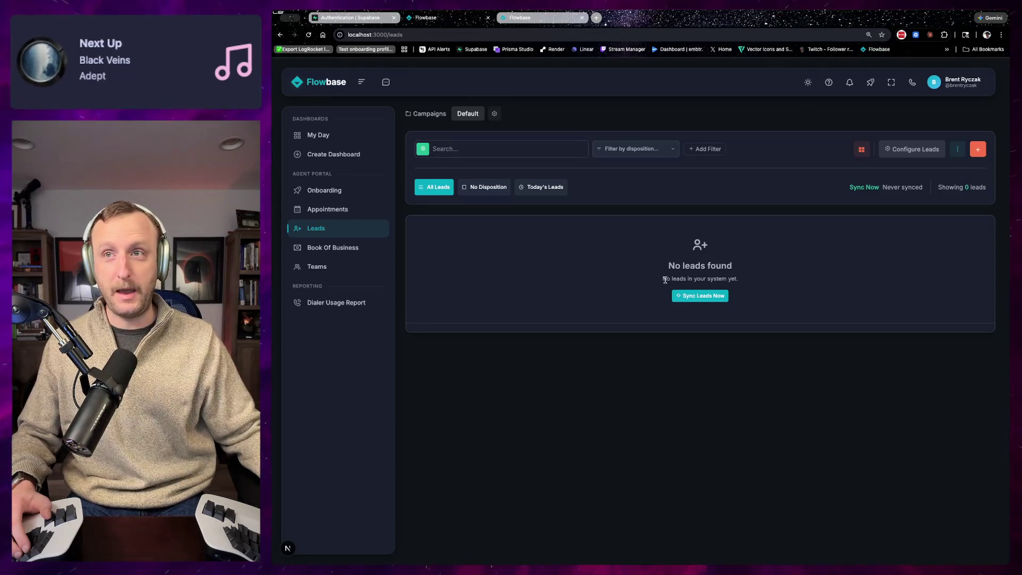
pyautogui.click(307, 34)
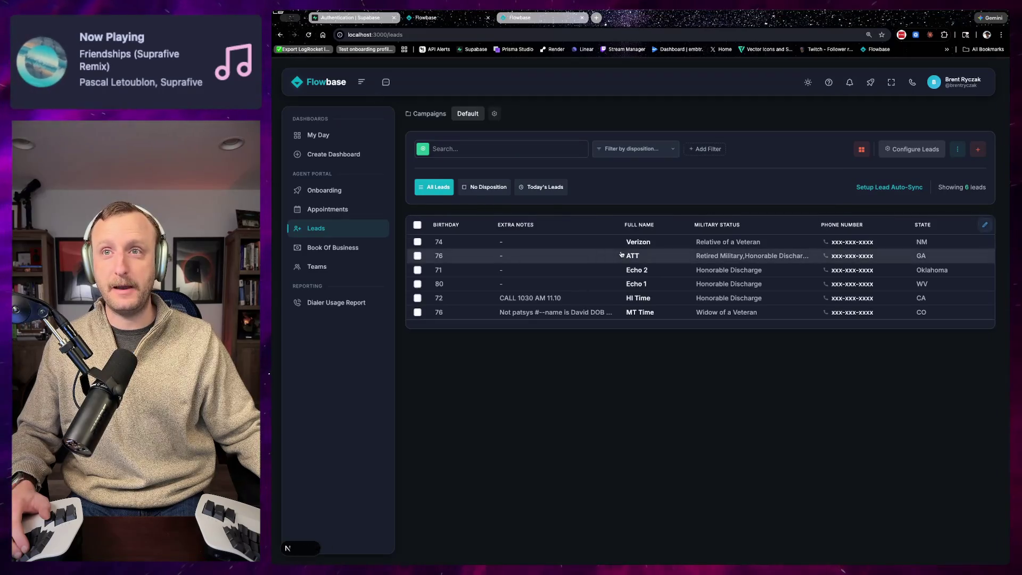
pyautogui.click(631, 255)
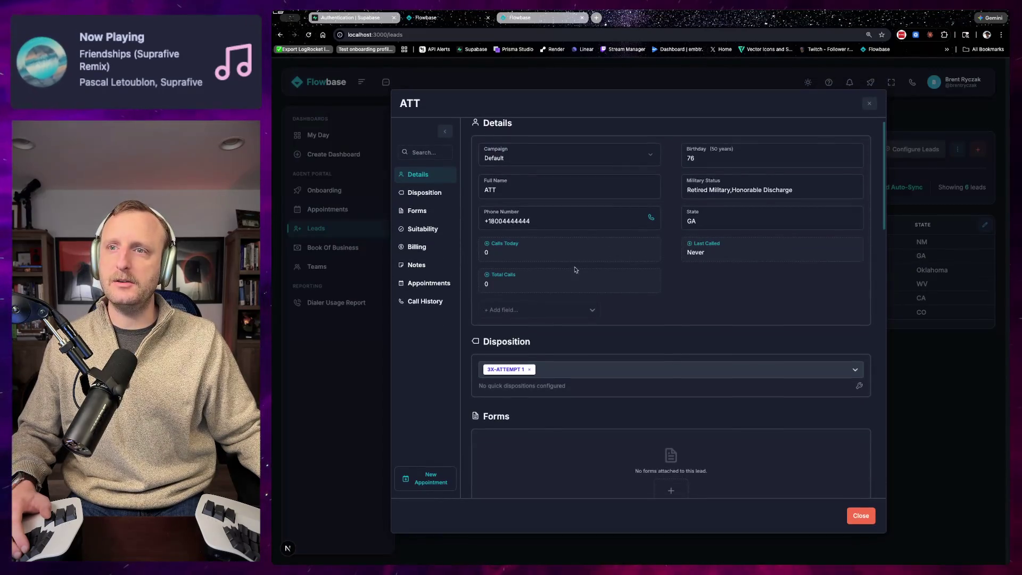
pyautogui.press('Escape')
# - Check the app server log and ngrok tunnel windows in the terminal
pyautogui.hotkey('ctrl', '`')
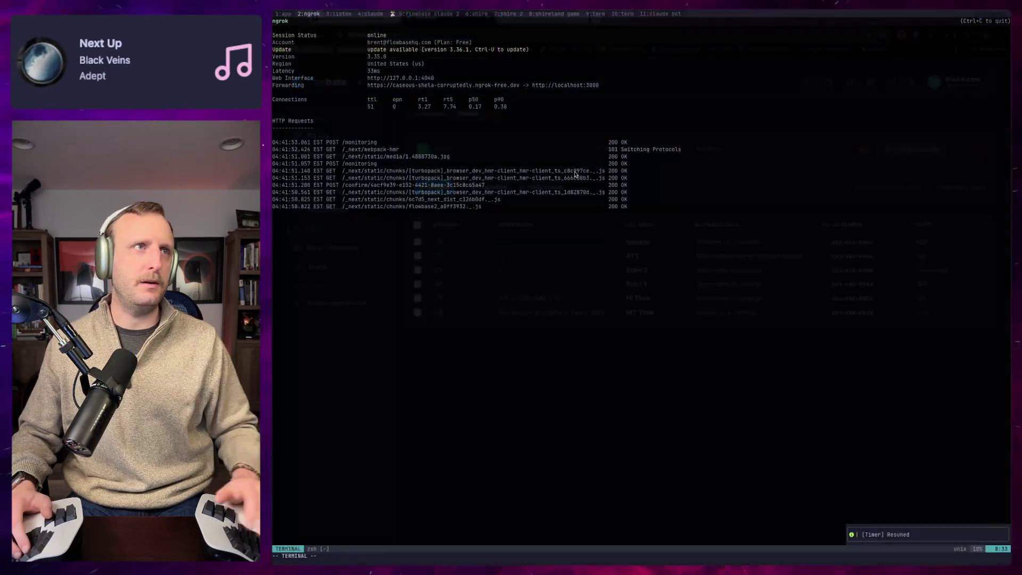
pyautogui.hotkey('alt', '1')
pyautogui.hotkey('alt', '2')
pyautogui.hotkey('alt', '1')
pyautogui.hotkey('alt', '2')
pyautogui.hotkey('alt', '1')
pyautogui.hotkey('alt', '2')
# - In the flowbase Claude session, ask whether other widgets and the dialer usage report share the issue
pyautogui.hotkey('alt', '4')
pyautogui.hotkey('alt', '5')
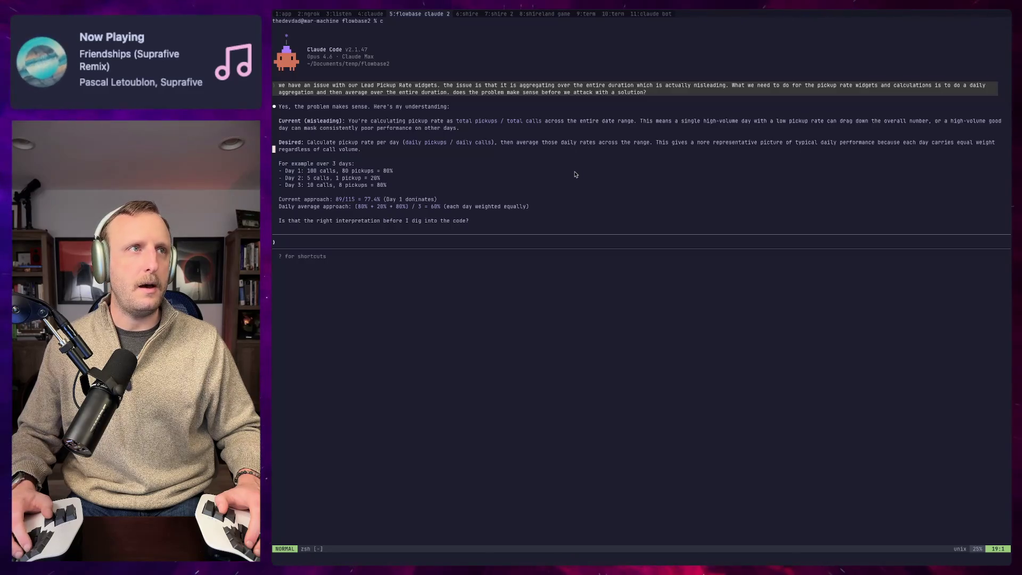
pyautogui.hotkey('alt', '4')
pyautogui.hotkey('alt', '5')
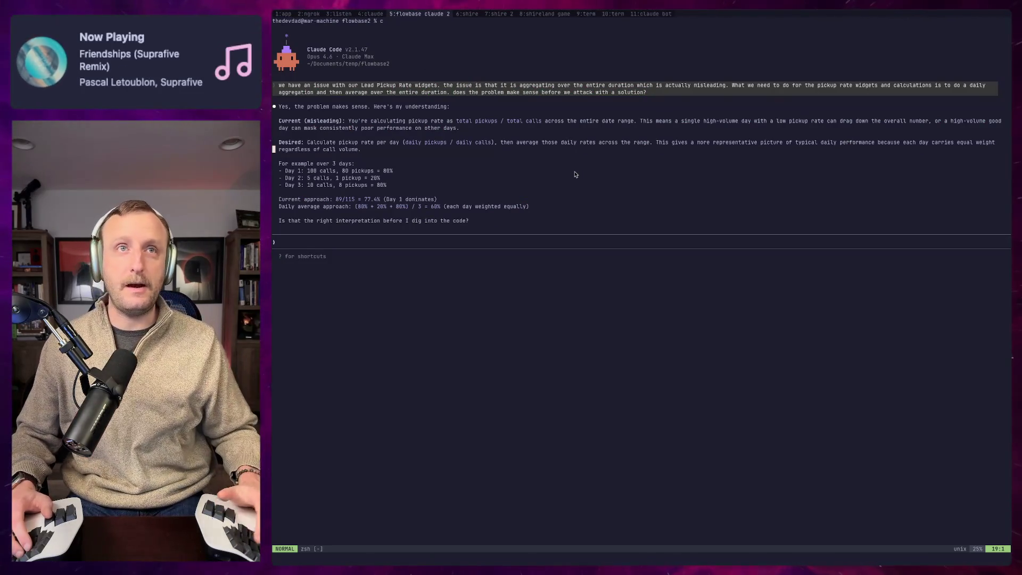
pyautogui.hotkey('alt', '4')
pyautogui.hotkey('alt', '3')
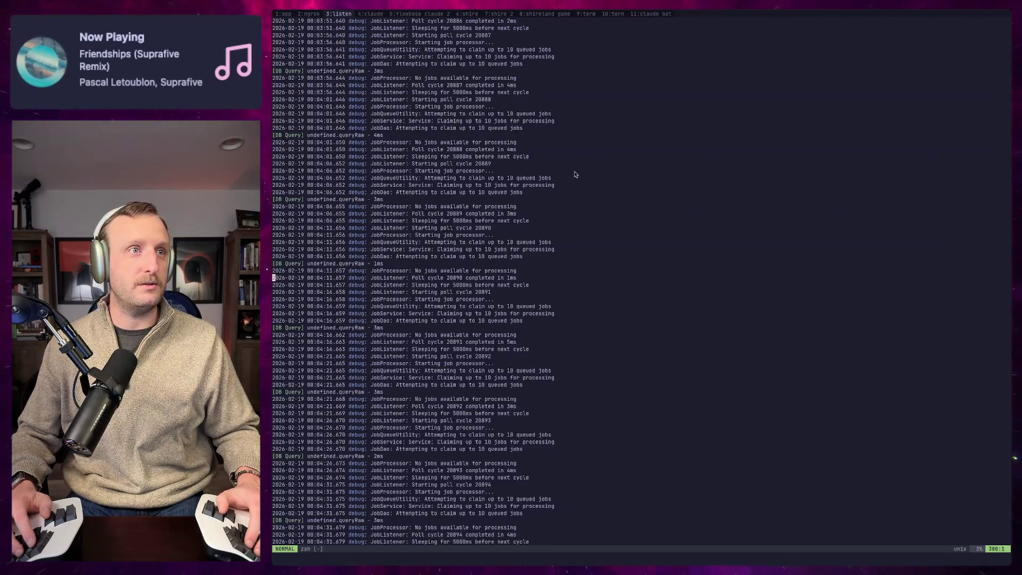
pyautogui.hotkey('alt', '5')
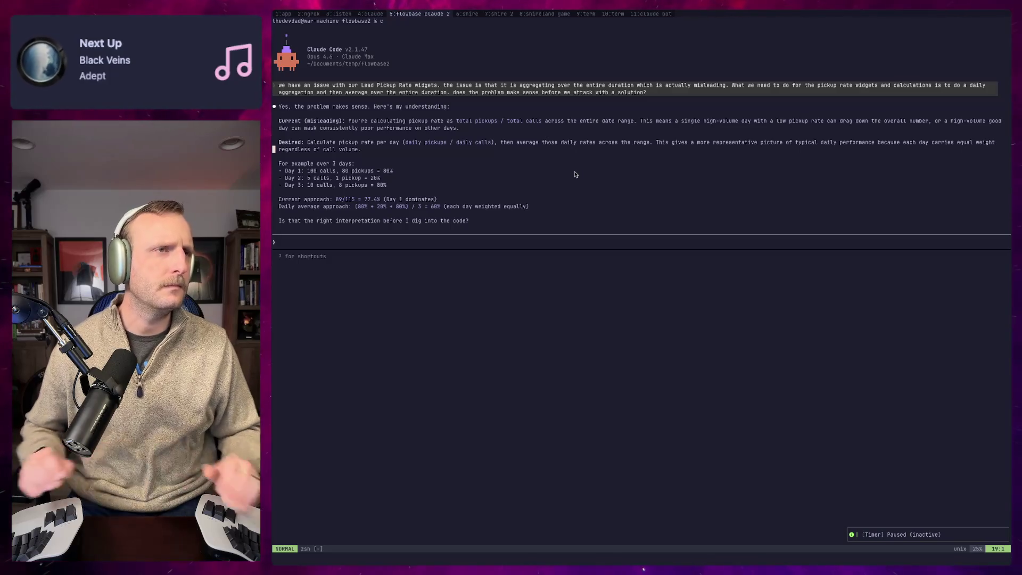
pyautogui.write('are there other')
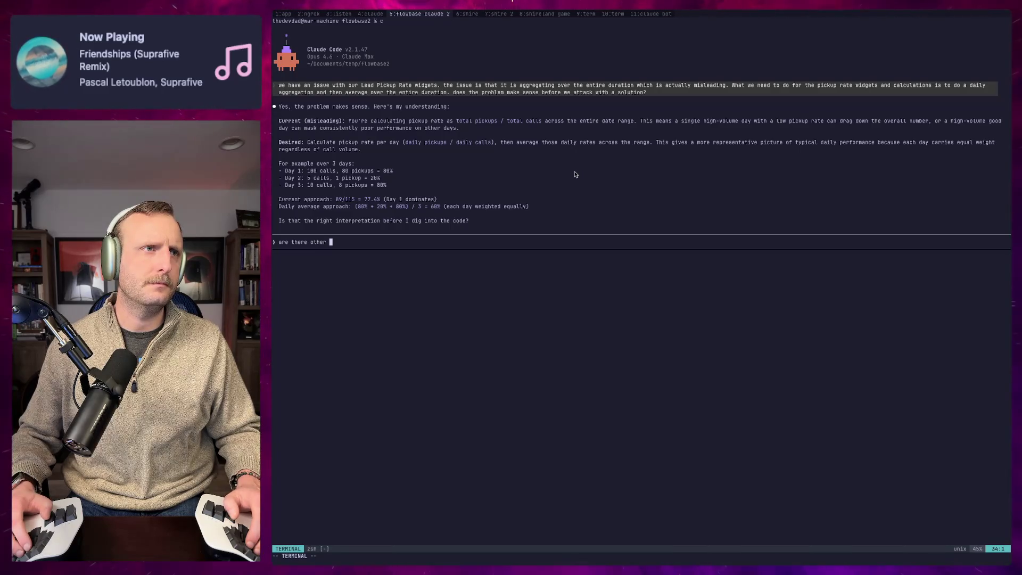
pyautogui.write('widgets that face this sa')
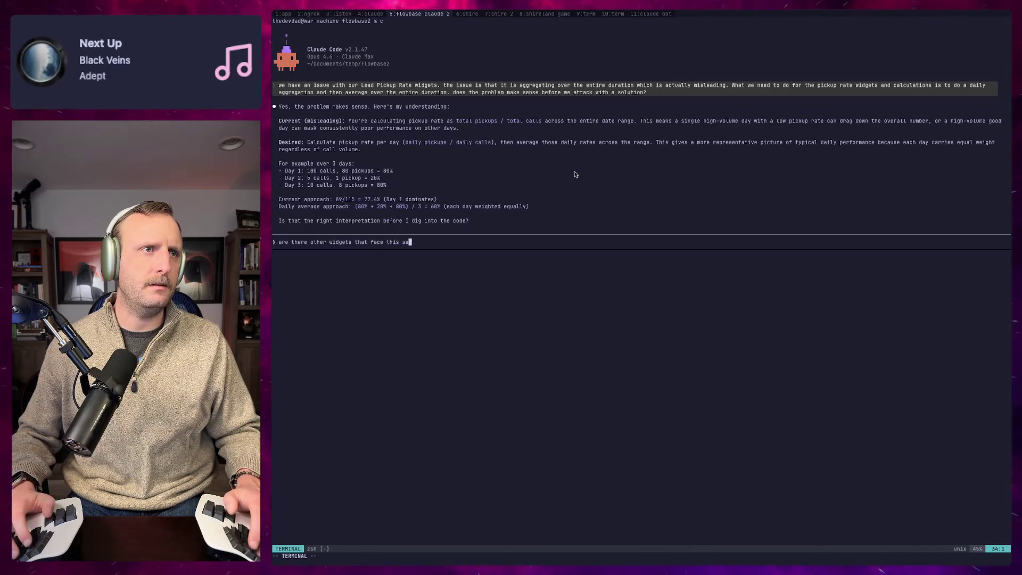
pyautogui.write('? a')
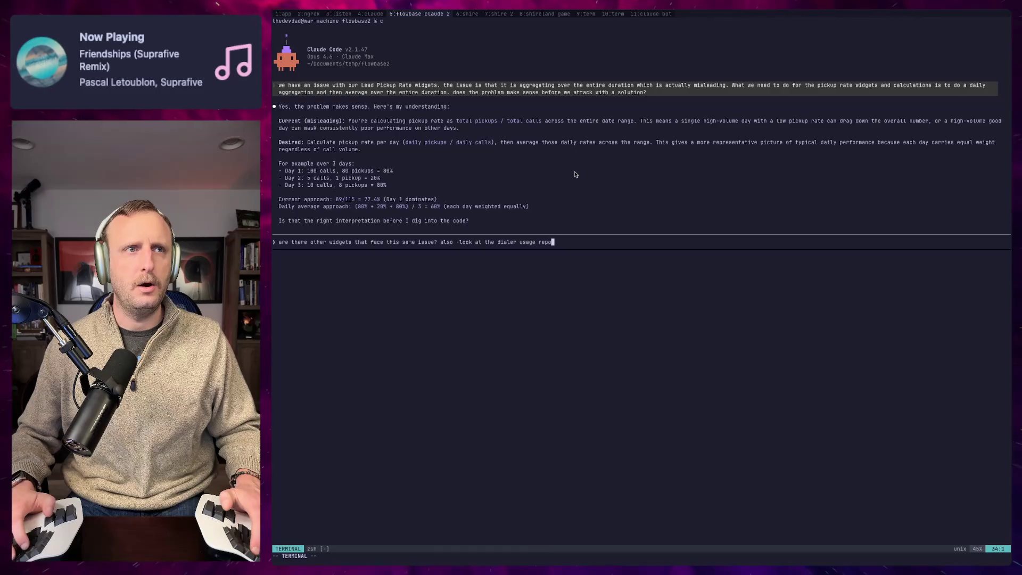
pyautogui.write('rt because i believe it has dat')
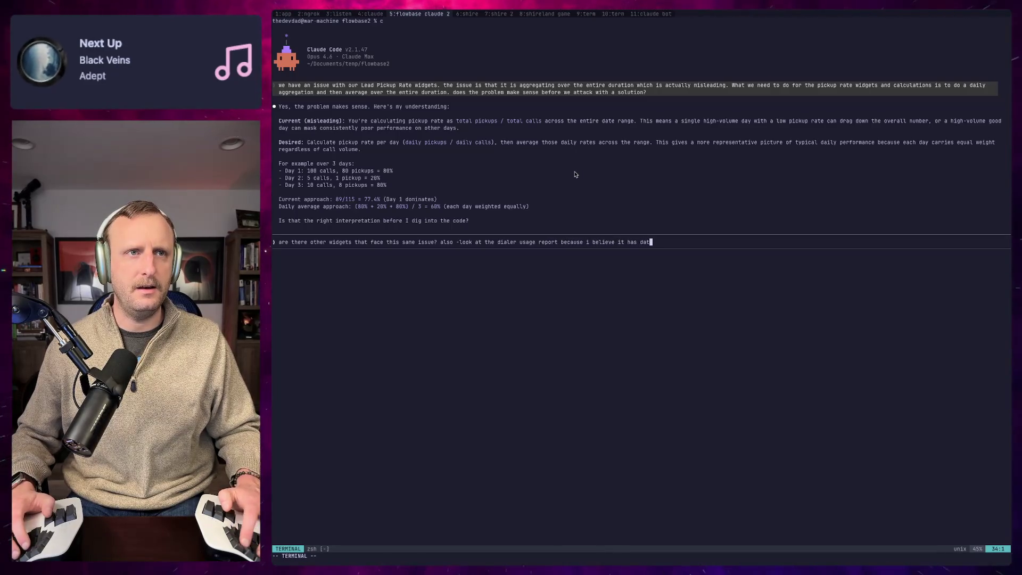
pyautogui.write('lls vic')
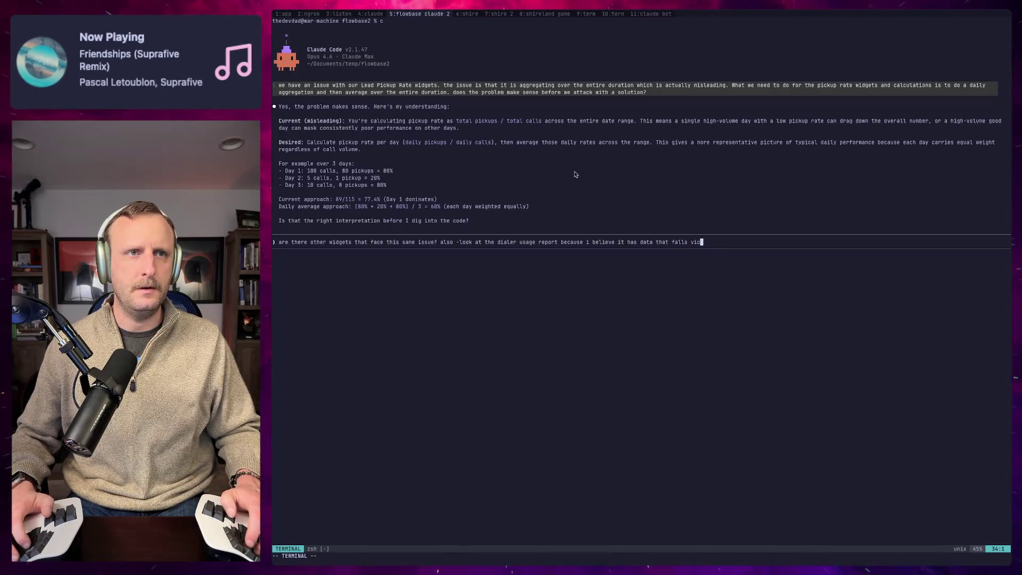
pyautogui.write('e same issu')
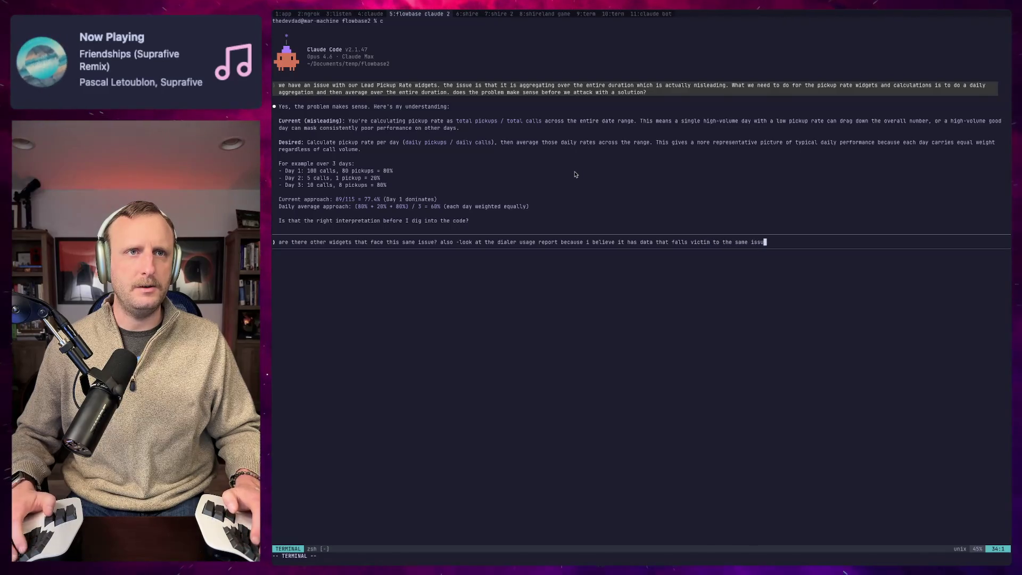
pyautogui.write('es')
pyautogui.press('Return')
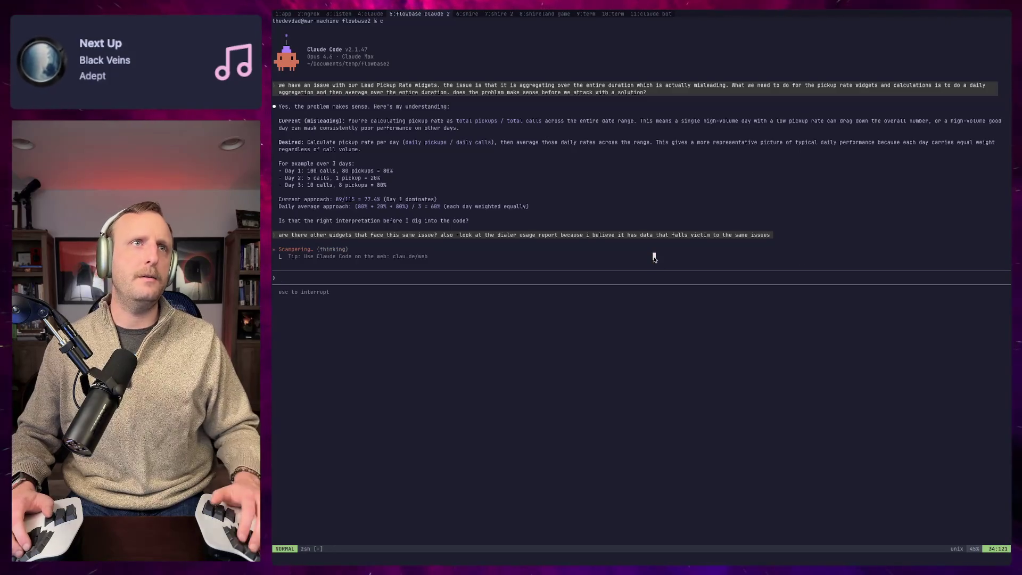
# - Load Shireland at localhost:4001 and enter the game world
pyautogui.press('super+Tab')
pyautogui.write('l')
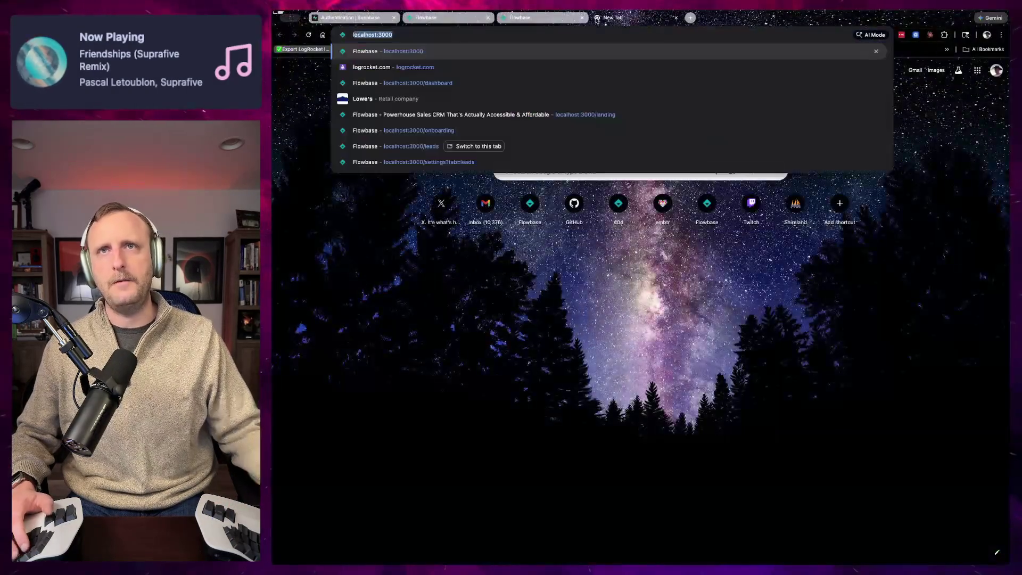
pyautogui.write('localhost:30')
pyautogui.write('40001')
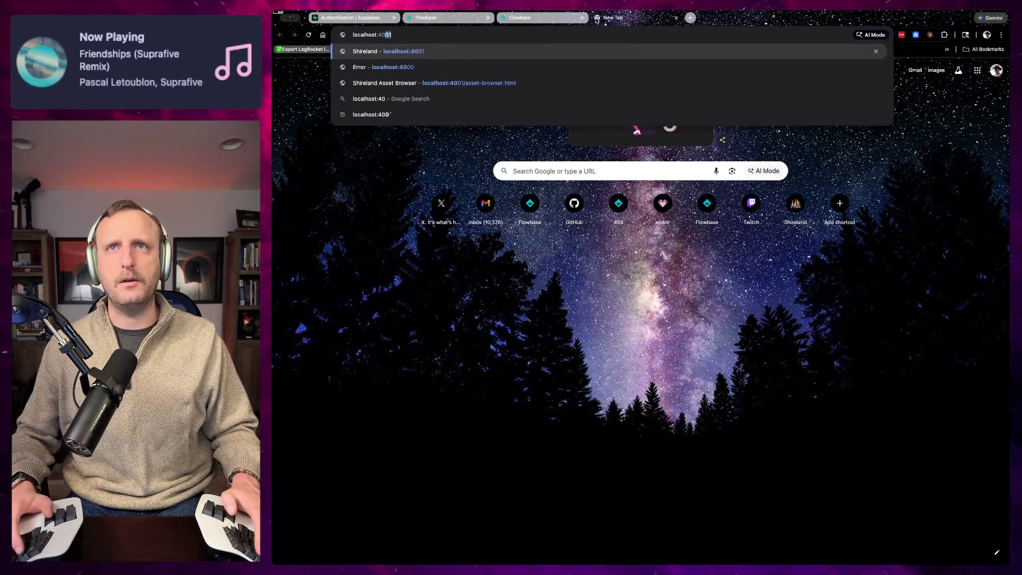
pyautogui.press('Return')
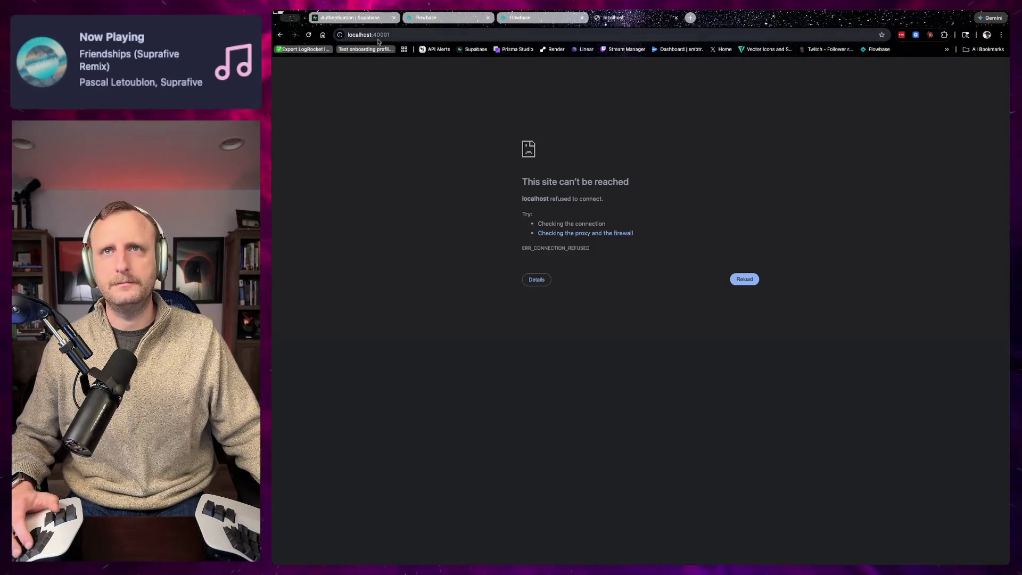
pyautogui.click(379, 39)
pyautogui.press('Right')
pyautogui.press('Left')
pyautogui.press('BackSpace')
pyautogui.press('Return')
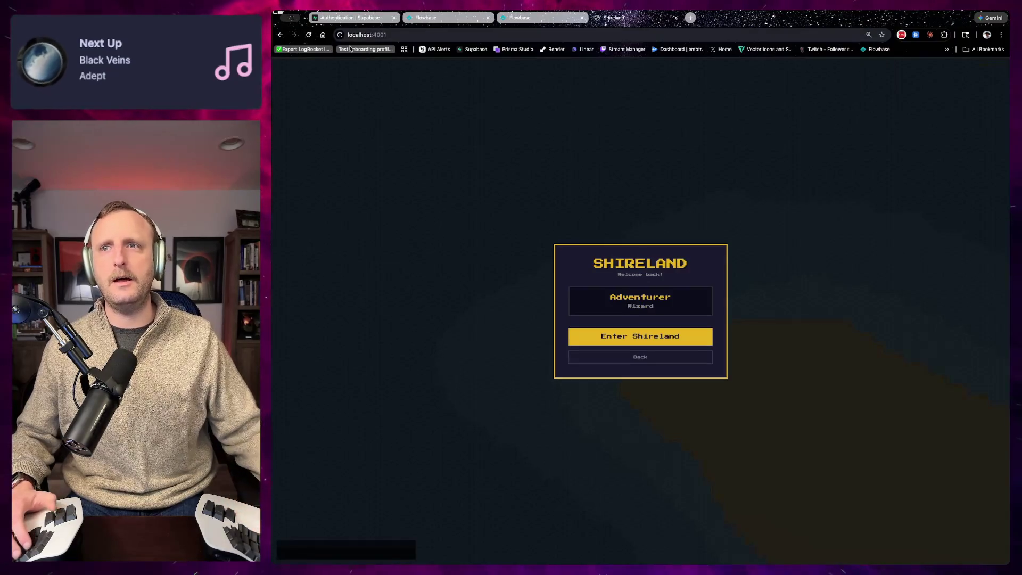
pyautogui.click(599, 333)
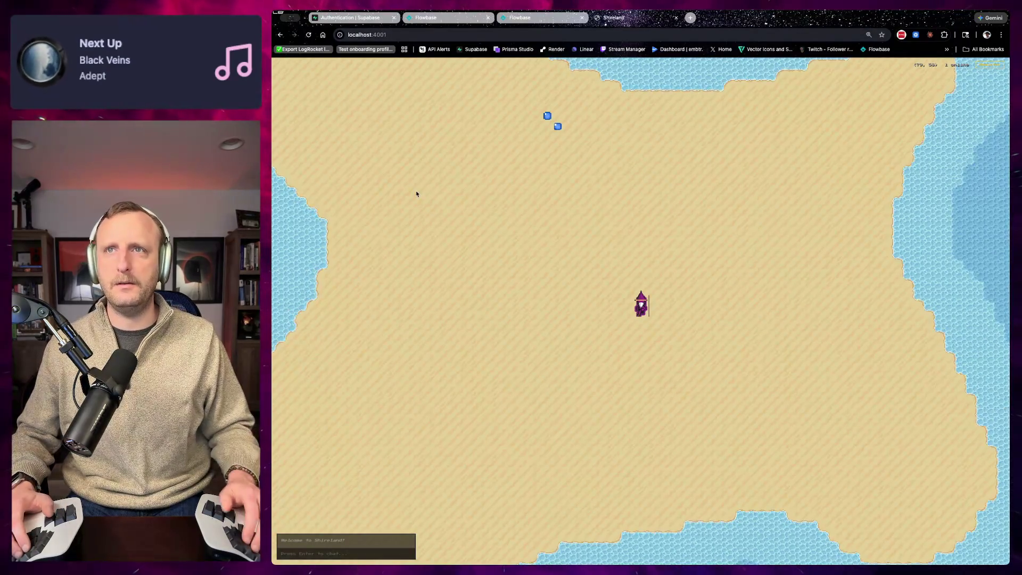
# - Walk the wizard north and west along the beach onto the blue marbles to collect them
pyautogui.press('Up')
pyautogui.press('Up')
pyautogui.press('Up')
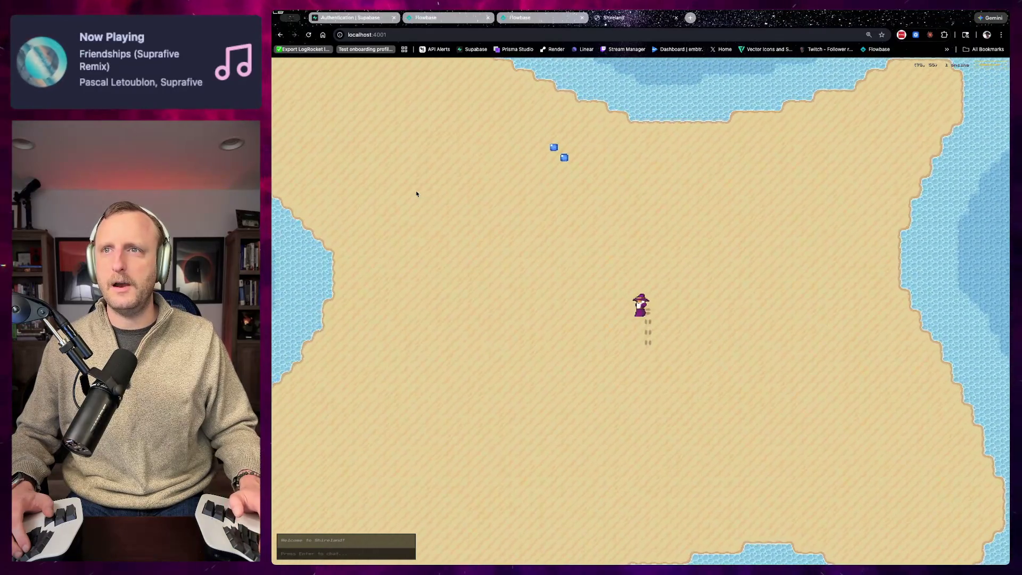
pyautogui.press('Left')
pyautogui.press('Left')
pyautogui.press('Left')
pyautogui.press('Up')
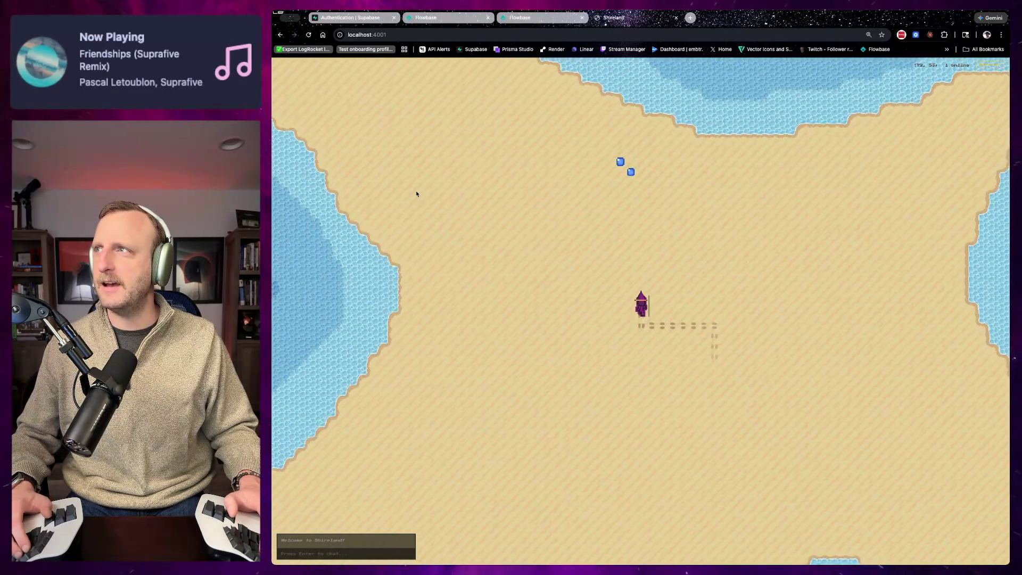
pyautogui.press('Up')
pyautogui.press('Up')
pyautogui.press('Up')
pyautogui.press('Left')
pyautogui.press('Left')
pyautogui.press('Left')
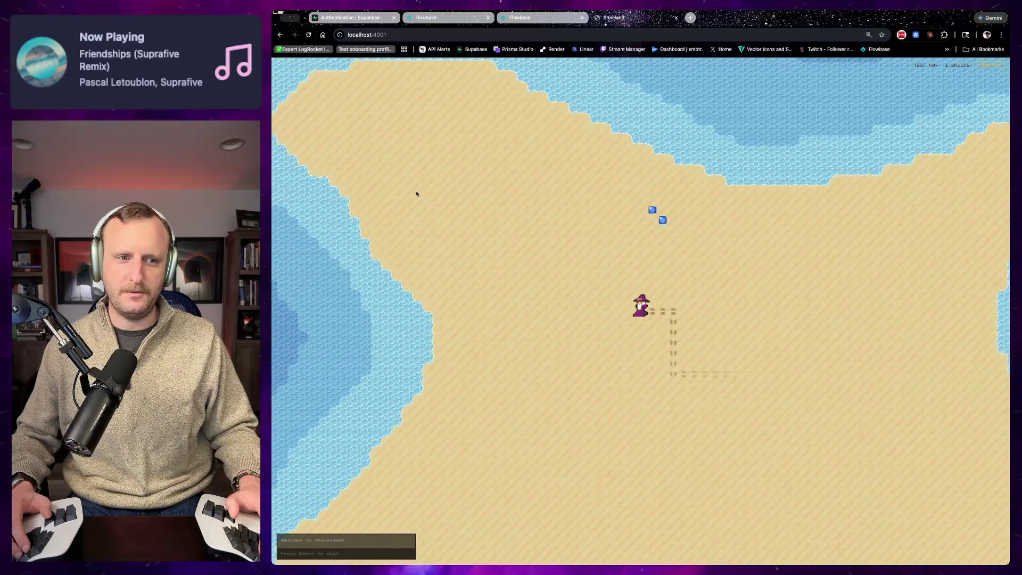
pyautogui.press('Left')
pyautogui.press('Left')
pyautogui.press('Left')
pyautogui.press('Up')
pyautogui.press('Up')
pyautogui.press('Up')
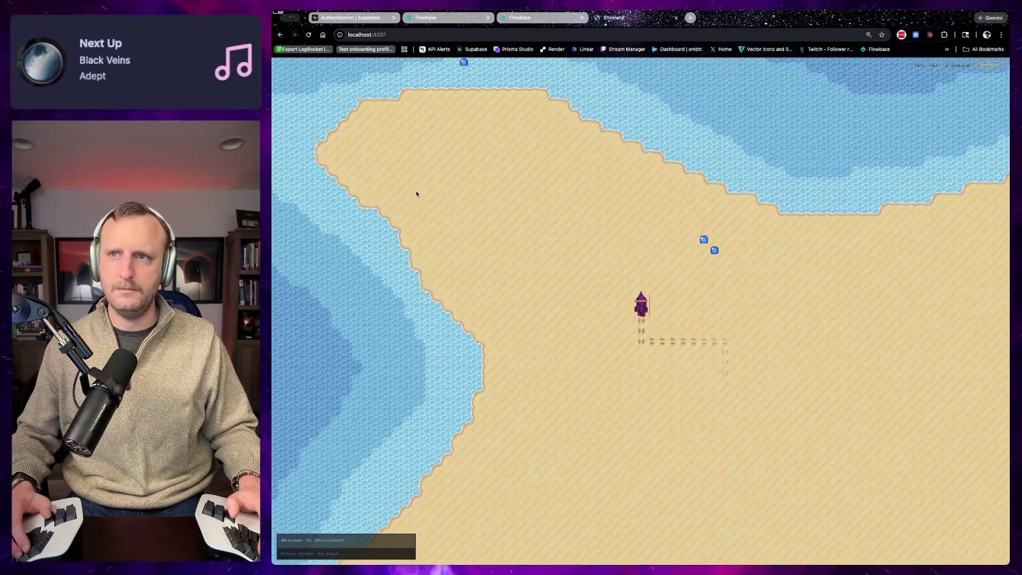
pyautogui.press('Up')
pyautogui.press('Up')
pyautogui.press('Up')
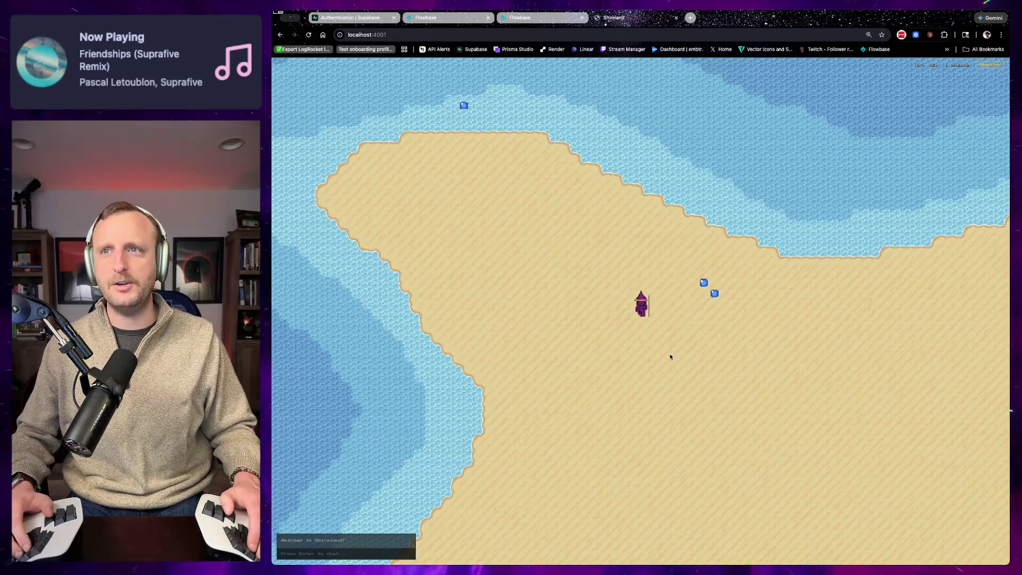
pyautogui.press('Up')
pyautogui.press('Up')
pyautogui.press('Up')
pyautogui.press('Right')
pyautogui.press('Right')
pyautogui.press('Right')
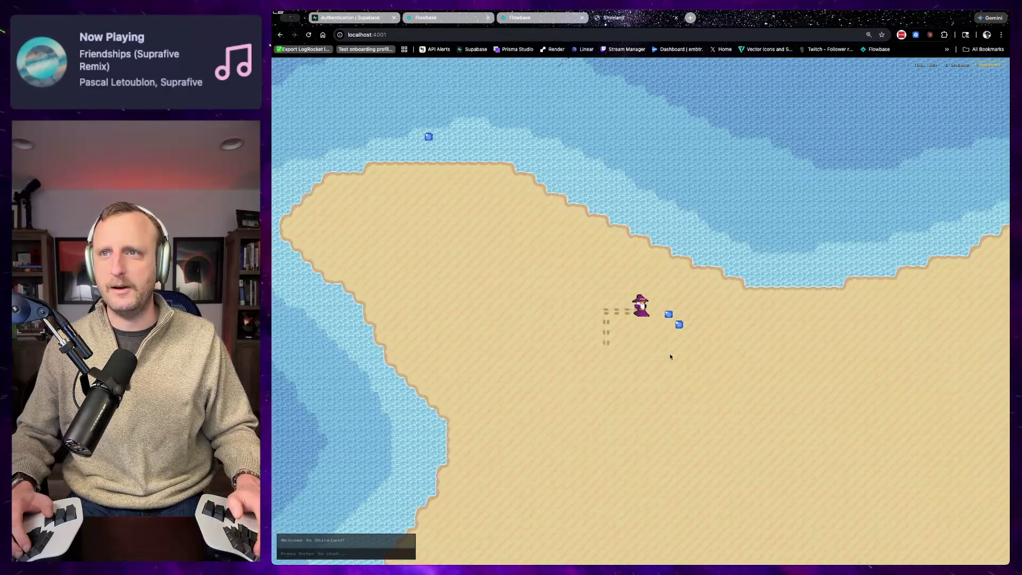
pyautogui.press('Right')
pyautogui.press('Right')
pyautogui.press('Right')
pyautogui.press('Down')
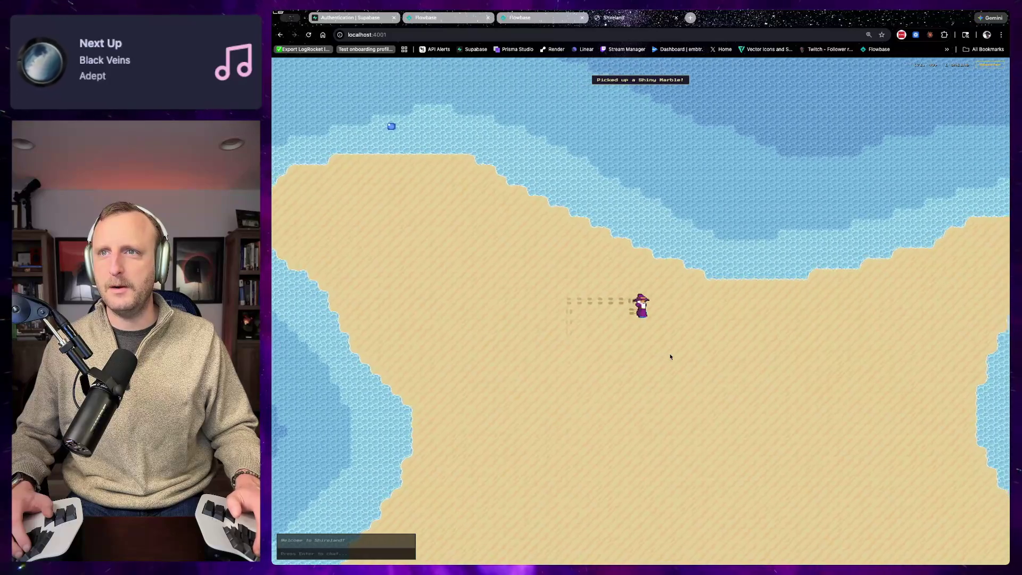
# - Walk the wizard west through the water and back onto the sand near the northern tip
pyautogui.press('Down')
pyautogui.press('Down')
pyautogui.press('Down')
pyautogui.press('Left')
pyautogui.press('Left')
pyautogui.press('Left')
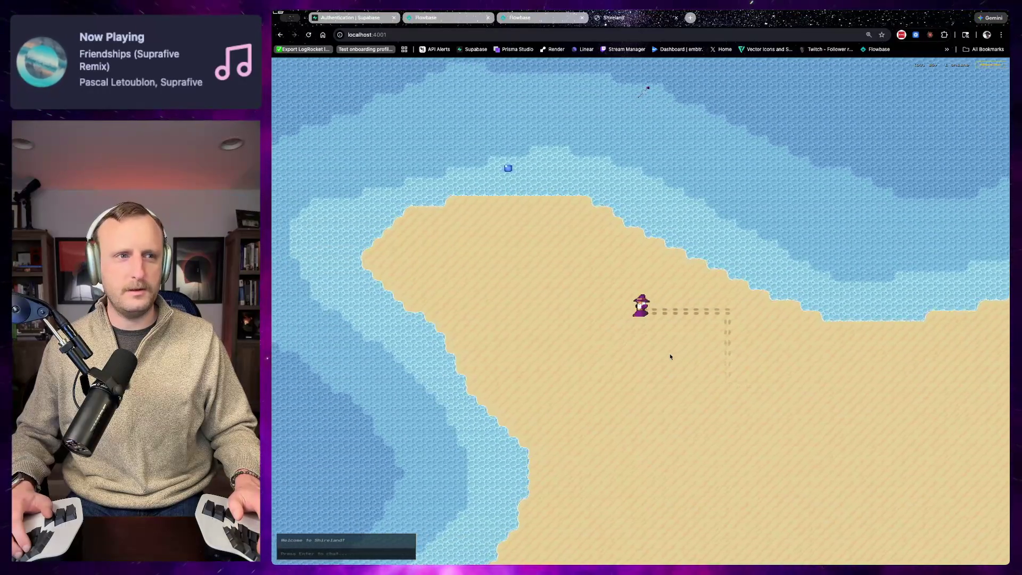
pyautogui.press('Left')
pyautogui.press('Left')
pyautogui.press('Left')
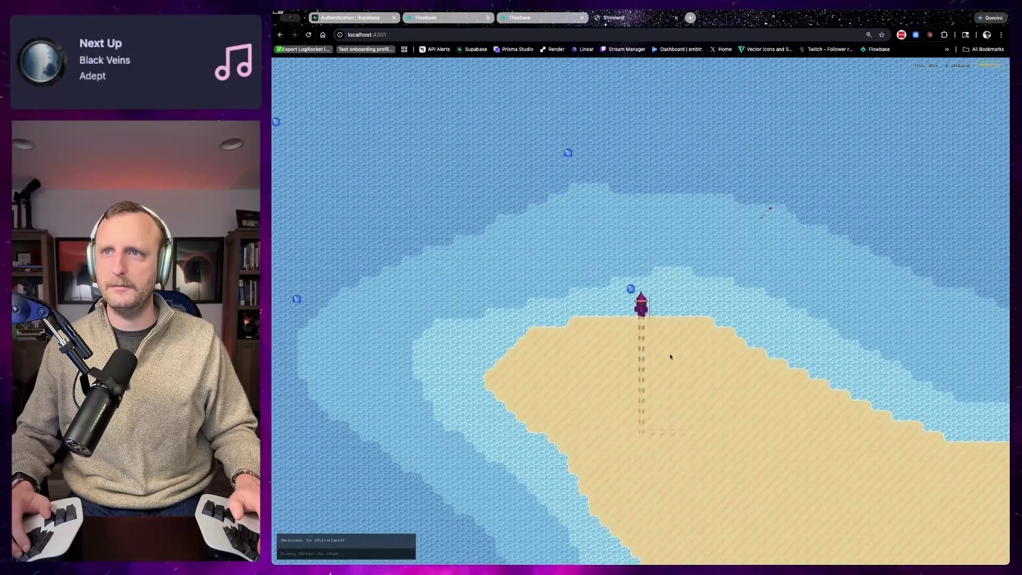
pyautogui.press('Up')
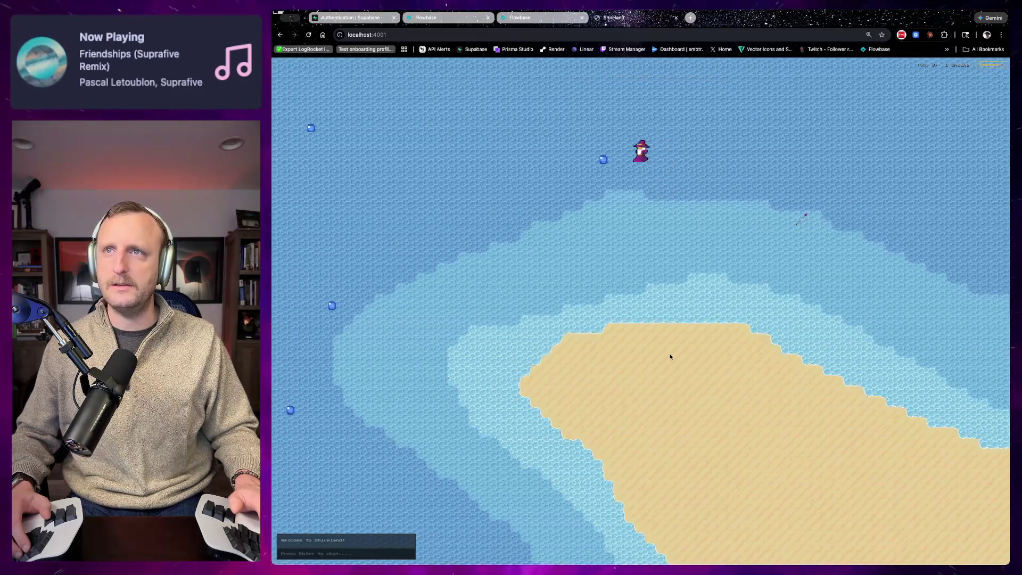
pyautogui.press('Left')
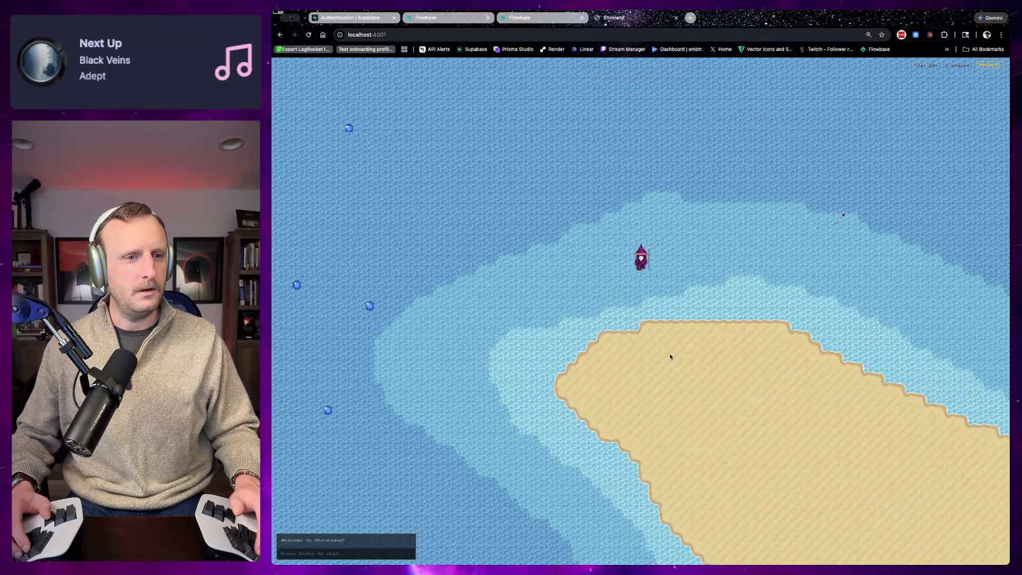
pyautogui.press('Down')
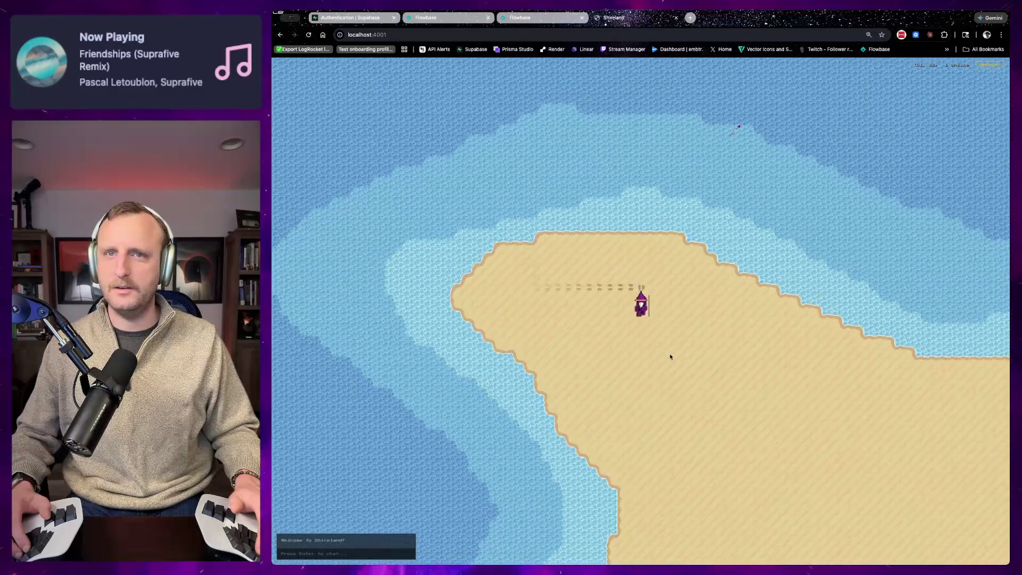
pyautogui.press('Down')
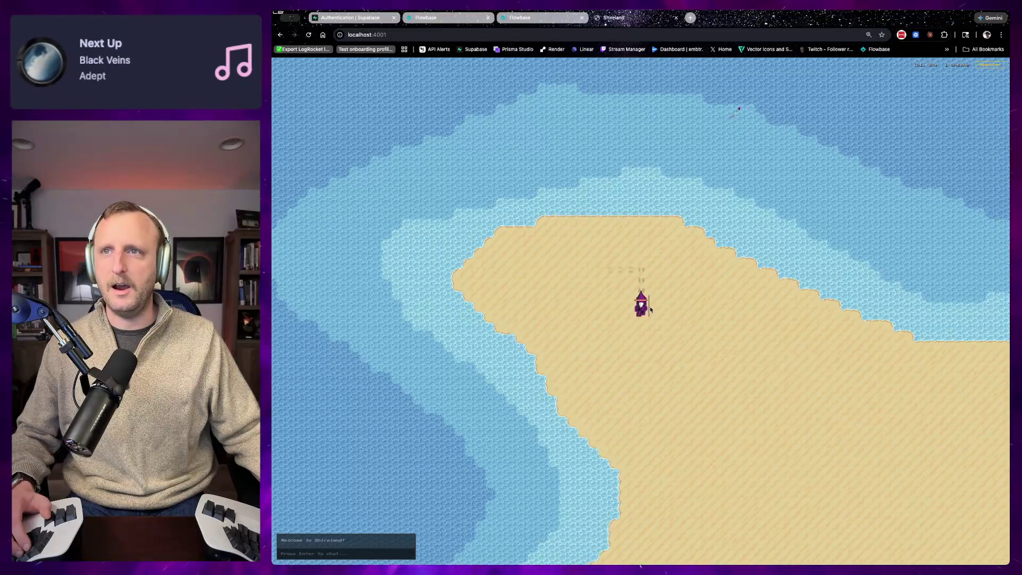
# - Drop the four Shiny Marbles from the backpack onto the sand beside the wizard
pyautogui.press('i')
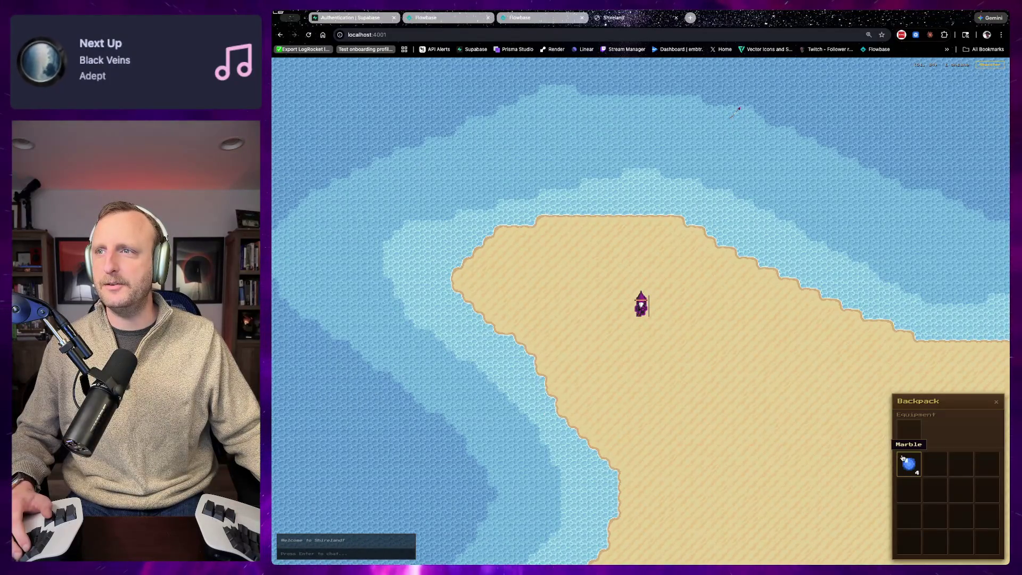
pyautogui.rightClick(909, 463)
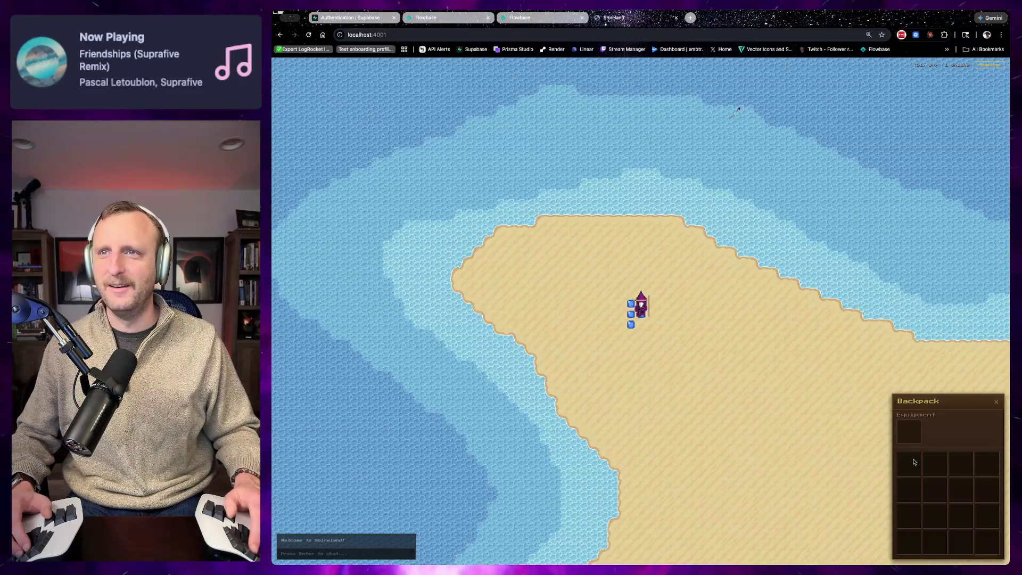
pyautogui.press('s')
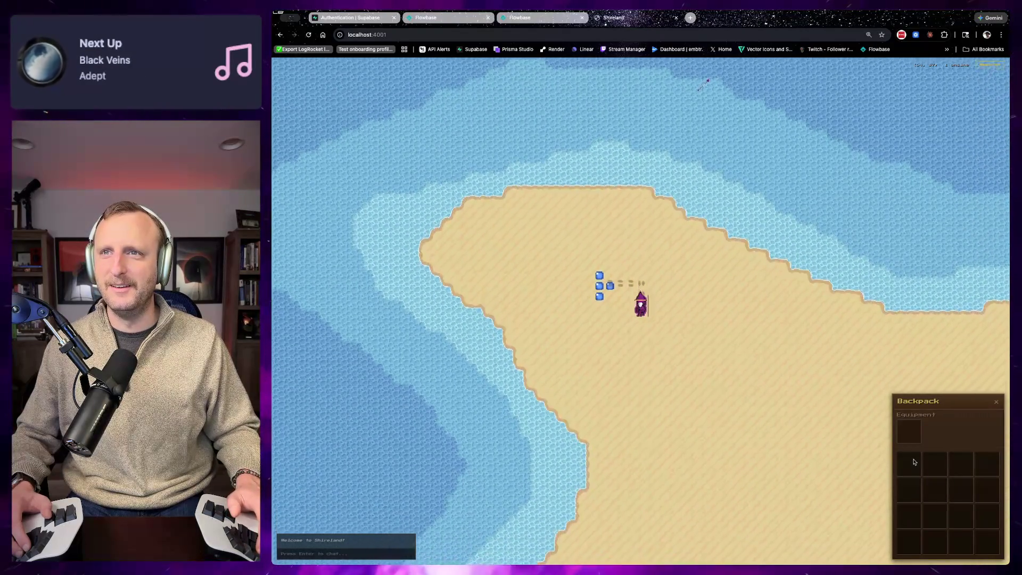
pyautogui.press('a')
pyautogui.press('w')
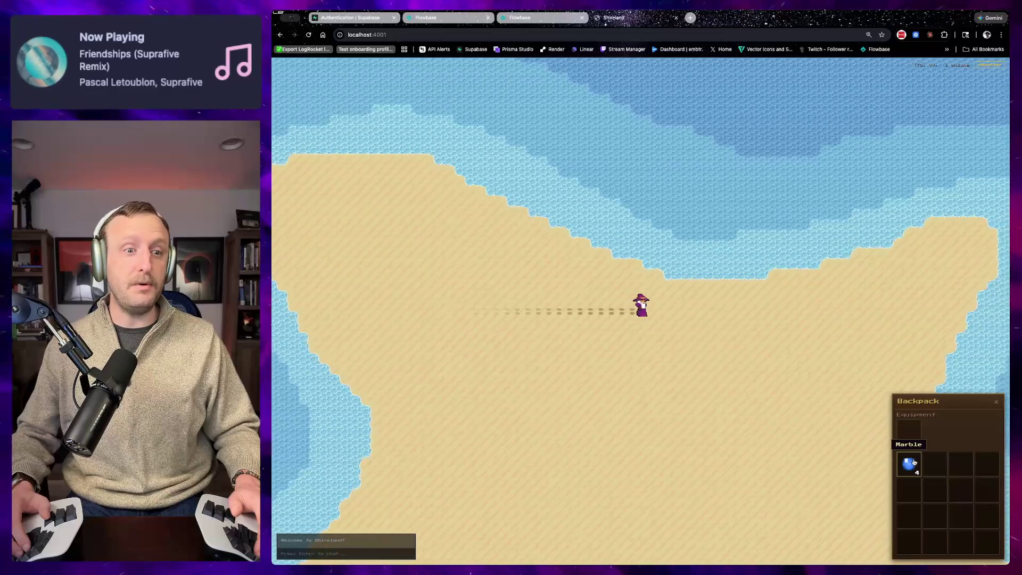
pyautogui.press('Right')
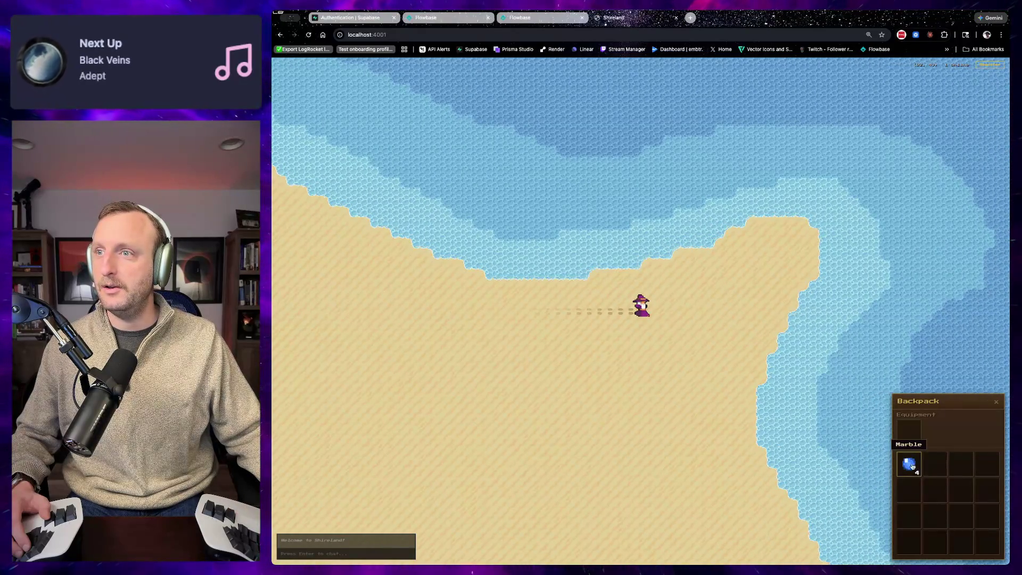
pyautogui.click(912, 466)
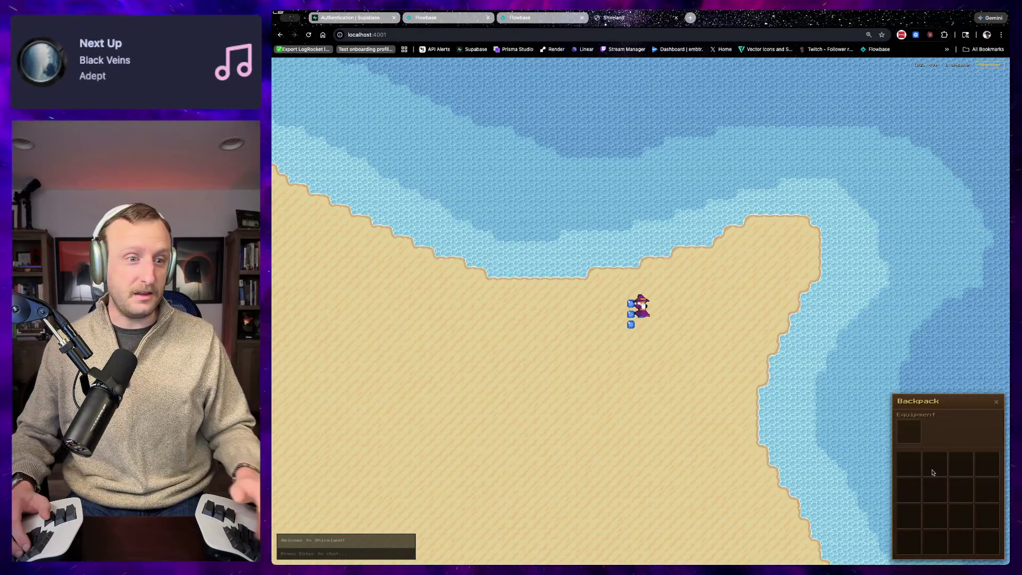
# - Walk the wizard around the dropped marbles and bring up the key bindings list
pyautogui.press('Down')
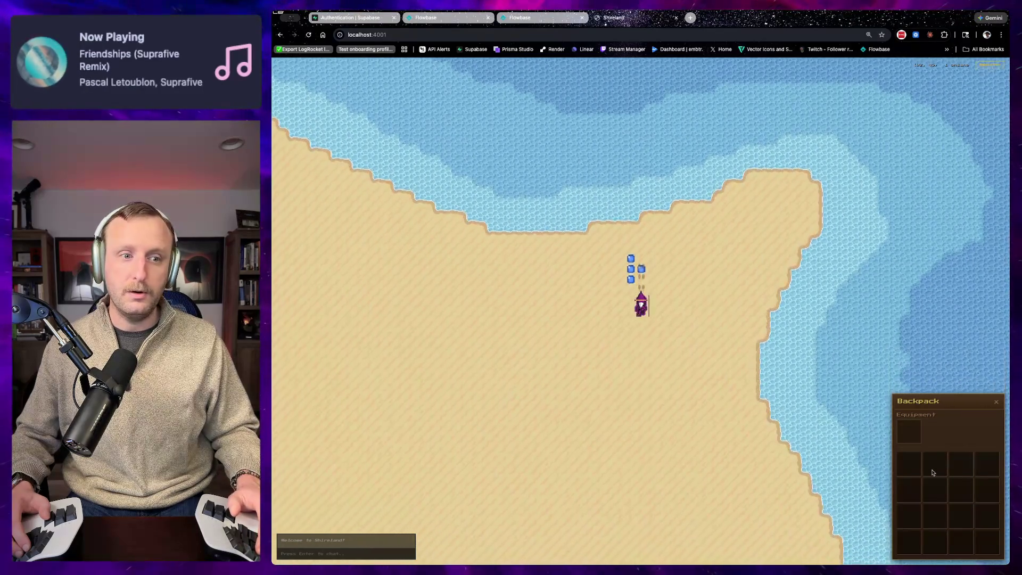
pyautogui.press('Right')
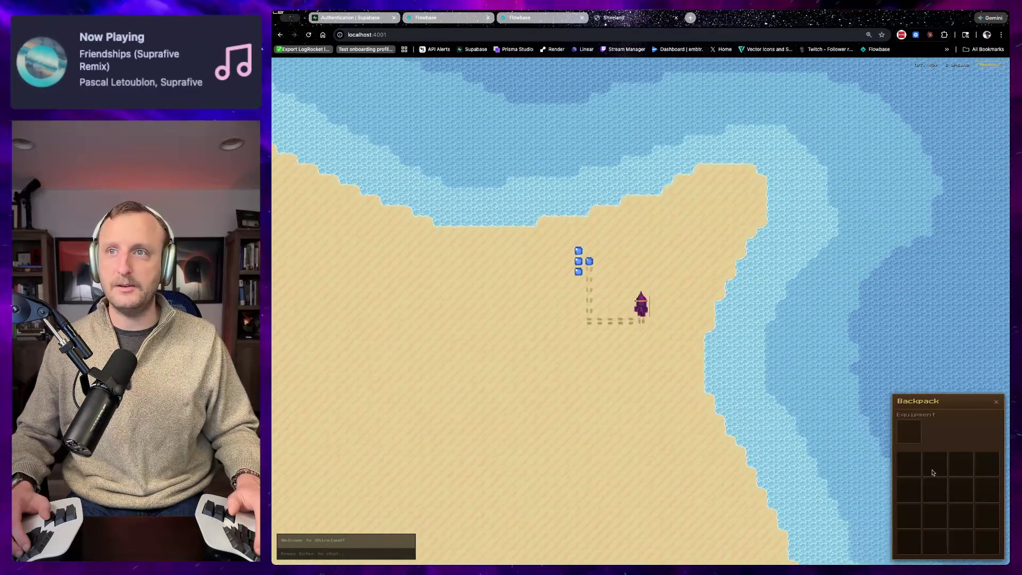
pyautogui.press('Up')
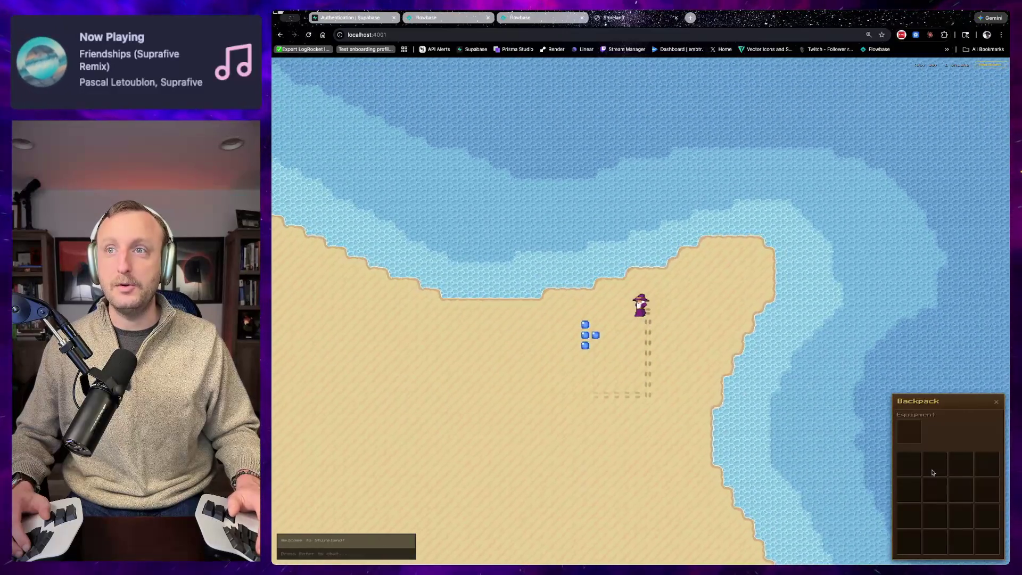
pyautogui.press('Left')
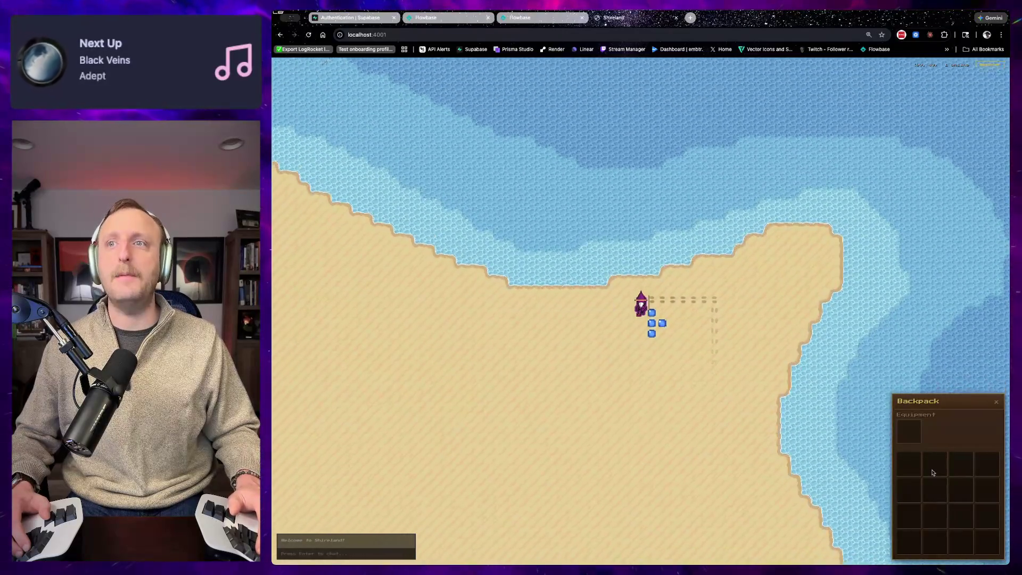
pyautogui.press('Down')
pyautogui.press('Up')
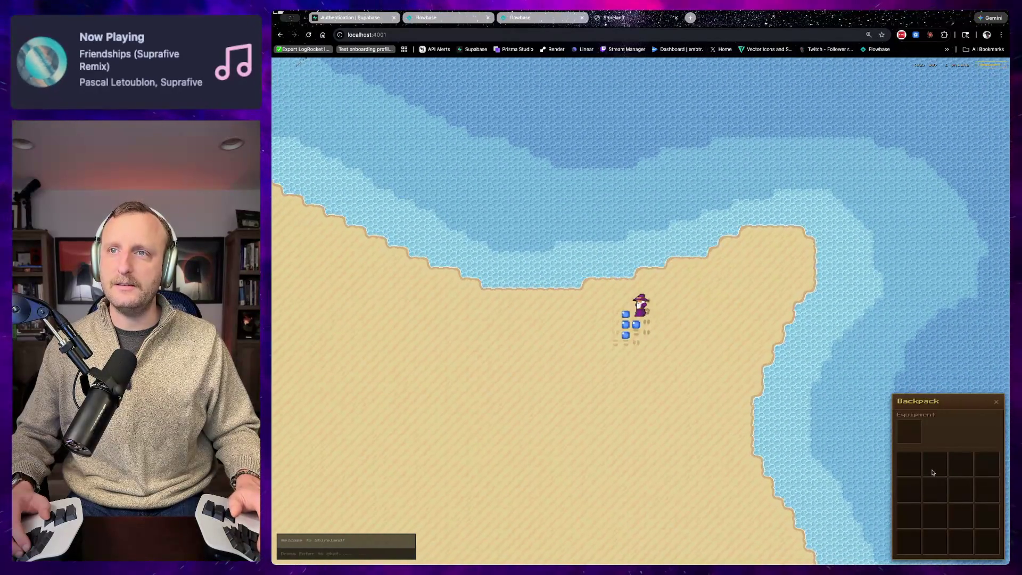
pyautogui.press('Left')
pyautogui.press('Down')
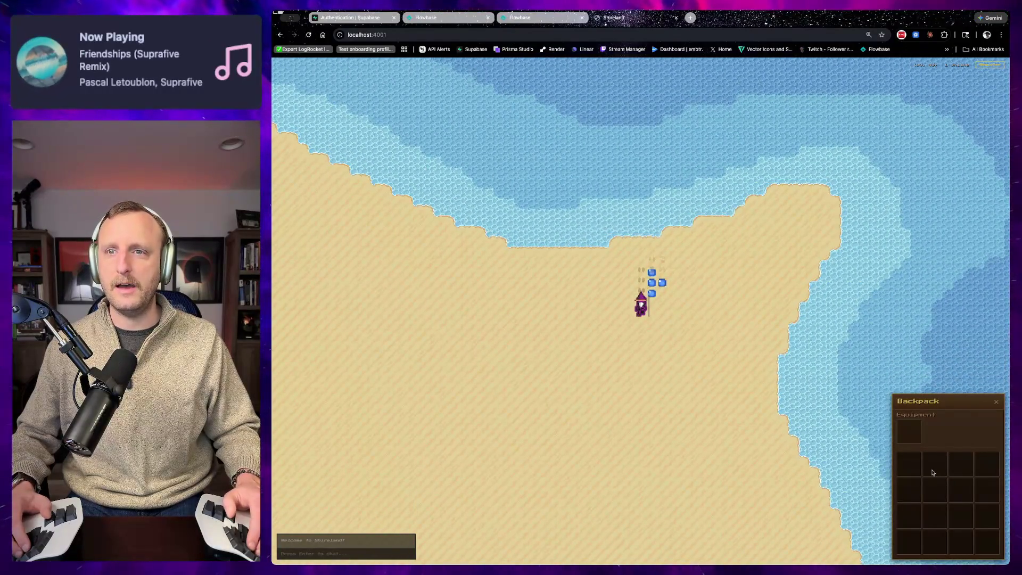
pyautogui.press('k')
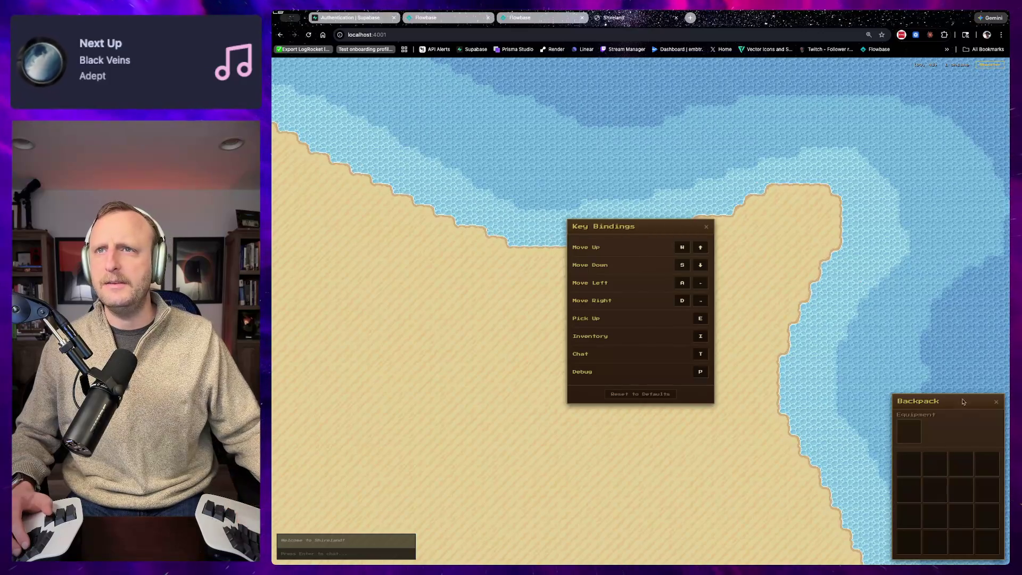
# - Rebind Move Up, Down, Left and Right to K, J, H and L
pyautogui.click(683, 248)
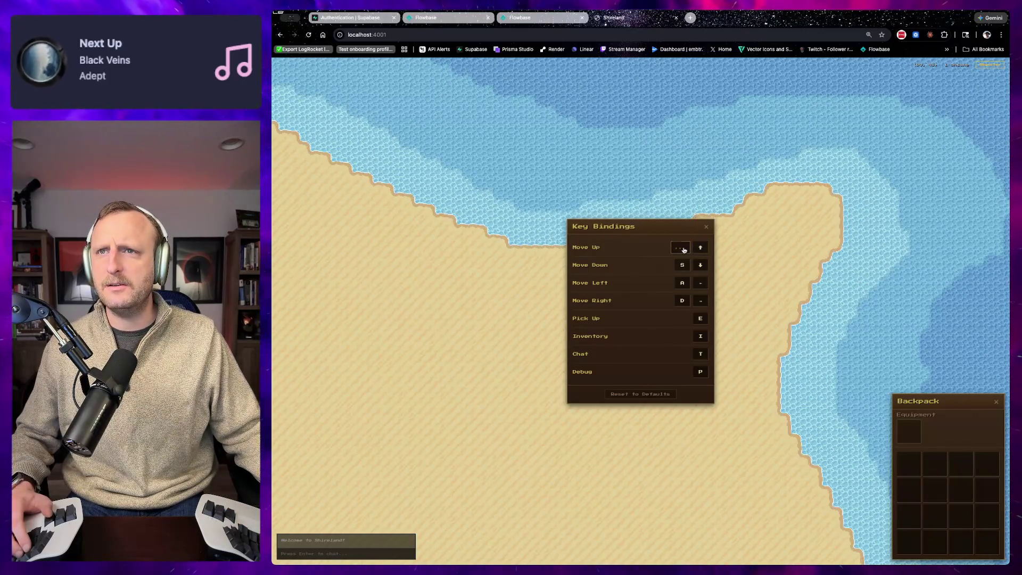
pyautogui.press('k')
pyautogui.click(681, 265)
pyautogui.press('j')
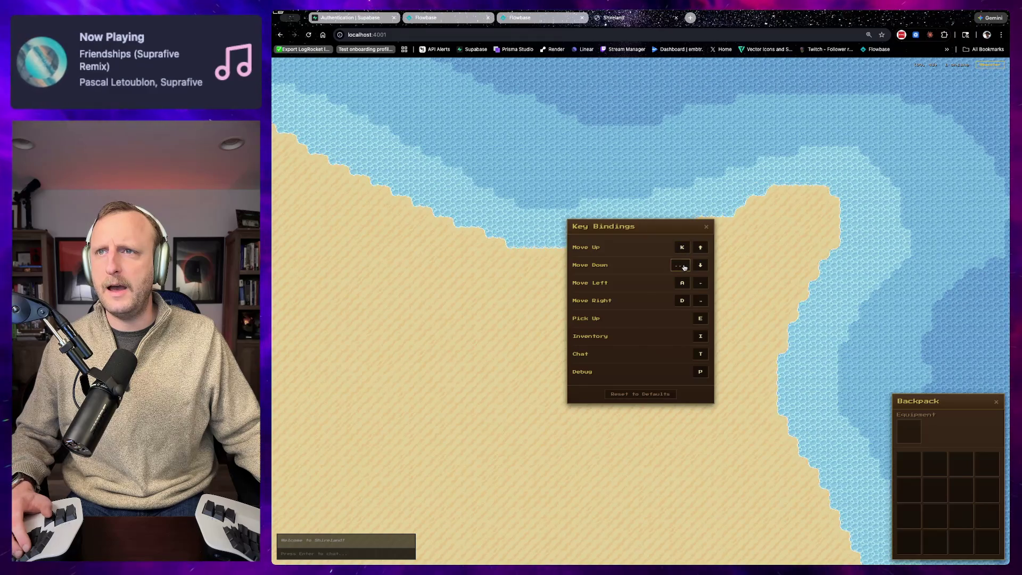
pyautogui.click(681, 282)
pyautogui.press('h')
pyautogui.click(682, 300)
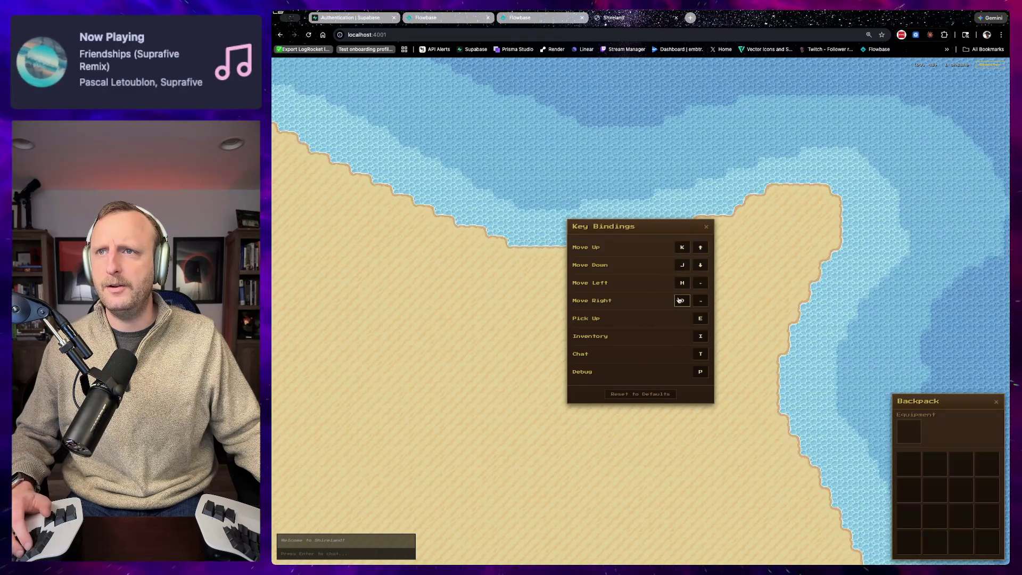
pyautogui.press('l')
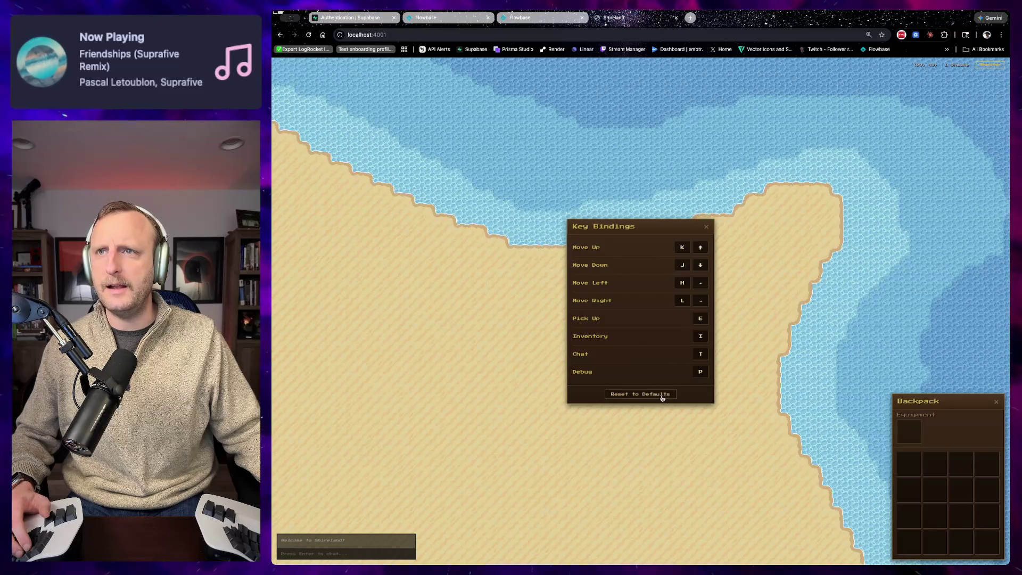
pyautogui.click(706, 228)
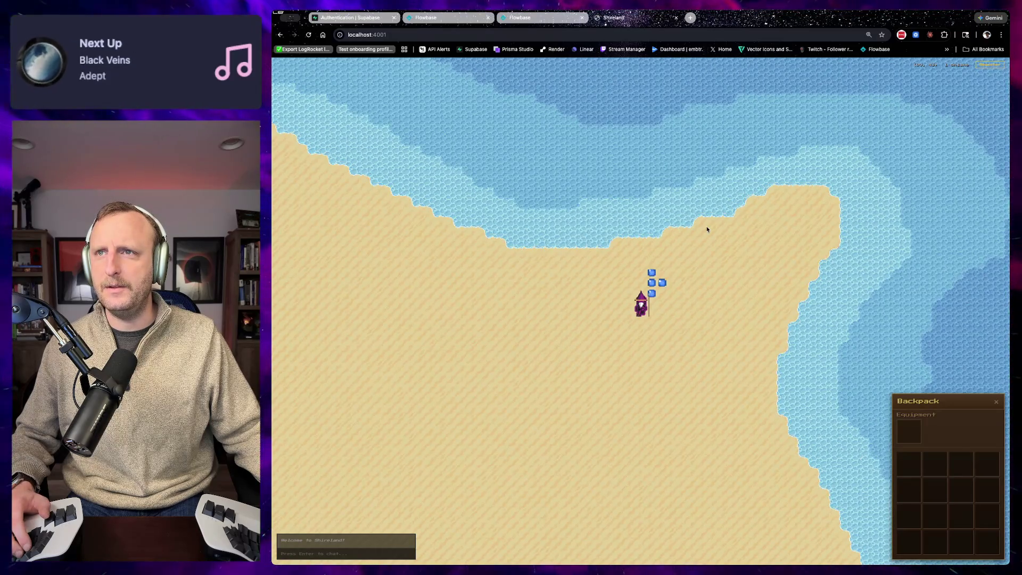
# - Walk north and down-right to pick the marbles back up, then head west
pyautogui.press('w')
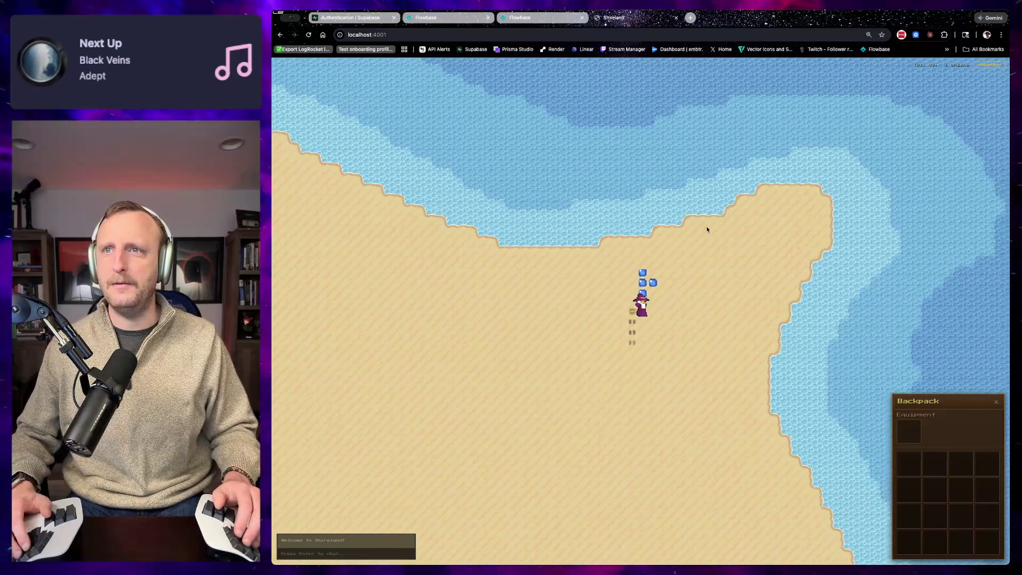
pyautogui.press('w')
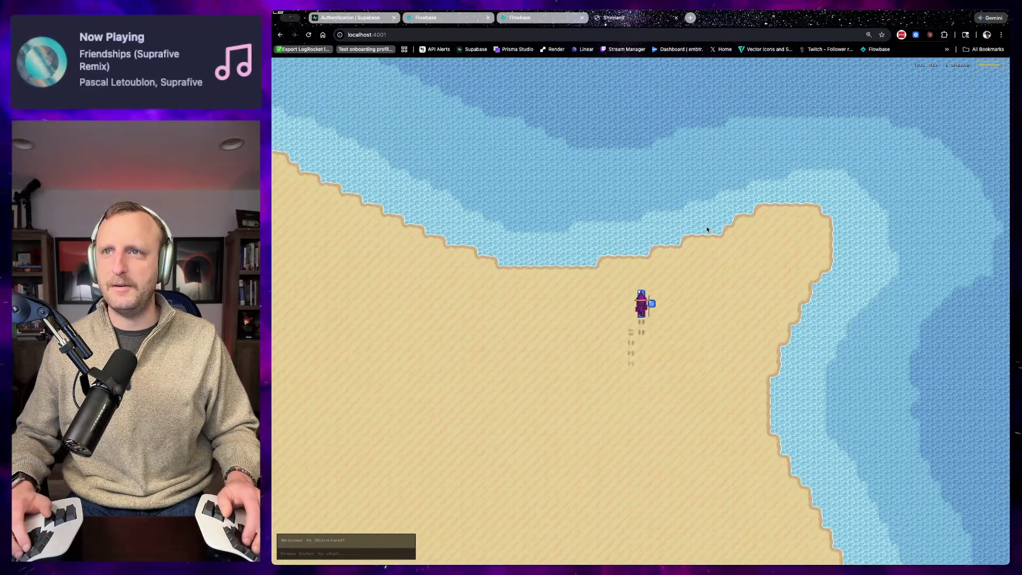
pyautogui.press('w')
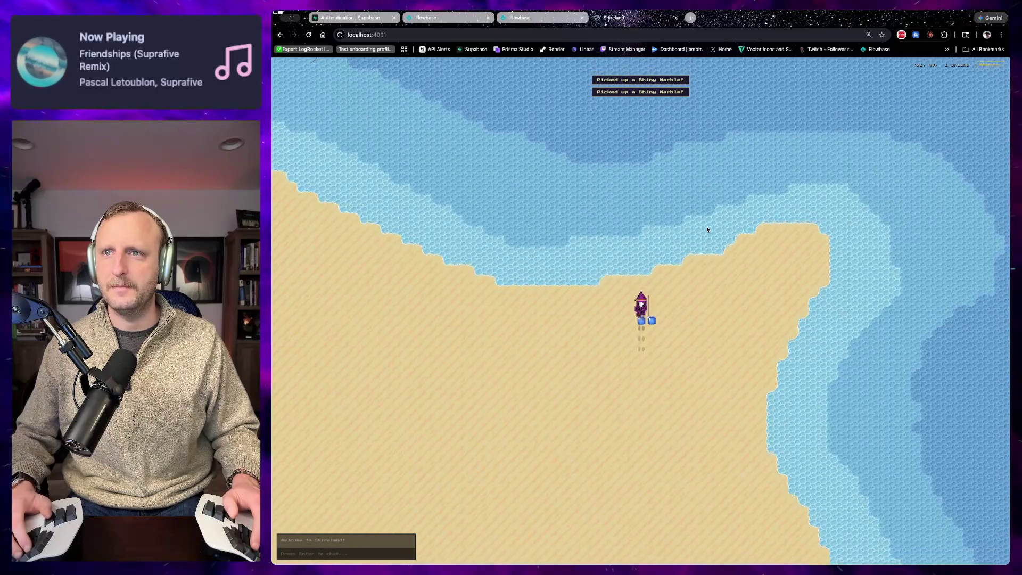
pyautogui.press('s')
pyautogui.press('d')
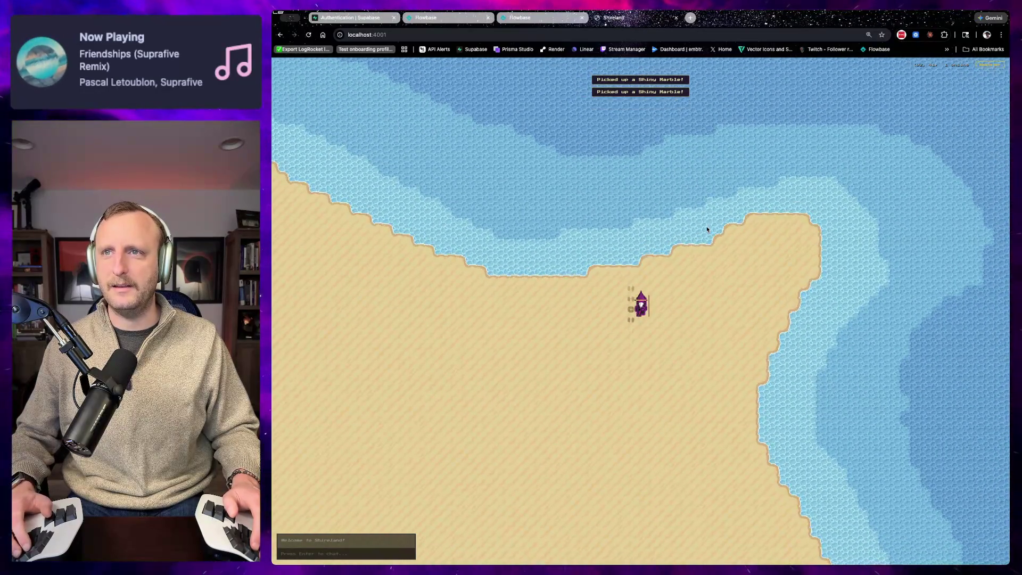
pyautogui.press('a')
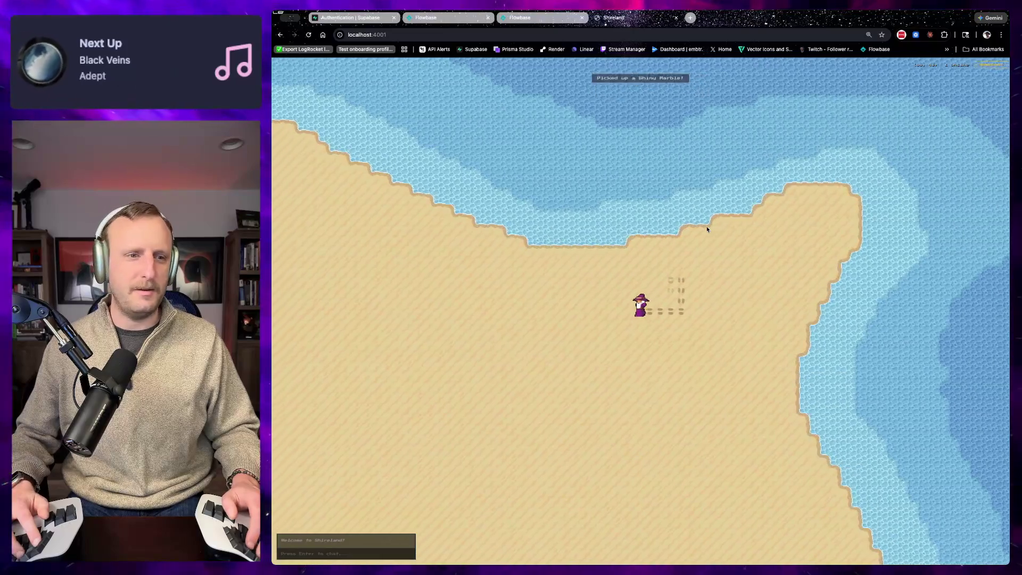
# - Glance at the key bindings overview with ? and close it again
pyautogui.hotkey('shift', '/')
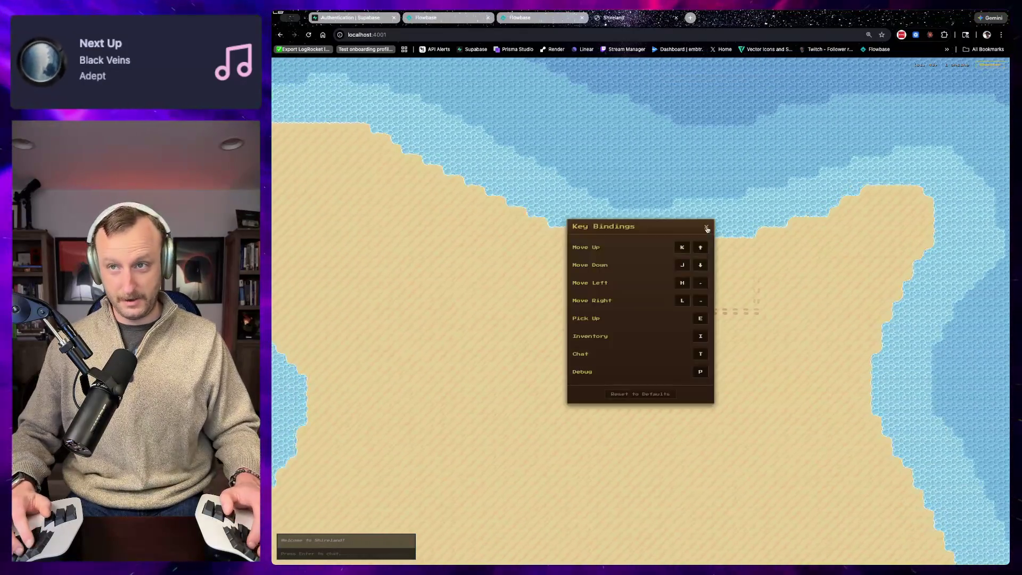
pyautogui.click(707, 229)
pyautogui.press('Return')
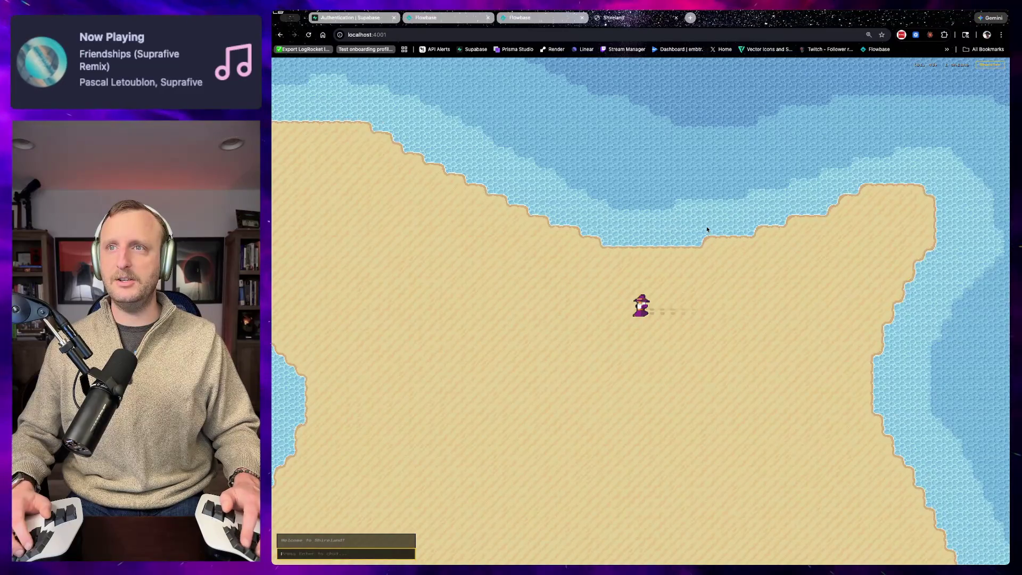
# - Say 'hello worled' in chat and turn on the FPS/memory debug stats with F3
pyautogui.write('hello worled')
pyautogui.press('Return')
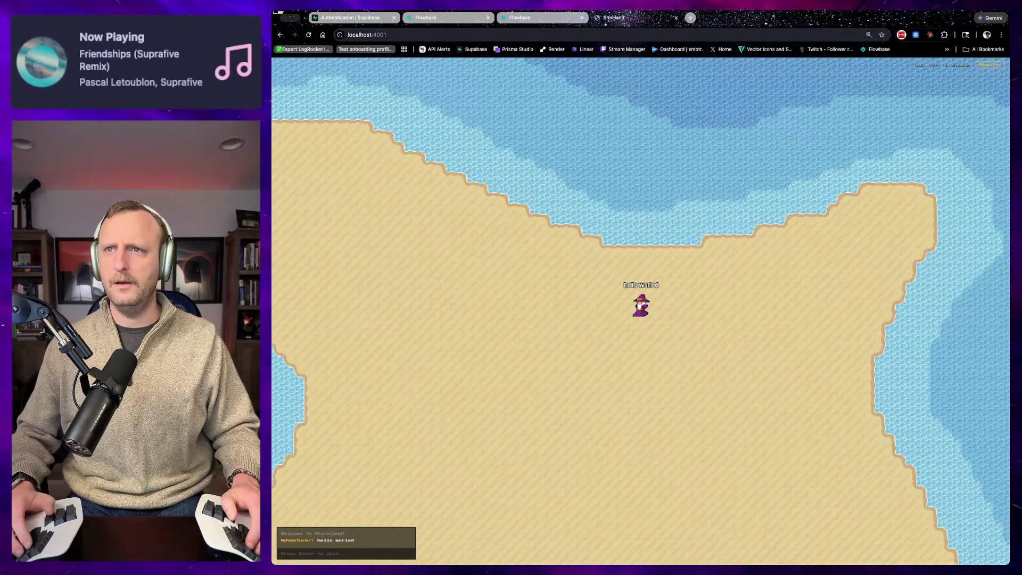
pyautogui.press('Left')
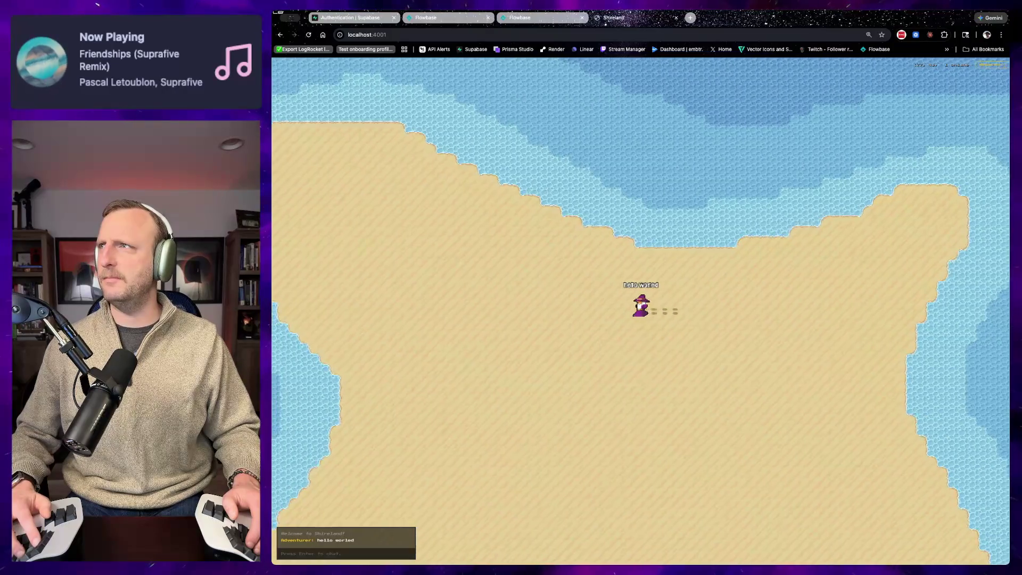
pyautogui.press('Up')
pyautogui.press('F3')
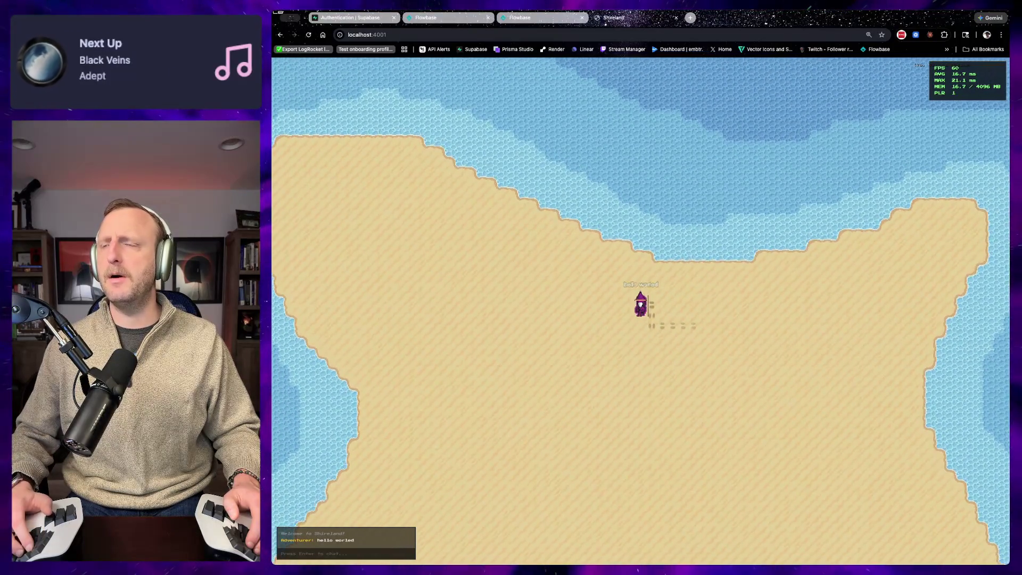
# - Walk the wizard around the island up to its northern shoreline
pyautogui.press('Down')
pyautogui.press('Right')
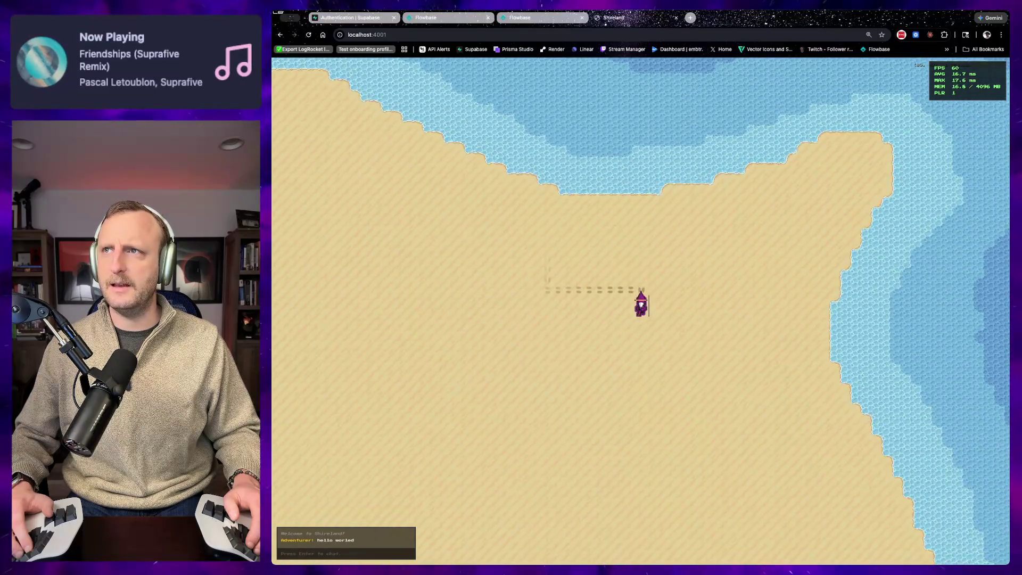
pyautogui.press('Down')
pyautogui.press('Left')
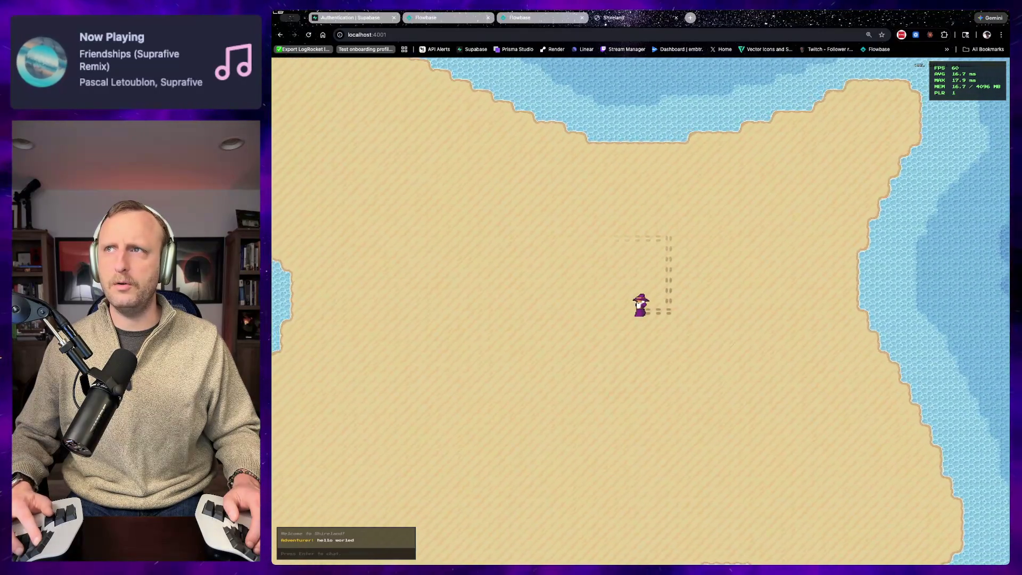
pyautogui.press('Up')
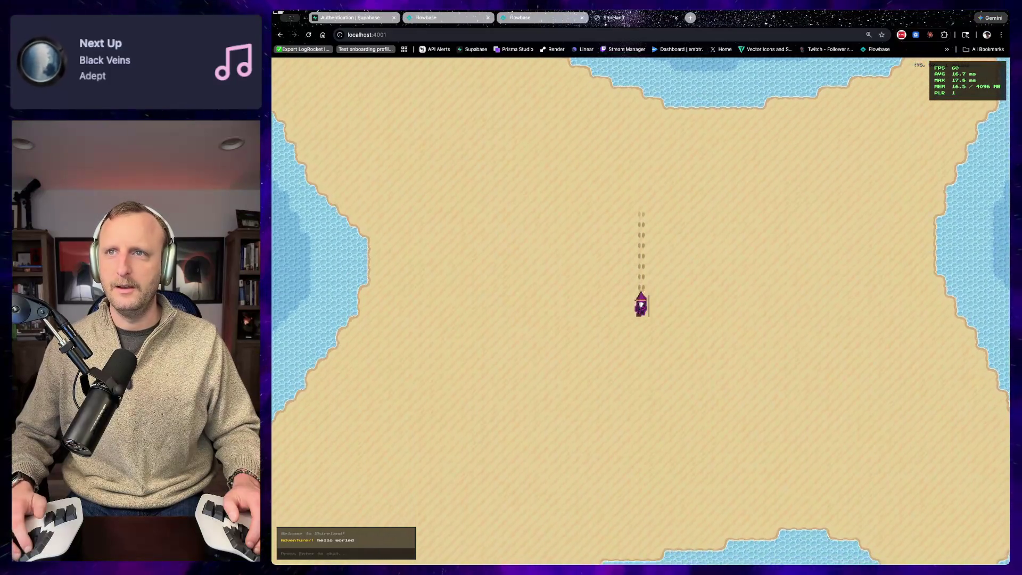
pyautogui.press('Left')
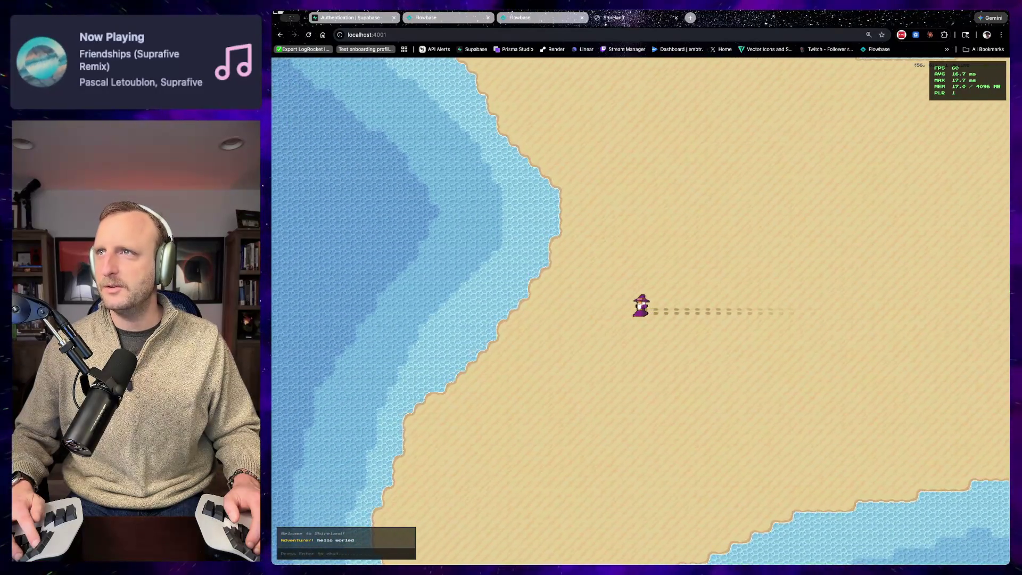
pyautogui.press('Down')
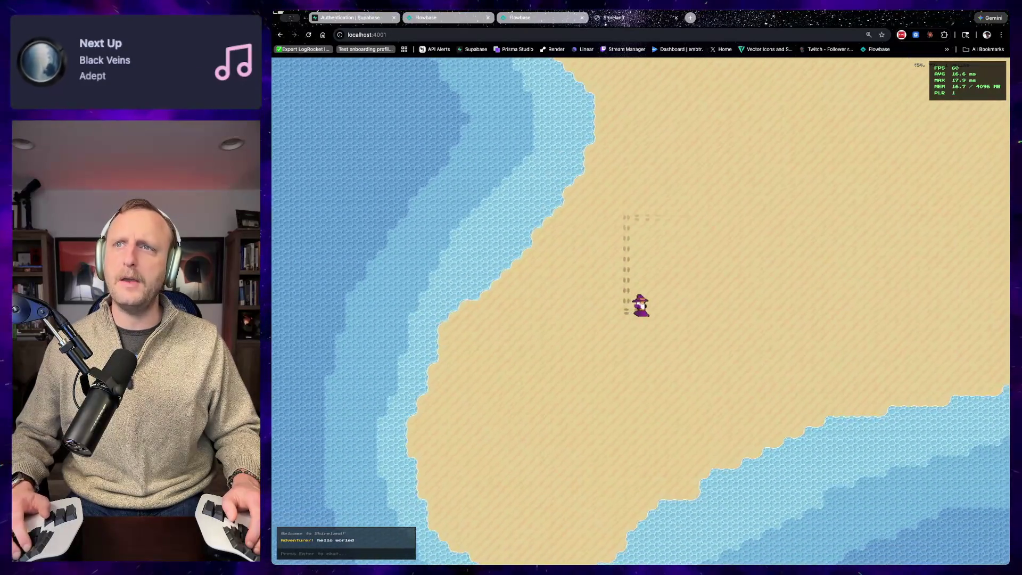
pyautogui.press('Right')
pyautogui.press('Up')
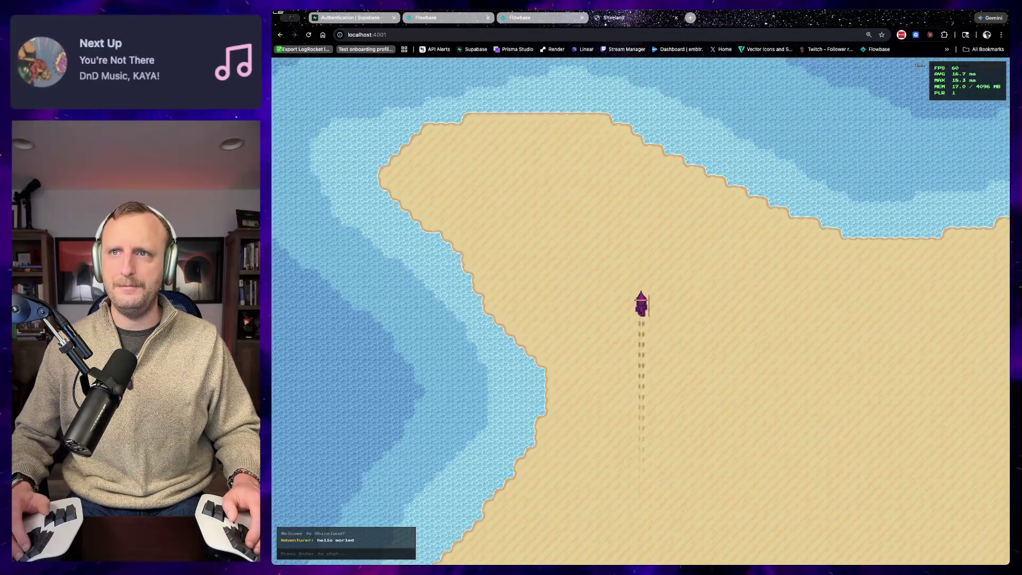
pyautogui.press('Right')
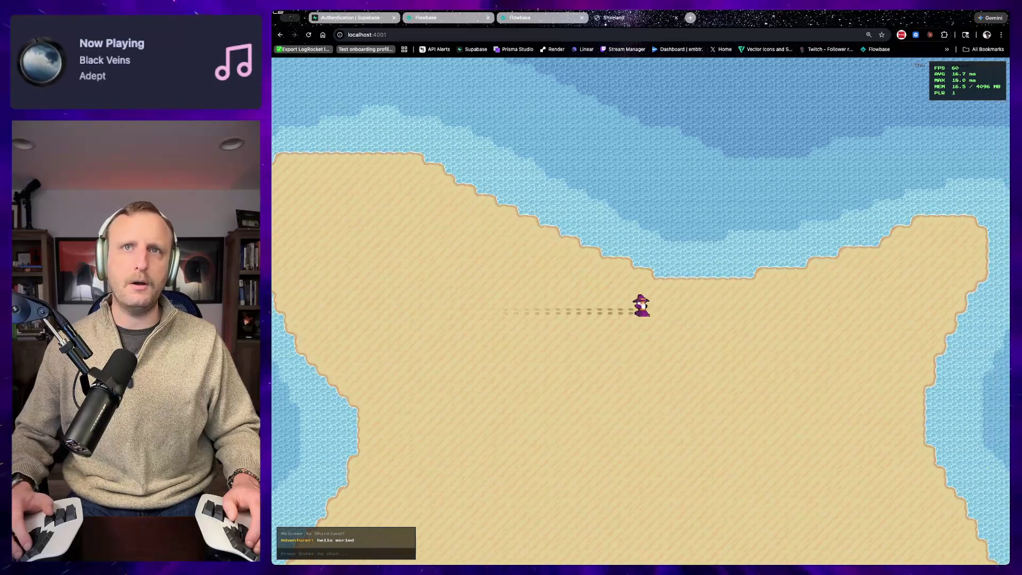
# - Look over the Flowbase dashboard and local Leads pages before returning to Claude Code
pyautogui.click(517, 24)
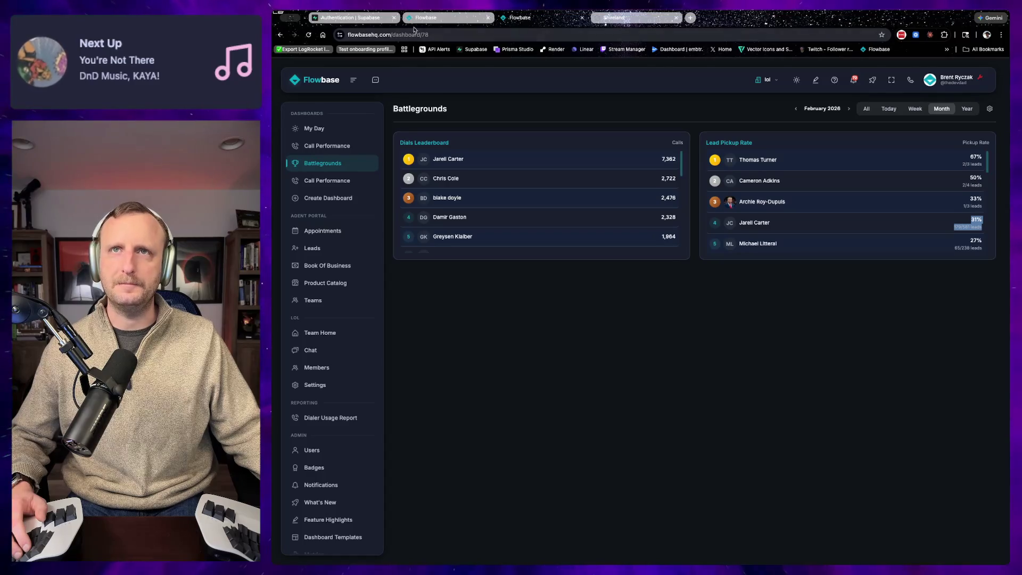
pyautogui.click(414, 26)
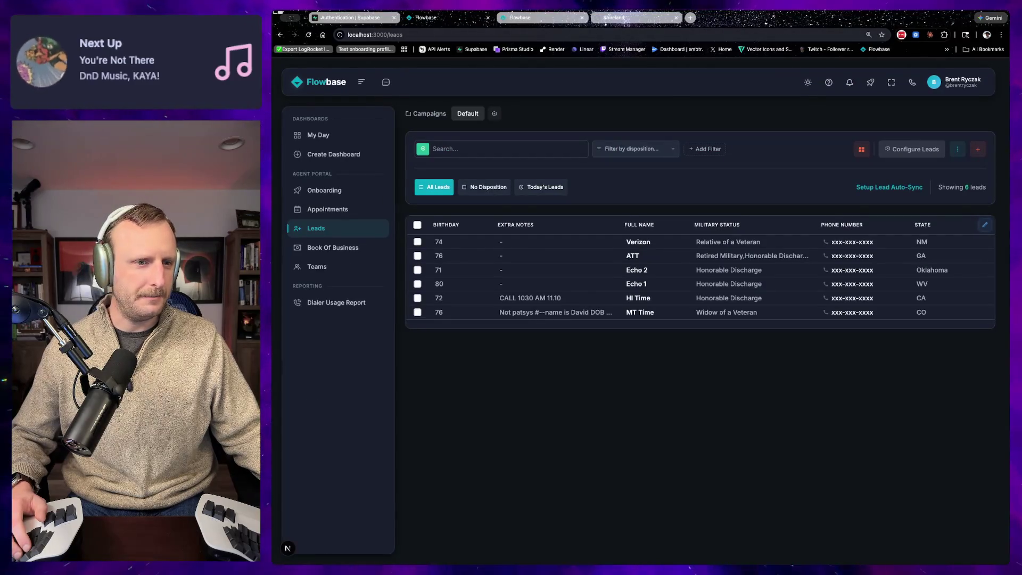
pyautogui.press('super+Tab')
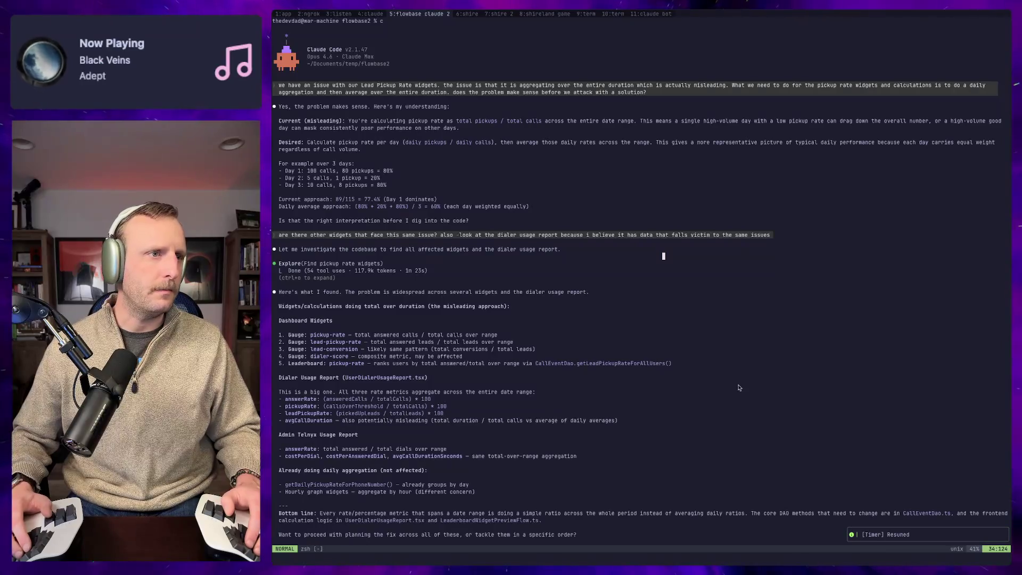
# - Tell Claude to fix all widgets by aggregating per day, then averaging over the days
pyautogui.press('i')
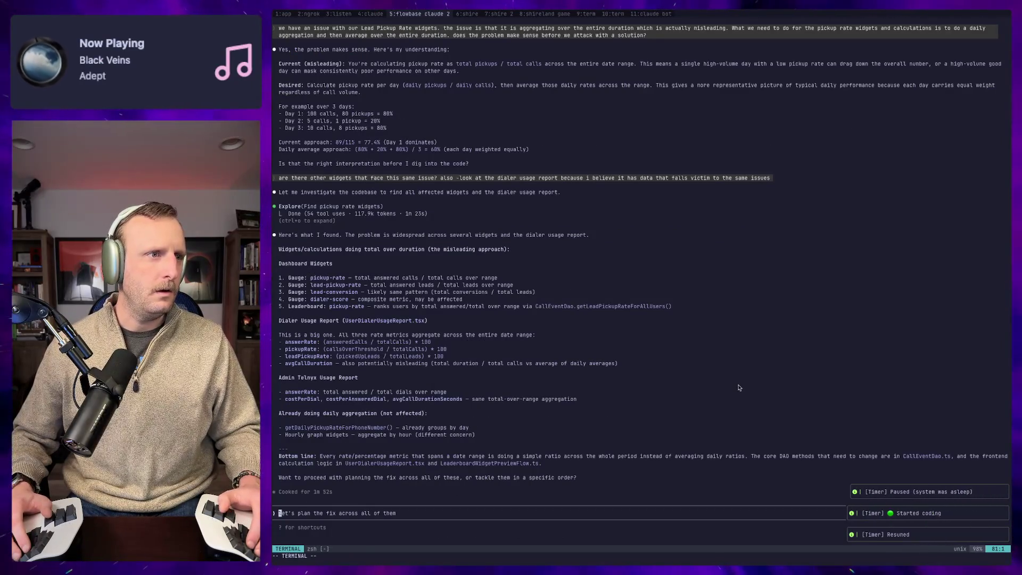
pyautogui.hotkey('ctrl', '\\')
pyautogui.hotkey('ctrl', 'n')
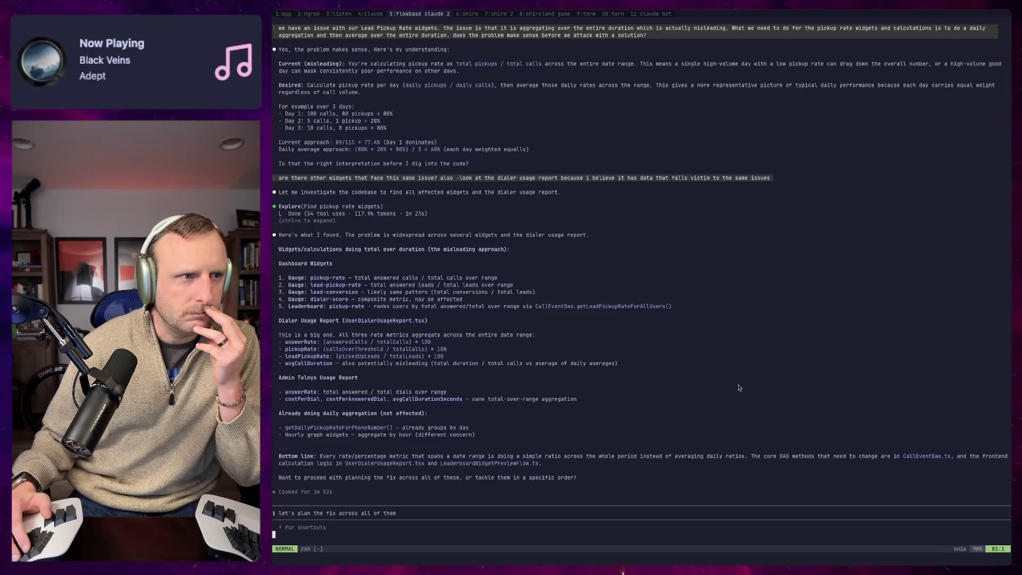
pyautogui.press('i')
pyautogui.write('fix them all -')
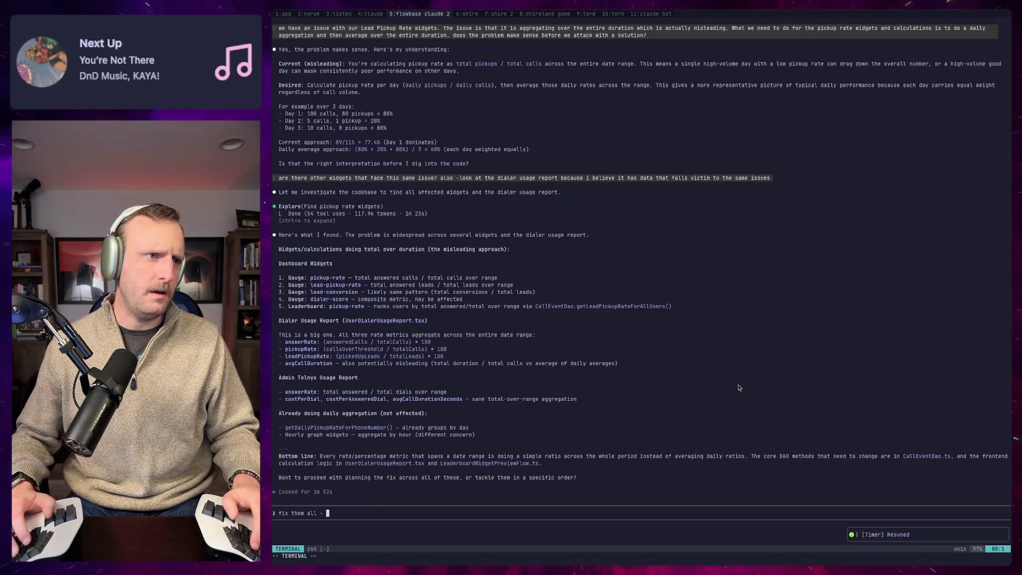
pyautogui.write('and to')
pyautogui.write('clear, we are')
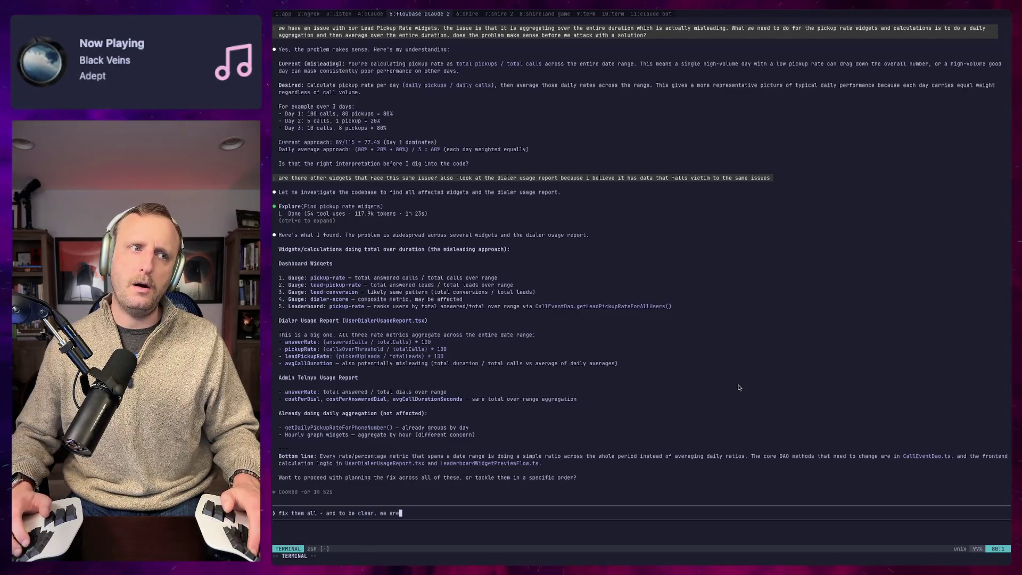
pyautogui.write('aggregate over')
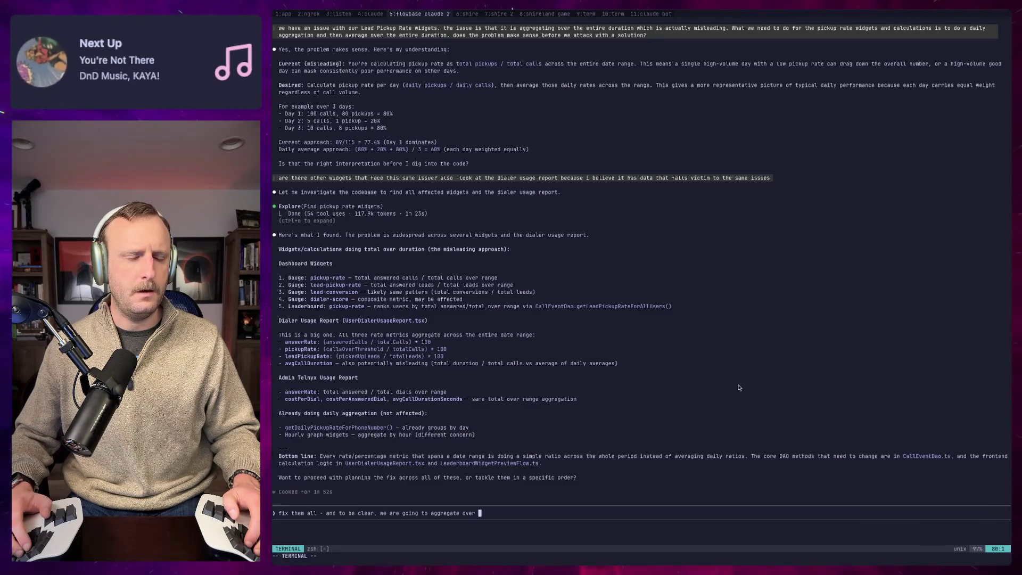
pyautogui.write('e days, and then average over the dua')
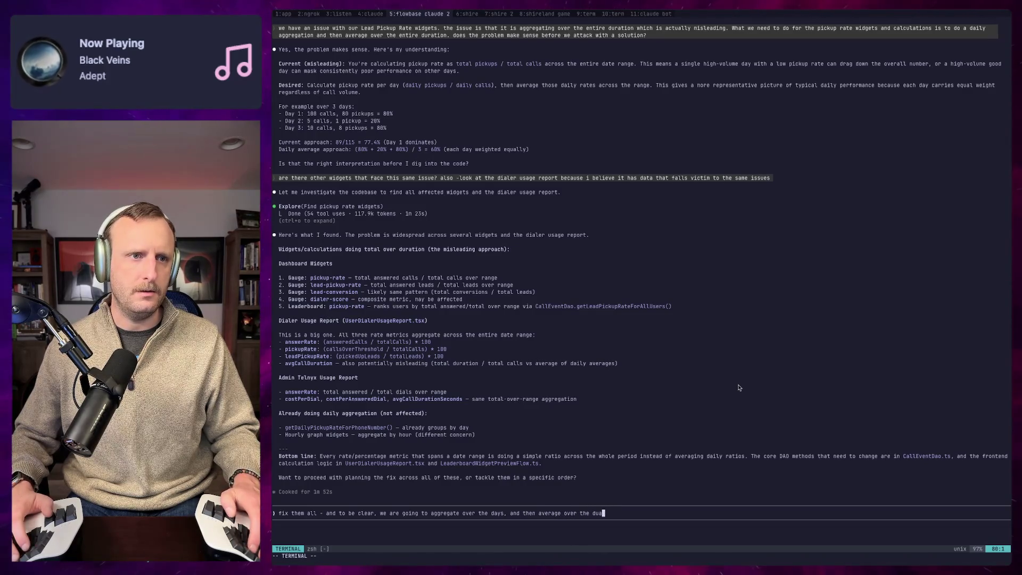
pyautogui.write('ration in days,')
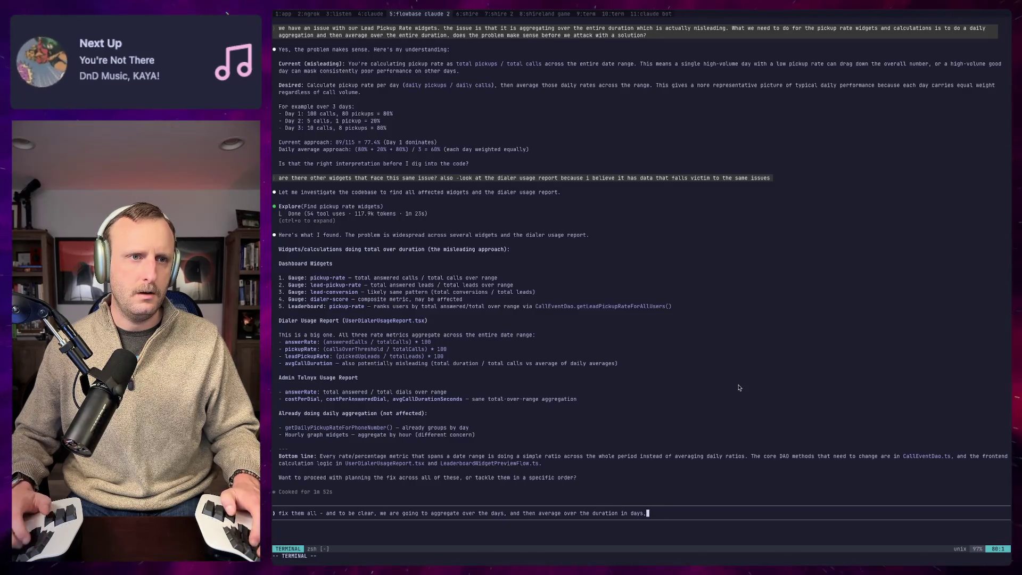
pyautogui.press('Return')
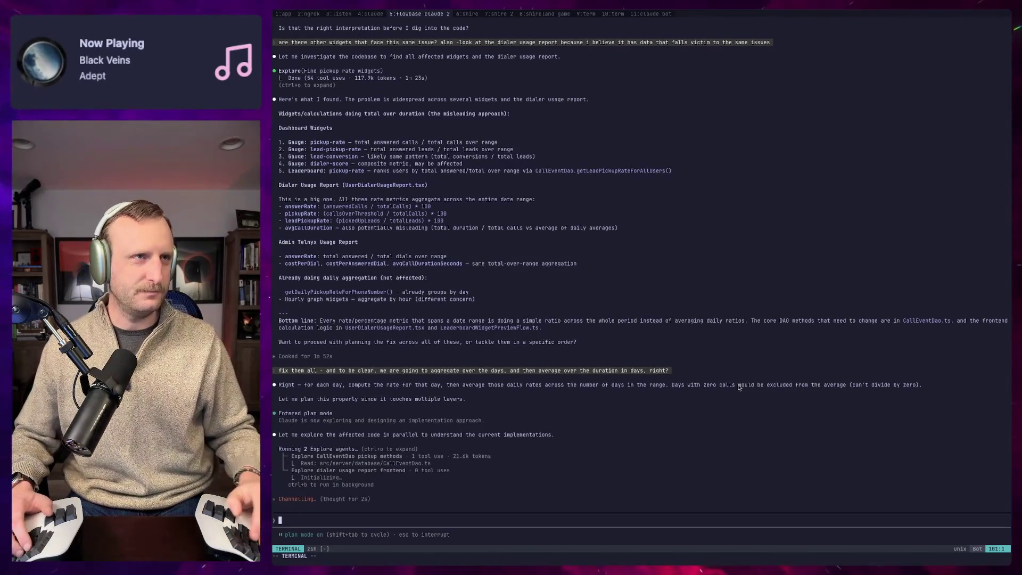
# - Cycle between the shire, suitability migration and flowbase claude 2 tmux windows to check progress
pyautogui.hotkey('ctrl', 'b')
pyautogui.press('n')
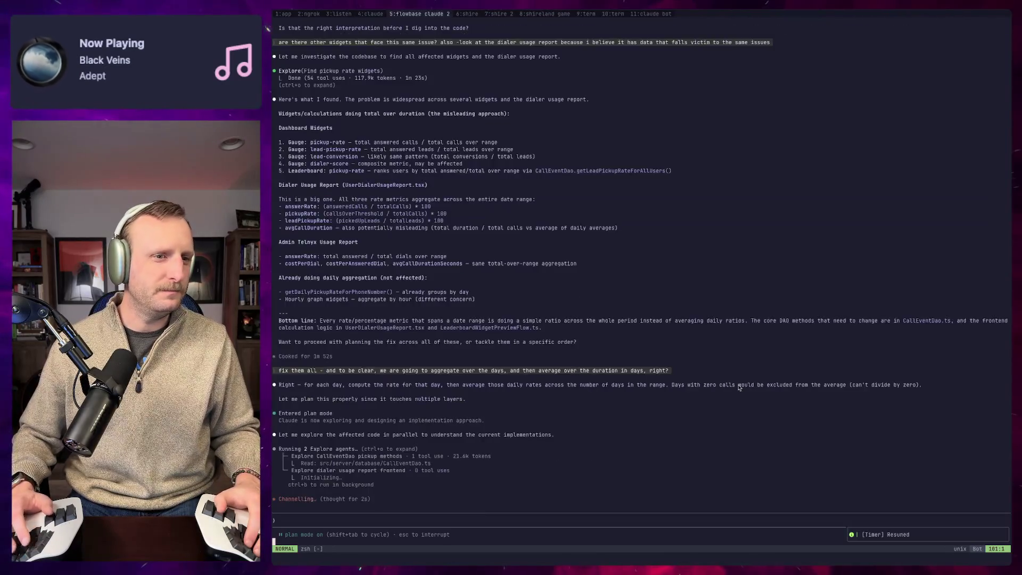
pyautogui.hotkey('ctrl', 'b')
pyautogui.press('4')
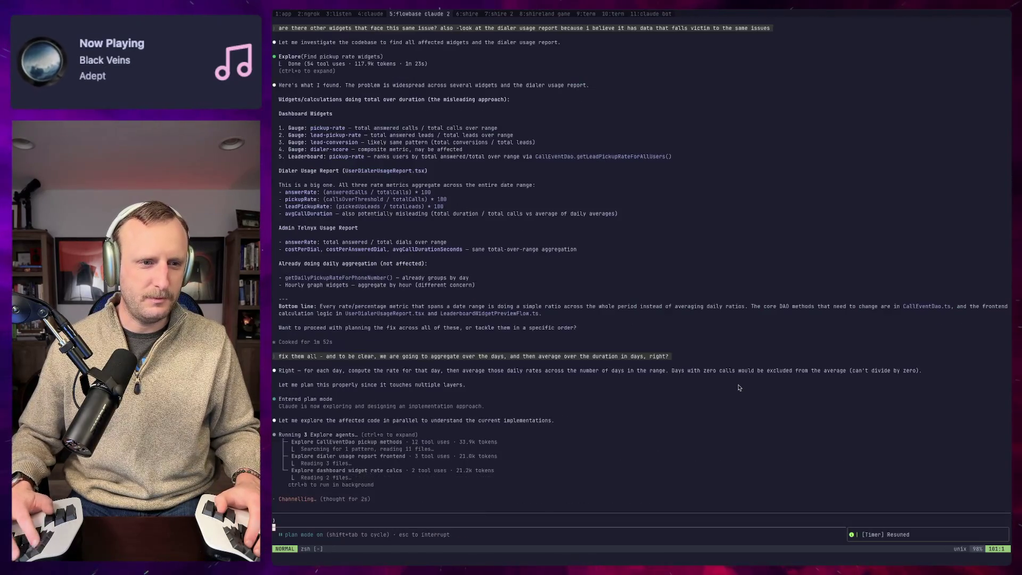
pyautogui.hotkey('ctrl', 'b')
pyautogui.press('5')
pyautogui.hotkey('ctrl', 'b')
pyautogui.press('4')
pyautogui.hotkey('ctrl', 'b')
pyautogui.press('5')
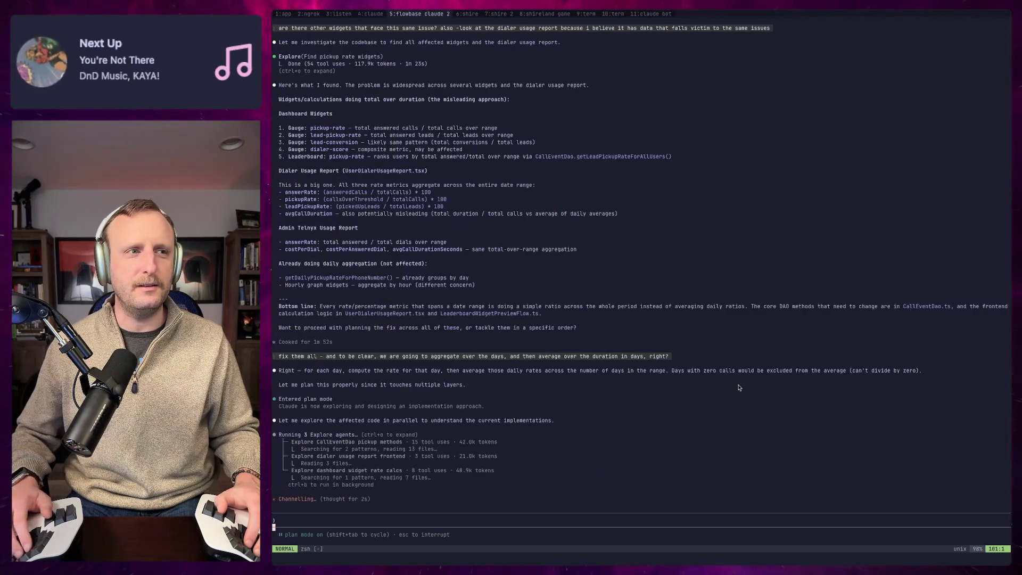
pyautogui.hotkey('ctrl', 'b')
pyautogui.press('4')
# - Check the shire and widgets-fix sessions again, settling back on window 4:claude
pyautogui.hotkey('ctrl', 'b')
pyautogui.press('6')
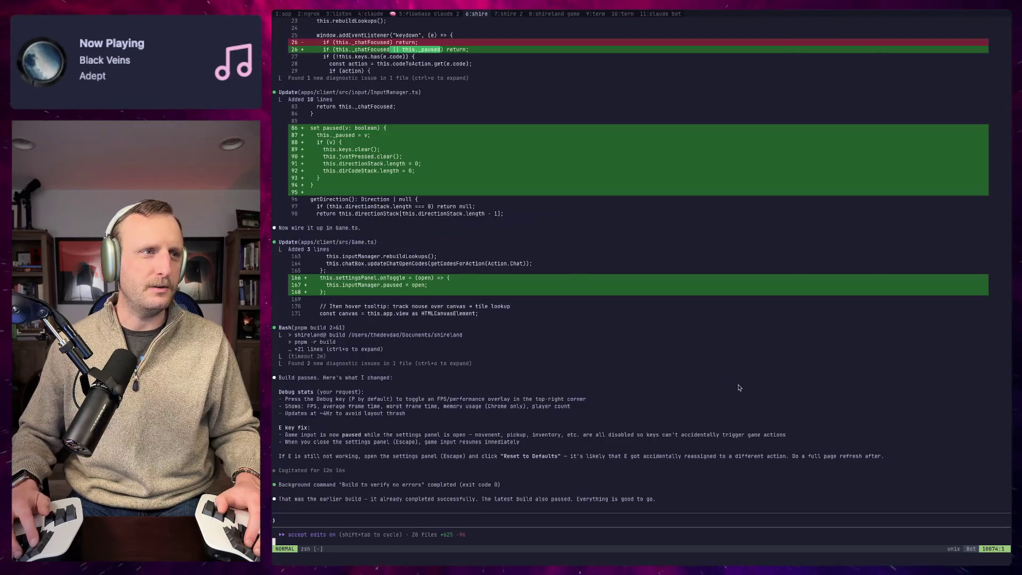
pyautogui.hotkey('ctrl', 'b')
pyautogui.press('4')
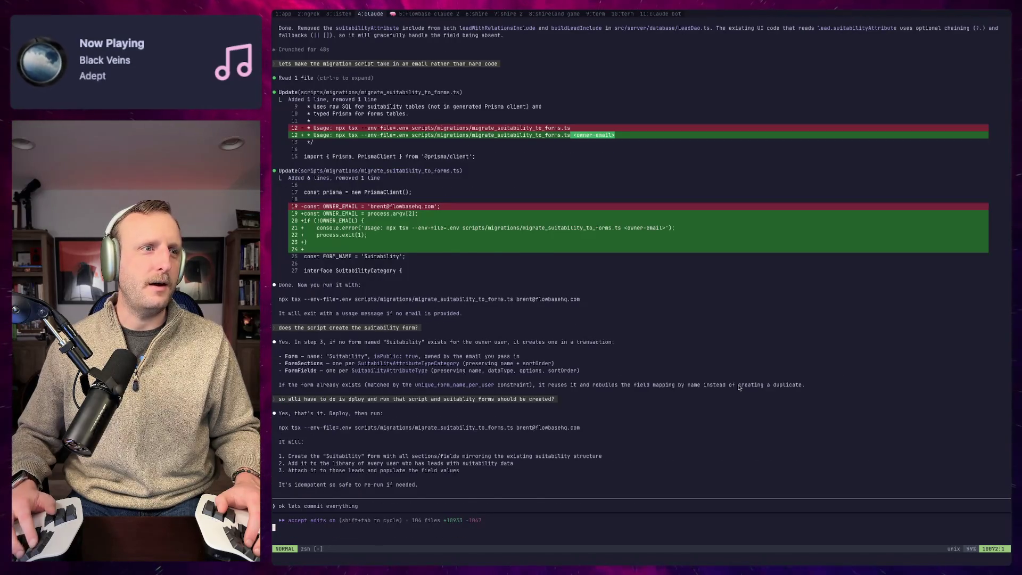
pyautogui.hotkey('ctrl', 'b')
pyautogui.press('5')
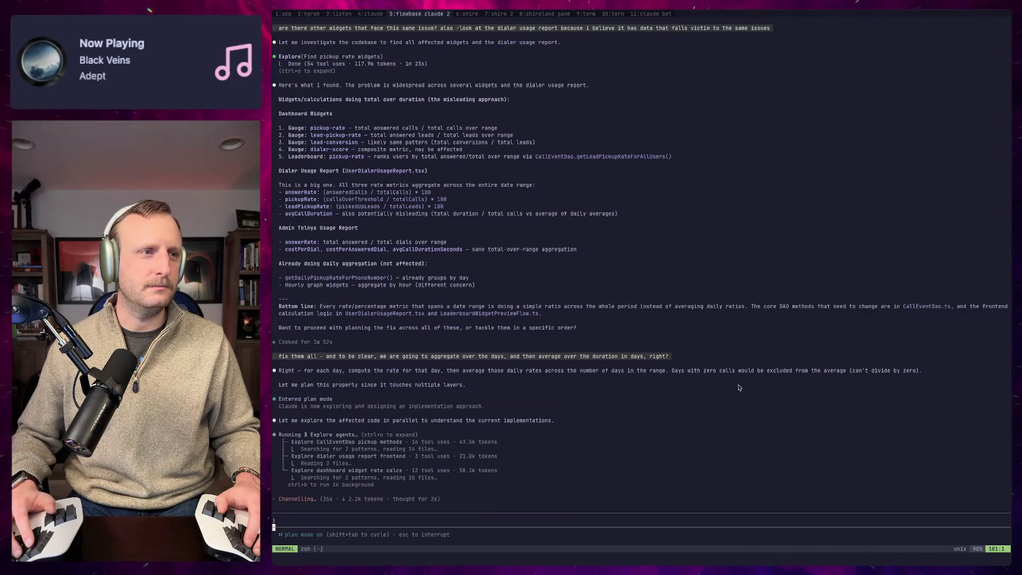
pyautogui.hotkey('ctrl', 'b')
pyautogui.press('4')
pyautogui.hotkey('ctrl', 'b')
pyautogui.press('5')
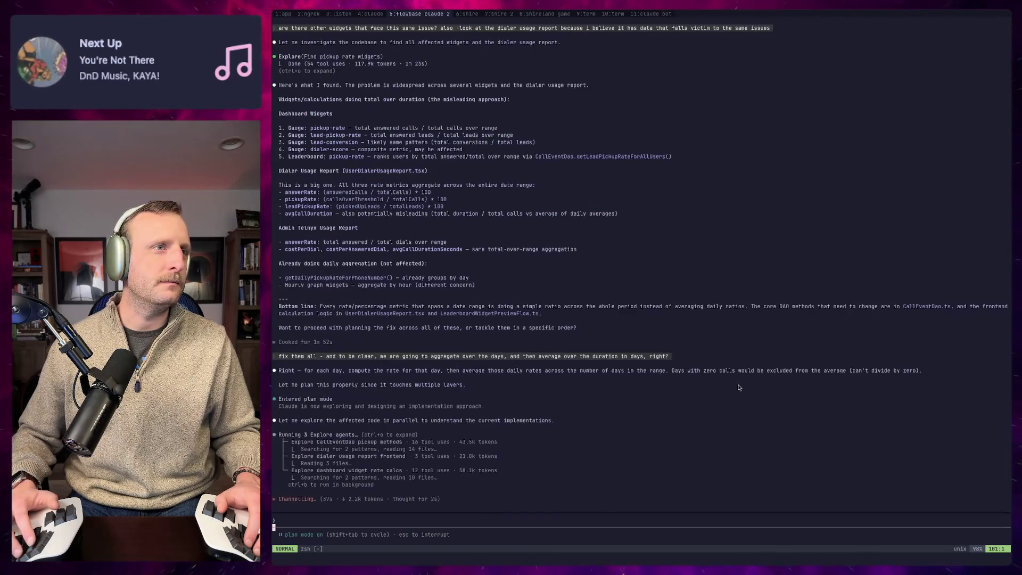
pyautogui.hotkey('ctrl', 'b')
pyautogui.press('4')
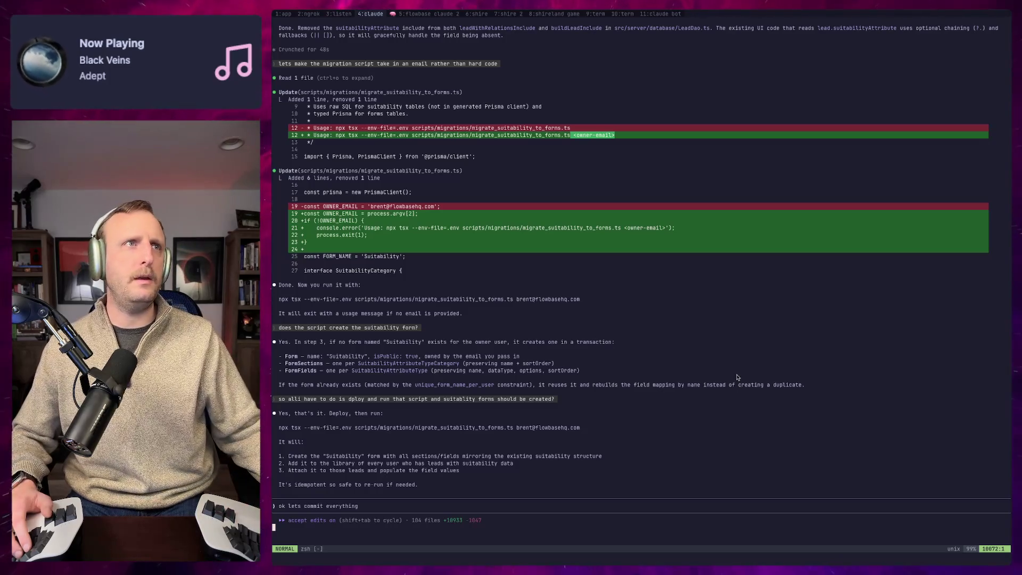
pyautogui.hotkey('ctrl', 'b')
# - Stop the app server and grant the account the ADMIN role with npm run admin add
pyautogui.press('2')
pyautogui.hotkey('ctrl', 'b')
pyautogui.press('1')
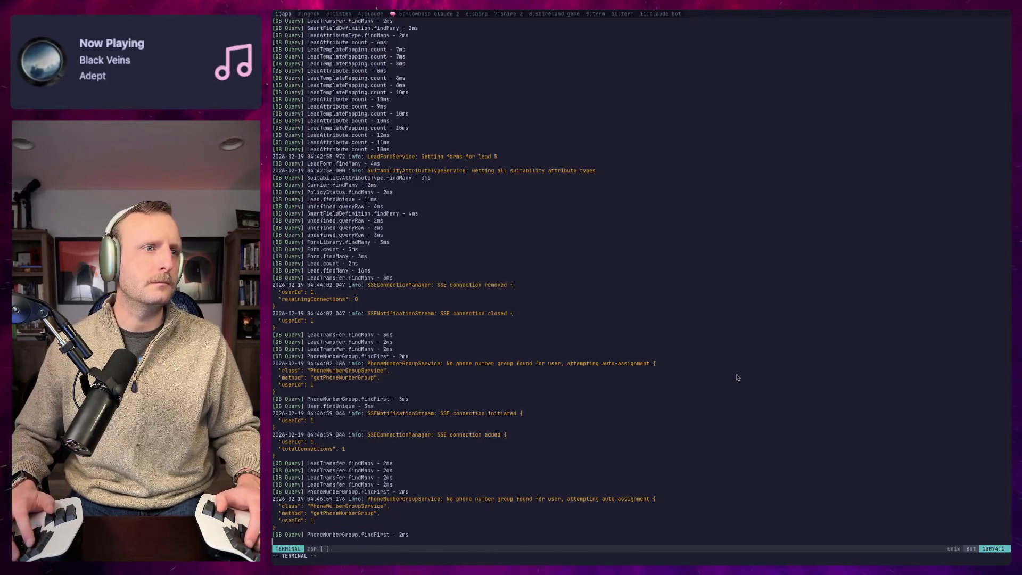
pyautogui.hotkey('ctrl', 'c')
pyautogui.hotkey('ctrl', 'c')
pyautogui.hotkey('ctrl', 'c')
pyautogui.write('npm run ad')
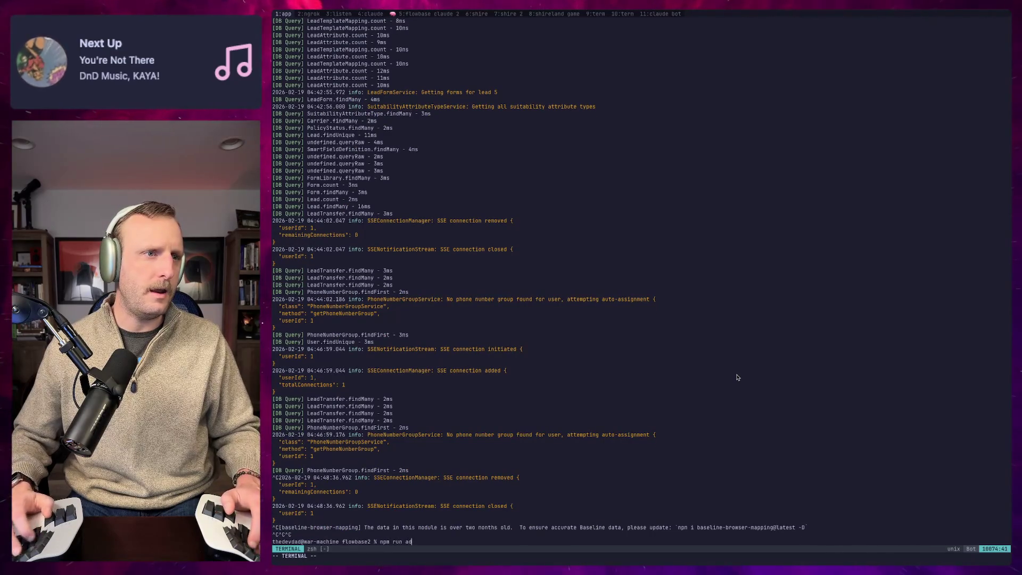
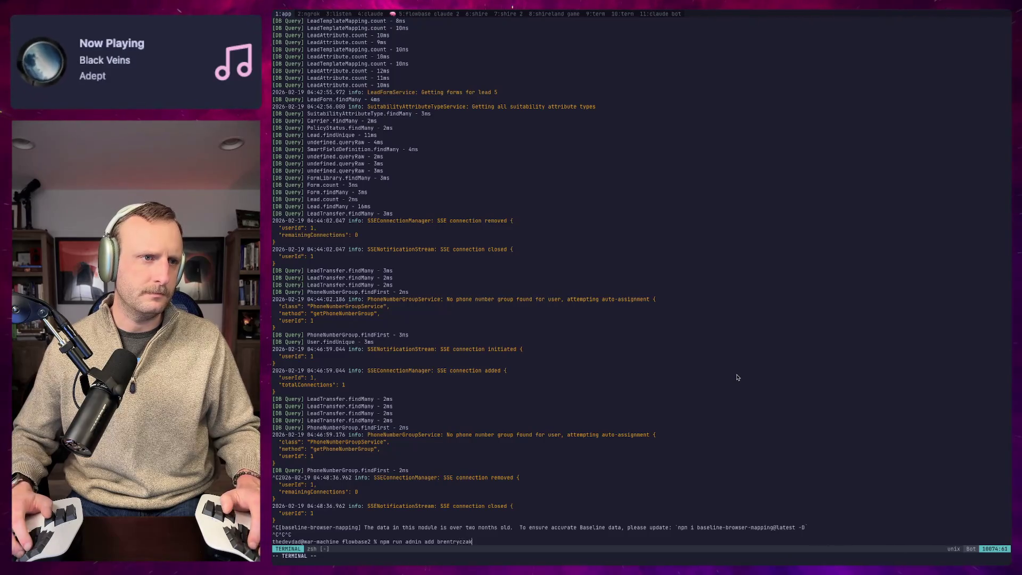
pyautogui.press('Return')
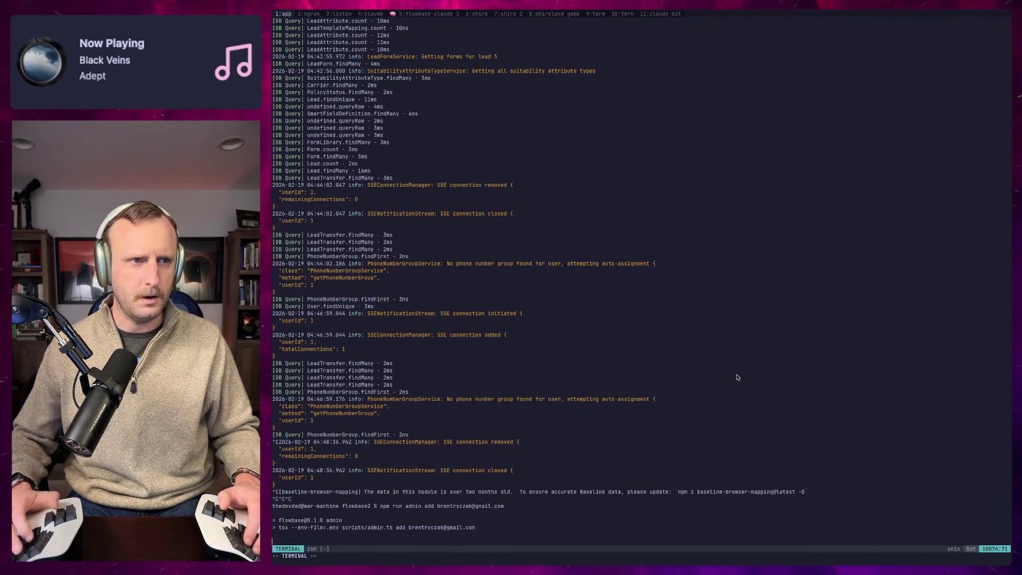
# - Restart the dev server with nrd and return to Flowbase in the browser
pyautogui.write('nrd')
pyautogui.press('Return')
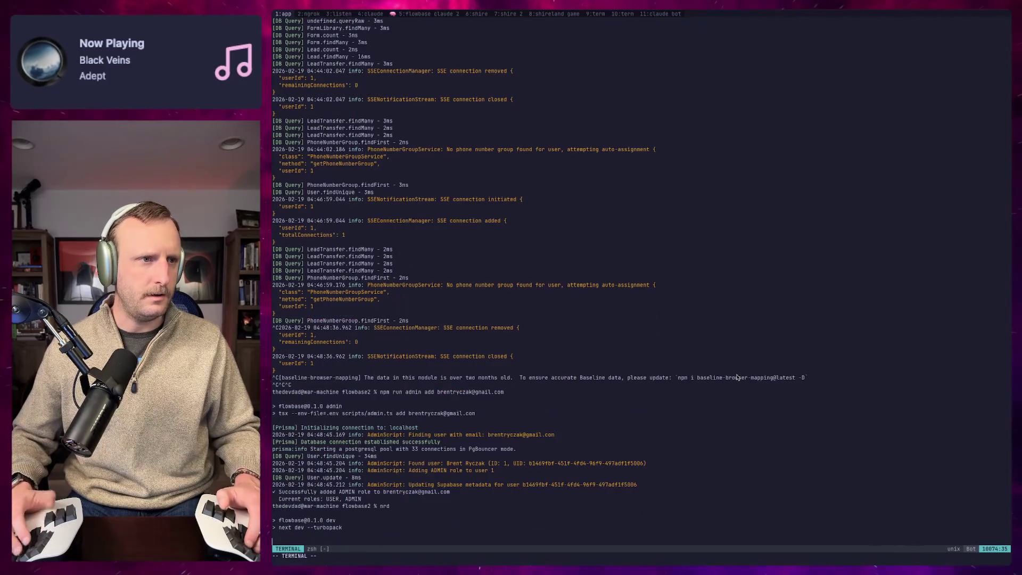
pyautogui.press('super+Tab')
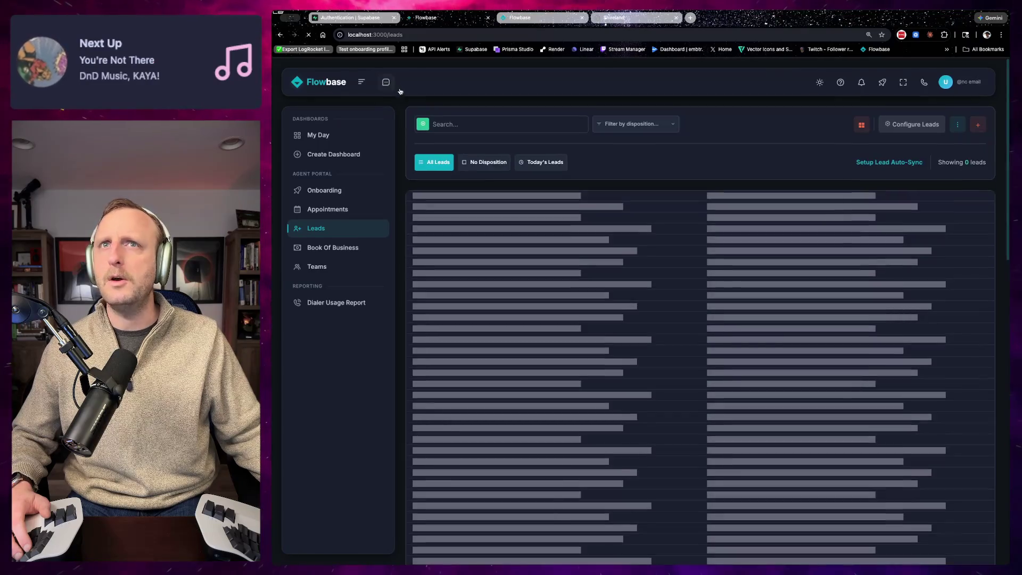
# - Sign out of Flowbase and sign back in with the saved password to gain admin access
pyautogui.click(955, 82)
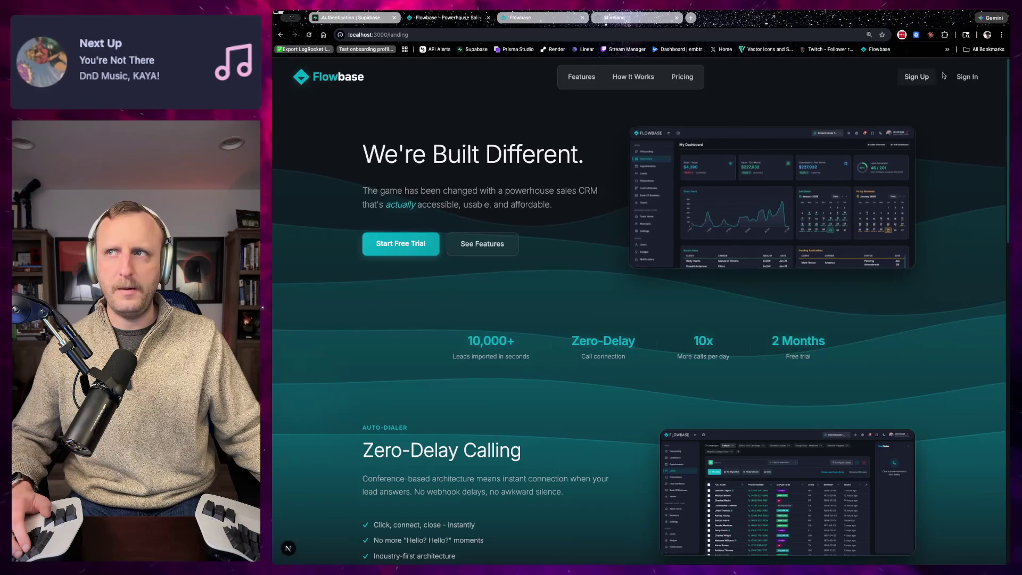
pyautogui.click(967, 77)
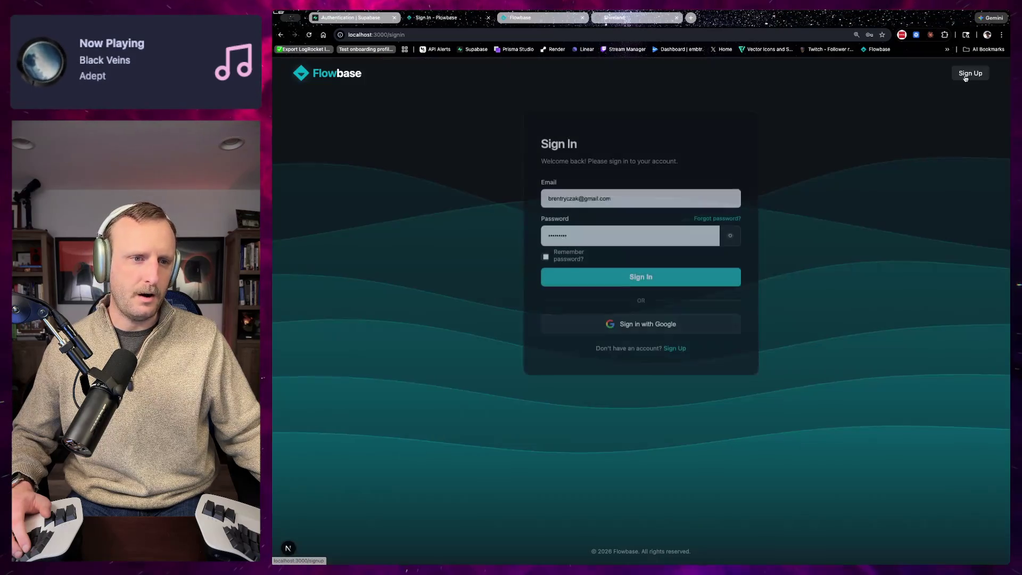
pyautogui.click(594, 235)
pyautogui.press('Return')
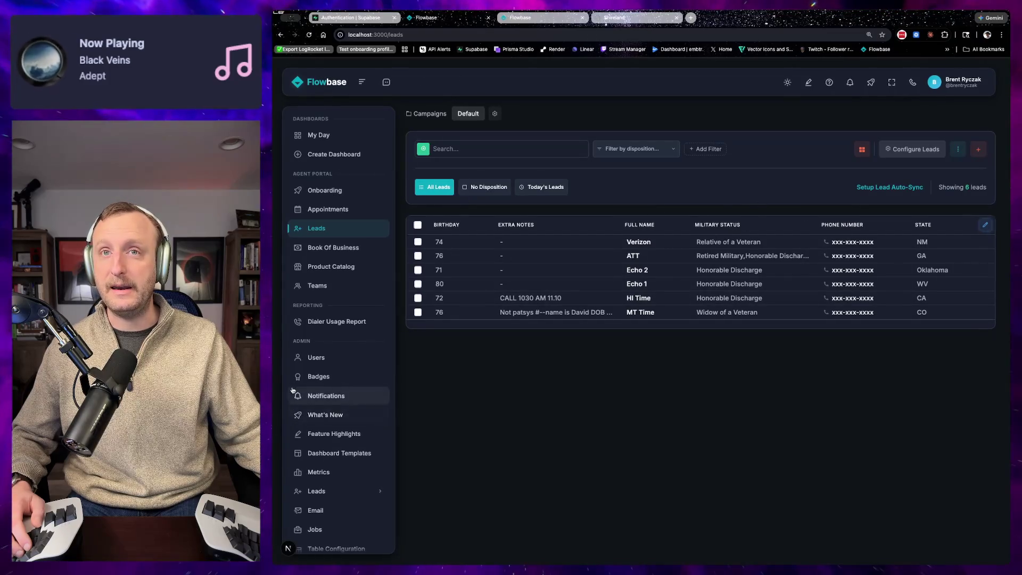
# - Expand the Admin > Leads section and open the Suitability page
pyautogui.scroll(-3, 311, 368)
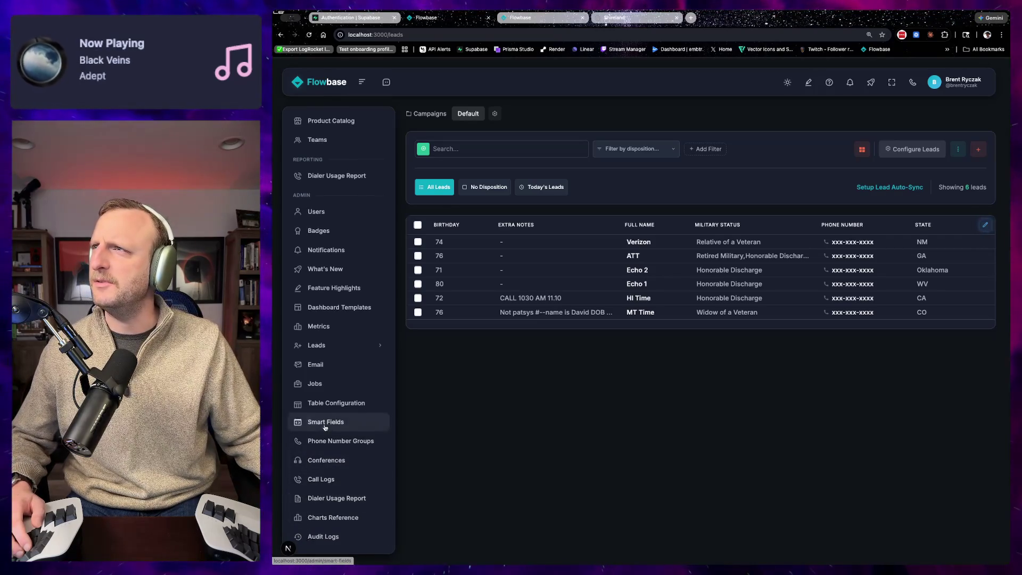
pyautogui.scroll(3, 319, 425)
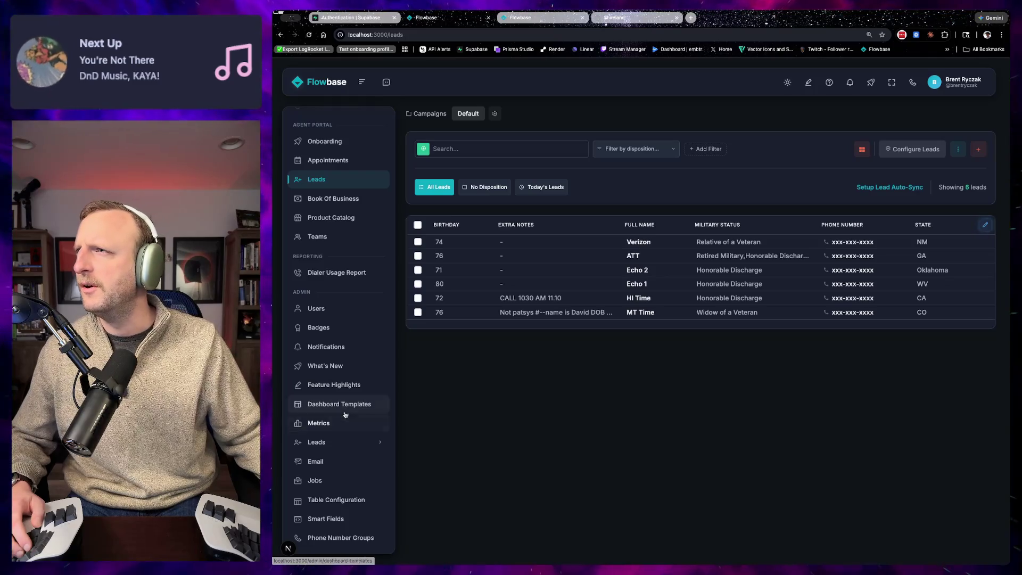
pyautogui.scroll(-3, 331, 450)
pyautogui.scroll(4, 328, 468)
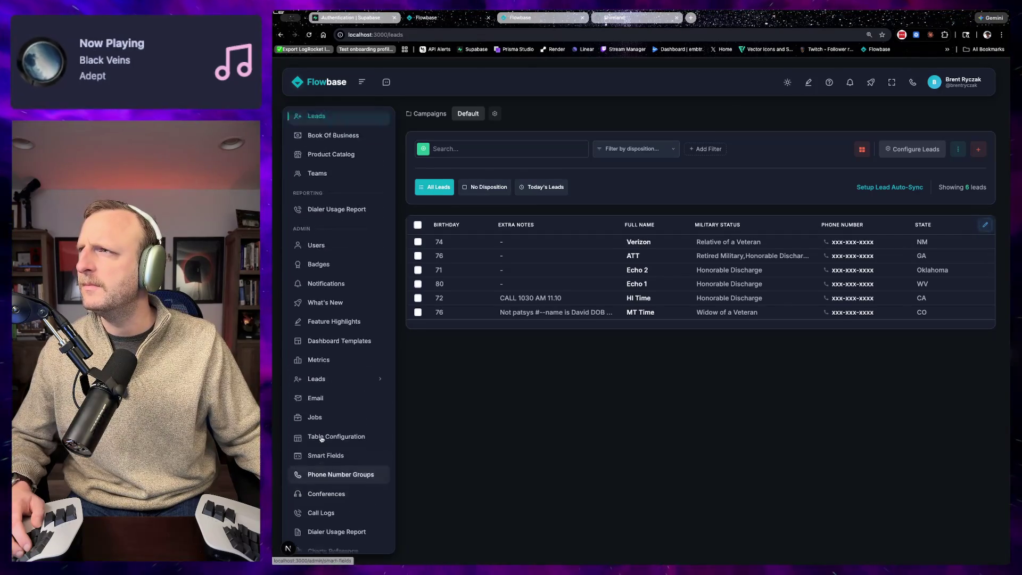
pyautogui.click(325, 485)
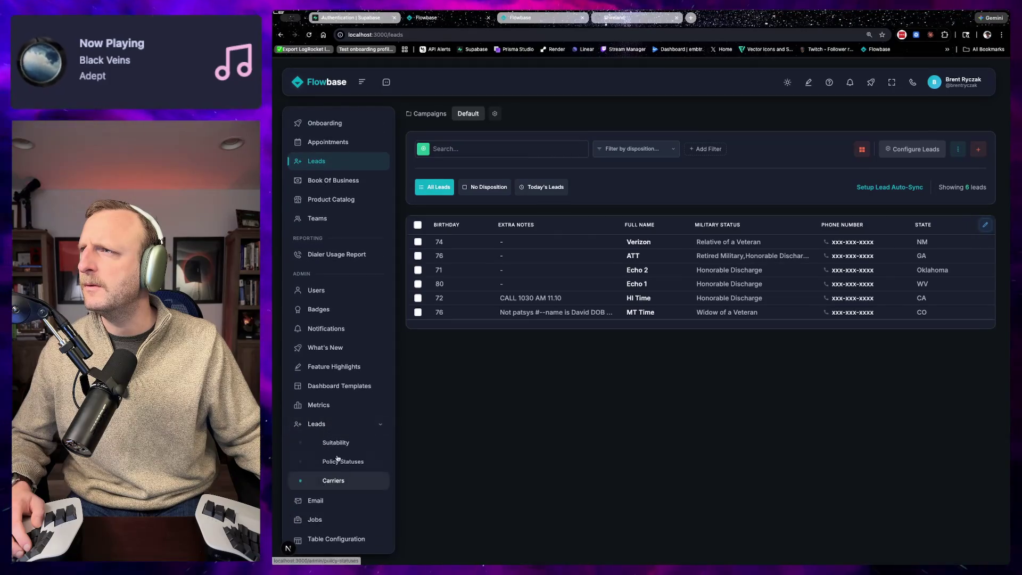
pyautogui.click(336, 443)
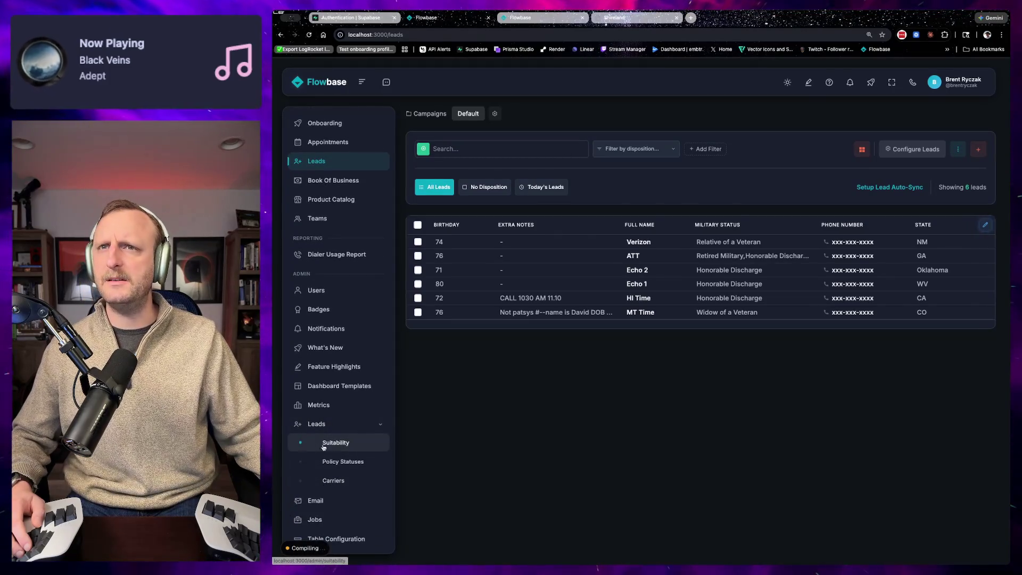
# - Create a new suitability category, which crashes the page with a categoryId TypeError
pyautogui.click(980, 125)
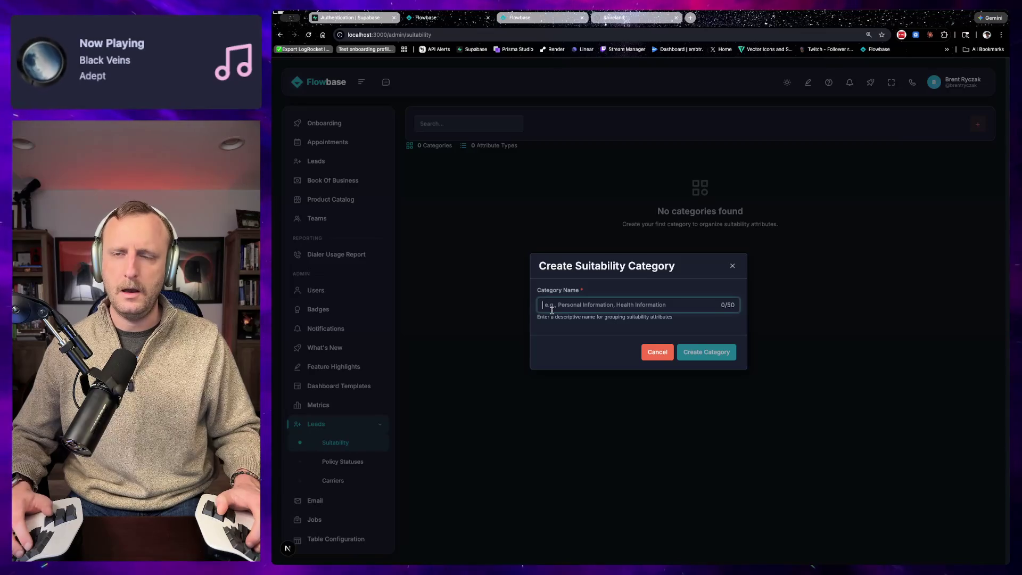
pyautogui.write('Category')
pyautogui.press('Return')
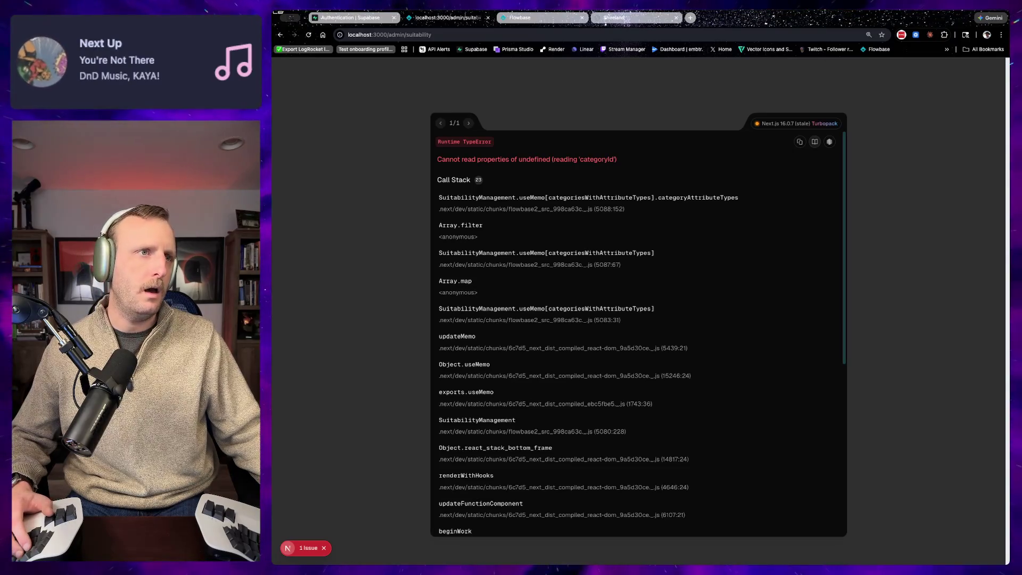
pyautogui.press('super+Tab')
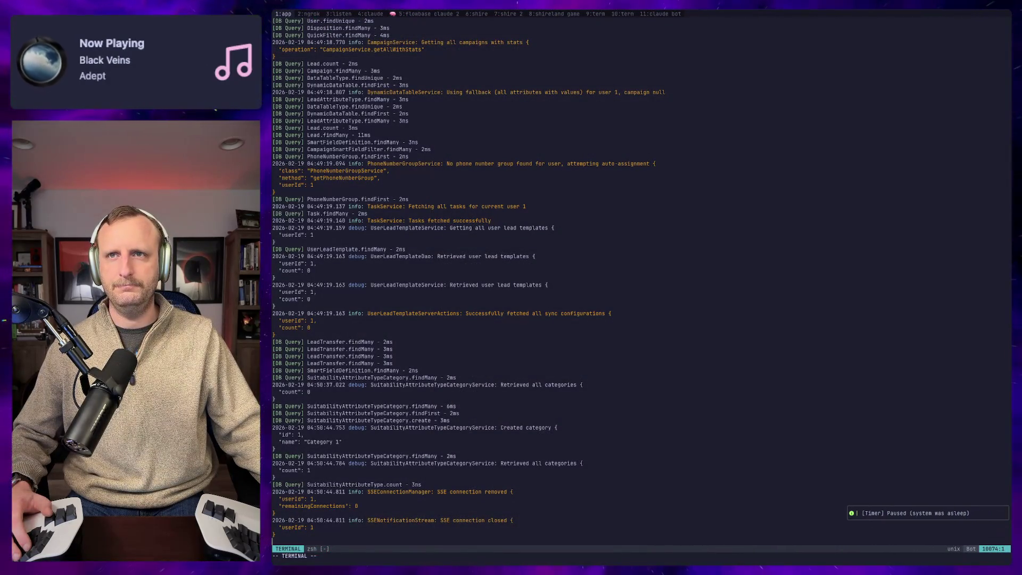
# - Copy the categoryId TypeError message and stack trace from the browser error overlay
pyautogui.press('super+Tab')
pyautogui.moveTo(438, 139)
pyautogui.mouseDown()
pyautogui.moveTo(749, 433)
pyautogui.moveTo(737, 456)
pyautogui.mouseUp()
pyautogui.rightClick(585, 448)
pyautogui.click(595, 464)
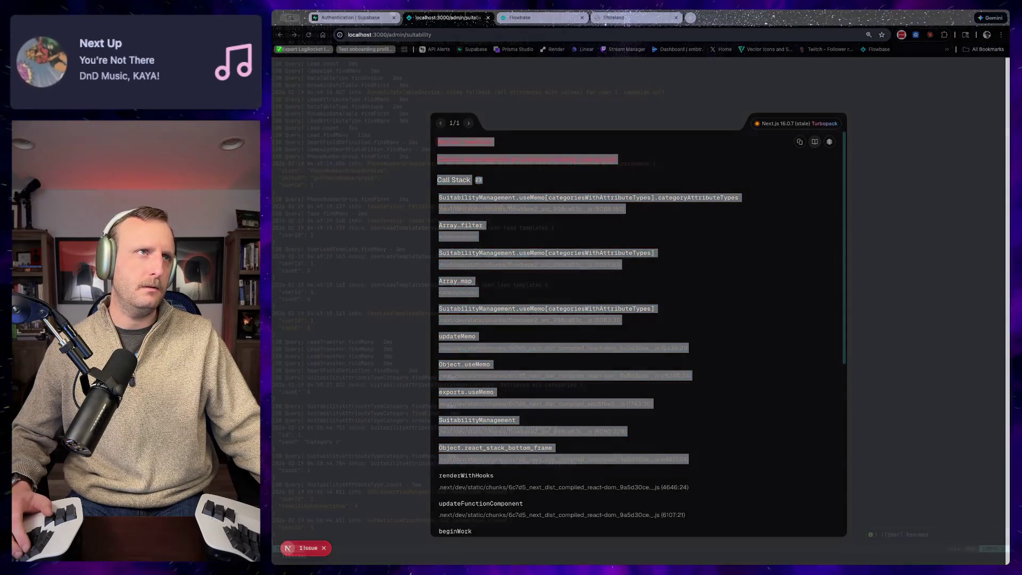
# - Paste the error into the main Claude session and send it for investigation
pyautogui.press('super+Tab')
pyautogui.hotkey('ctrl', 'b')
pyautogui.press('n')
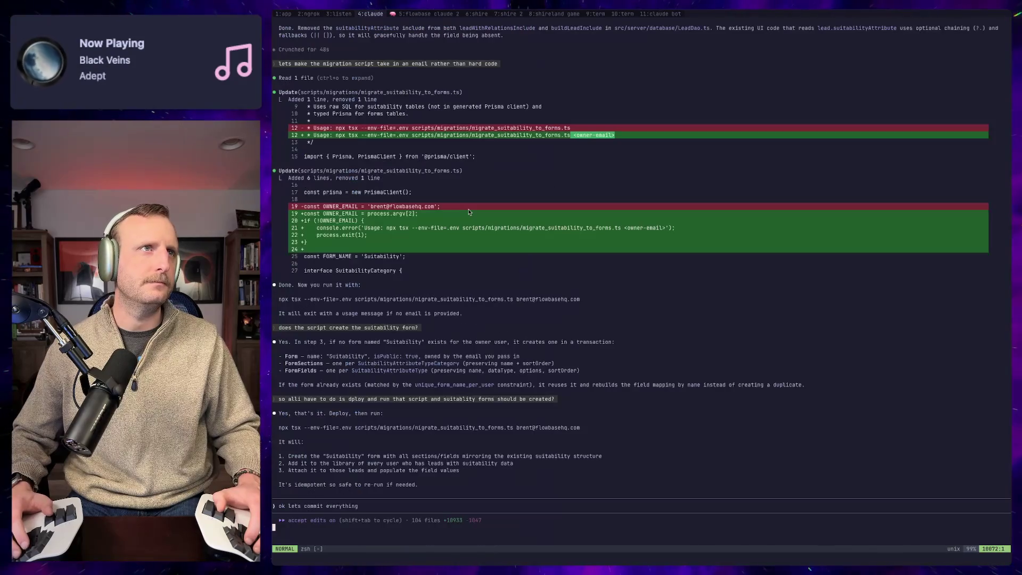
pyautogui.hotkey('ctrl', 'b')
pyautogui.press('n')
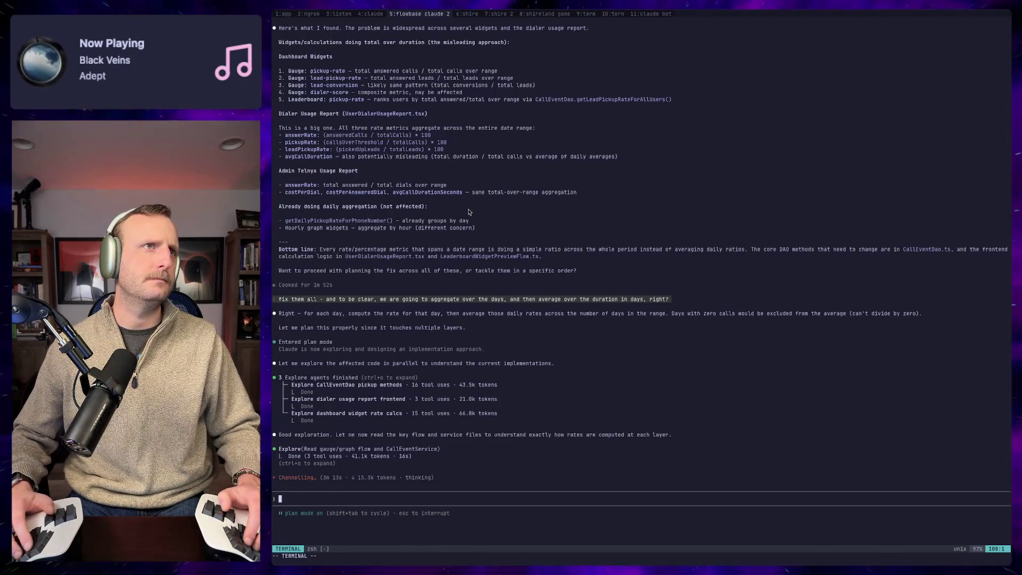
pyautogui.hotkey('ctrl', 'b')
pyautogui.press('p')
pyautogui.hotkey('ctrl', 'shift', 'v')
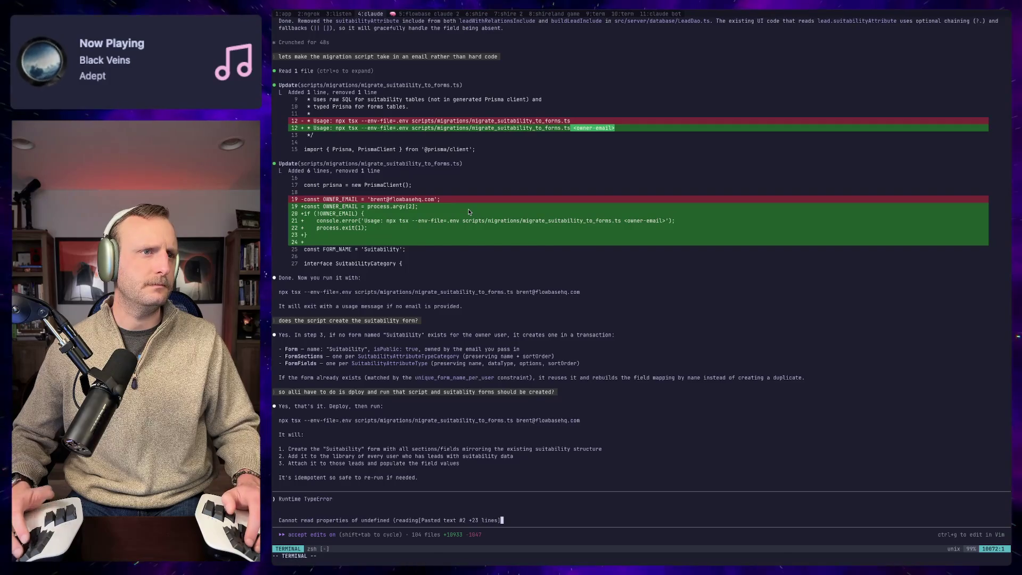
pyautogui.press('Return')
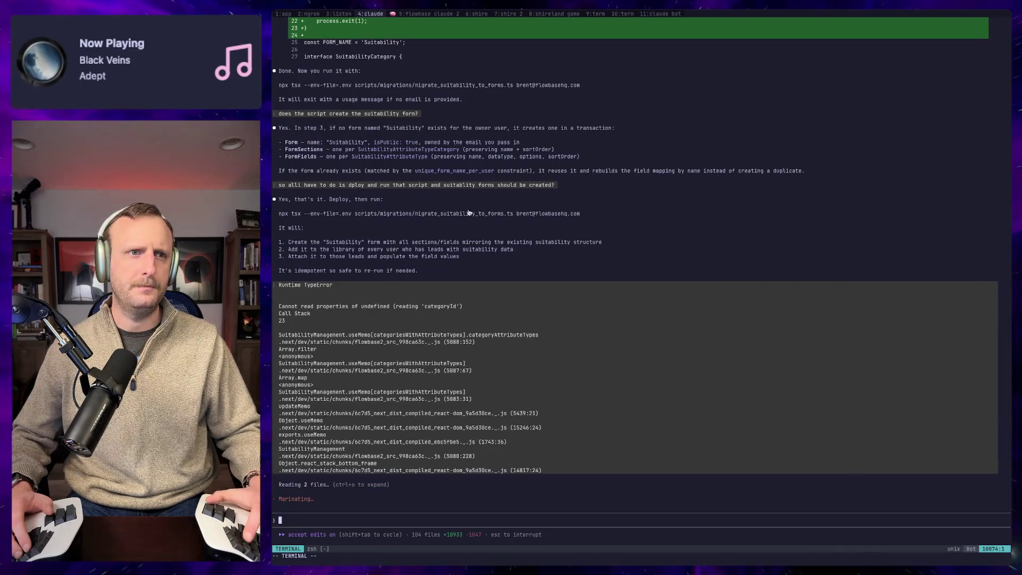
pyautogui.hotkey('alt', 'Tab')
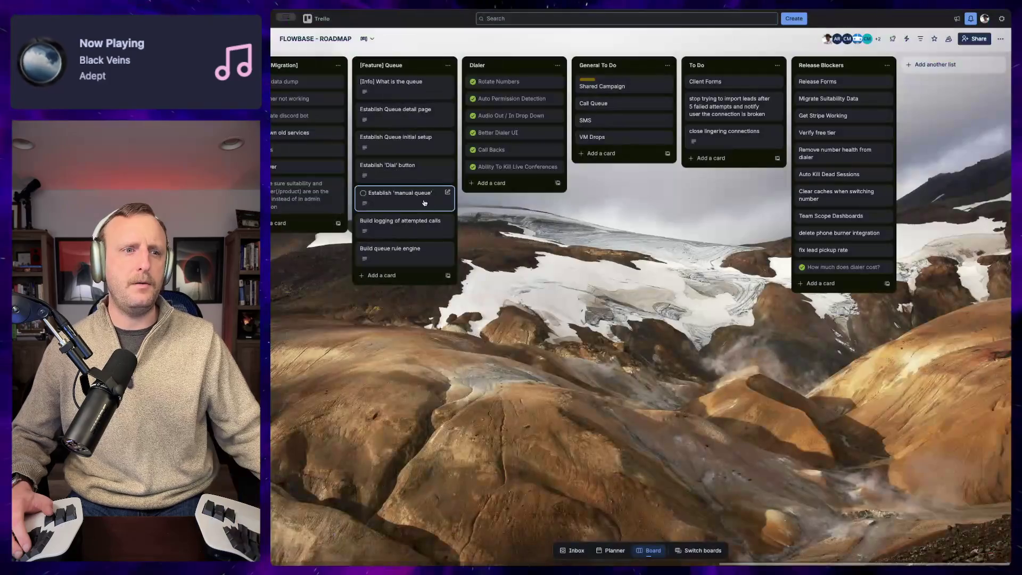
# - Open the mmo board and add an Inventory System list
pyautogui.click(703, 550)
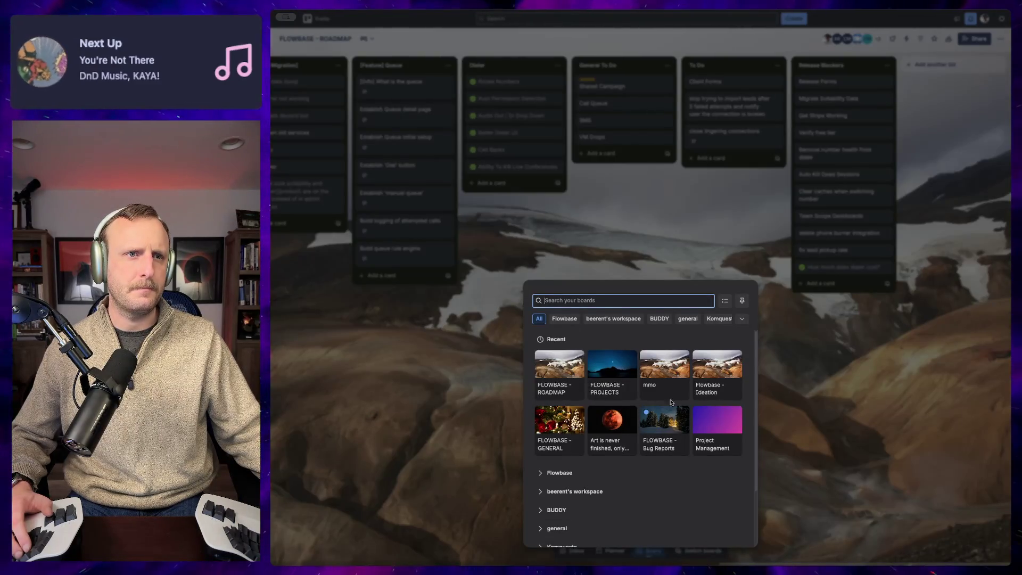
pyautogui.click(664, 372)
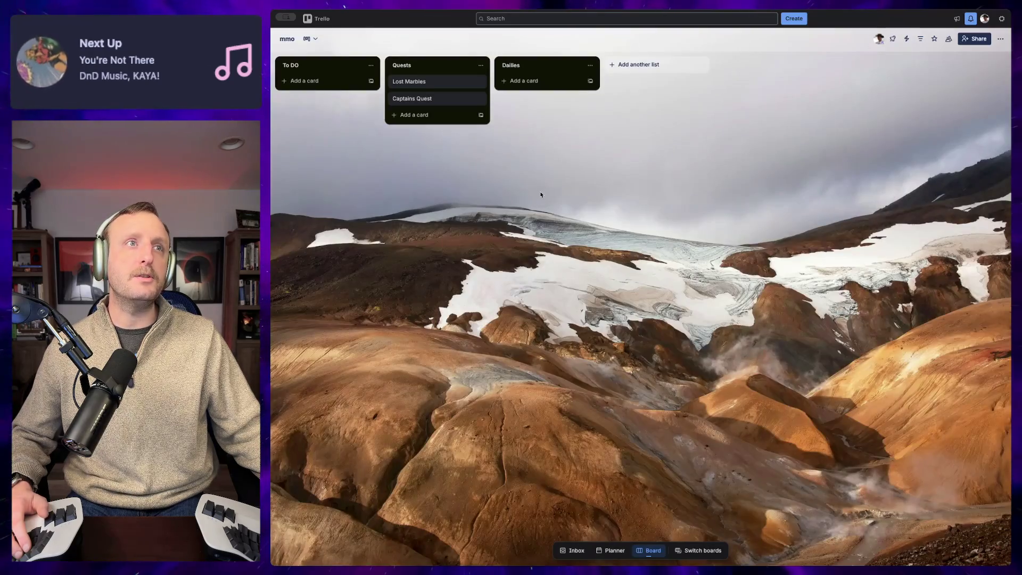
pyautogui.click(636, 64)
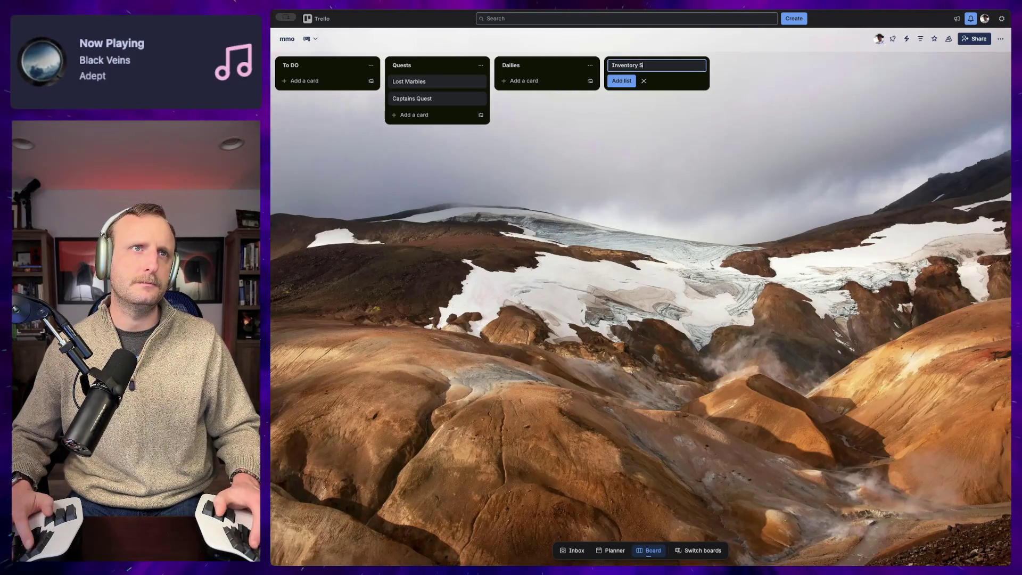
pyautogui.write('ystem')
pyautogui.press('Return')
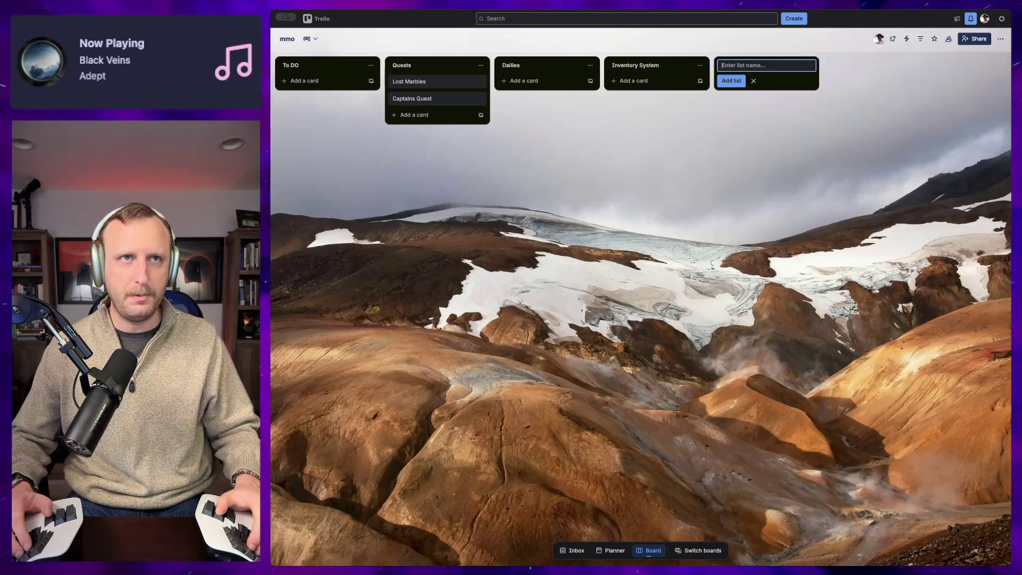
# - Add an Equipt System list, fixing the mistyped name
pyautogui.write('Equ')
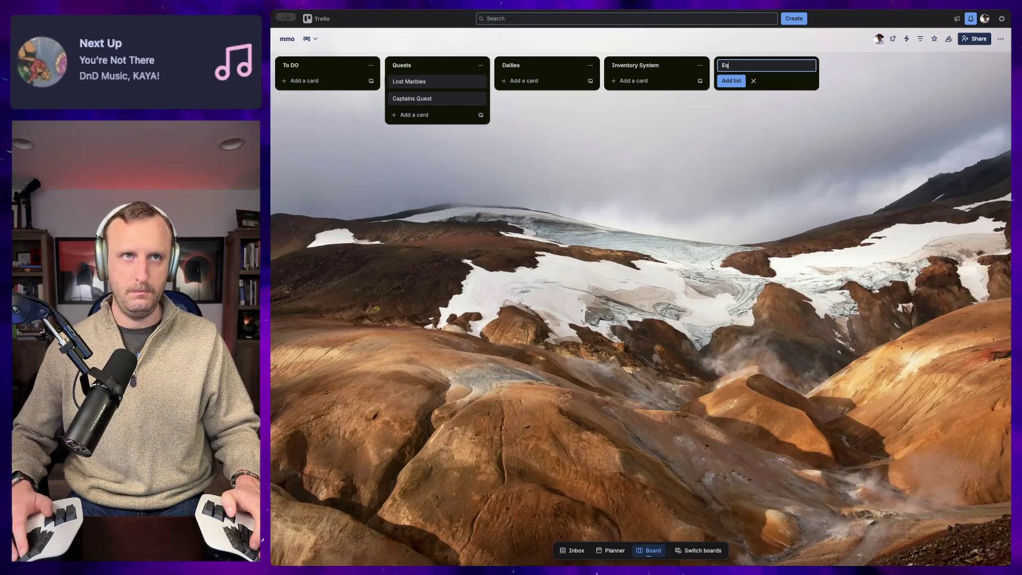
pyautogui.write('up')
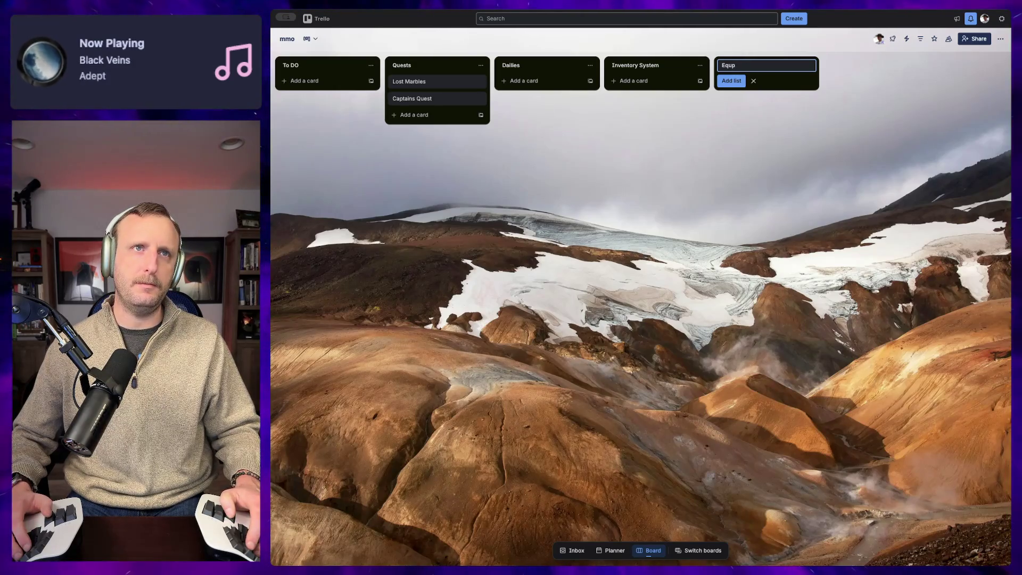
pyautogui.press('BackSpace')
pyautogui.press('BackSpace')
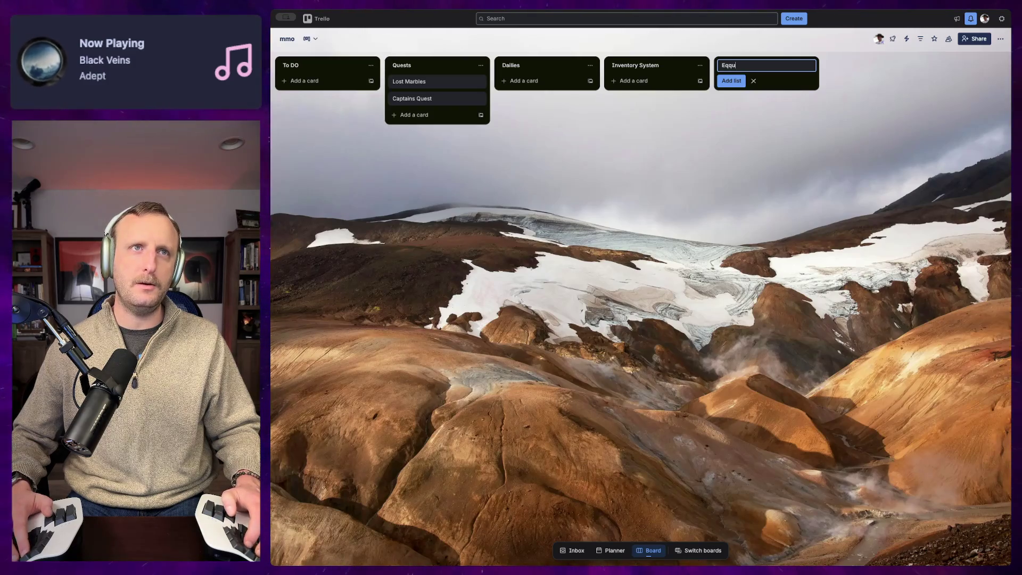
pyautogui.write('ipt')
pyautogui.click(735, 65)
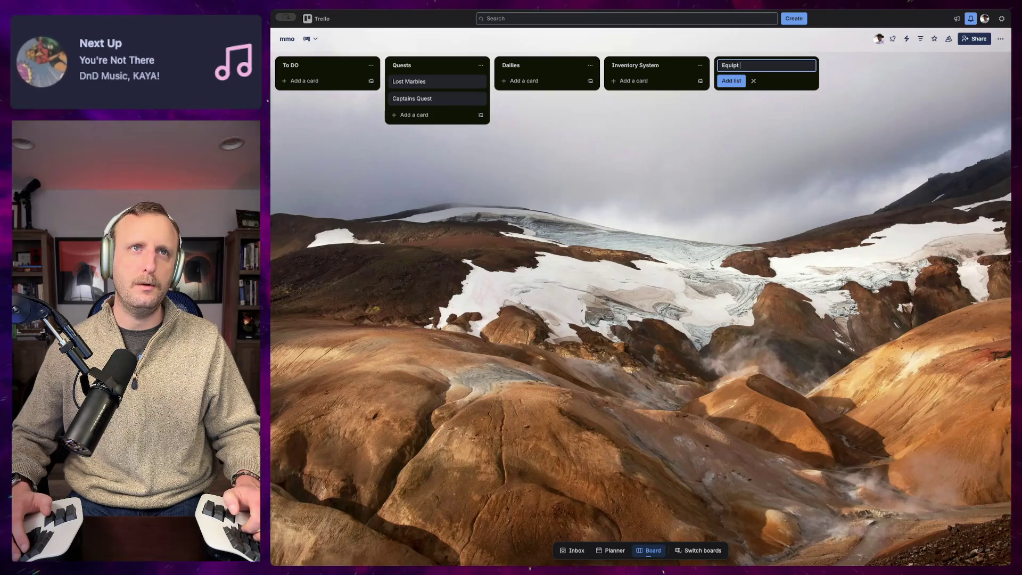
pyautogui.write('System')
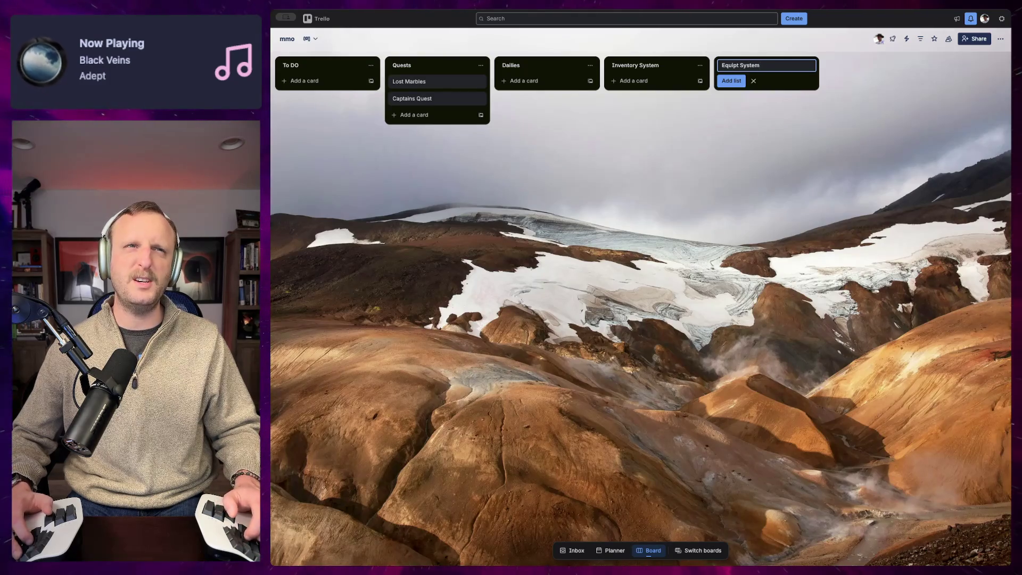
pyautogui.press('Return')
# - Glance at both Claude Code tmux sessions, then return to the Trello board
pyautogui.press('super+Tab')
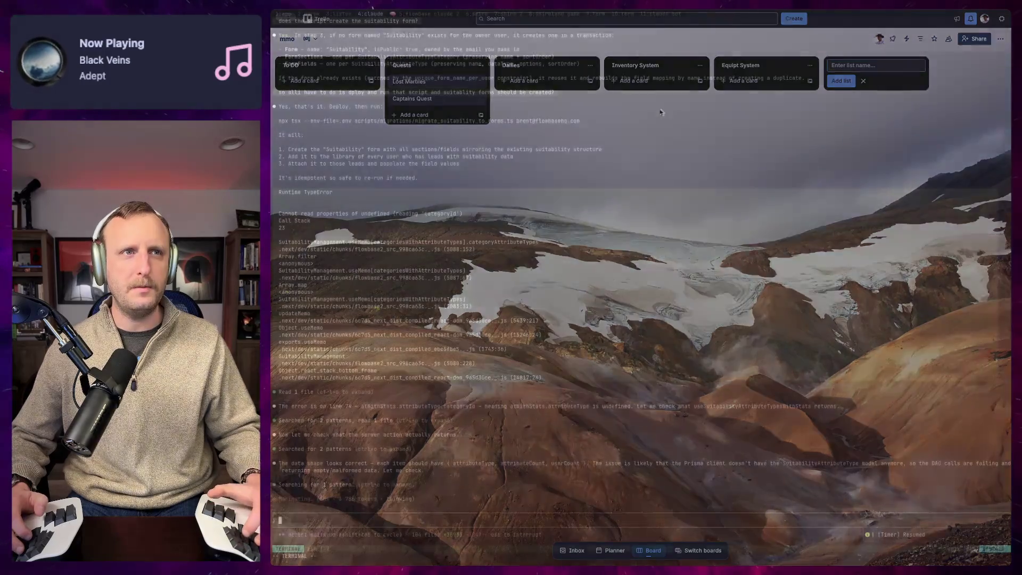
pyautogui.hotkey('ctrl', 'b')
pyautogui.press('n')
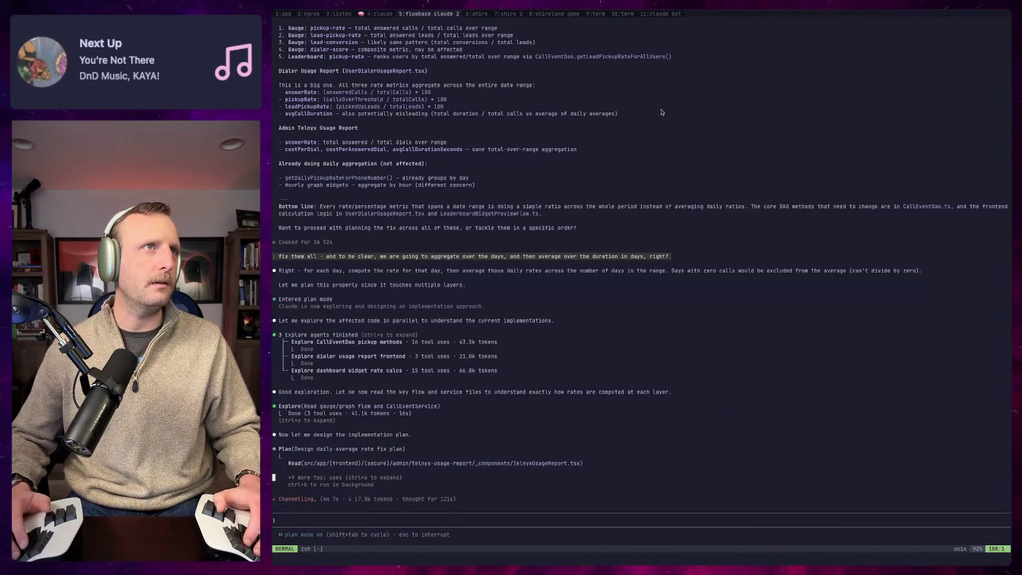
pyautogui.hotkey('ctrl', 'b')
pyautogui.press('p')
pyautogui.hotkey('ctrl', 'b')
pyautogui.press('n')
pyautogui.hotkey('ctrl', 'b')
pyautogui.press('p')
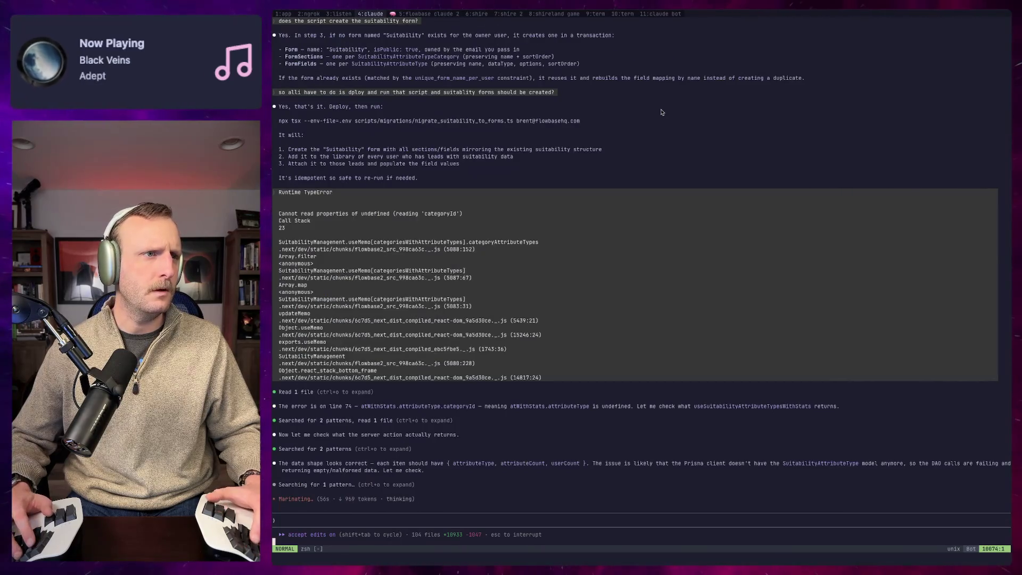
pyautogui.press('super+Tab')
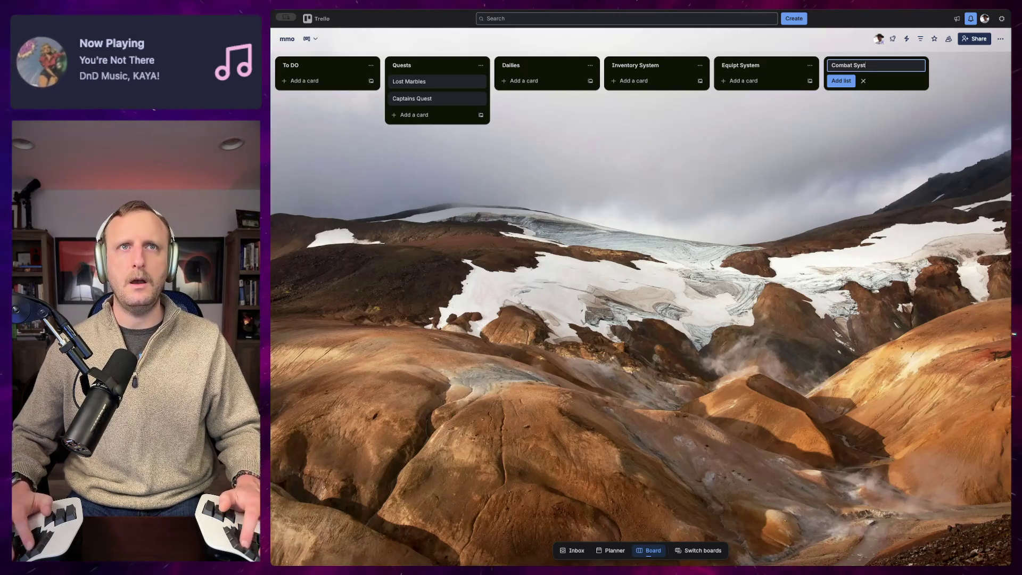
# - Add Combat System, Trade System, NPC System, Shop System and Enemy System lists
pyautogui.write('em')
pyautogui.press('Return')
pyautogui.write('Trade System')
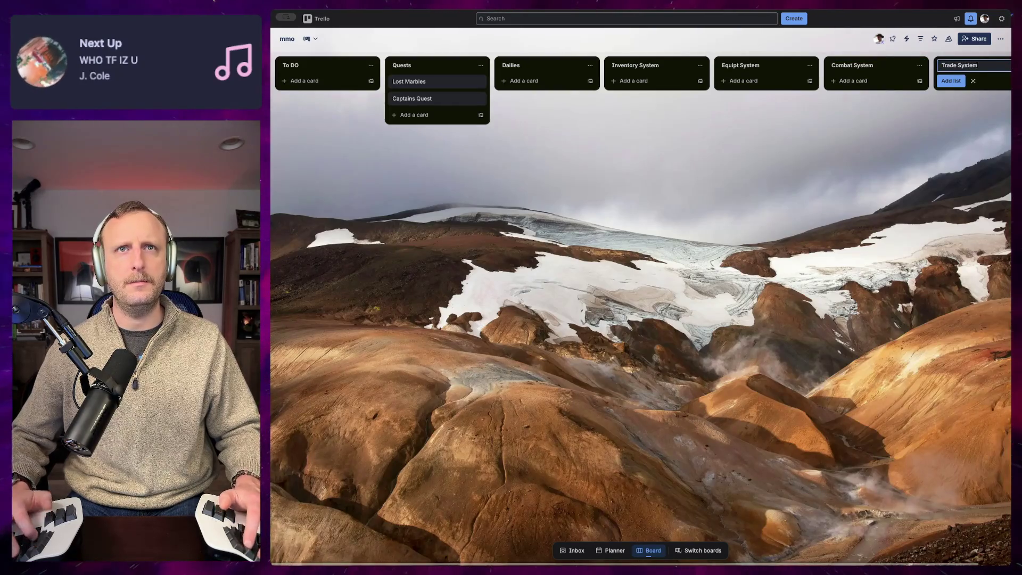
pyautogui.press('Return')
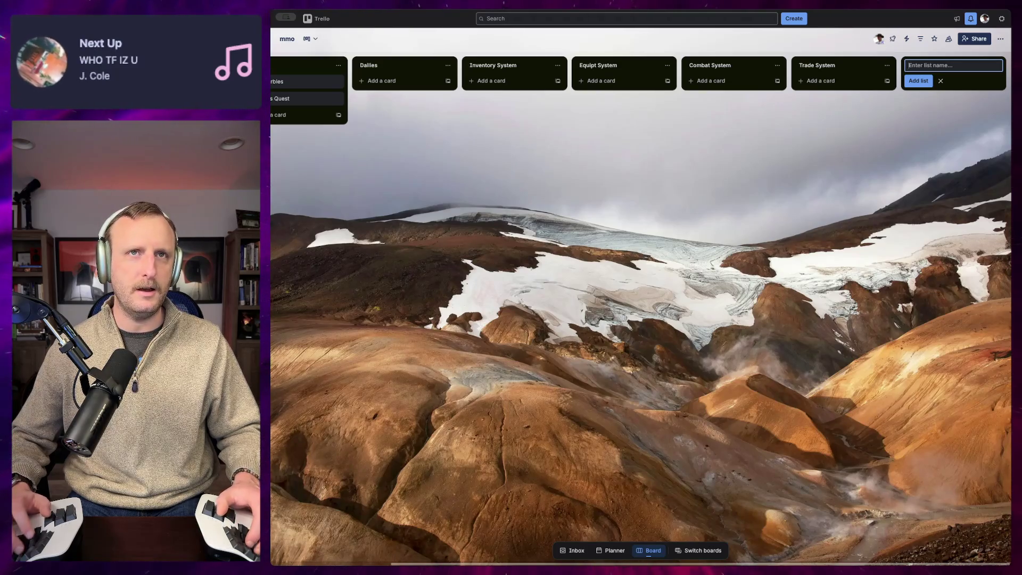
pyautogui.write('NPC System')
pyautogui.press('Return')
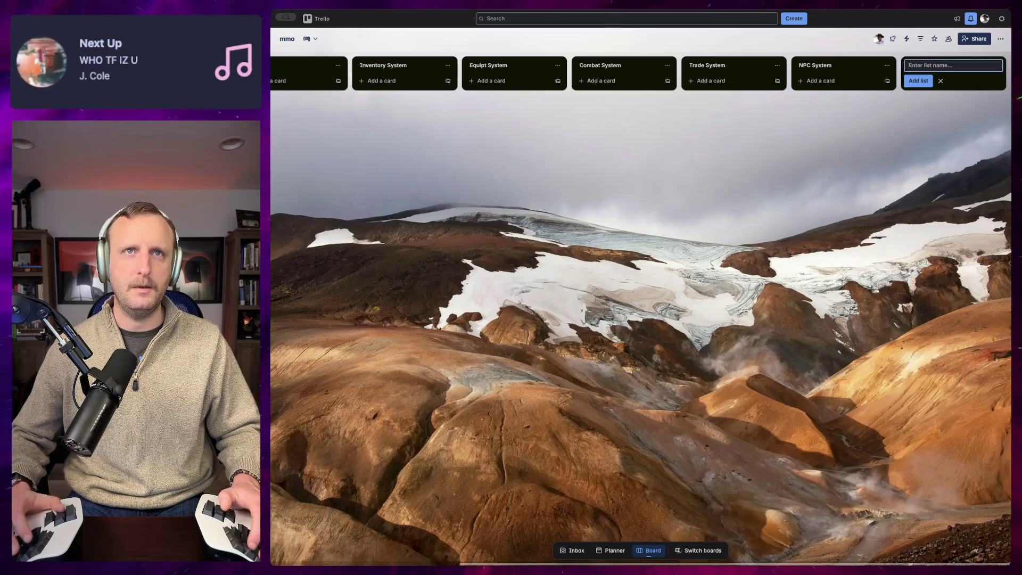
pyautogui.write('hop System')
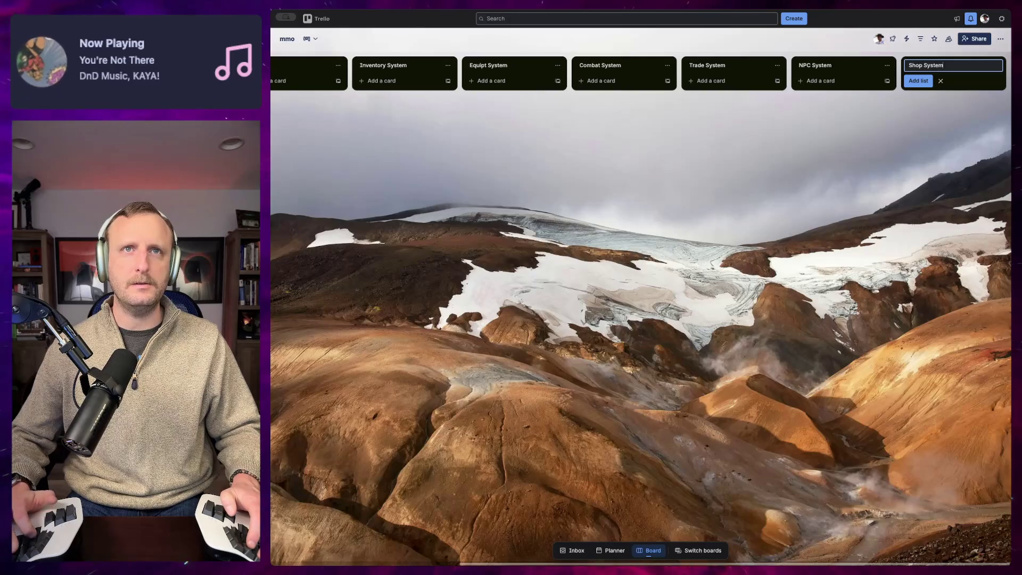
pyautogui.press('Return')
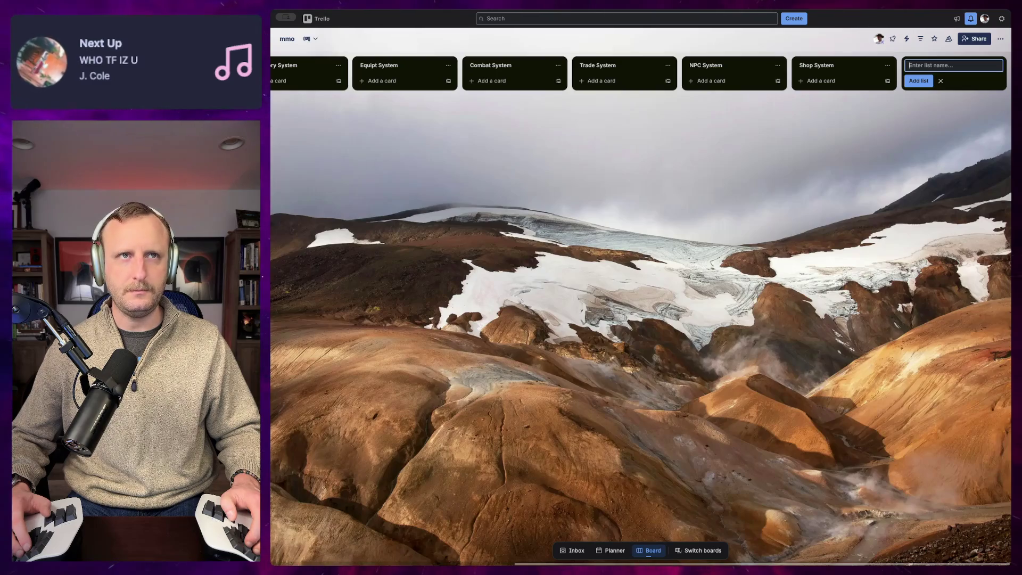
pyautogui.write('Enem')
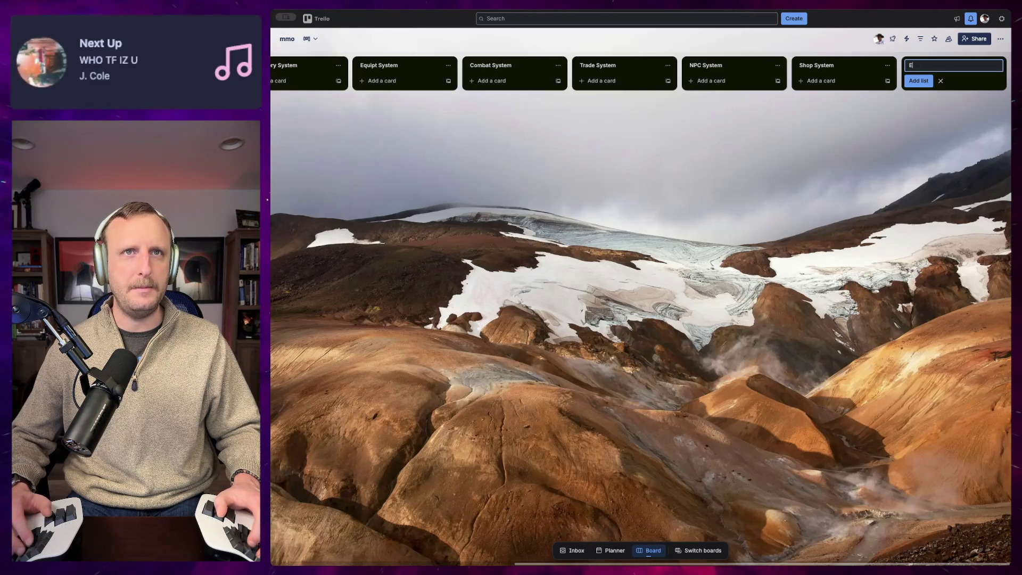
pyautogui.write('y System')
pyautogui.press('Return')
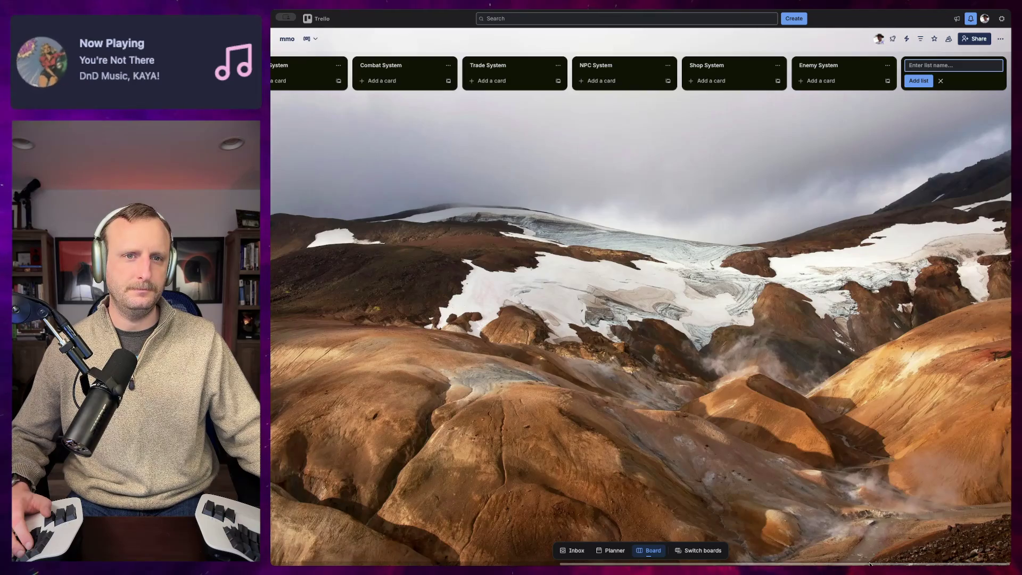
# - Add Quest System and Daily System lists at the end of the board
pyautogui.moveTo(870, 564); pyautogui.dragTo(548, 544)
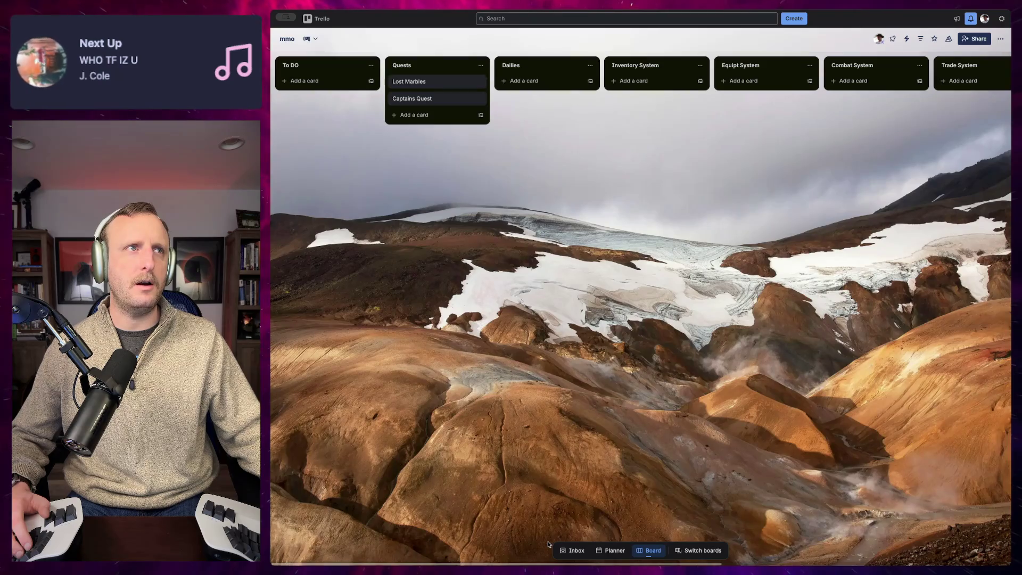
pyautogui.moveTo(548, 543)
pyautogui.mouseDown()
pyautogui.moveTo(852, 521)
pyautogui.moveTo(908, 486)
pyautogui.mouseUp()
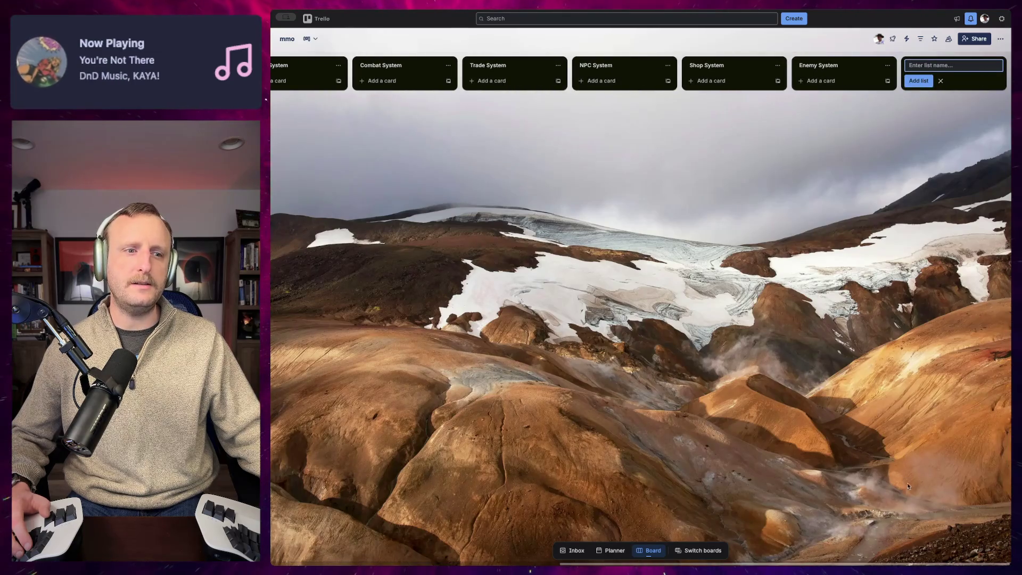
pyautogui.write('Quest S')
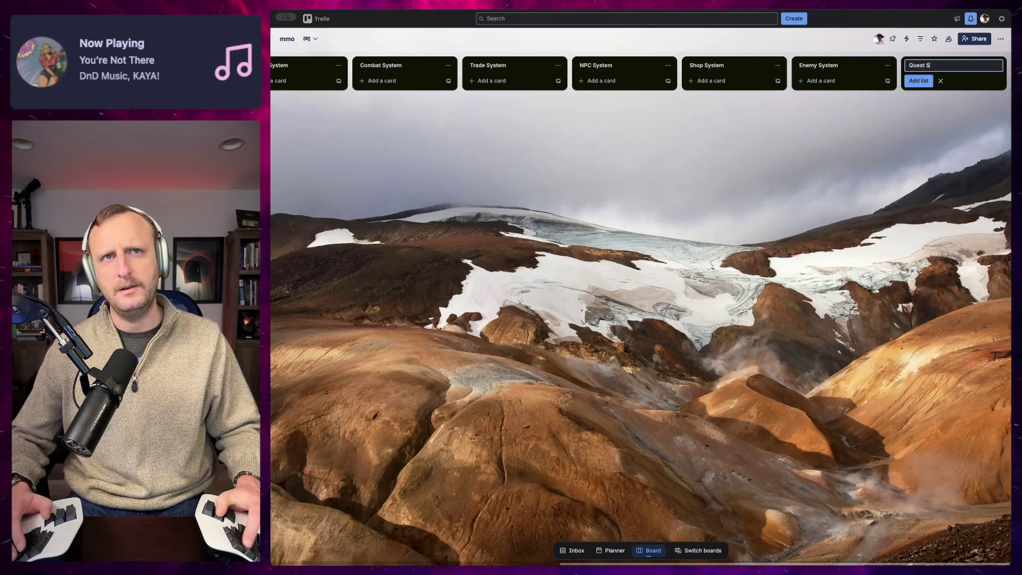
pyautogui.write('yst3e')
pyautogui.press('BackSpace')
pyautogui.press('BackSpace')
pyautogui.write('em')
pyautogui.press('Return')
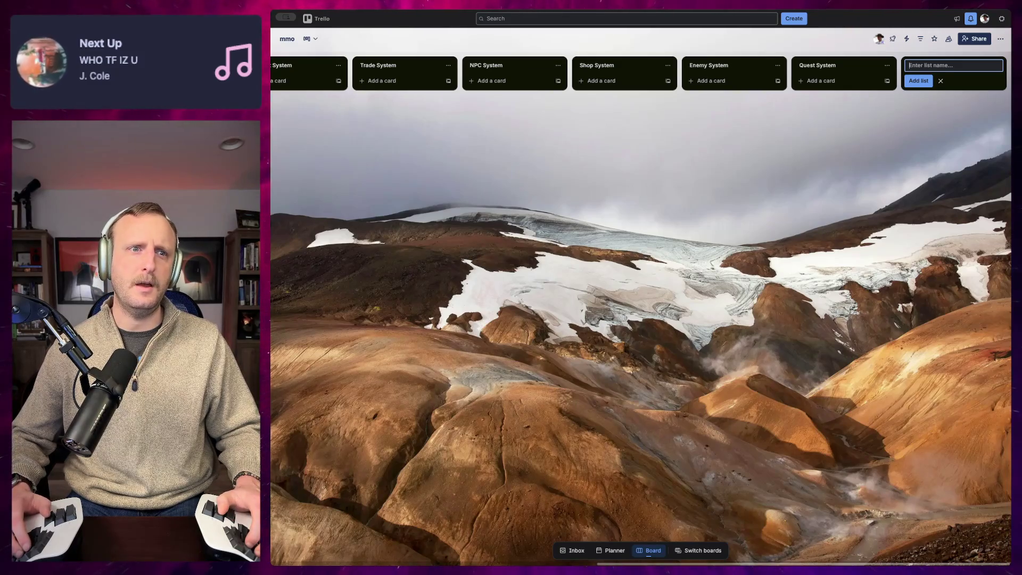
pyautogui.write('Daily System')
pyautogui.press('Return')
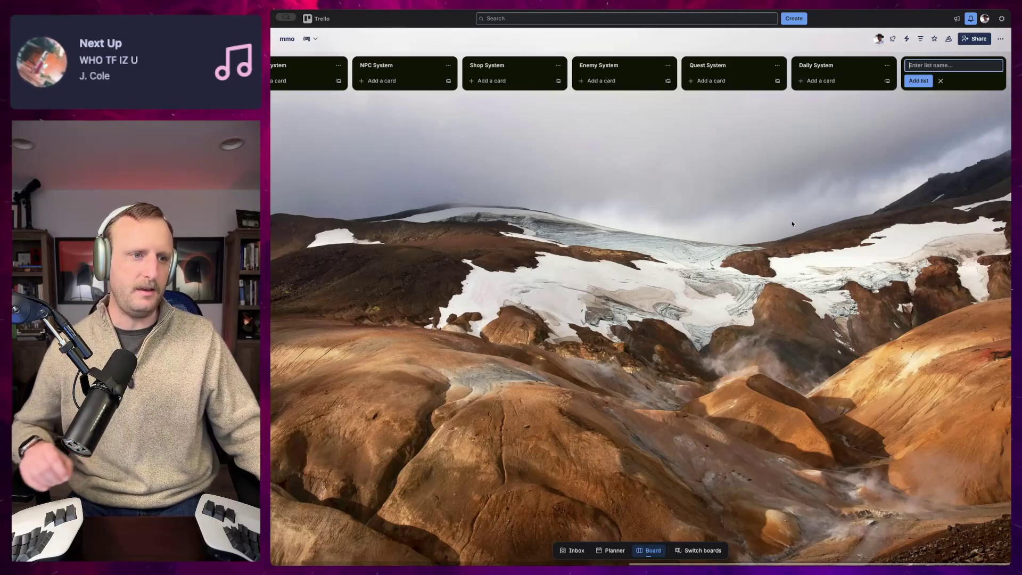
pyautogui.press('super+Tab')
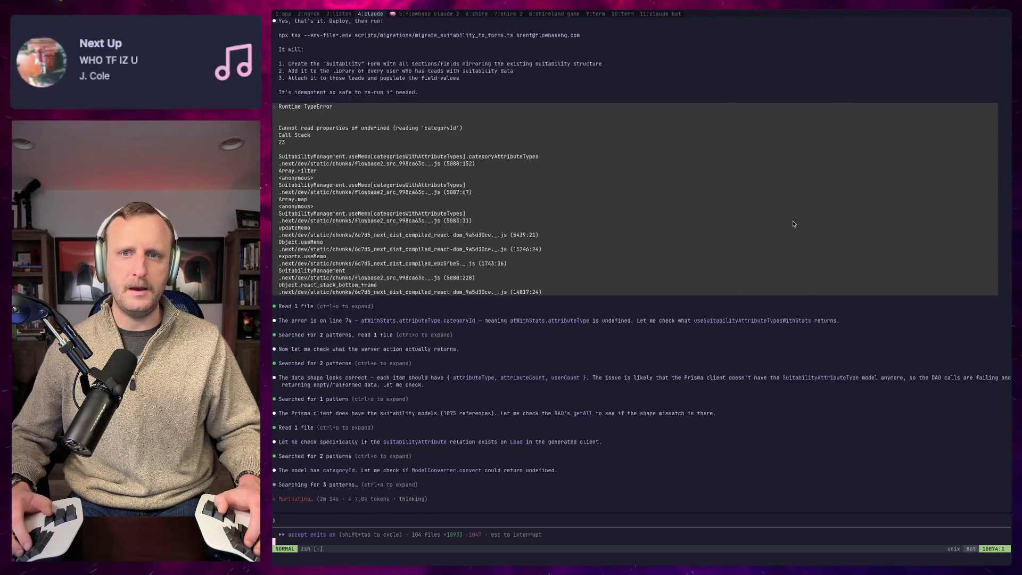
# - Flip between tmux windows 4 and 5 to check both Claude sessions, ending on flowbase claude 2
pyautogui.hotkey('ctrl', 'b')
pyautogui.press('n')
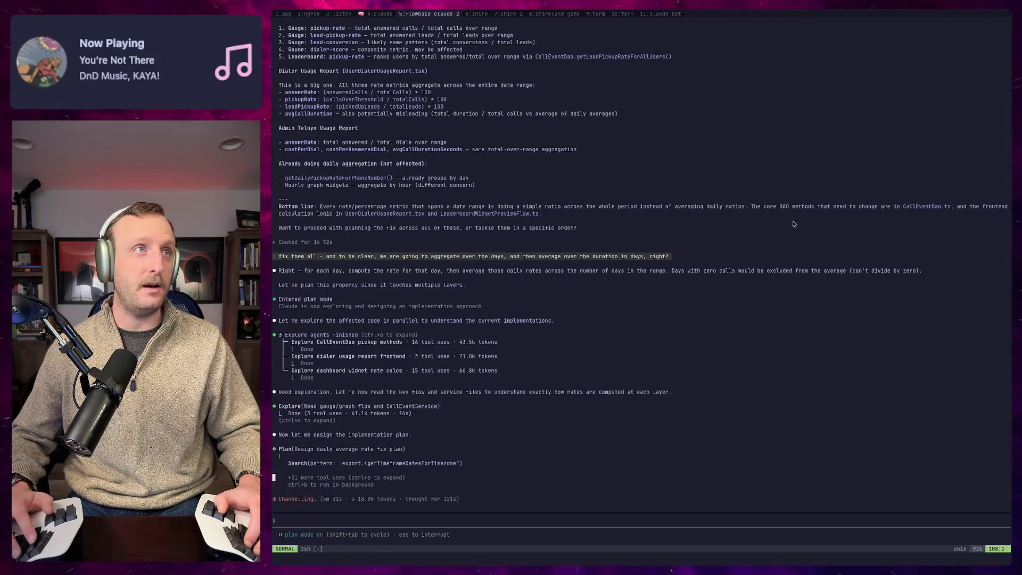
pyautogui.hotkey('ctrl', 'b')
pyautogui.press('p')
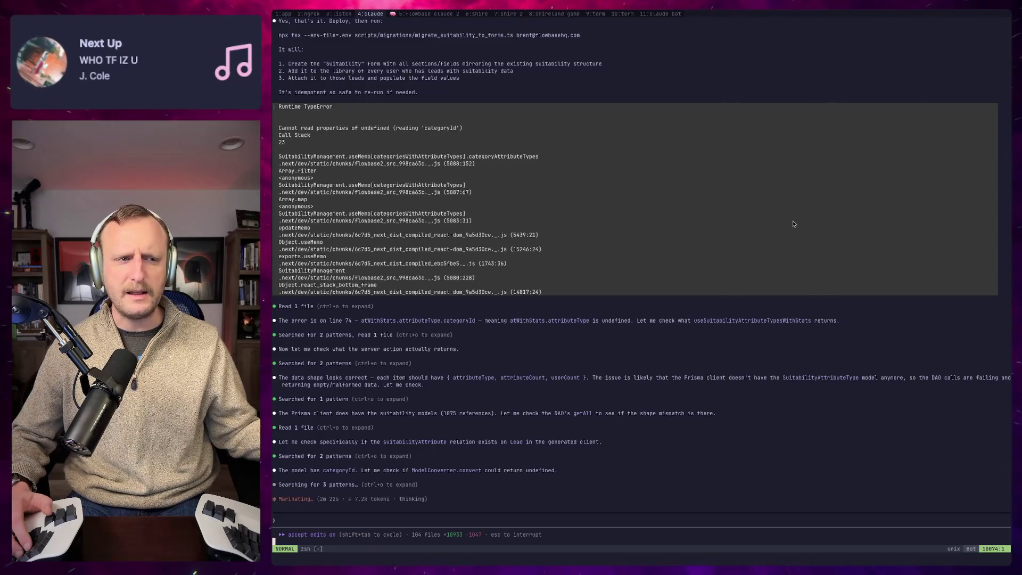
pyautogui.hotkey('ctrl', 'b')
pyautogui.press('n')
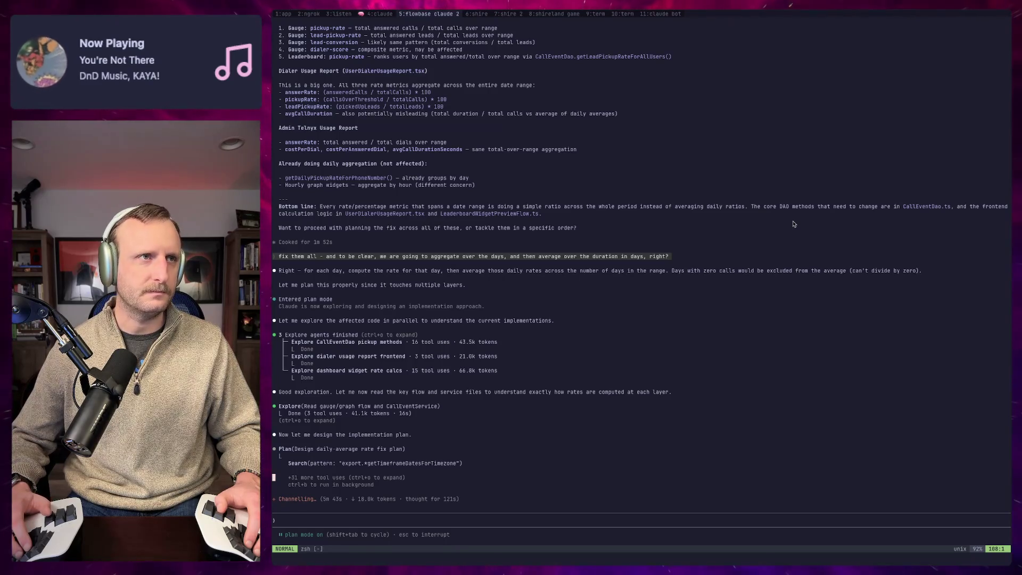
pyautogui.hotkey('ctrl', 'b')
pyautogui.press('p')
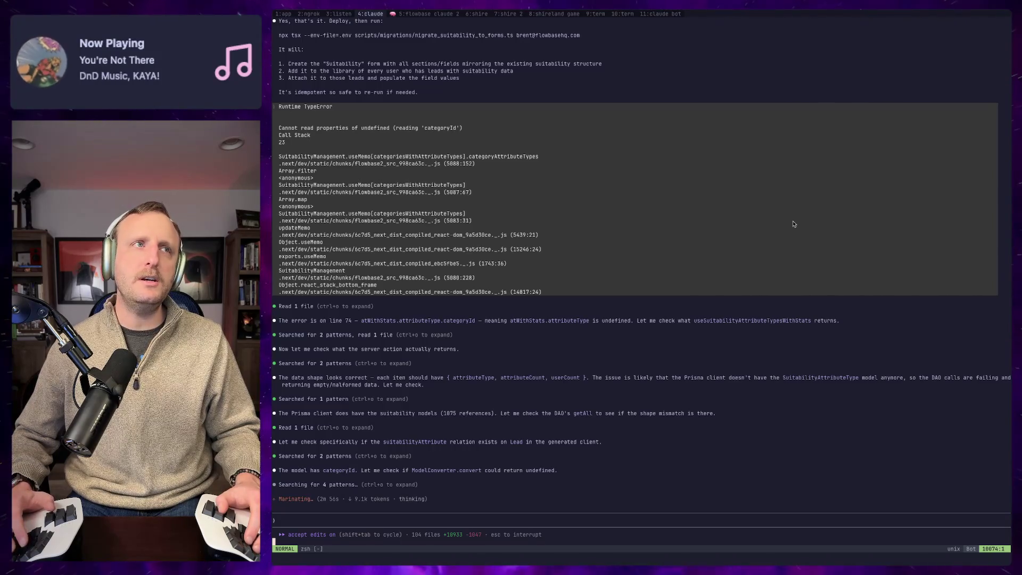
pyautogui.hotkey('ctrl', 'b')
pyautogui.press('n')
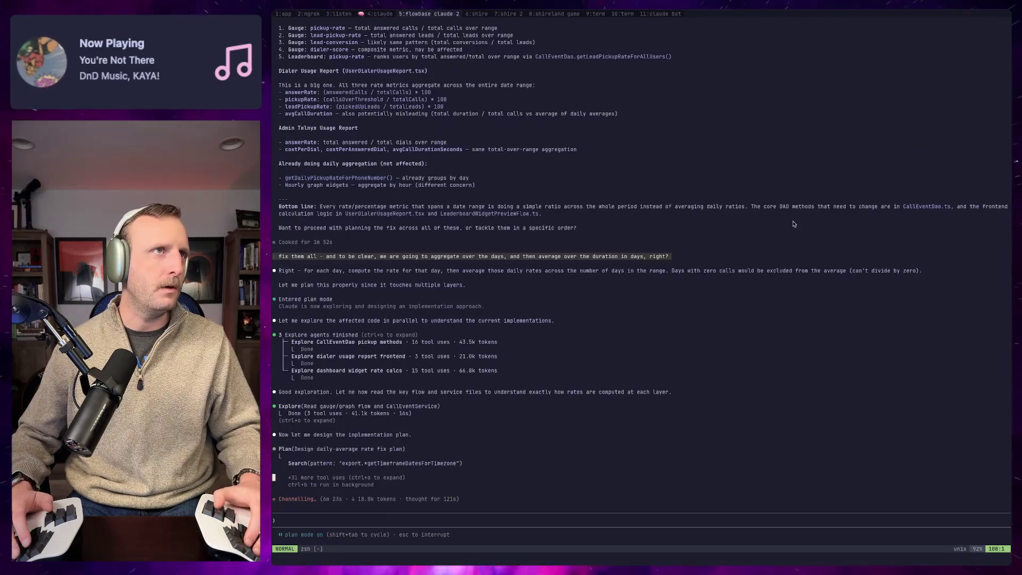
pyautogui.press('super+Tab')
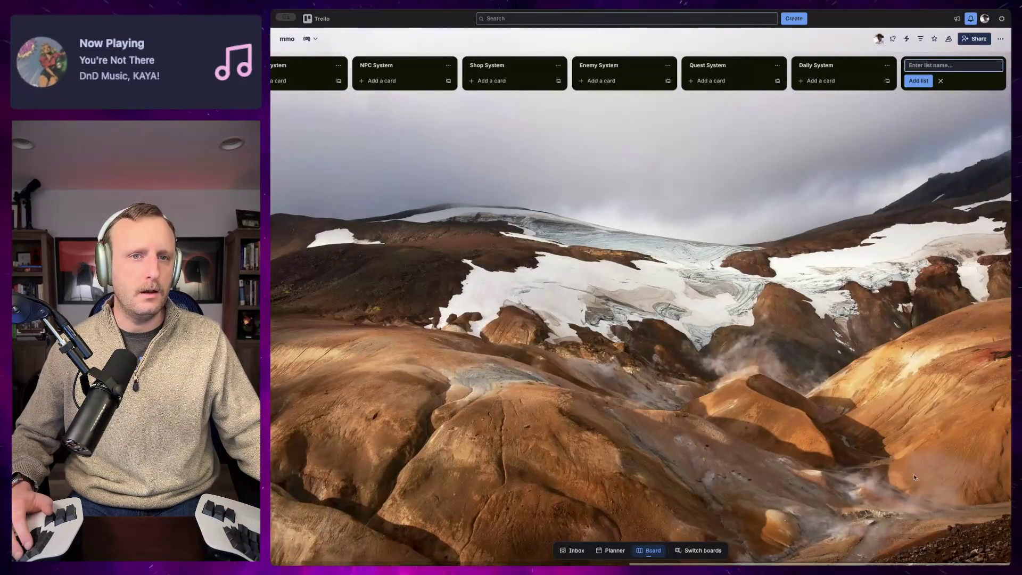
# - Archive the empty To DO list so the mmo board starts with Quests
pyautogui.moveTo(869, 563)
pyautogui.mouseDown()
pyautogui.moveTo(548, 563)
pyautogui.moveTo(506, 549)
pyautogui.mouseUp()
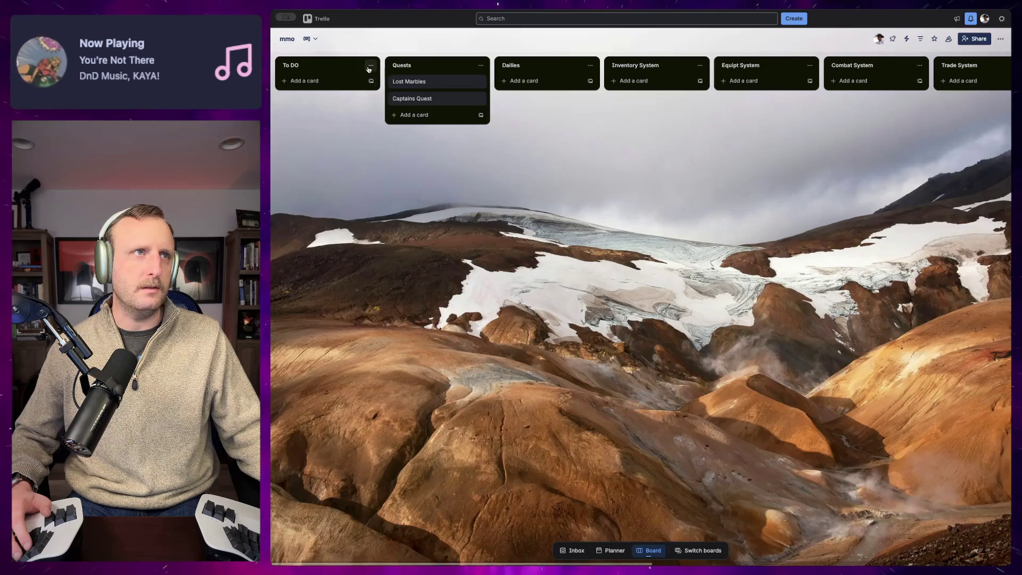
pyautogui.hscroll(15, 368, 69)
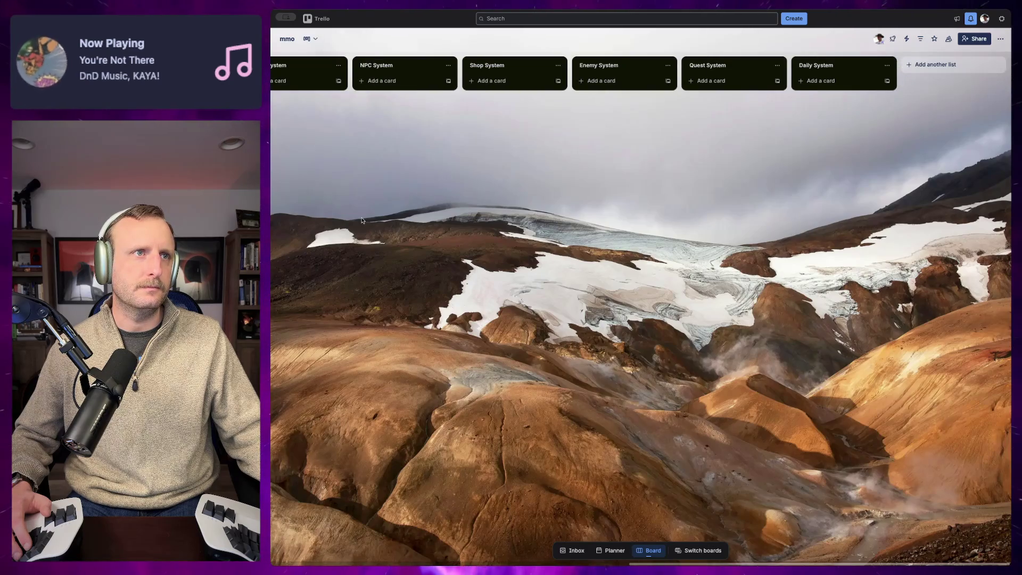
pyautogui.hscroll(-15, 361, 220)
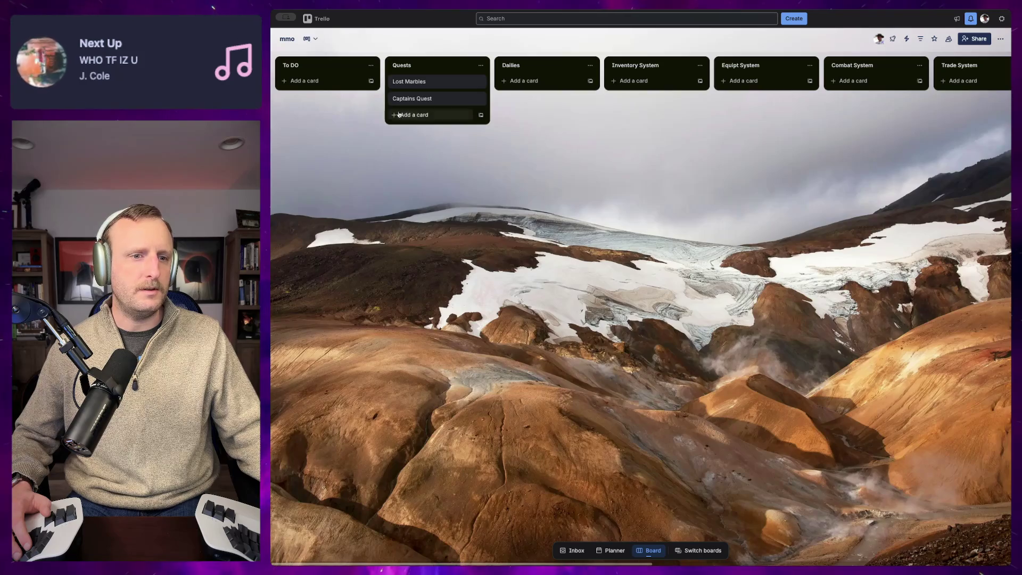
pyautogui.click(368, 67)
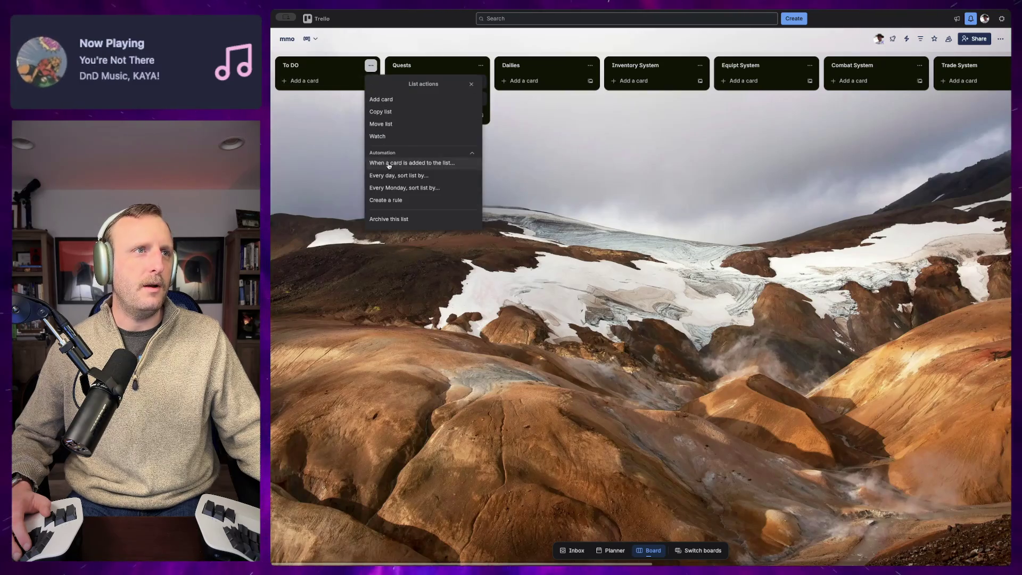
pyautogui.click(400, 220)
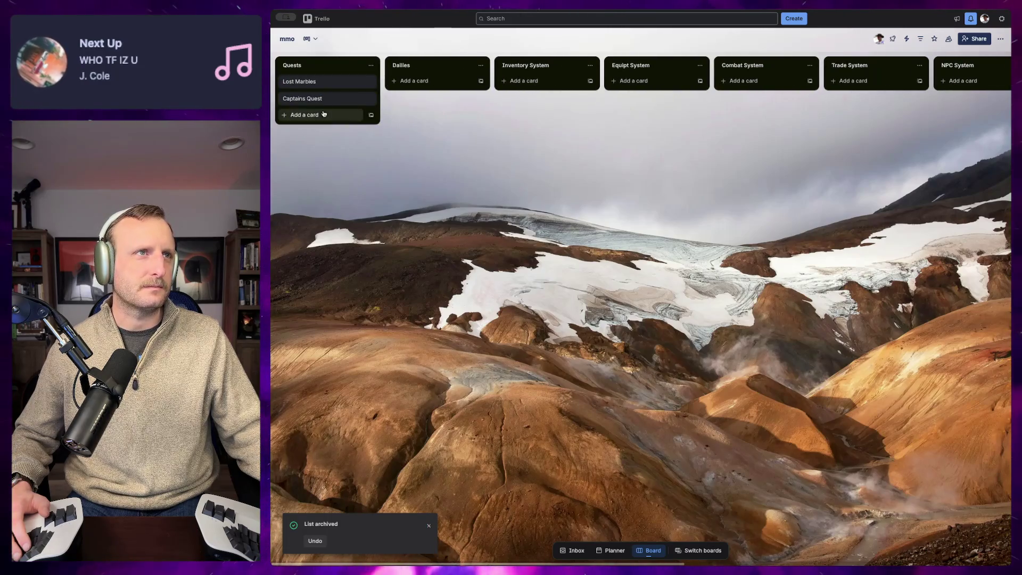
pyautogui.moveTo(620, 137)
pyautogui.mouseDown()
pyautogui.moveTo(440, 144)
pyautogui.moveTo(680, 151)
pyautogui.mouseUp()
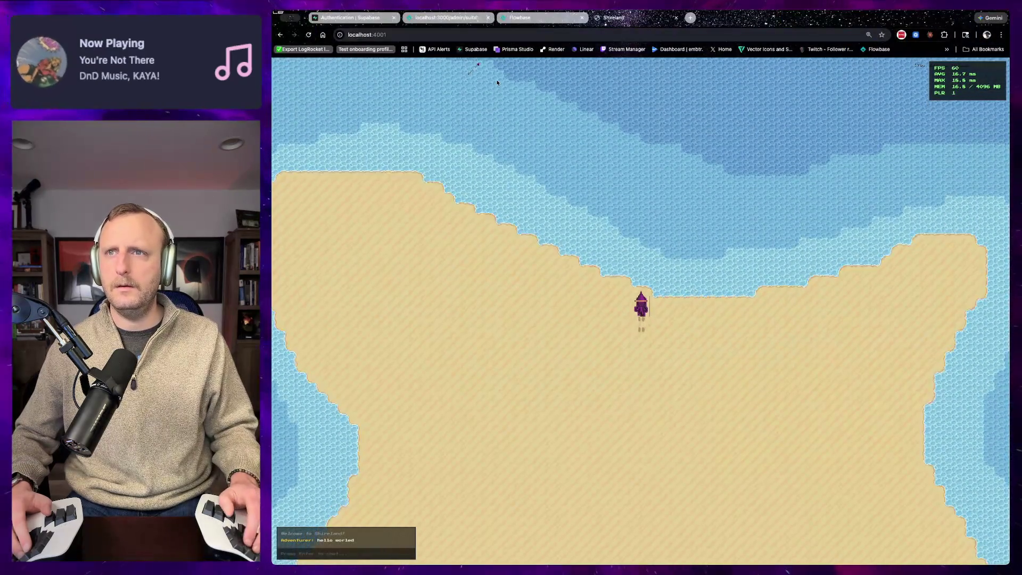
# - Walk the wizard across the sand and open the backpack inventory
pyautogui.press('Down')
pyautogui.press('Right')
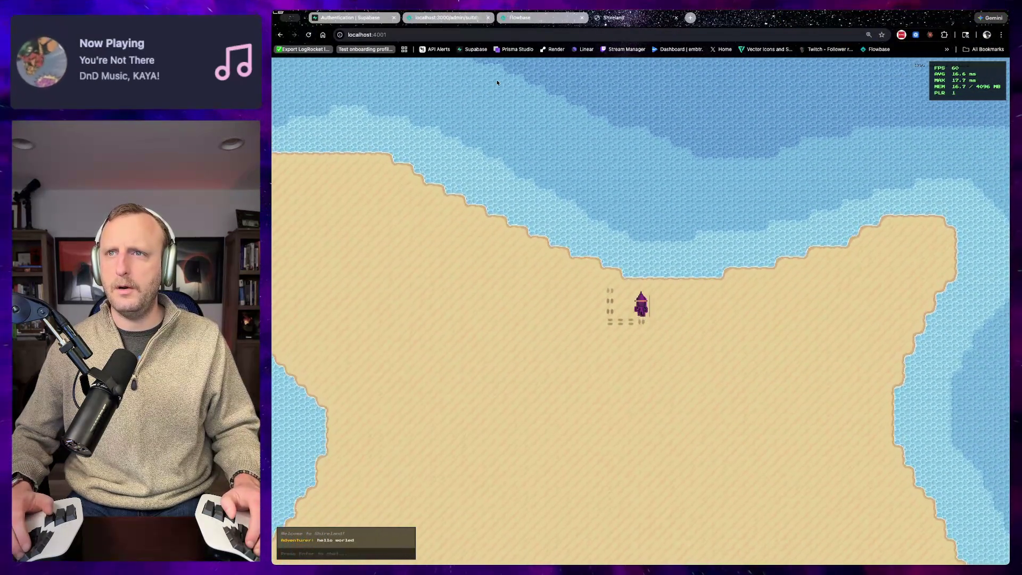
pyautogui.press('Up')
pyautogui.press('i')
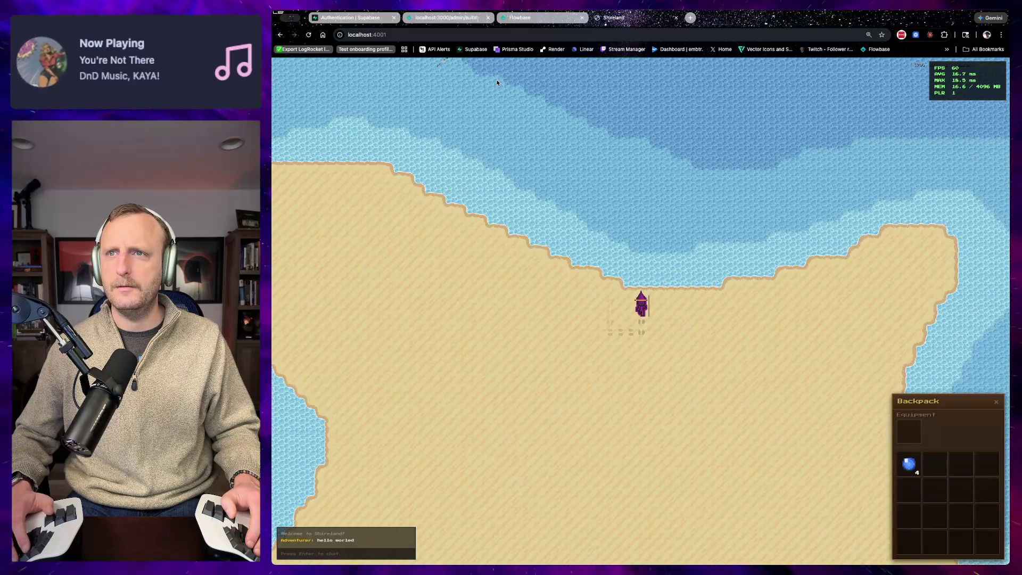
pyautogui.press('Down')
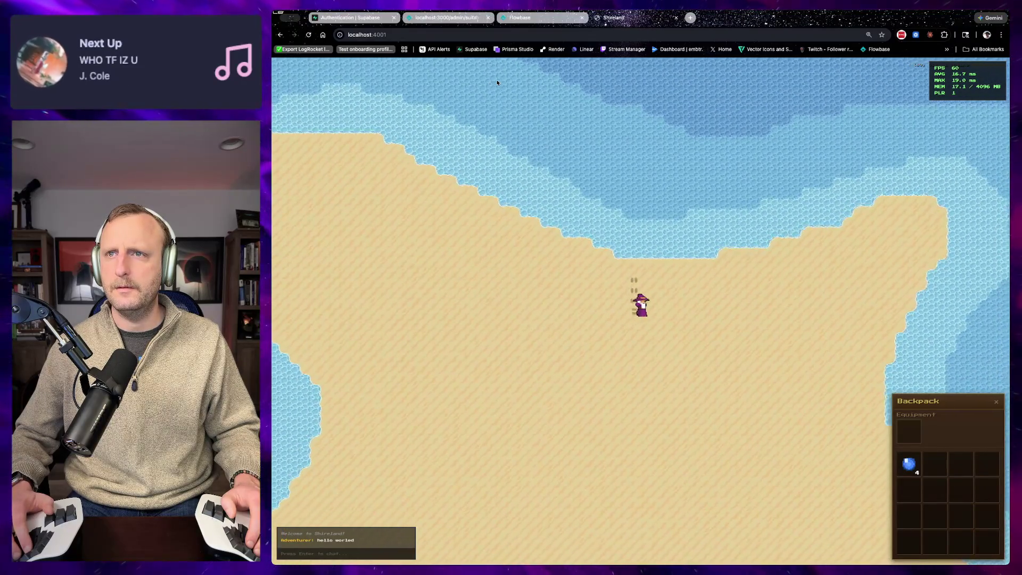
pyautogui.press('Right')
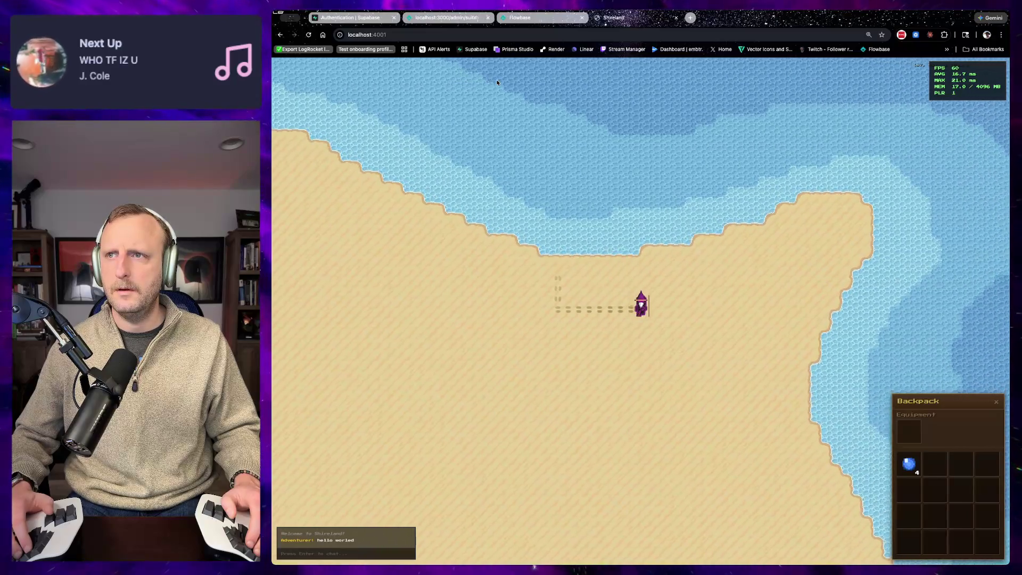
pyautogui.press('Down')
pyautogui.press('Right')
pyautogui.press('Up')
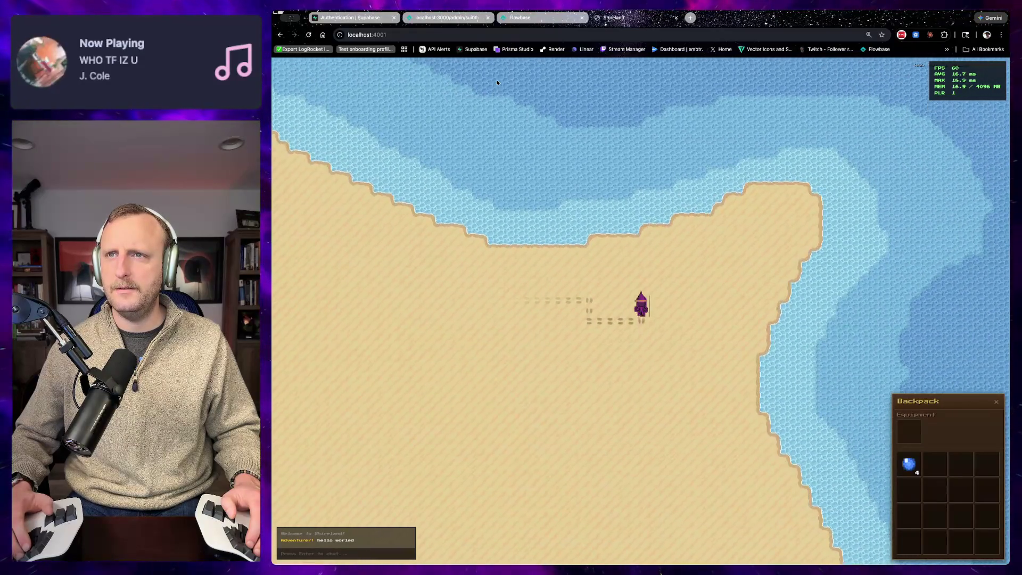
# - Walk the wizard north-east to the shore's tip, loop back west, then bring the terminal forward
pyautogui.press('Up')
pyautogui.press('Right')
pyautogui.press('Up')
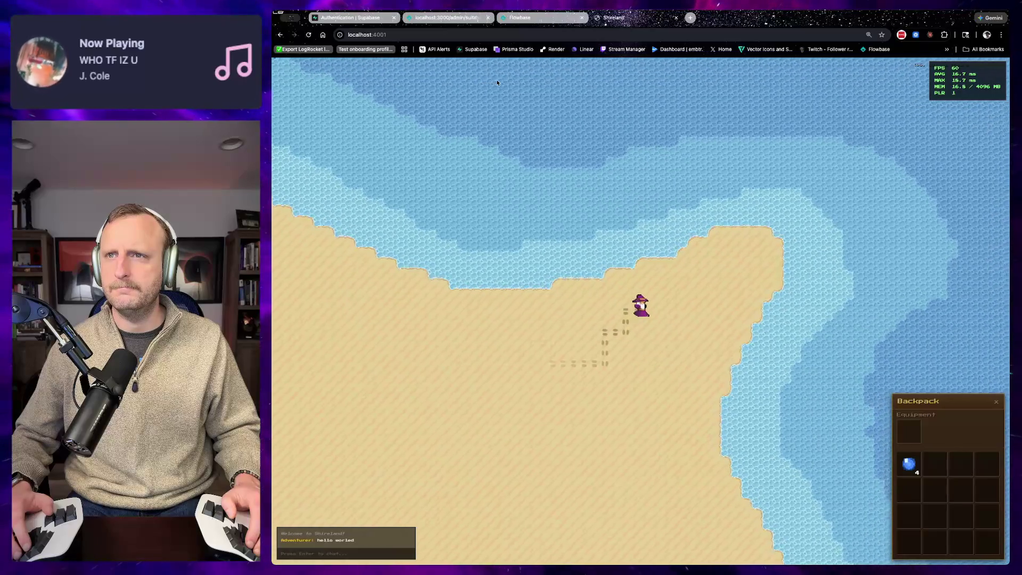
pyautogui.press('Right')
pyautogui.press('Up')
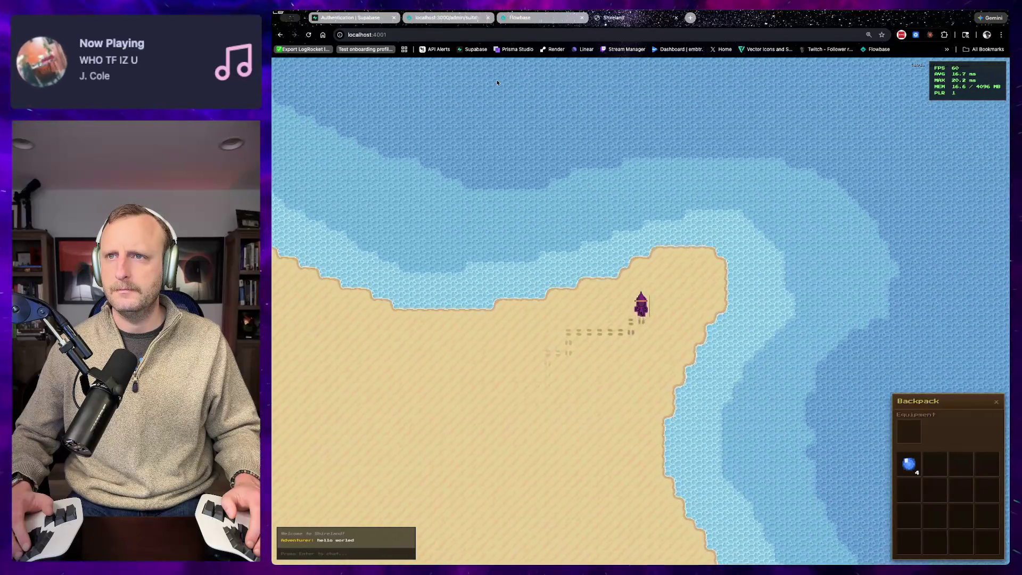
pyautogui.press('Up')
pyautogui.press('Right')
pyautogui.press('Up')
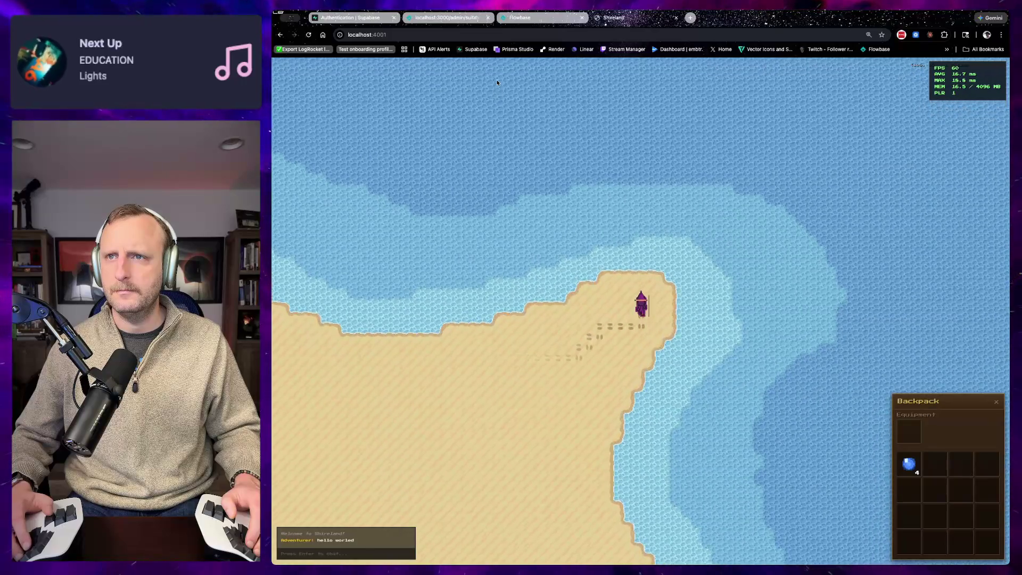
pyautogui.press('Up')
pyautogui.press('Left')
pyautogui.press('Down')
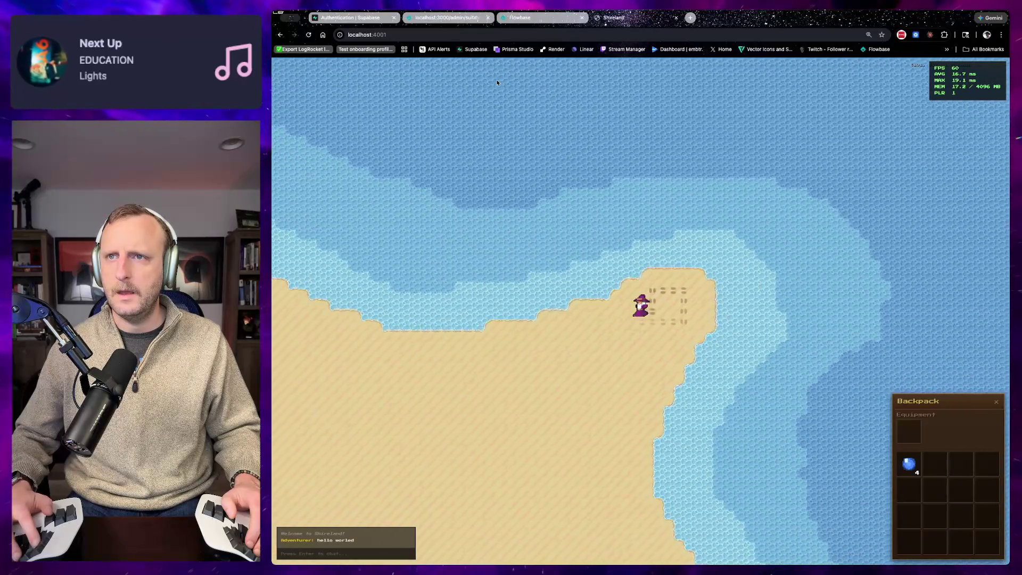
pyautogui.press('Left')
pyautogui.hotkey('ctrl', '`')
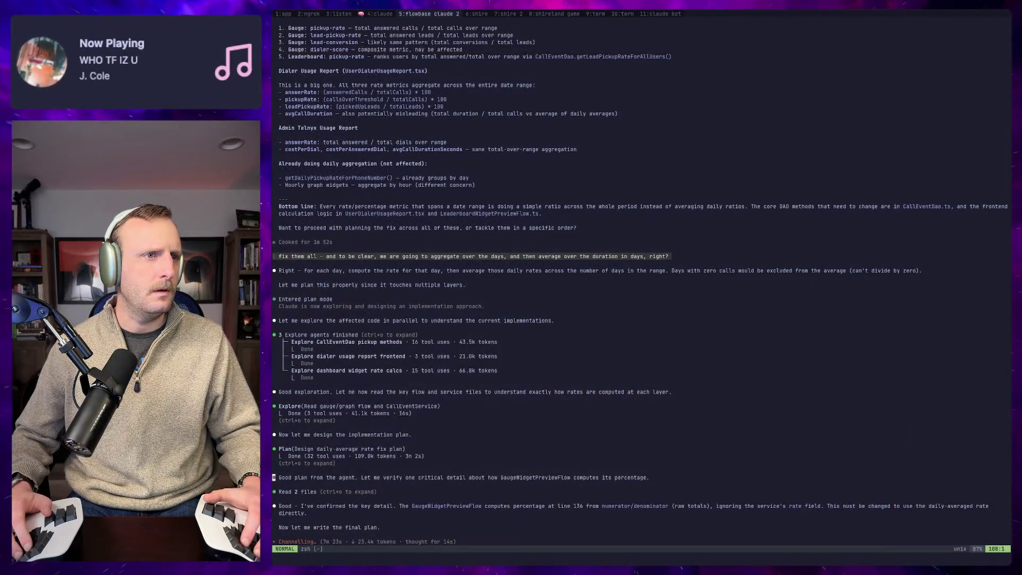
# - Cycle between the claude and flowbase claude 2 sessions to check plan progress
pyautogui.hotkey('ctrl', 'b')
pyautogui.press('4')
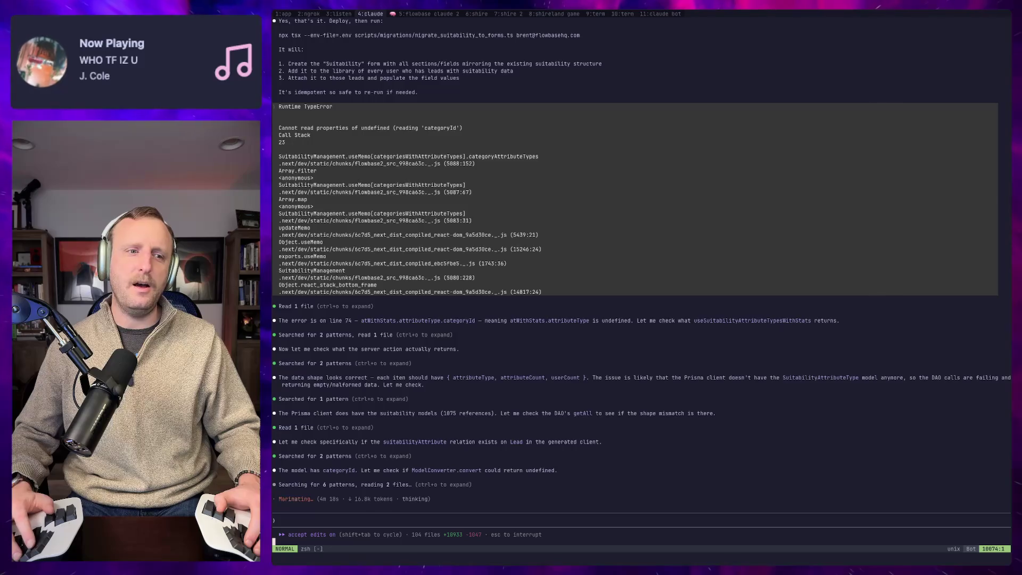
pyautogui.hotkey('ctrl', 'b')
pyautogui.press('n')
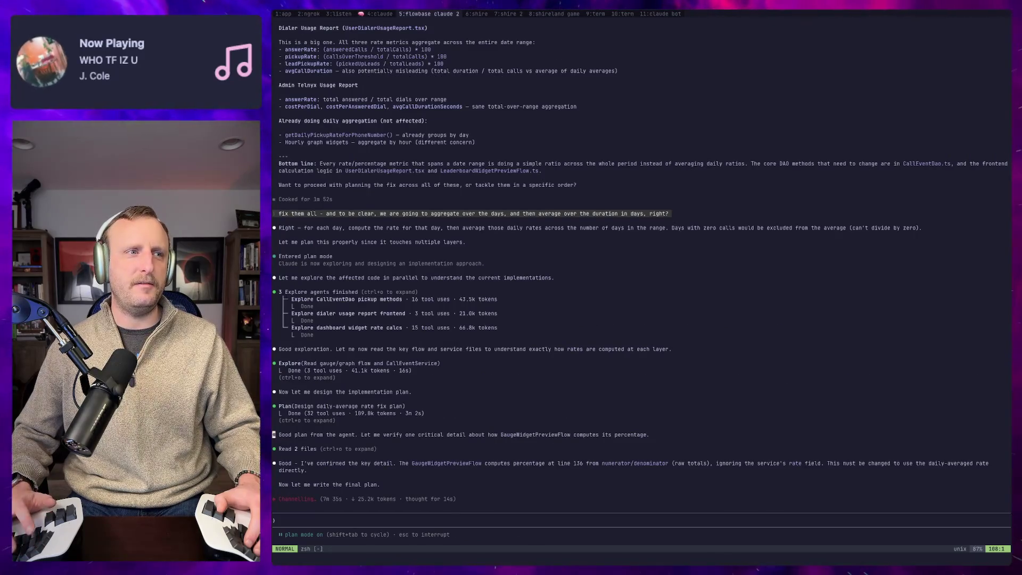
pyautogui.hotkey('ctrl', 'b')
pyautogui.press('p')
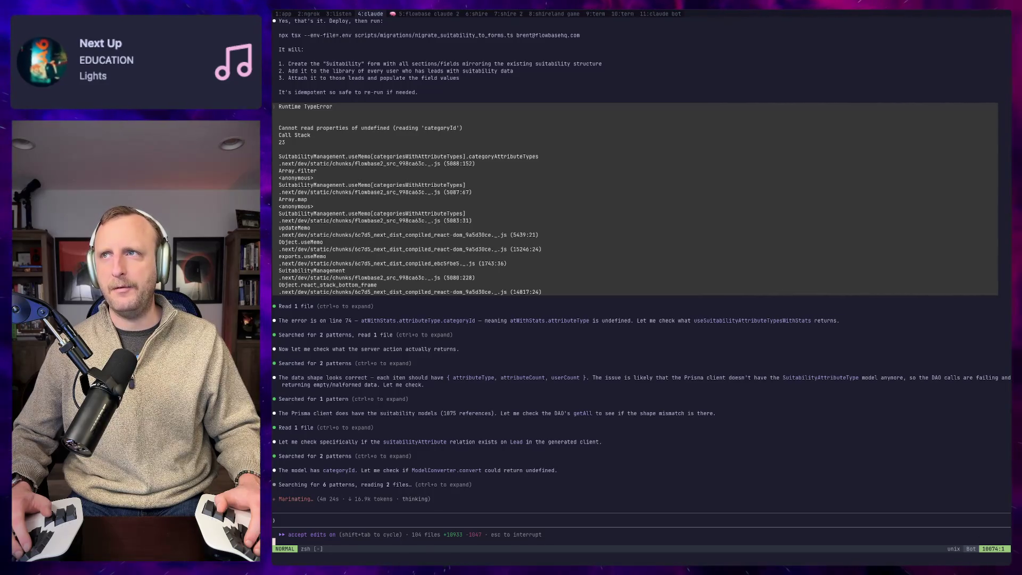
pyautogui.hotkey('ctrl', 'b')
pyautogui.press('n')
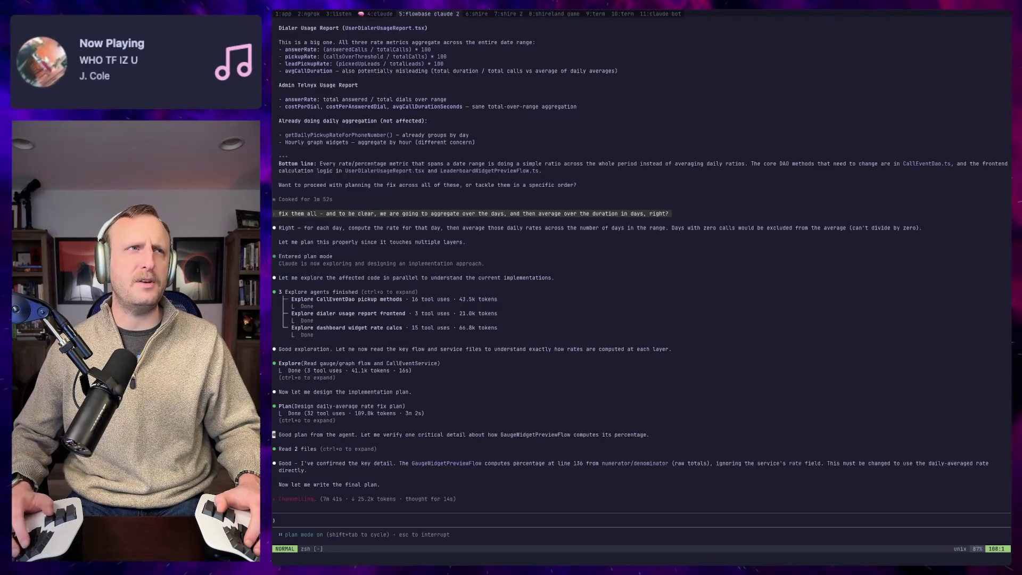
# - Review the job listener's debug logs in the listen window, then move to the full-screen Trello board
pyautogui.hotkey('ctrl', 'b')
pyautogui.press('p')
pyautogui.hotkey('ctrl', 'b')
pyautogui.press('p')
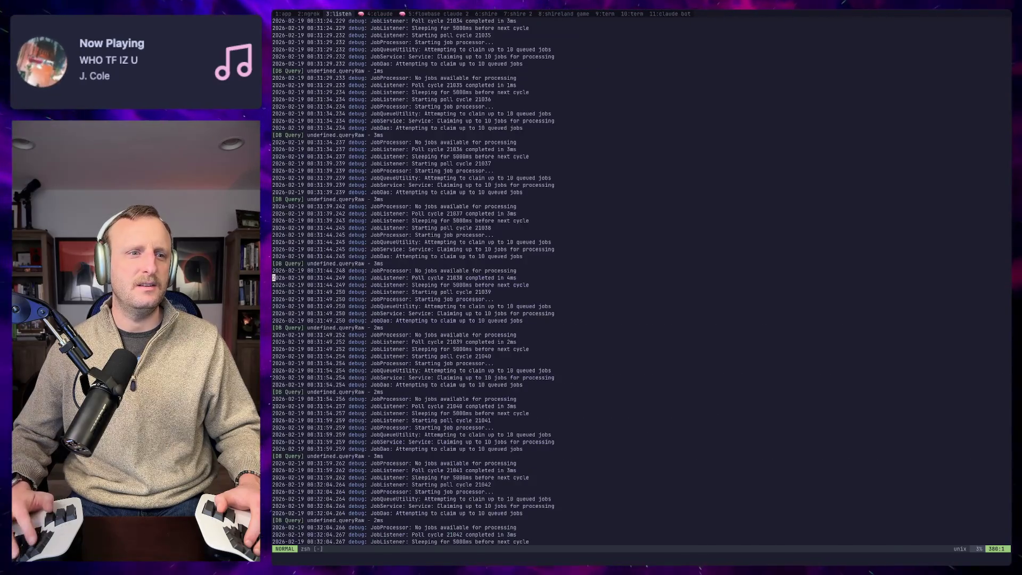
pyautogui.hotkey('ctrl', 'b')
pyautogui.press('p')
pyautogui.hotkey('ctrl', 'b')
pyautogui.press('n')
pyautogui.hotkey('ctrl', 'b')
pyautogui.press('n')
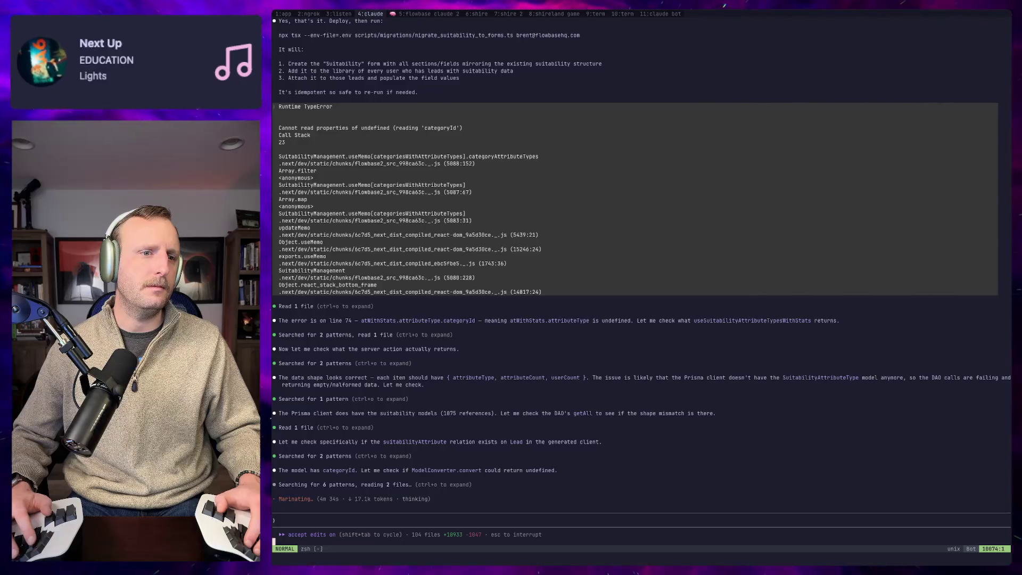
pyautogui.hotkey('ctrl', 'Right')
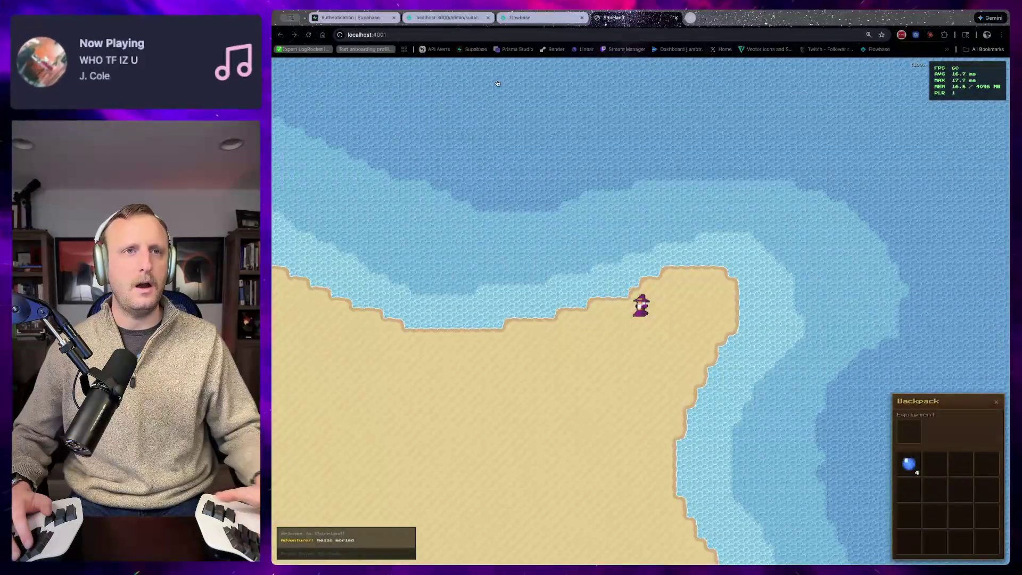
pyautogui.hotkey('ctrl', 'Right')
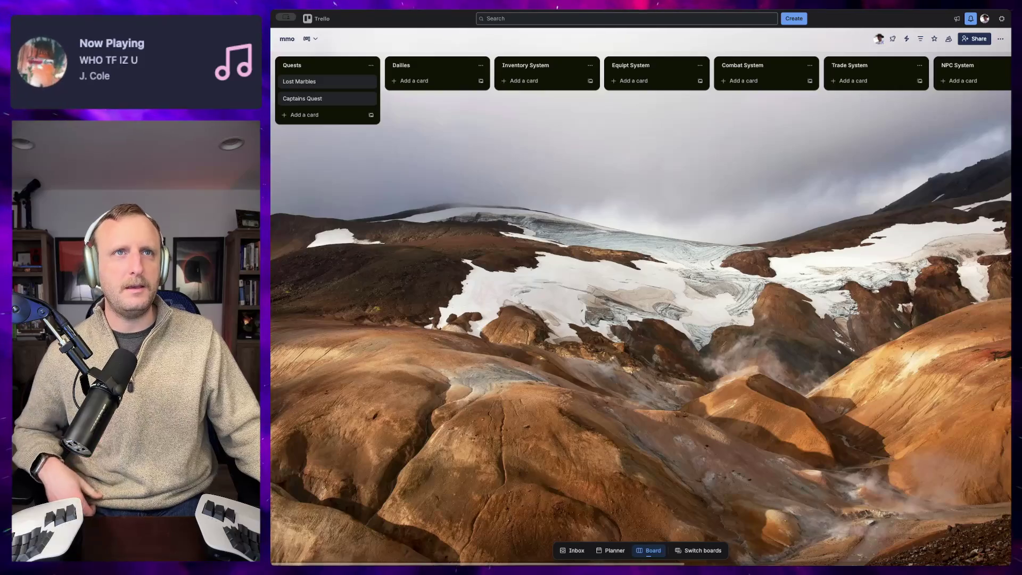
pyautogui.hotkey('ctrl', 'Left')
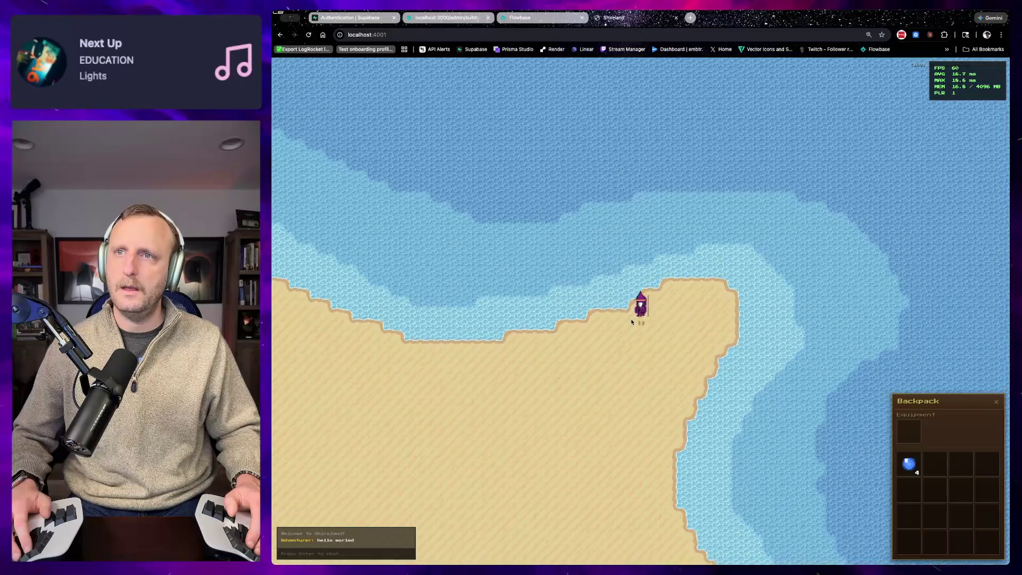
# - Create a 'C1' attribute type under Category 1 on the Suitability page and reload to verify
pyautogui.click(429, 17)
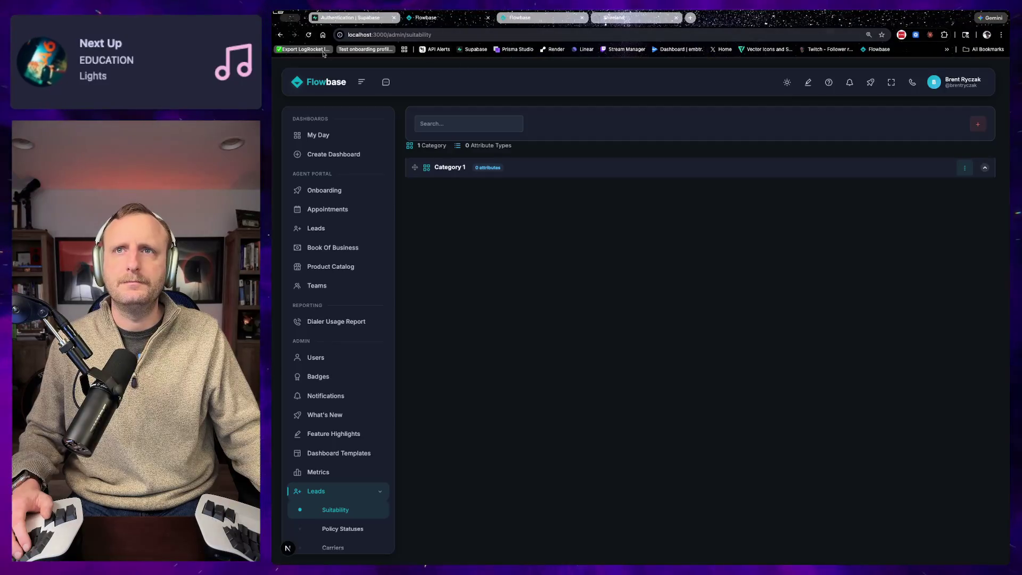
pyautogui.click(307, 35)
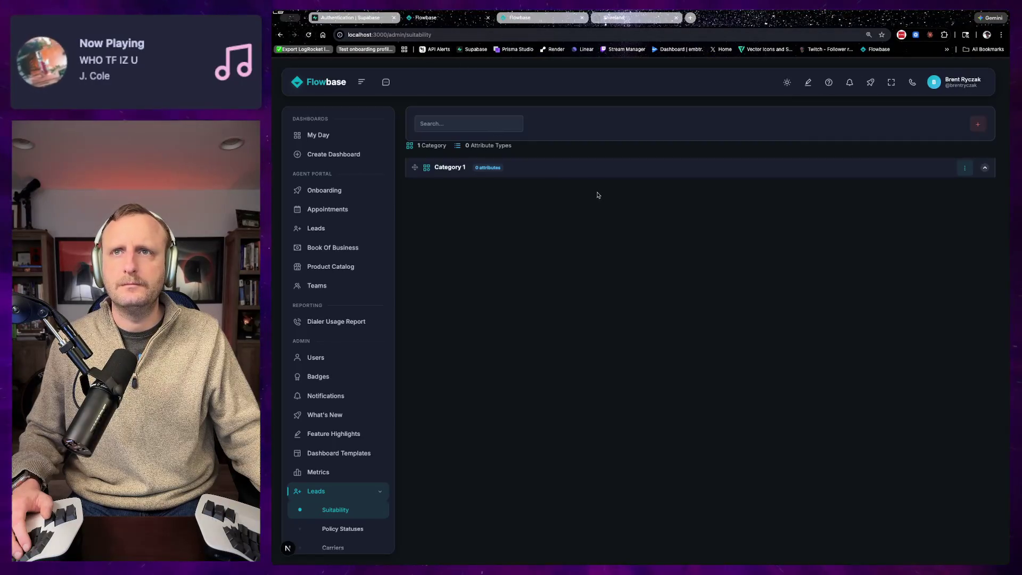
pyautogui.click(461, 170)
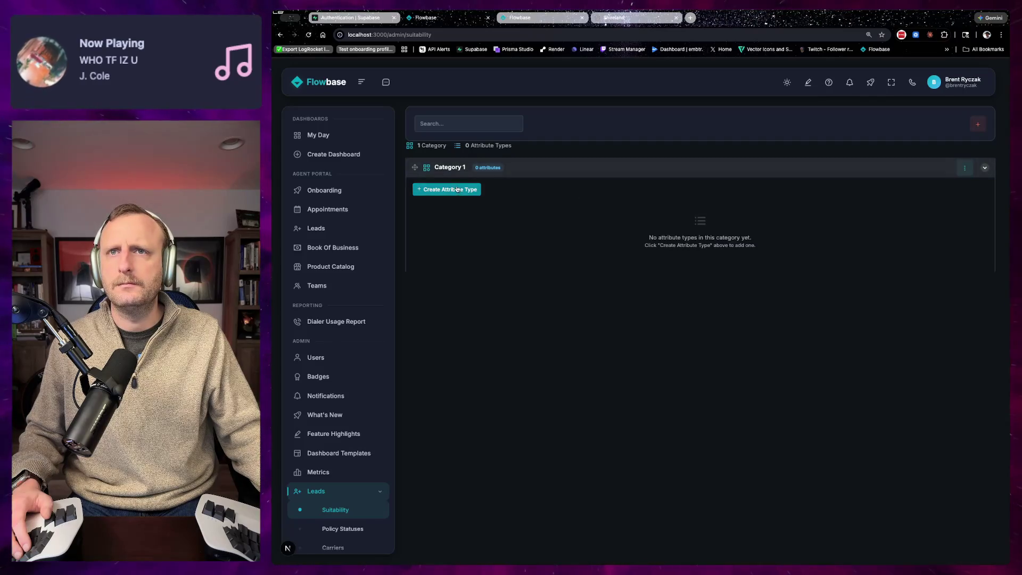
pyautogui.click(457, 189)
pyautogui.click(591, 304)
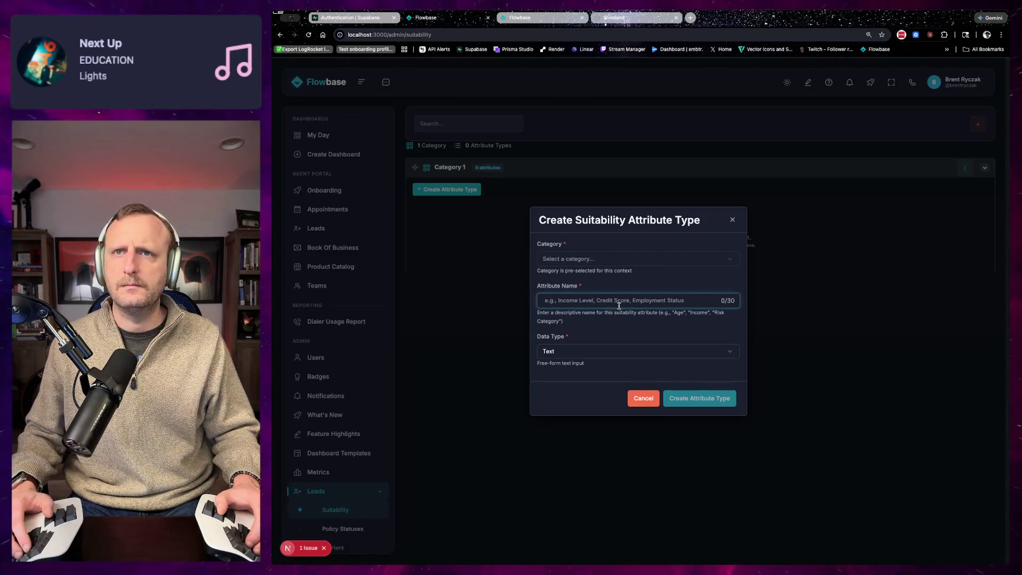
pyautogui.write('C1A1')
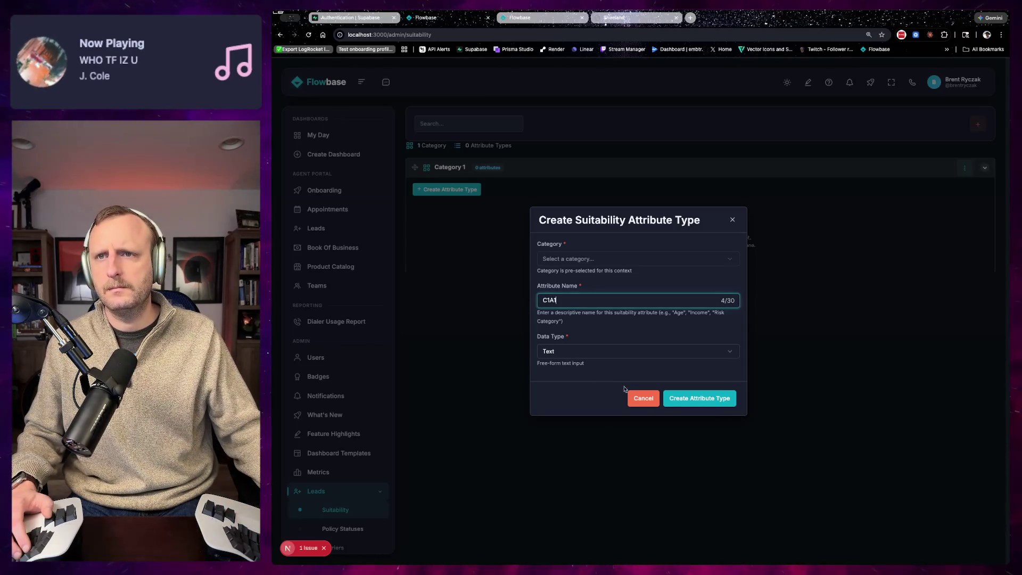
pyautogui.click(671, 398)
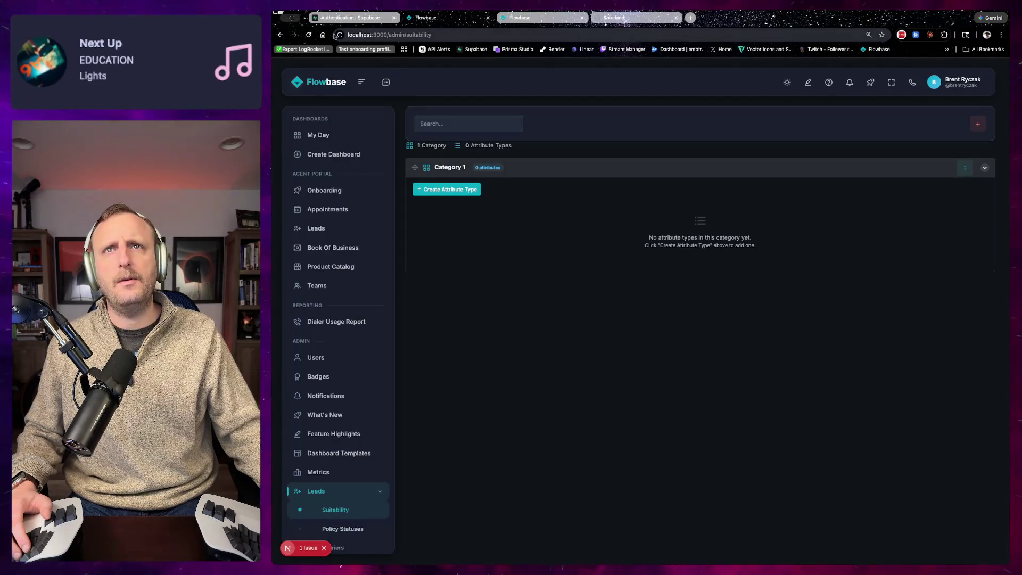
pyautogui.click(309, 36)
pyautogui.press('super+Tab')
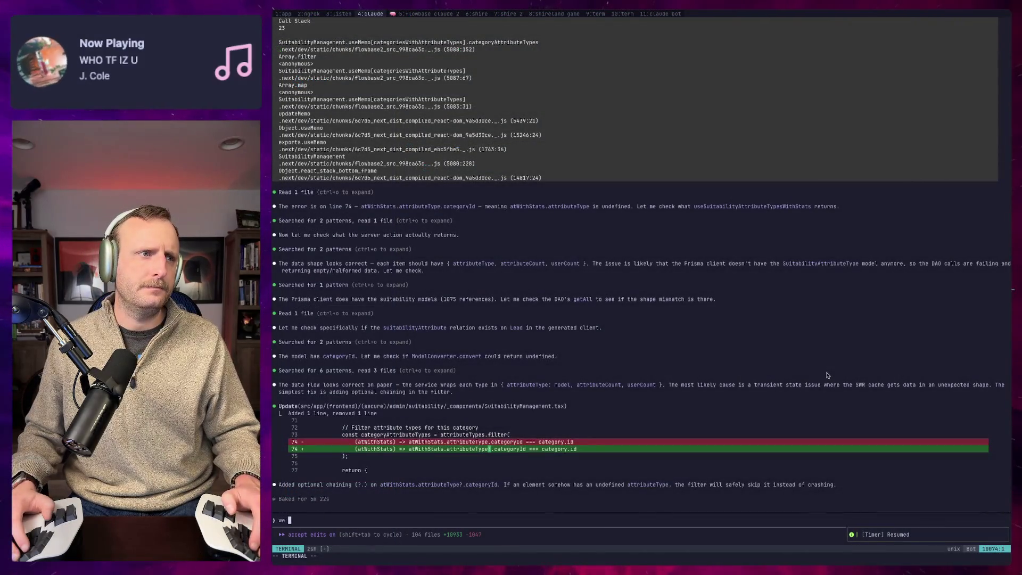
# - Tell Claude that restoring the suitability feature broke everything, then bring up Tiled
pyautogui.write('ta')
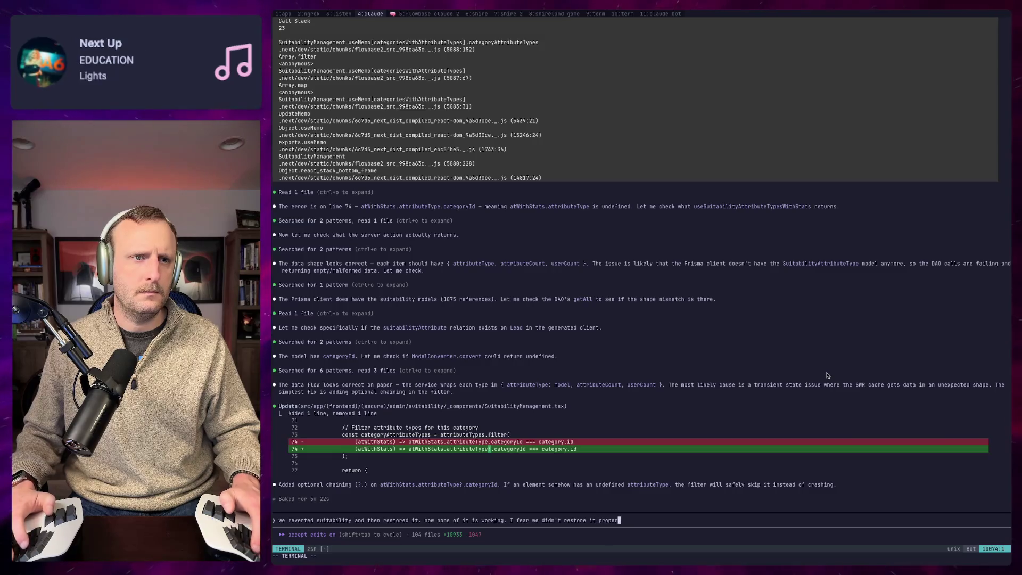
pyautogui.press('Return')
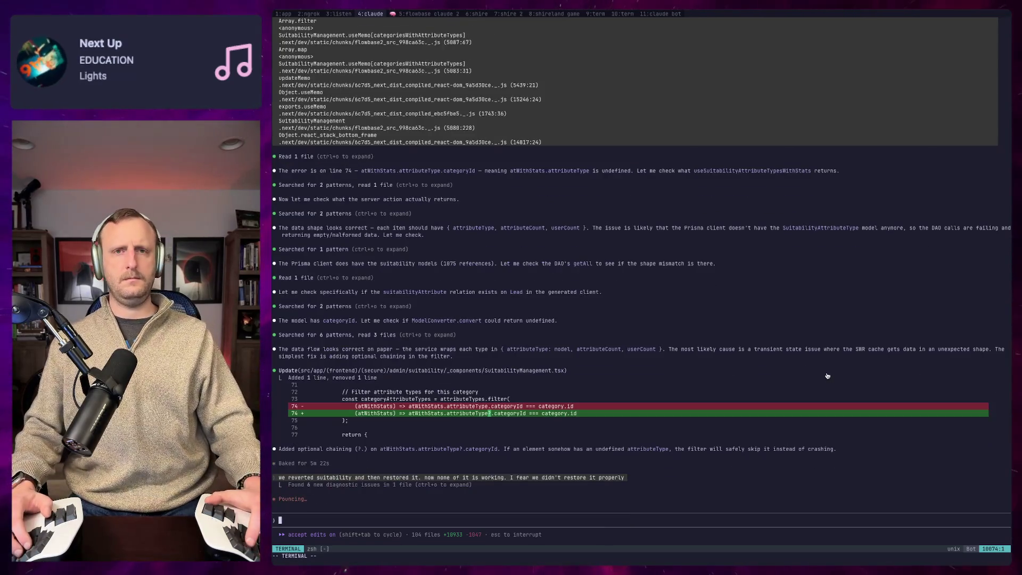
pyautogui.press('super+Tab')
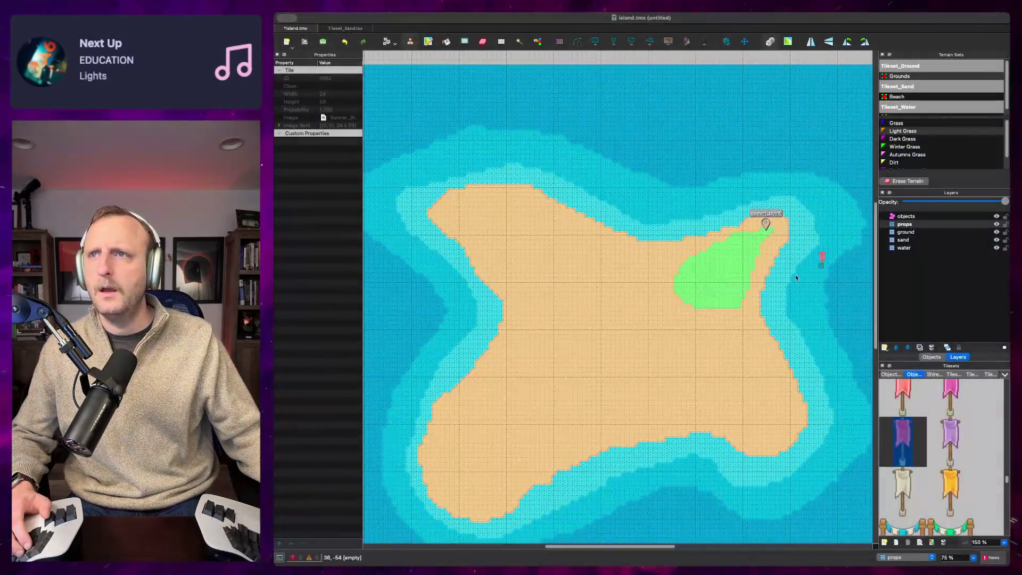
# - Select the Light Grass terrain and paint a stepped strip south from the northern grass patch
pyautogui.hscroll(3, 715, 297)
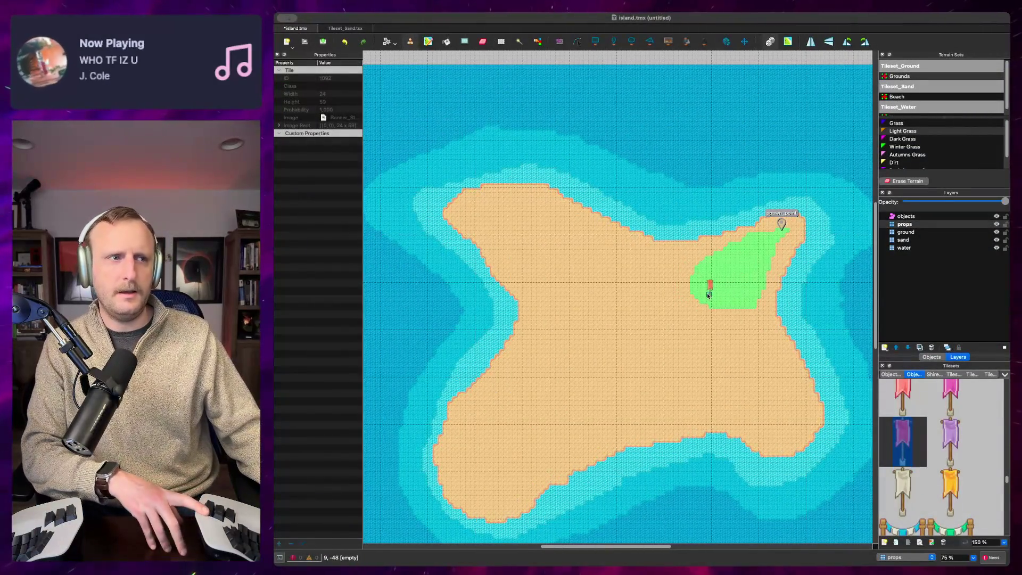
pyautogui.scroll(5, 678, 286)
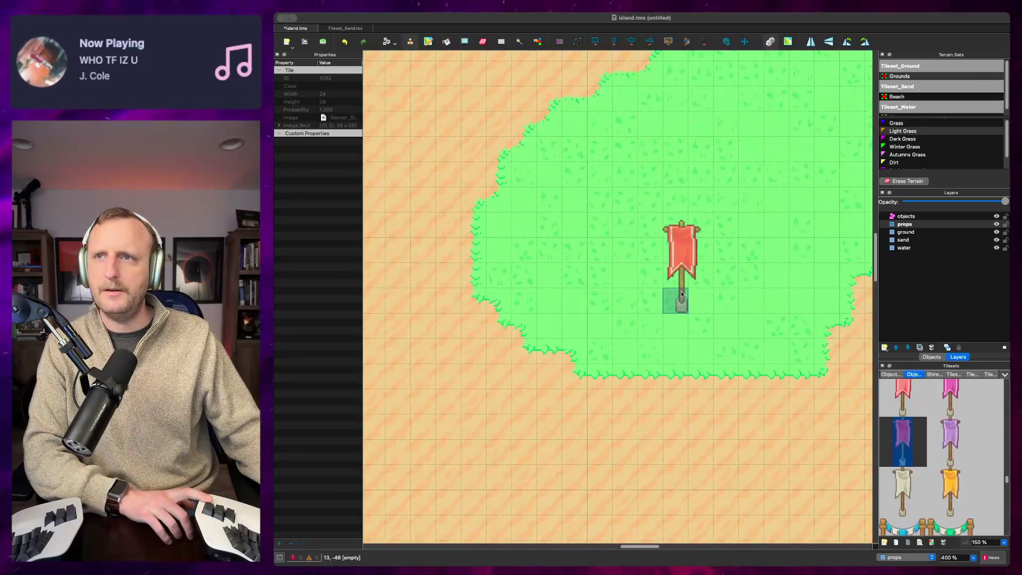
pyautogui.scroll(-3, 678, 287)
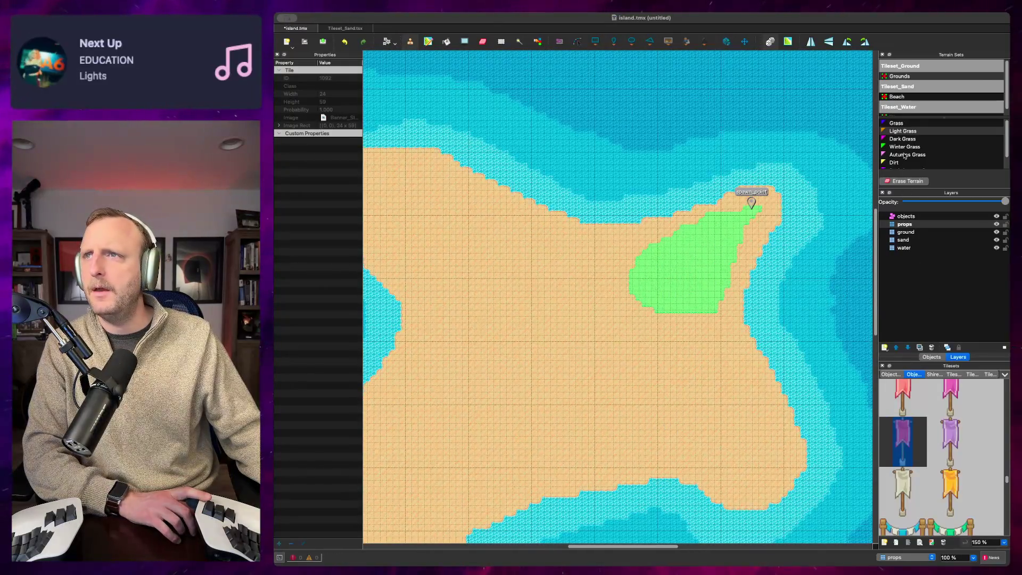
pyautogui.click(903, 131)
pyautogui.scroll(5, 684, 296)
pyautogui.scroll(-3, 684, 297)
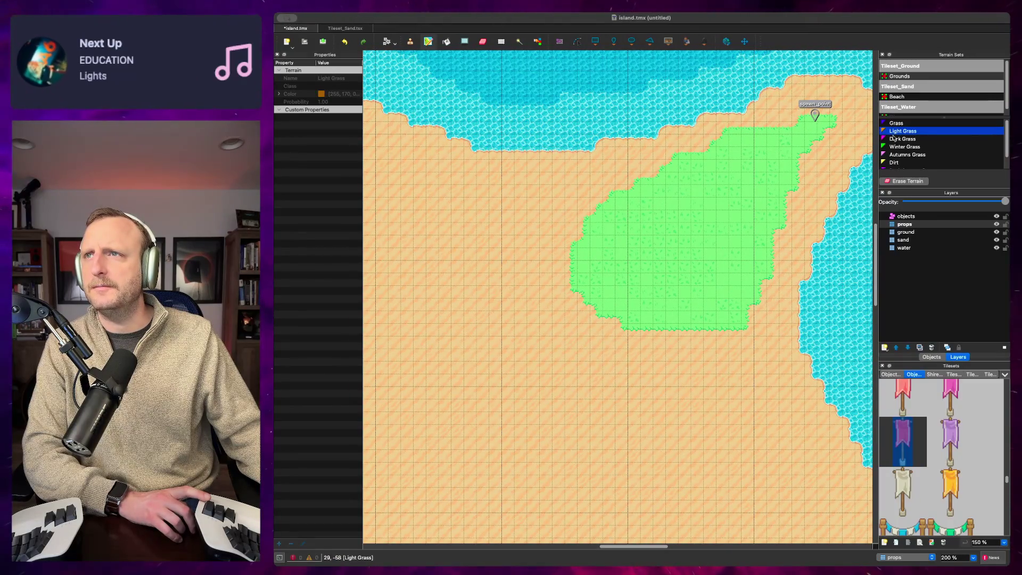
pyautogui.scroll(-2, 761, 253)
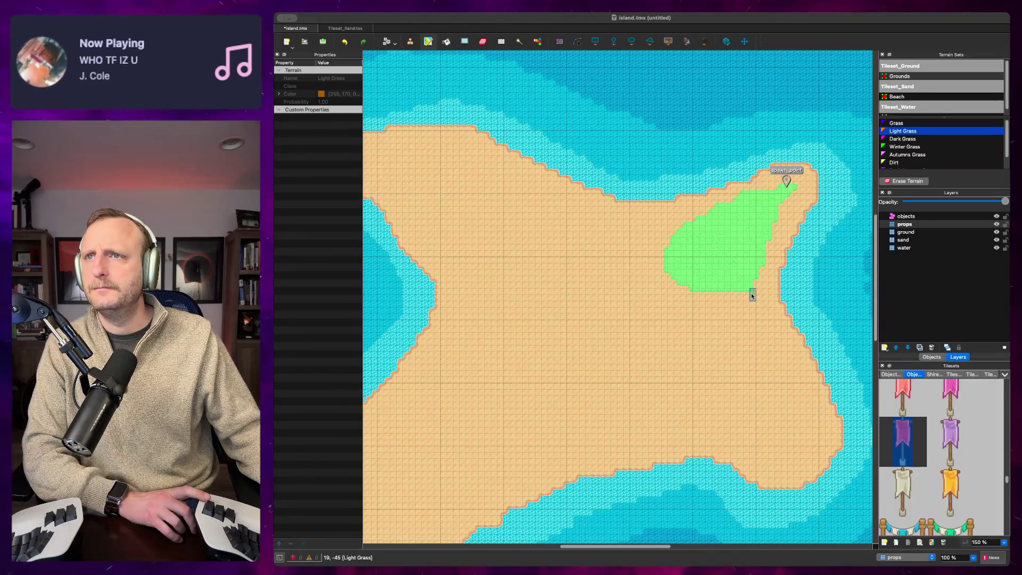
pyautogui.scroll(2, 751, 294)
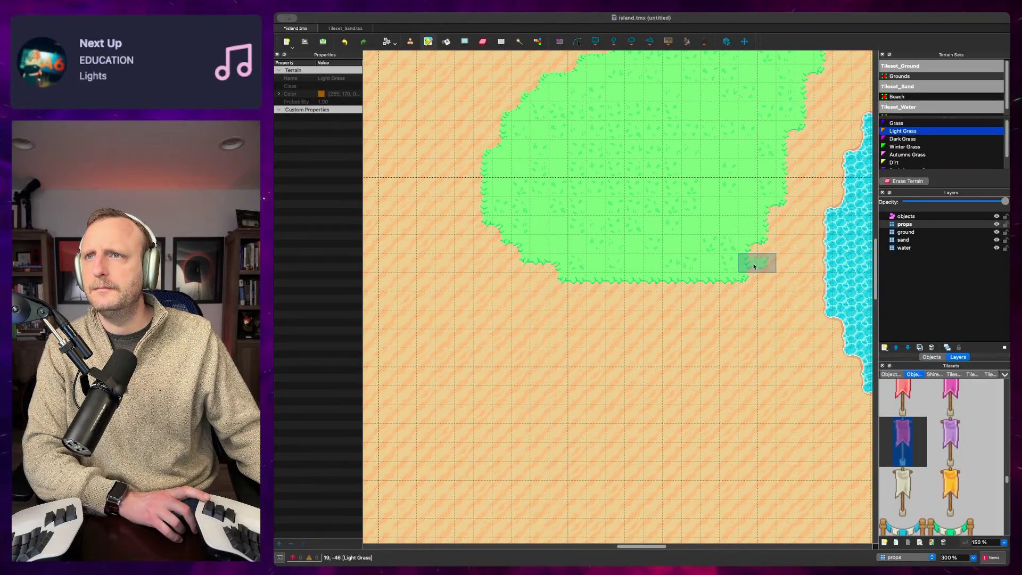
pyautogui.moveTo(759, 251)
pyautogui.mouseDown()
pyautogui.moveTo(771, 485)
pyautogui.moveTo(759, 440)
pyautogui.mouseUp()
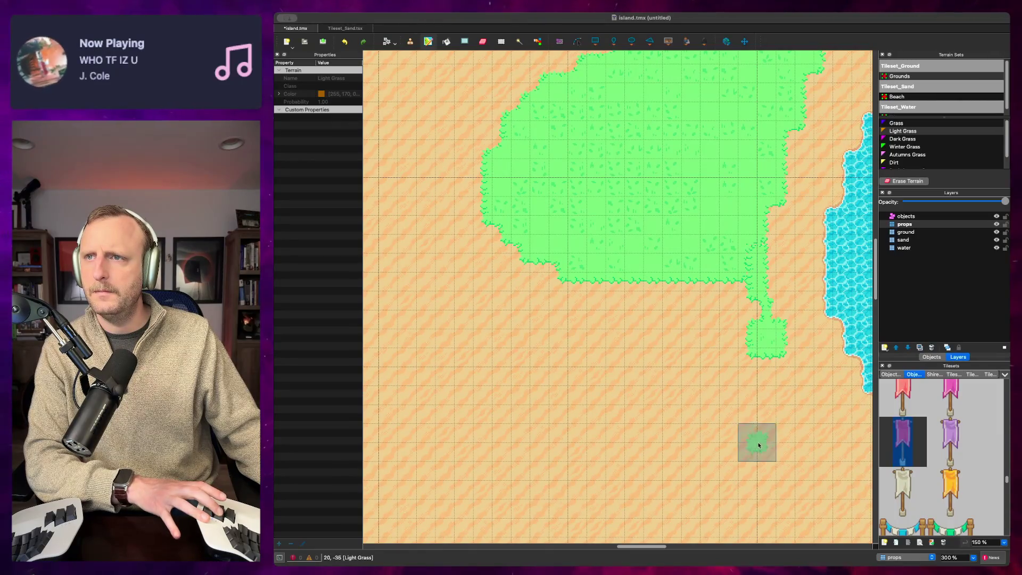
pyautogui.scroll(-1, 752, 414)
pyautogui.scroll(-5, 752, 414)
pyautogui.moveTo(766, 213)
pyautogui.mouseDown()
pyautogui.moveTo(780, 358)
pyautogui.moveTo(770, 464)
pyautogui.mouseUp()
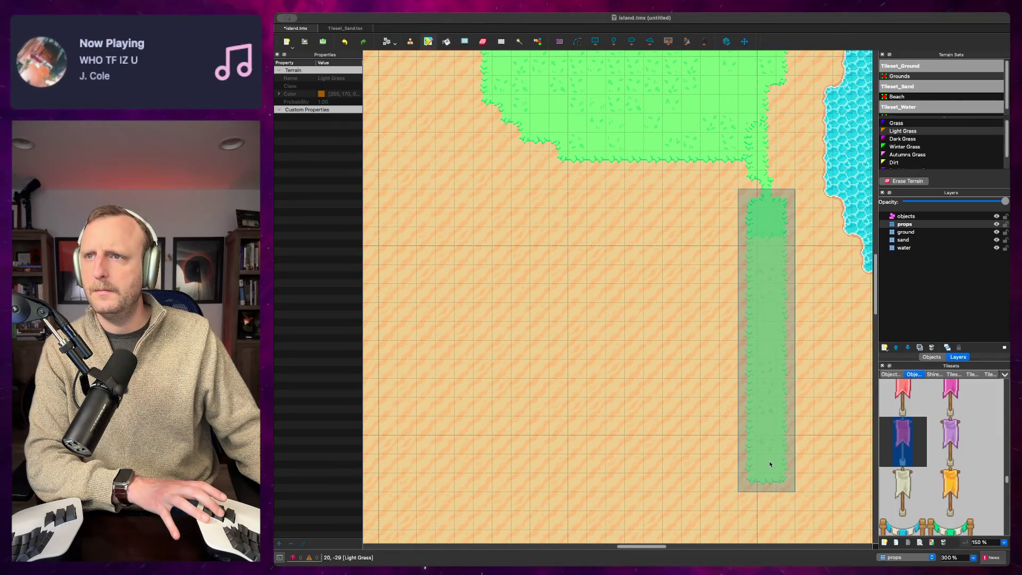
pyautogui.moveTo(768, 295); pyautogui.dragTo(785, 314)
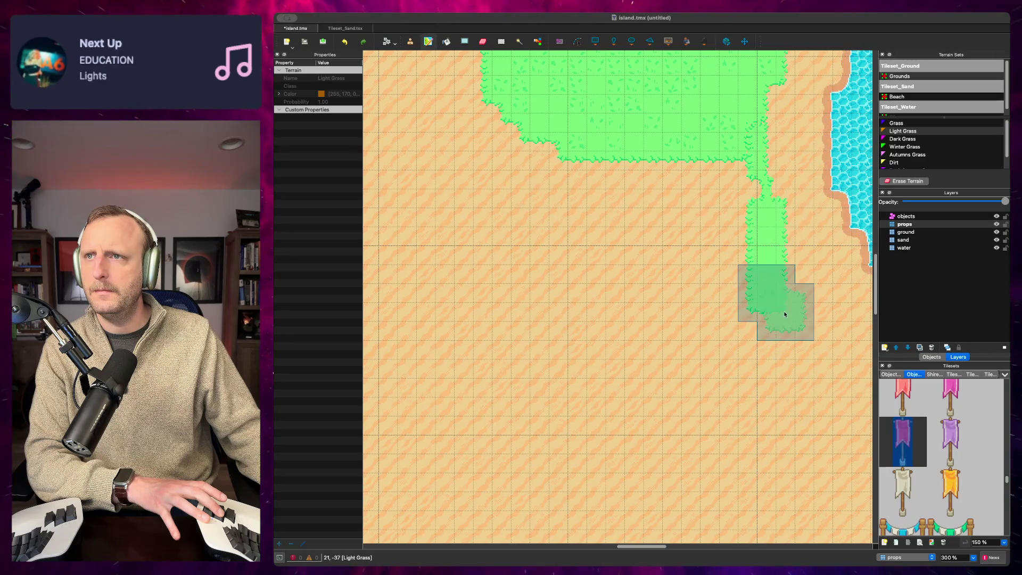
pyautogui.moveTo(812, 362); pyautogui.dragTo(805, 355)
# - Extend the Light Grass path diagonally down to the southern beach, outlining a triangular area
pyautogui.hscroll(10, 727, 417)
pyautogui.scroll(-4, 728, 418)
pyautogui.moveTo(543, 245)
pyautogui.mouseDown()
pyautogui.moveTo(543, 319)
pyautogui.moveTo(615, 409)
pyautogui.mouseUp()
pyautogui.moveTo(615, 410)
pyautogui.mouseDown()
pyautogui.moveTo(611, 470)
pyautogui.moveTo(598, 482)
pyautogui.moveTo(612, 502)
pyautogui.mouseUp()
pyautogui.scroll(-5, 636, 320)
pyautogui.hscroll(3, 636, 320)
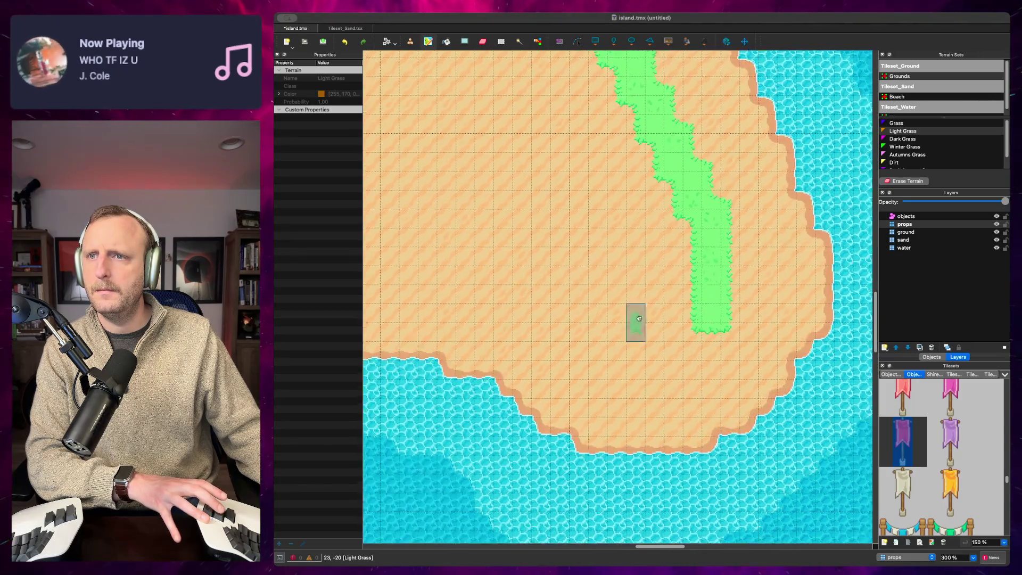
pyautogui.moveTo(740, 260)
pyautogui.mouseDown()
pyautogui.moveTo(707, 326)
pyautogui.moveTo(689, 332)
pyautogui.moveTo(629, 304)
pyautogui.moveTo(630, 315)
pyautogui.moveTo(506, 233)
pyautogui.moveTo(394, 229)
pyautogui.mouseUp()
pyautogui.scroll(-4, 393, 228)
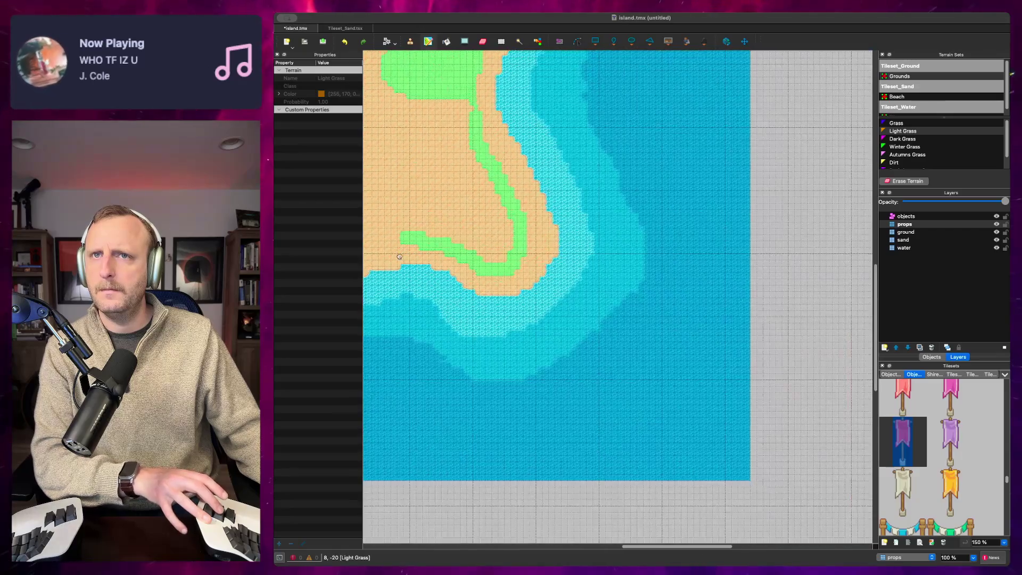
pyautogui.scroll(2, 555, 248)
pyautogui.moveTo(555, 248)
pyautogui.mouseDown()
pyautogui.moveTo(682, 255)
pyautogui.moveTo(607, 261)
pyautogui.moveTo(598, 194)
pyautogui.moveTo(658, 82)
pyautogui.mouseUp()
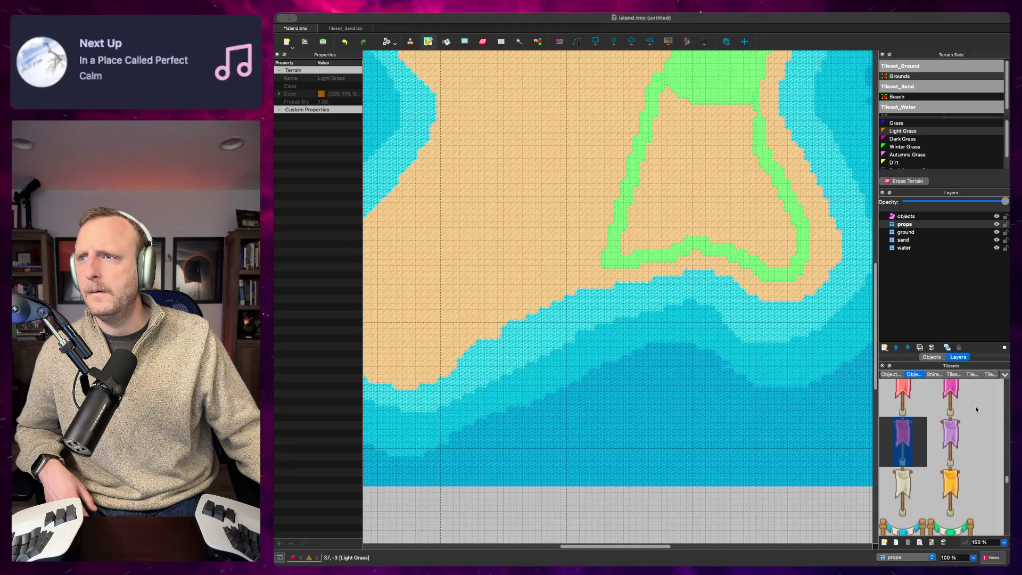
pyautogui.press('t')
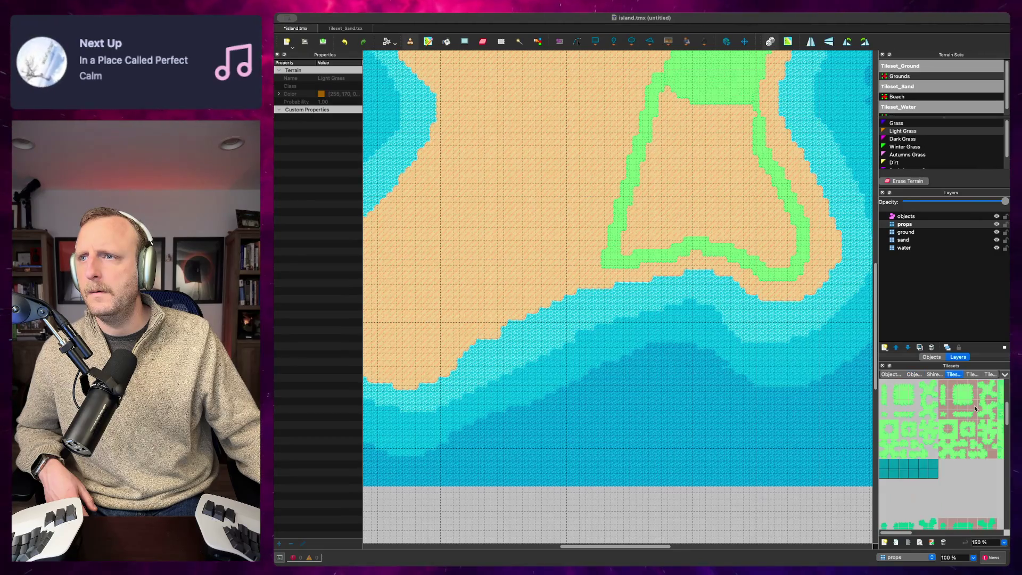
# - Extend the Light Grass strip leftward with the Terrain Brush to close the outline
pyautogui.click(446, 42)
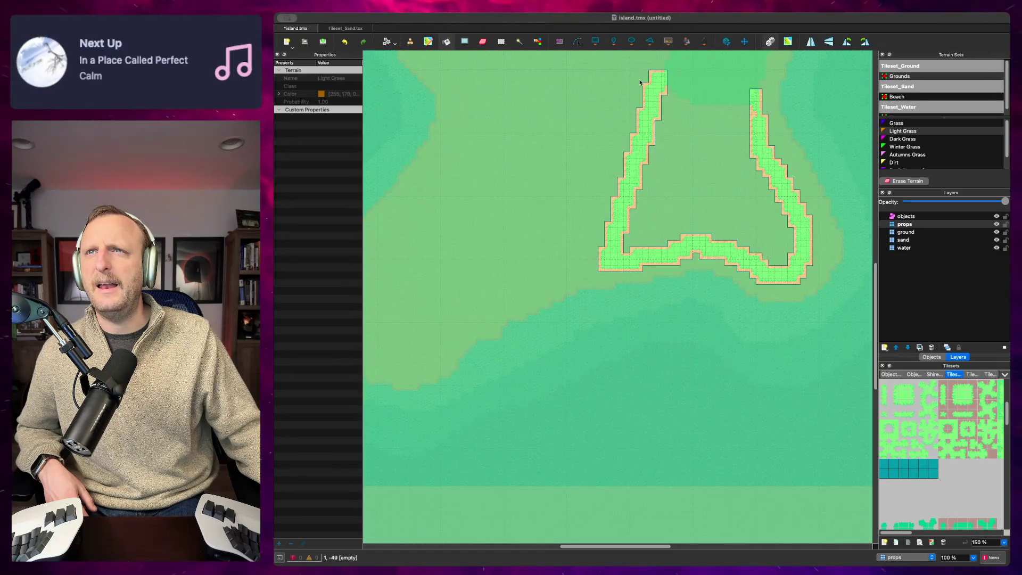
pyautogui.scroll(3, 679, 329)
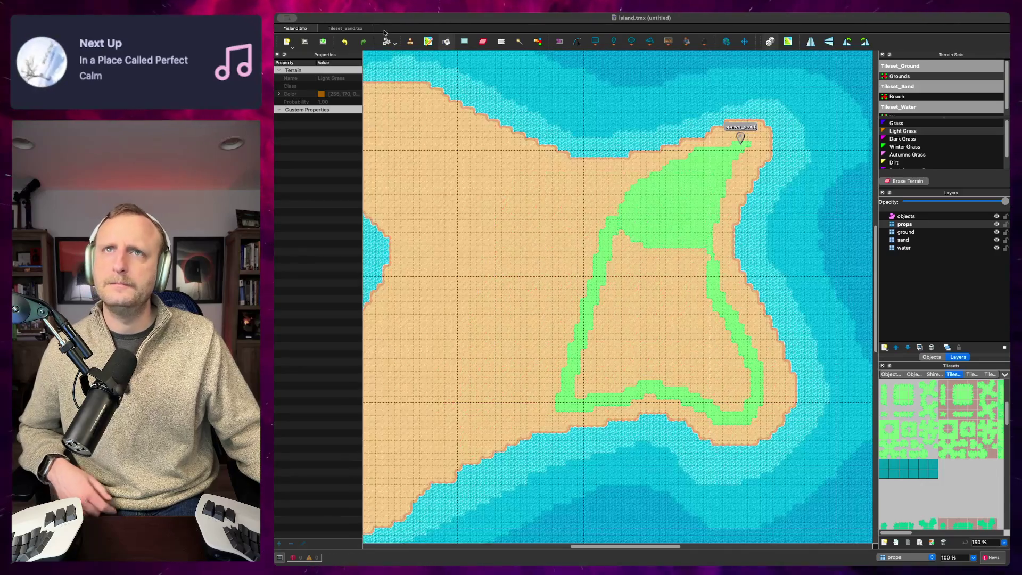
pyautogui.click(428, 42)
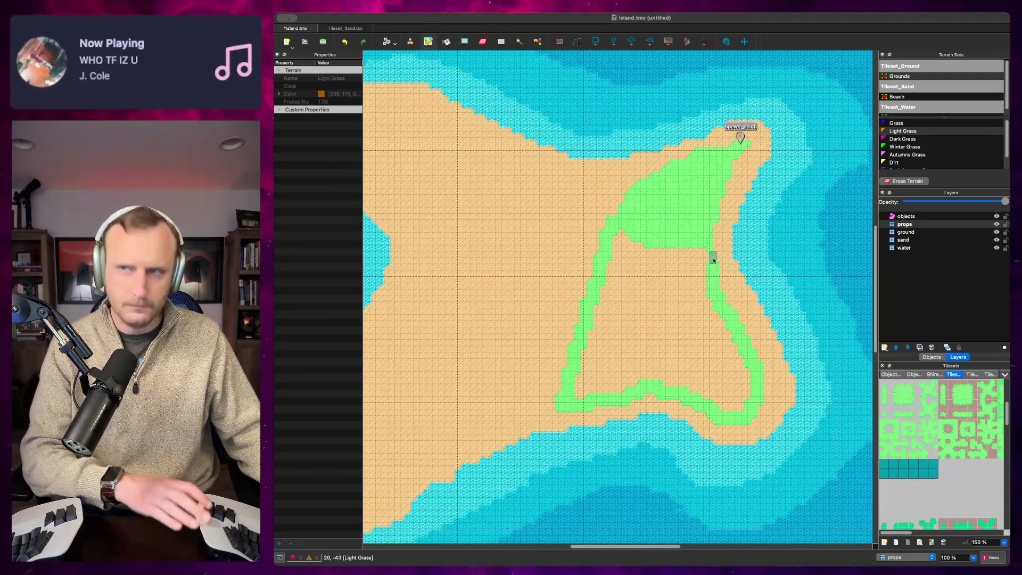
pyautogui.moveTo(660, 255); pyautogui.dragTo(612, 255)
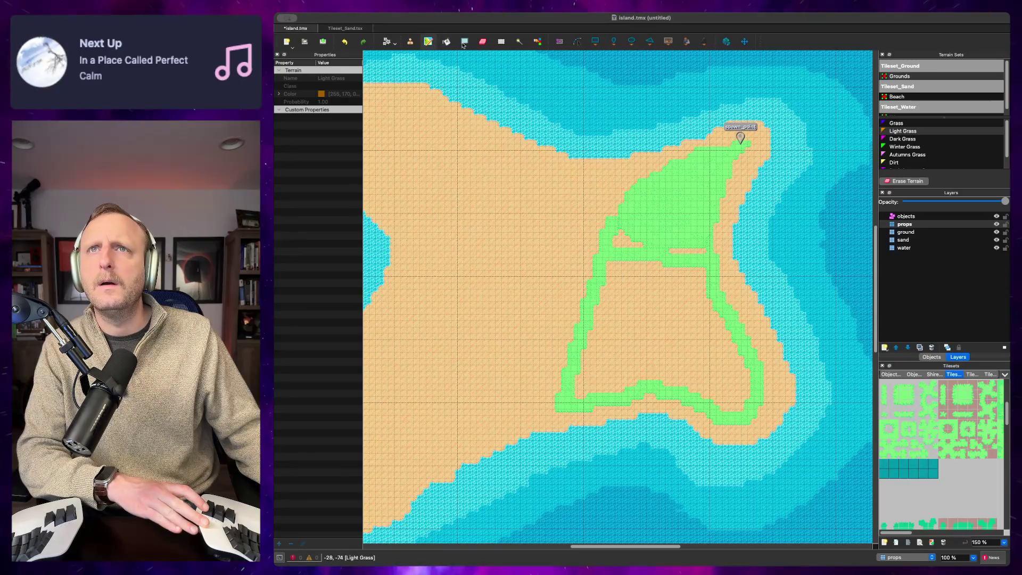
# - Bucket-fill the enclosed triangle with Light Grass, then check it with Highlight Current Layer toggled
pyautogui.click(446, 41)
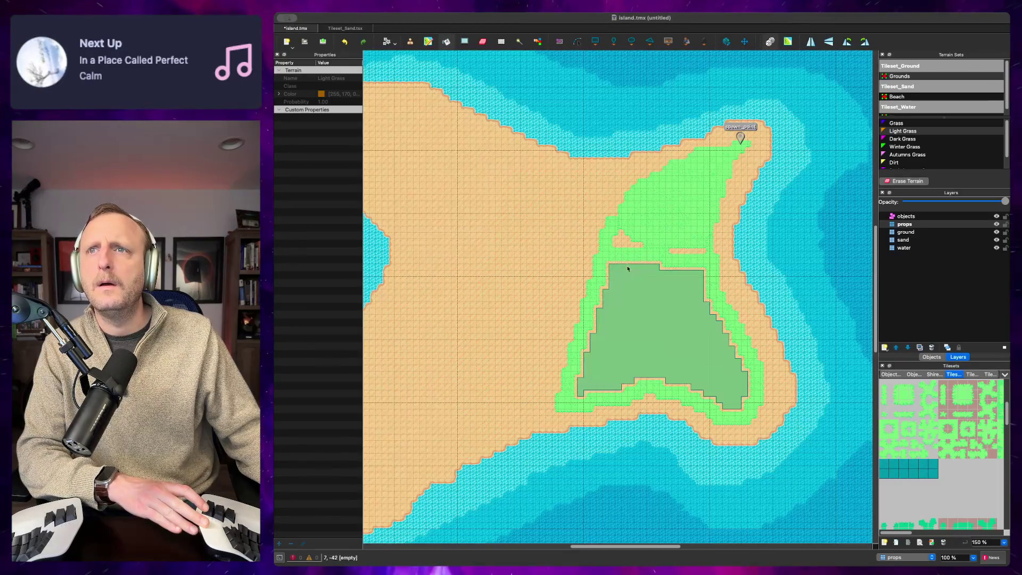
pyautogui.click(653, 321)
pyautogui.hotkey('ctrl', 'h')
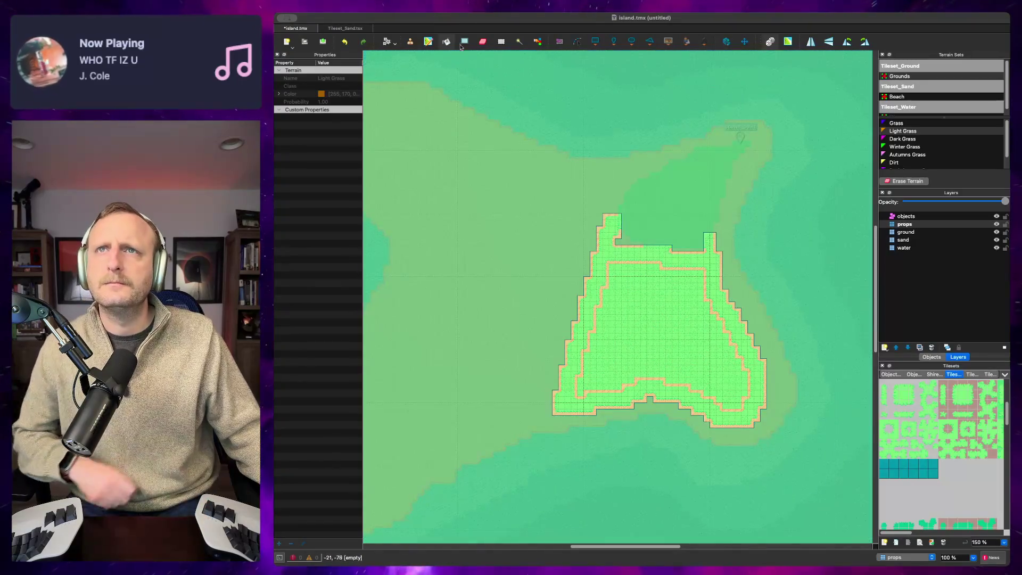
pyautogui.hotkey('ctrl', 'h')
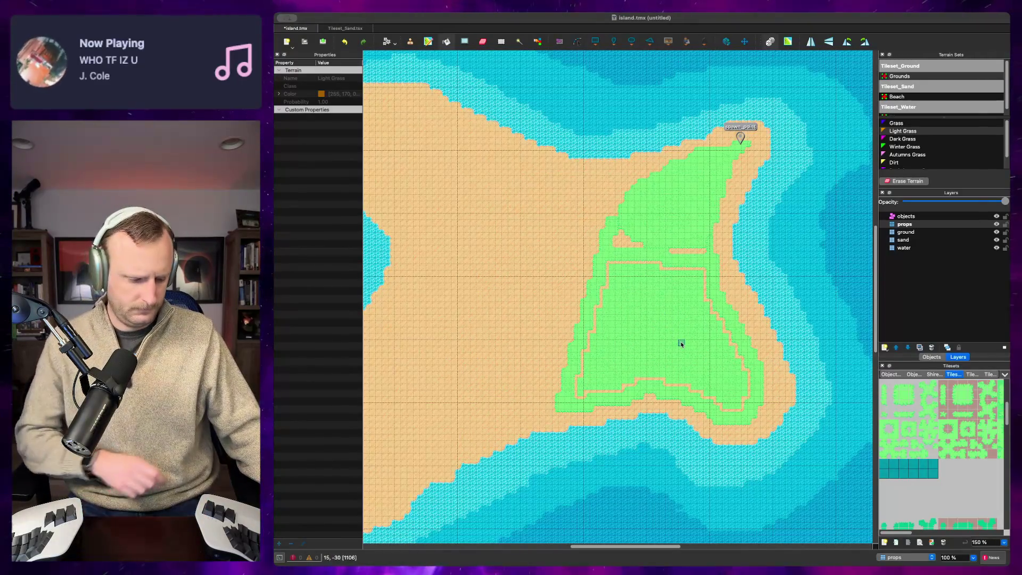
pyautogui.hscroll(1, 679, 341)
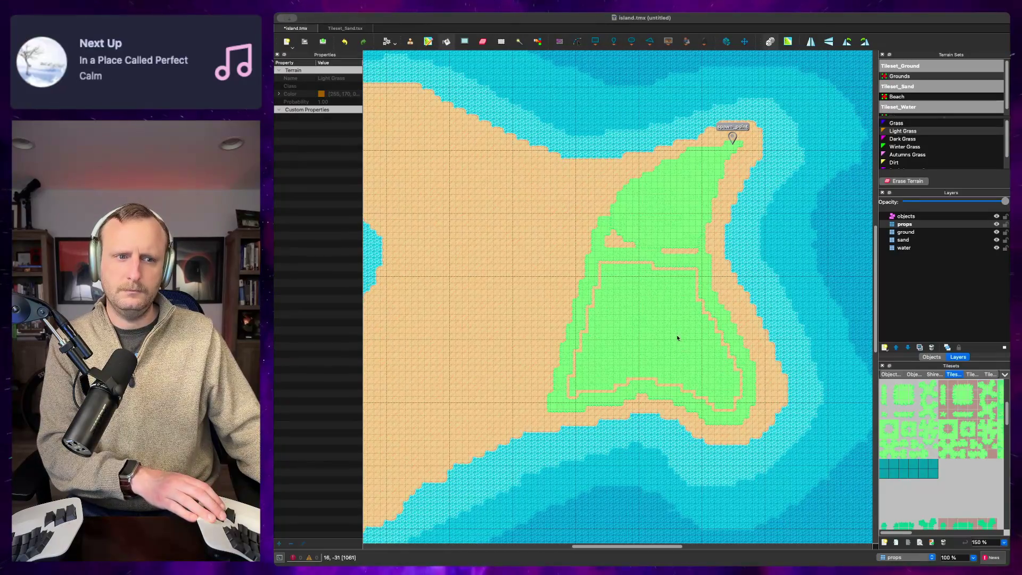
pyautogui.scroll(5, 677, 337)
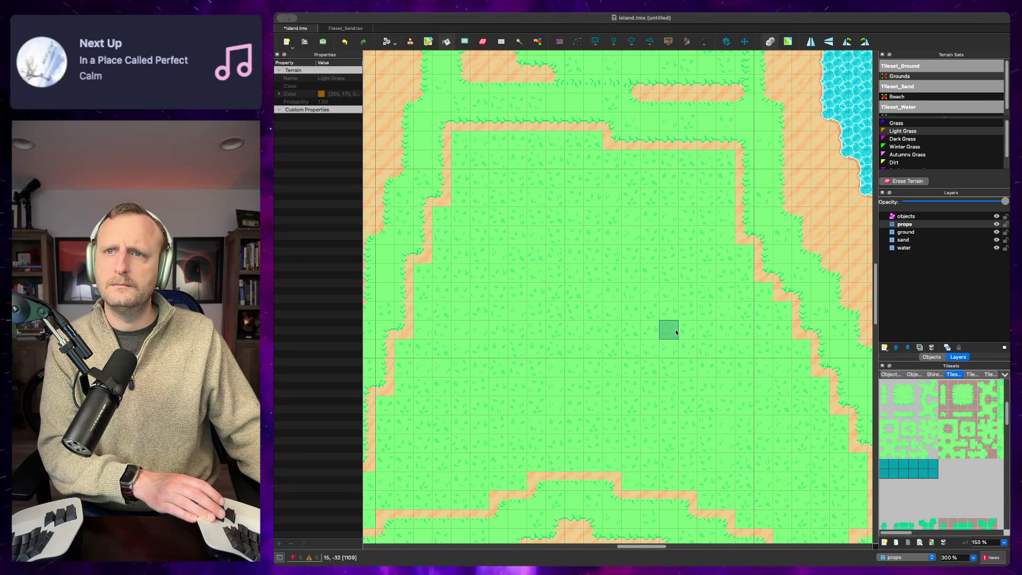
pyautogui.scroll(-1, 676, 332)
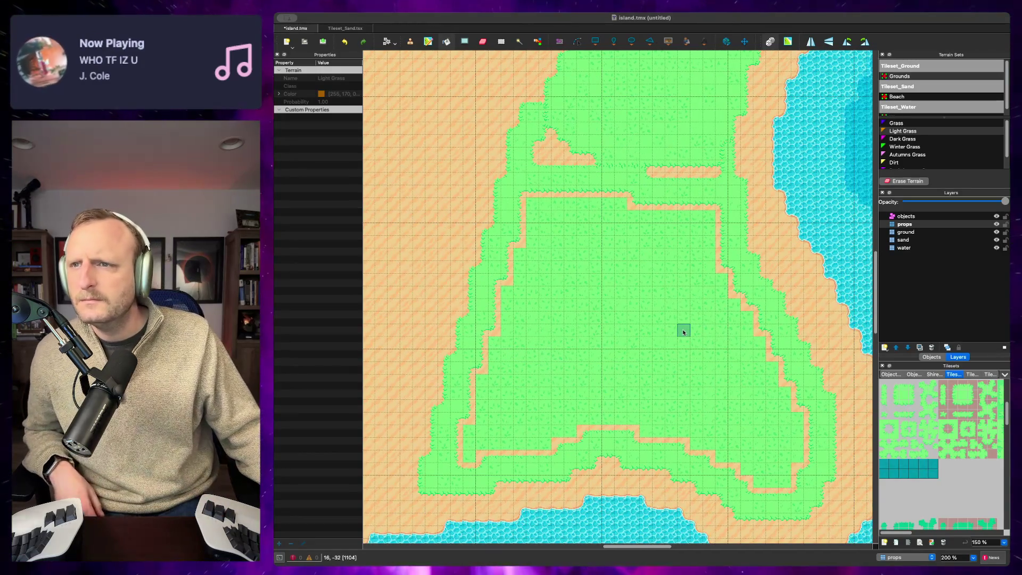
pyautogui.press('h')
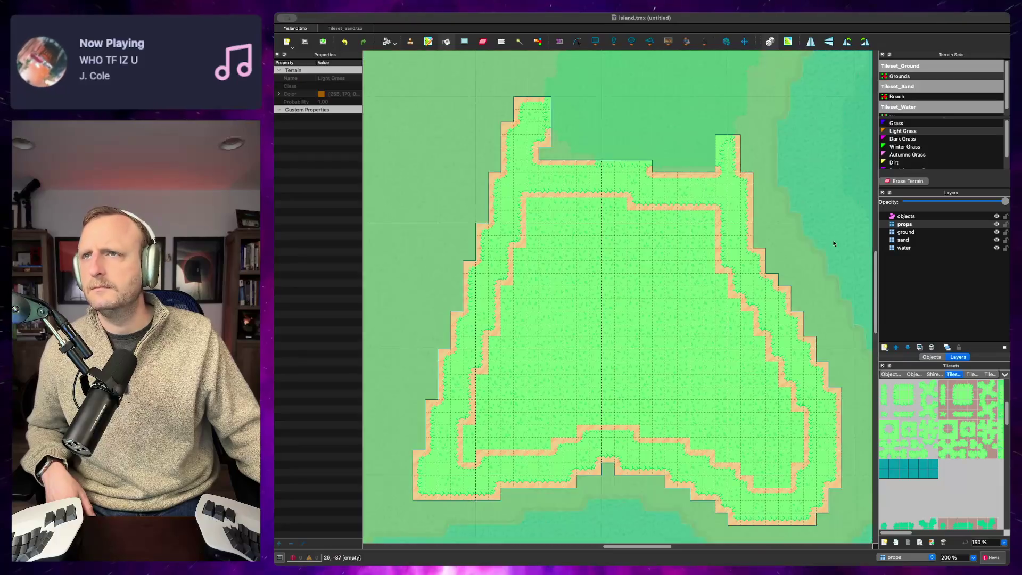
# - Paint Light Grass over the leftover sand patch, thin strips and lower-left and lower-right blobs
pyautogui.press('h')
pyautogui.press('h')
pyautogui.press('h')
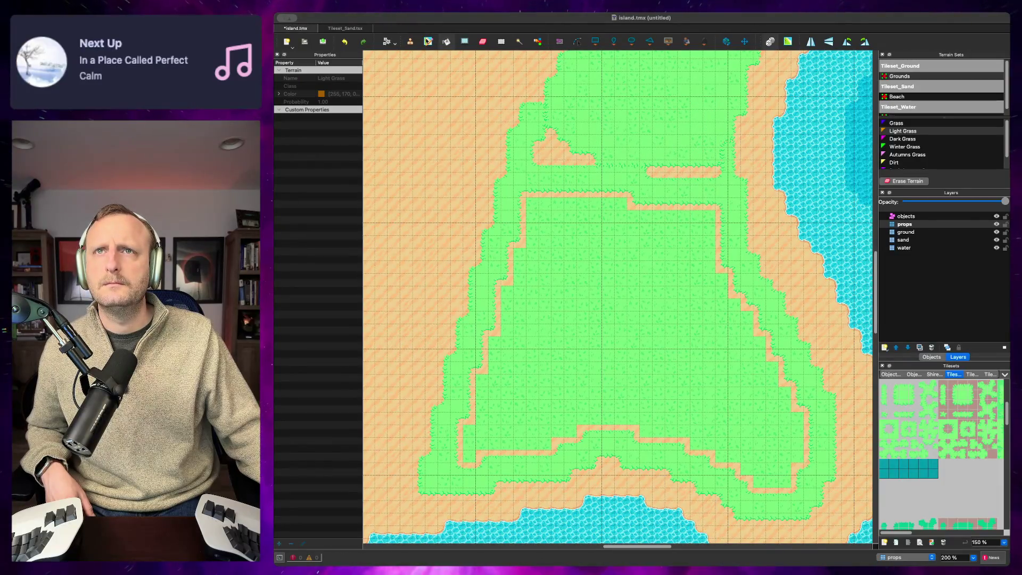
pyautogui.press('h')
pyautogui.press('h')
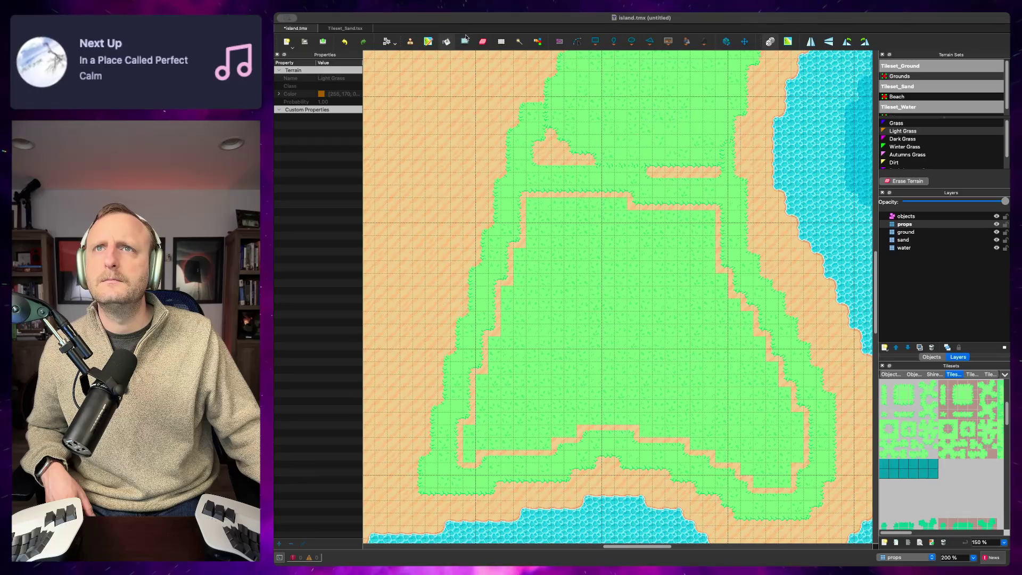
pyautogui.click(429, 41)
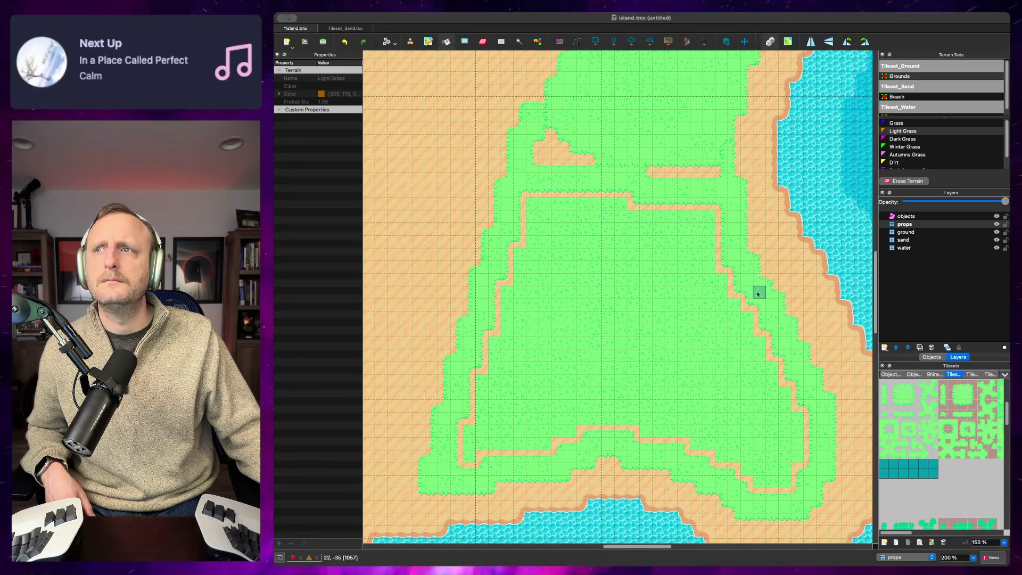
pyautogui.moveTo(585, 169)
pyautogui.mouseDown()
pyautogui.moveTo(554, 142)
pyautogui.moveTo(564, 136)
pyautogui.moveTo(561, 155)
pyautogui.moveTo(550, 146)
pyautogui.moveTo(548, 158)
pyautogui.mouseUp()
pyautogui.moveTo(702, 190)
pyautogui.mouseDown()
pyautogui.moveTo(643, 176)
pyautogui.moveTo(652, 168)
pyautogui.moveTo(709, 194)
pyautogui.moveTo(654, 206)
pyautogui.moveTo(711, 212)
pyautogui.moveTo(665, 204)
pyautogui.moveTo(698, 193)
pyautogui.mouseUp()
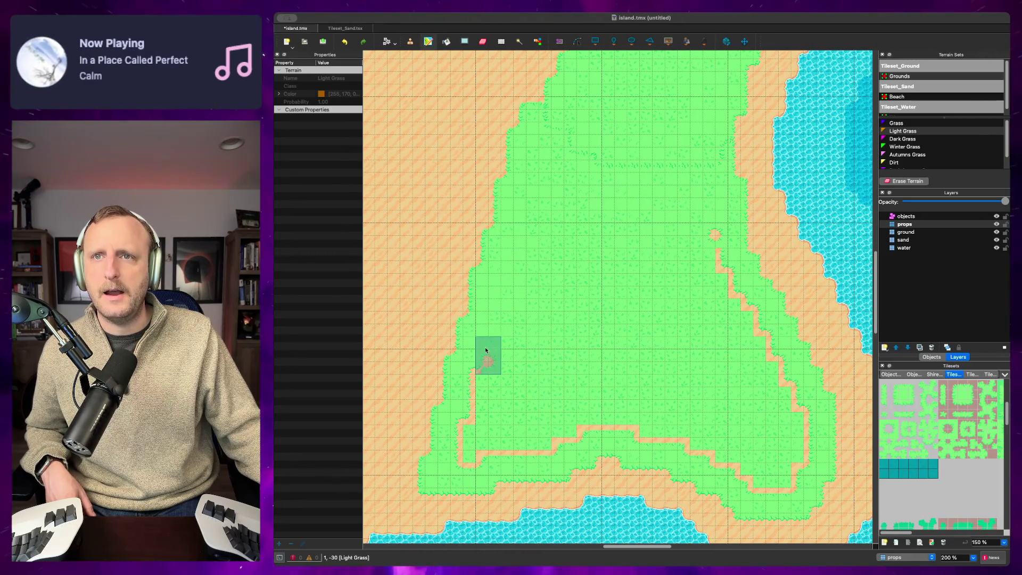
pyautogui.moveTo(484, 379)
pyautogui.mouseDown()
pyautogui.moveTo(463, 458)
pyautogui.moveTo(479, 429)
pyautogui.moveTo(510, 459)
pyautogui.mouseUp()
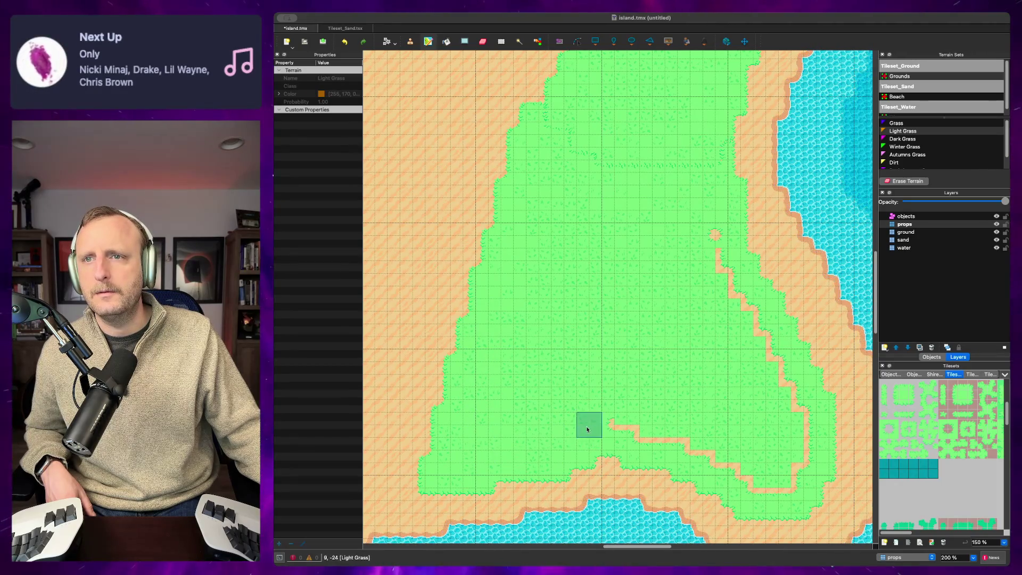
pyautogui.moveTo(619, 424)
pyautogui.mouseDown()
pyautogui.moveTo(709, 449)
pyautogui.moveTo(750, 481)
pyautogui.moveTo(815, 448)
pyautogui.moveTo(790, 454)
pyautogui.moveTo(814, 422)
pyautogui.moveTo(792, 398)
pyautogui.mouseUp()
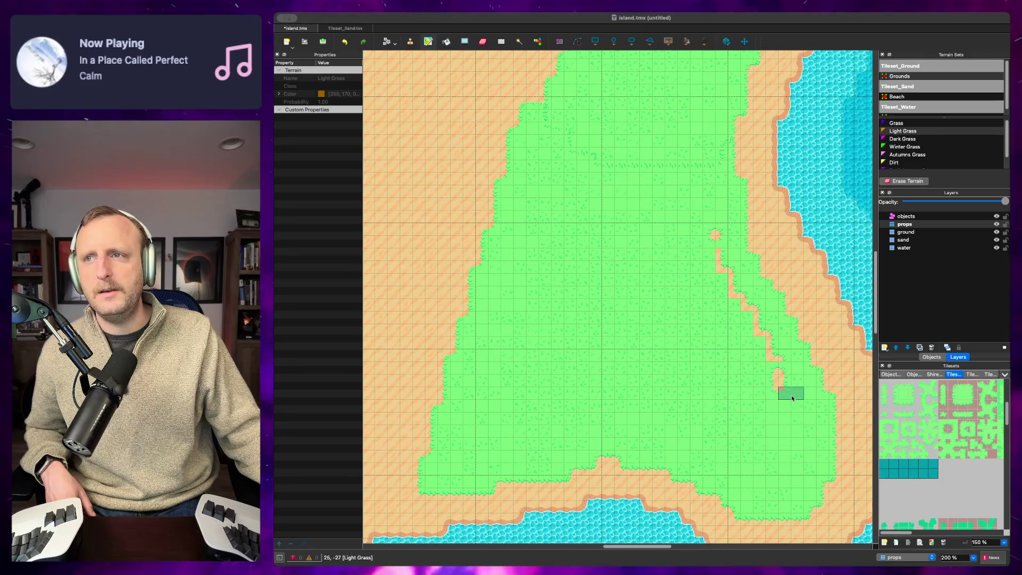
pyautogui.moveTo(769, 365)
pyautogui.mouseDown()
pyautogui.moveTo(800, 402)
pyautogui.moveTo(773, 376)
pyautogui.moveTo(747, 305)
pyautogui.mouseUp()
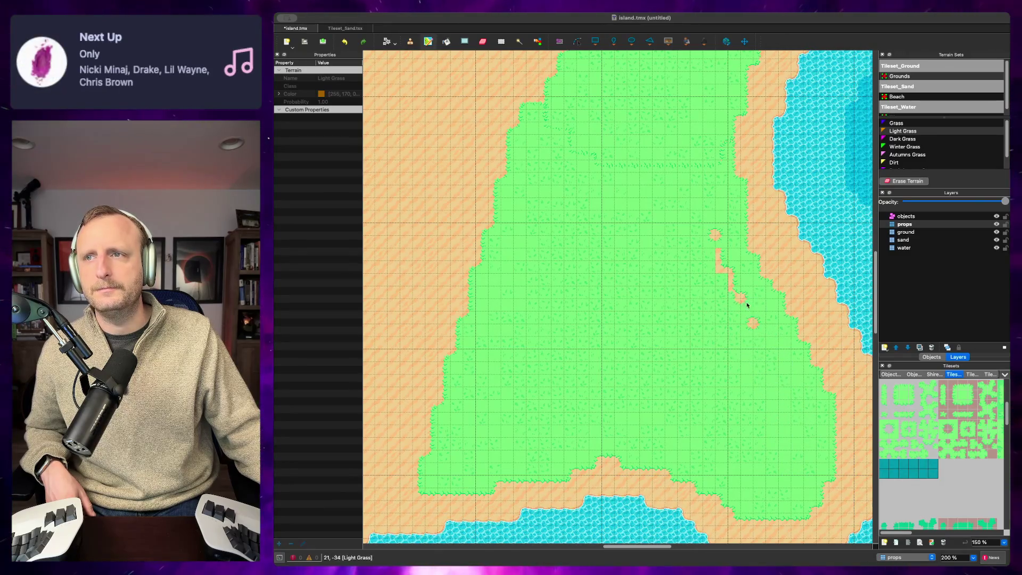
pyautogui.click(714, 235)
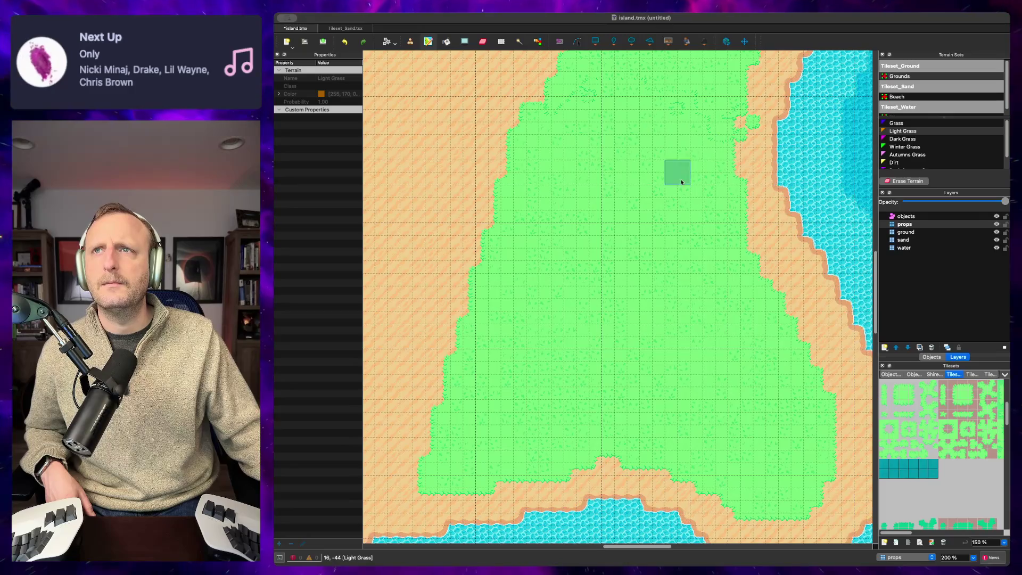
pyautogui.moveTo(662, 165); pyautogui.dragTo(664, 307)
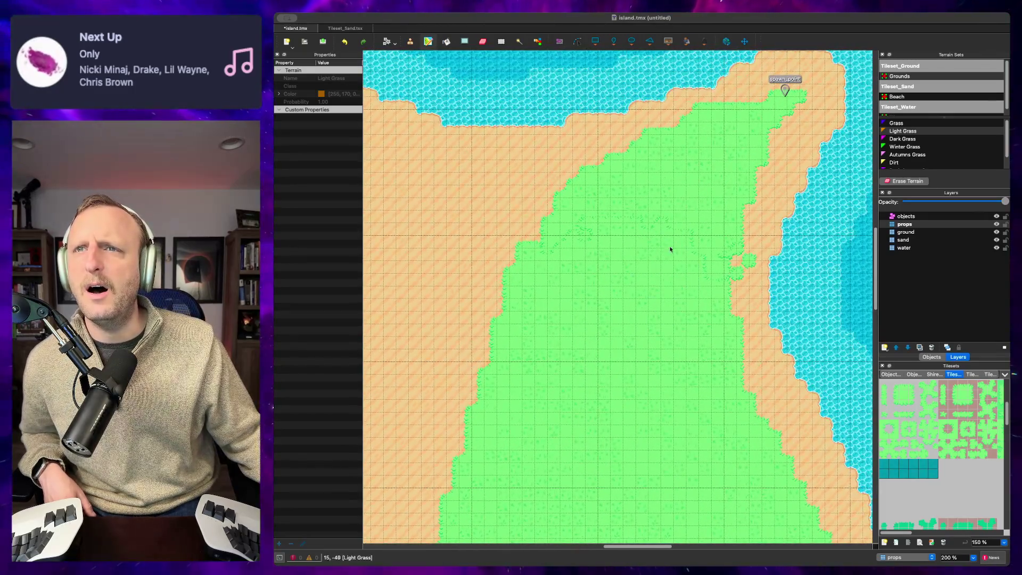
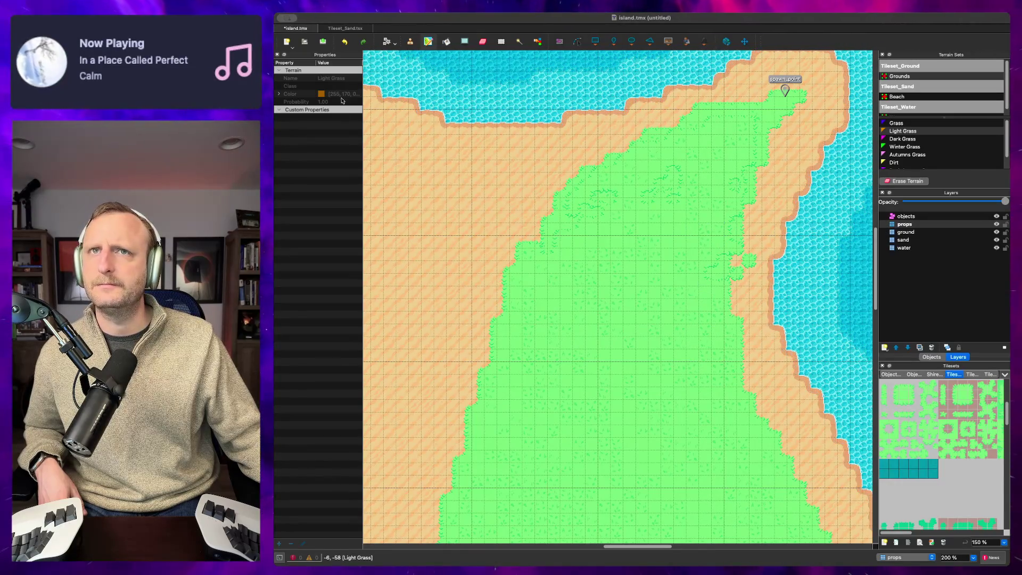
# - Choose the Select Same Tile tool and briefly toggle Highlight Current Layer on and off
pyautogui.click(538, 42)
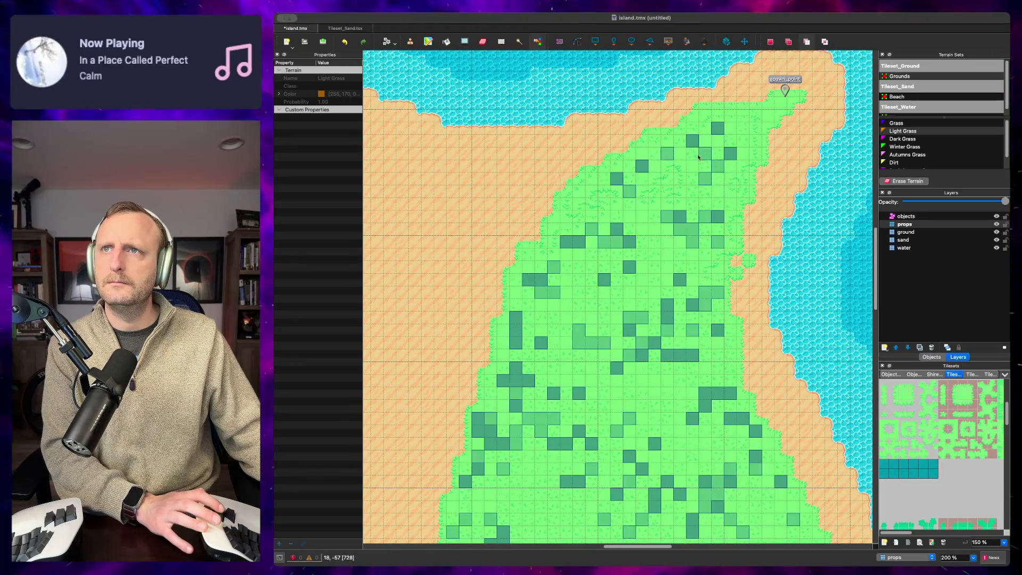
pyautogui.hotkey('ctrl', 'h')
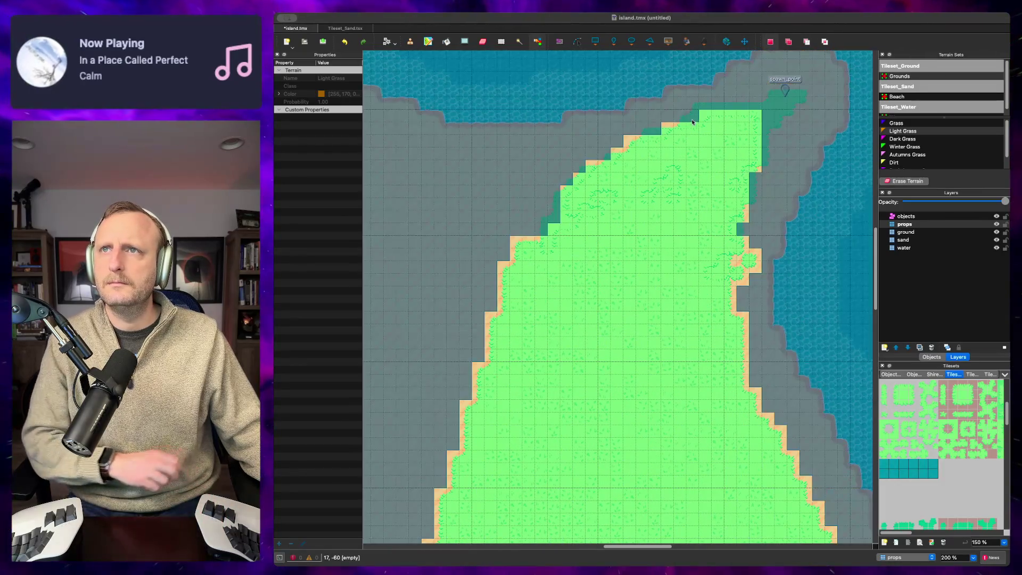
pyautogui.hotkey('ctrl', 'h')
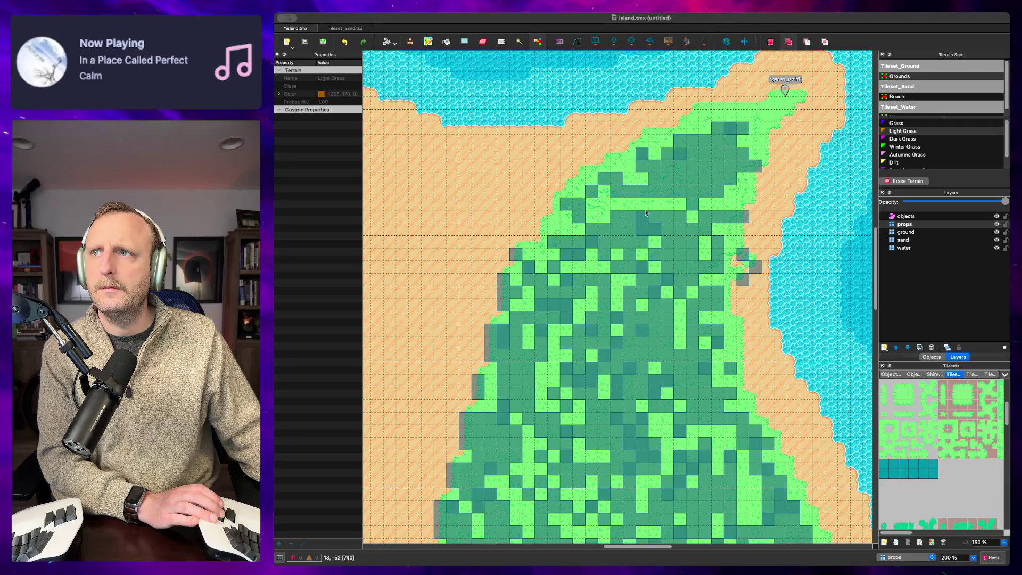
# - Make the ground layer current and select every tile matching the clicked grass tiles
pyautogui.click(915, 232)
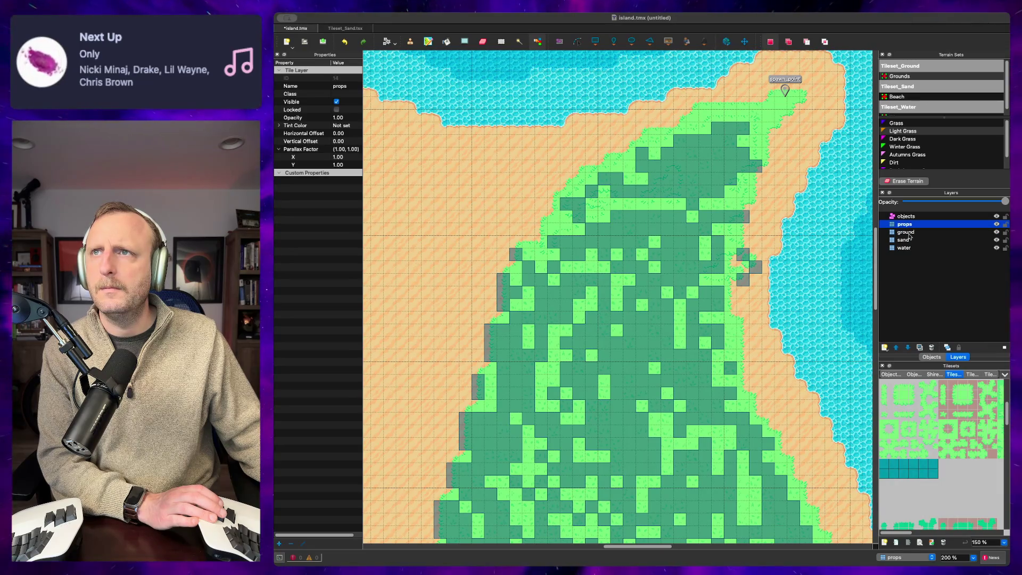
pyautogui.click(908, 232)
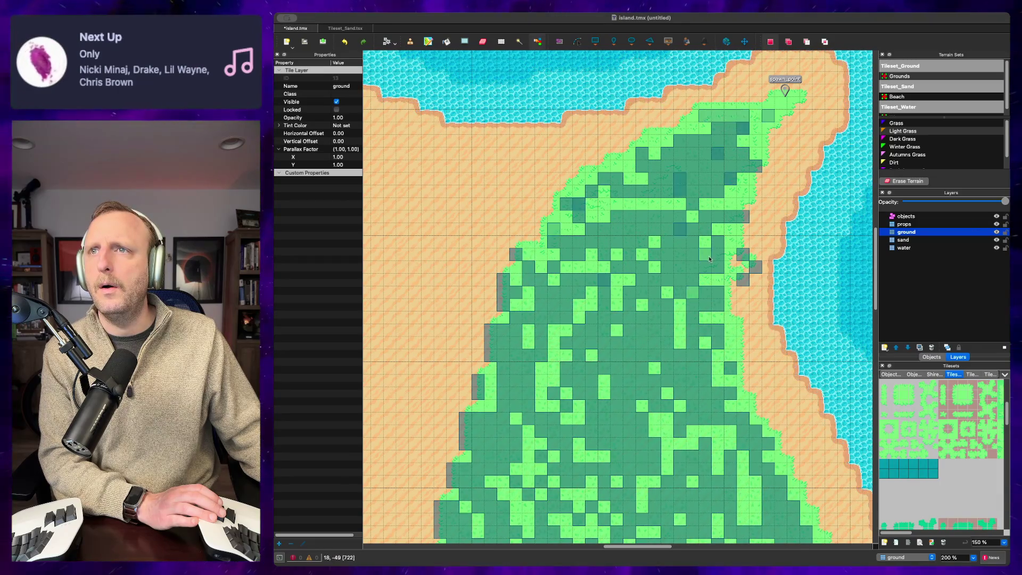
pyautogui.click(710, 251)
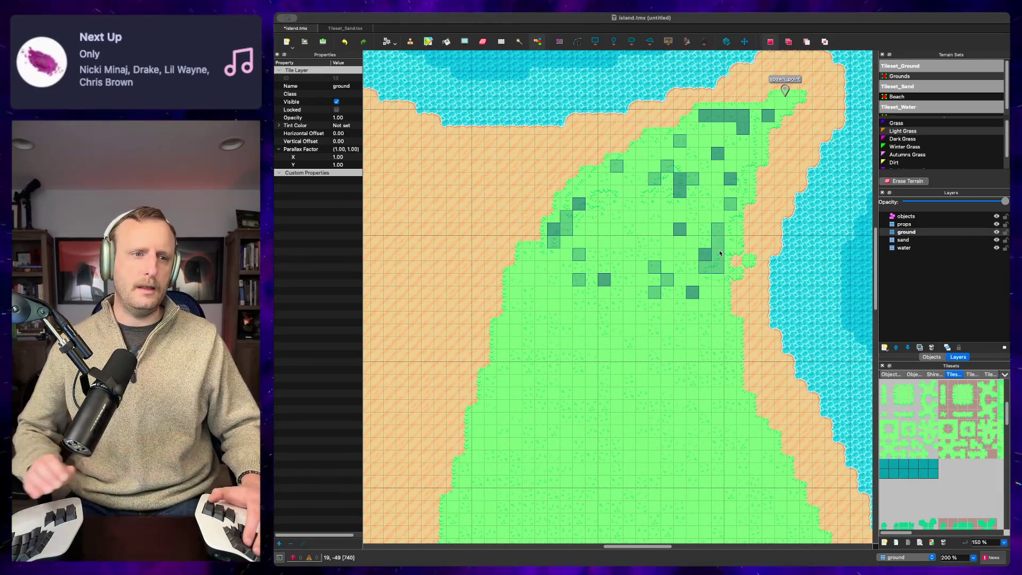
pyautogui.click(719, 253)
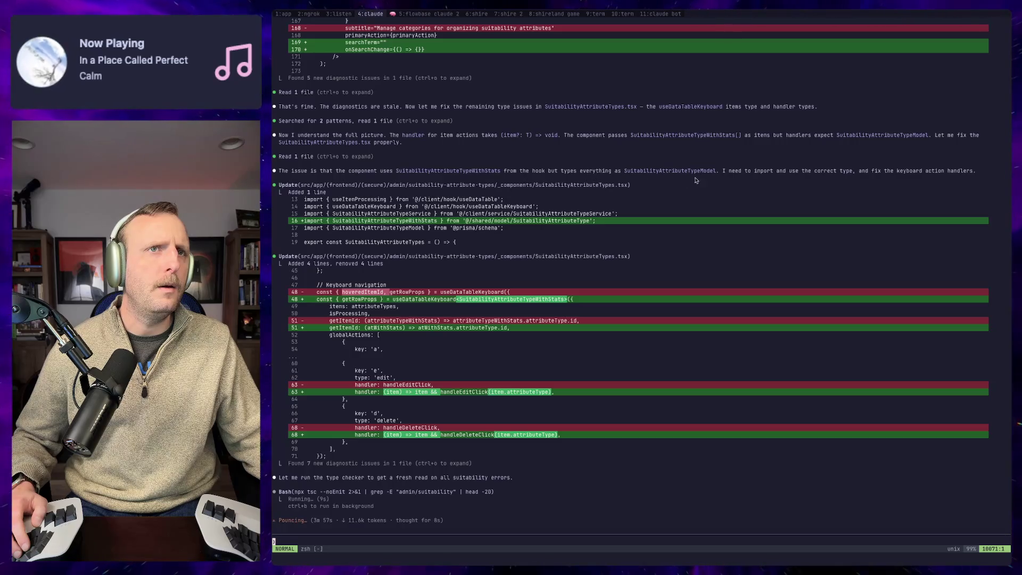
# - Review the diffs in Claude Code's scrollback, return to the latest output, and go back to Tiled
pyautogui.scroll(6, 548, 204)
pyautogui.scroll(20, 358, 199)
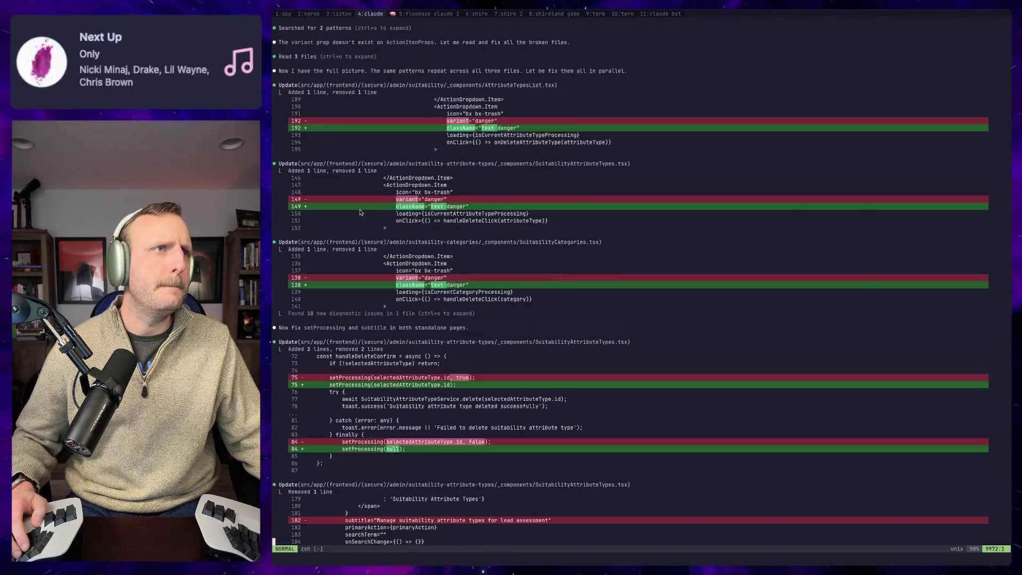
pyautogui.scroll(15, 362, 256)
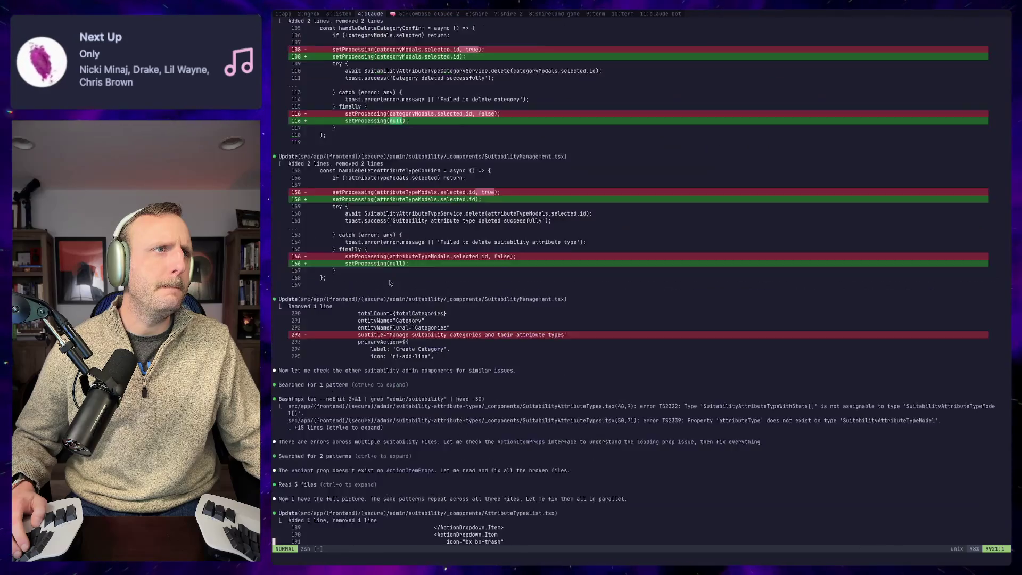
pyautogui.scroll(-1, 327, 242)
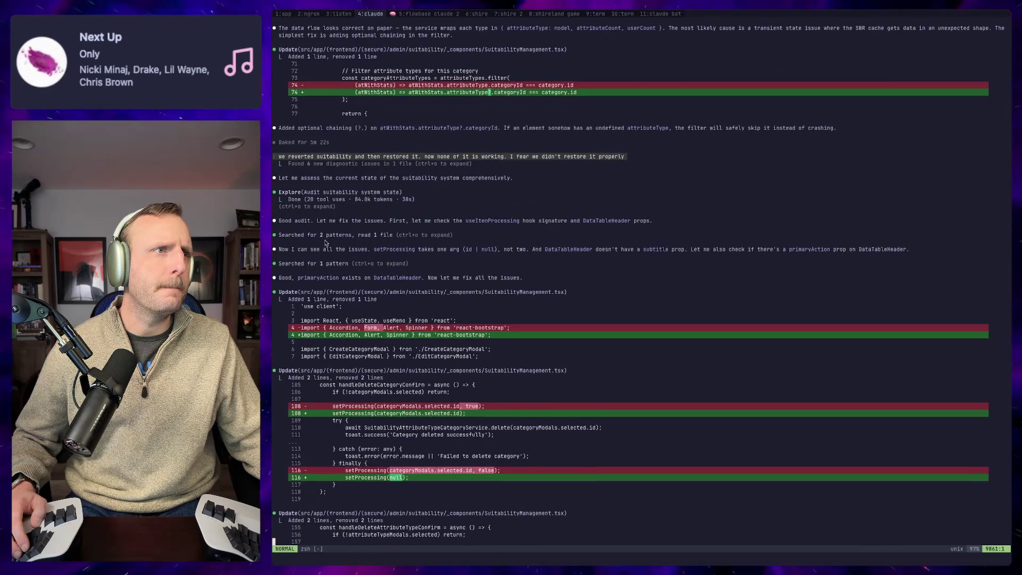
pyautogui.scroll(-1, 319, 250)
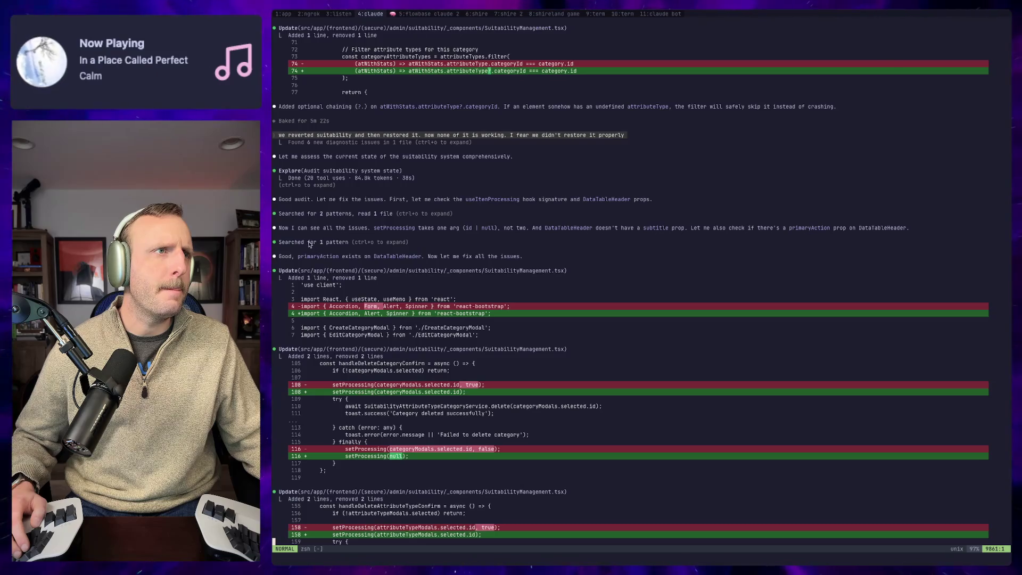
pyautogui.scroll(-1, 558, 240)
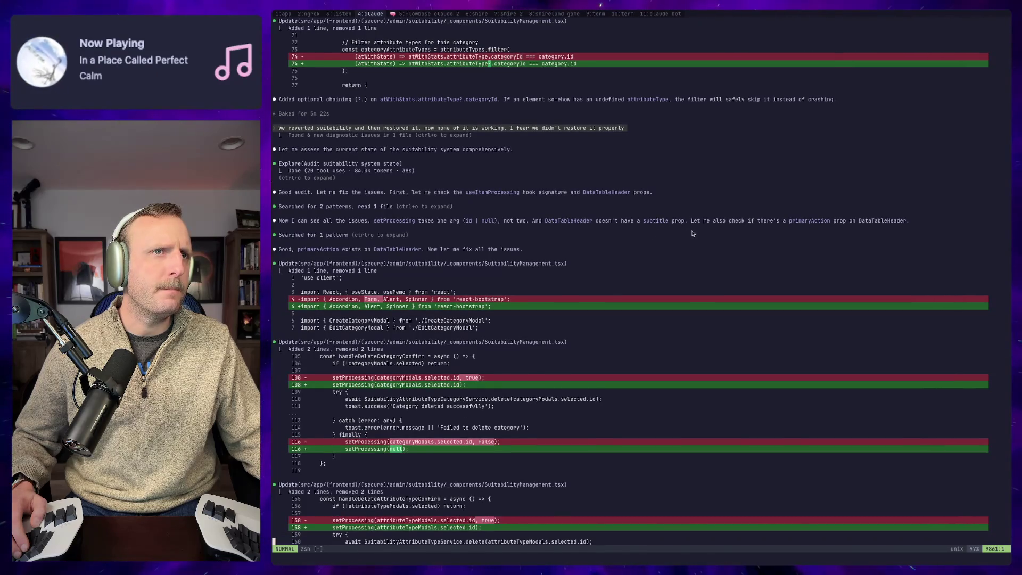
pyautogui.scroll(-20, 746, 266)
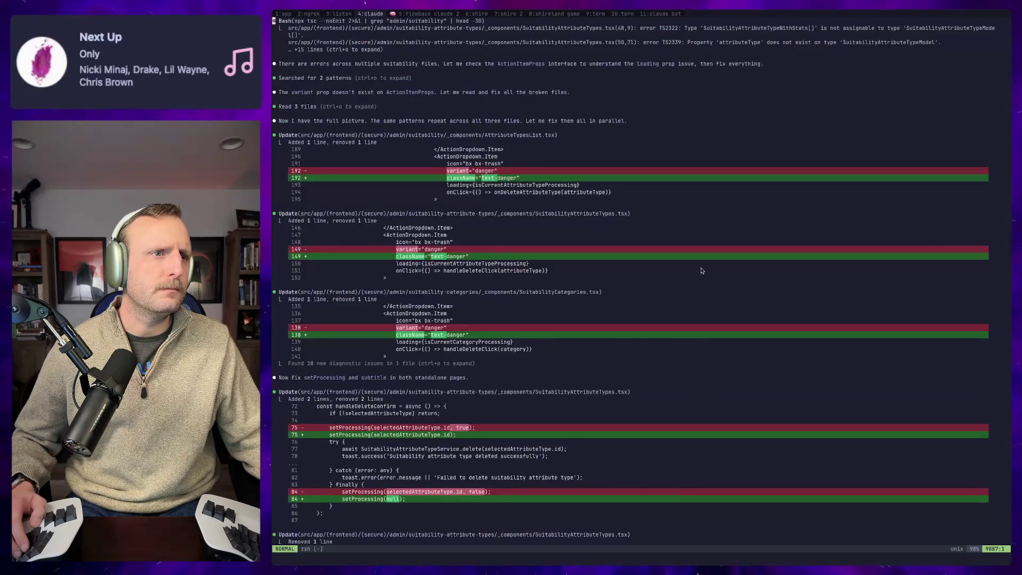
pyautogui.press('i')
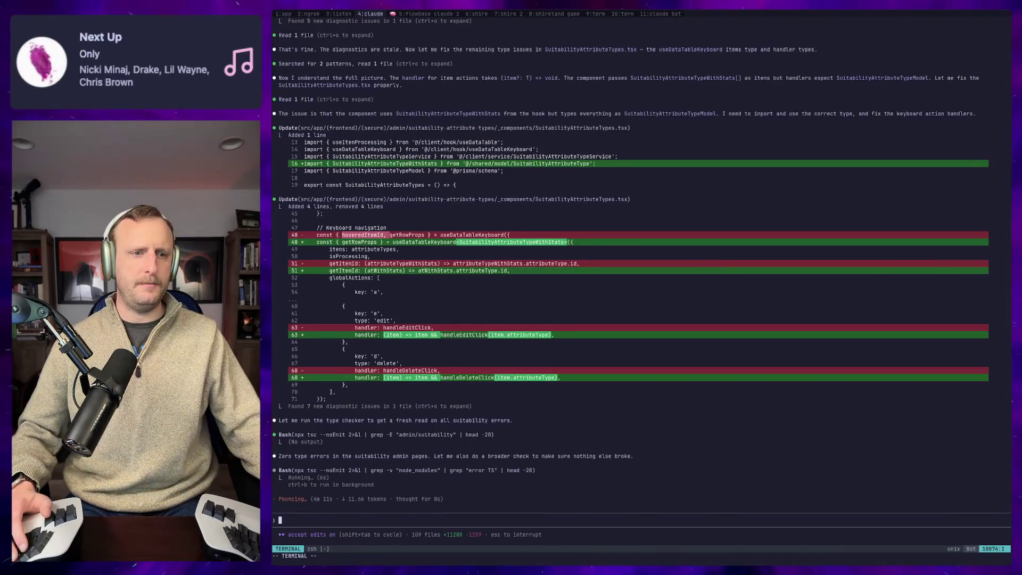
pyautogui.press('super+Tab')
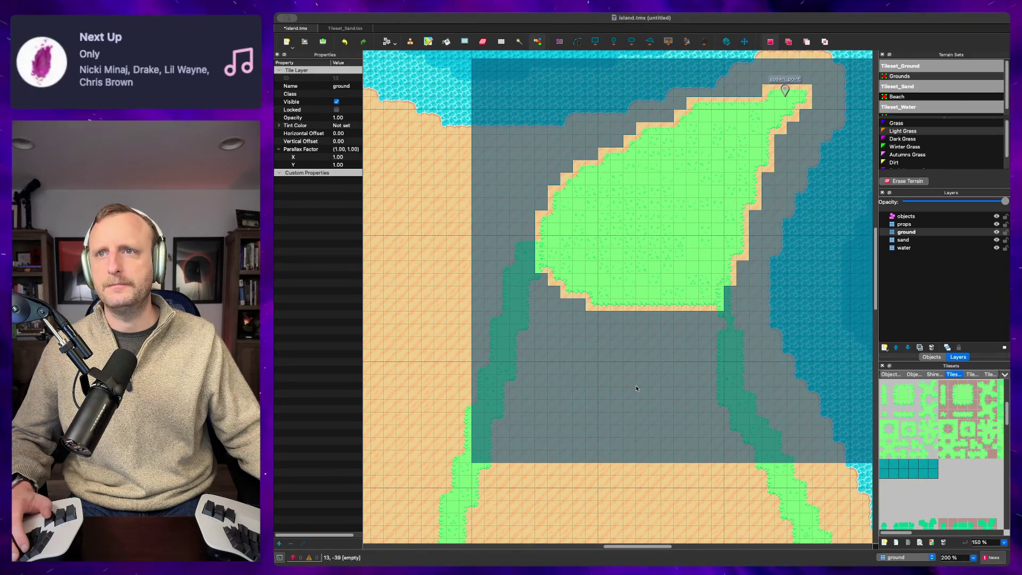
# - Undo the grass slope strips, the added props layer and the grass-edge reshaping
pyautogui.hotkey('ctrl', 'z')
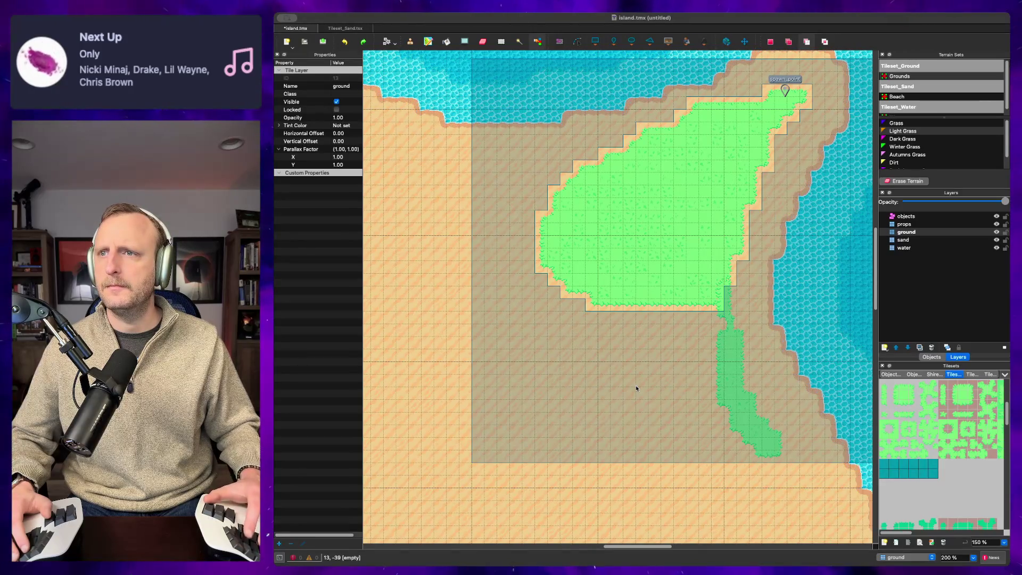
pyautogui.hotkey('ctrl', 'z')
pyautogui.hotkey('ctrl', 'z')
pyautogui.hotkey('ctrl', 'z')
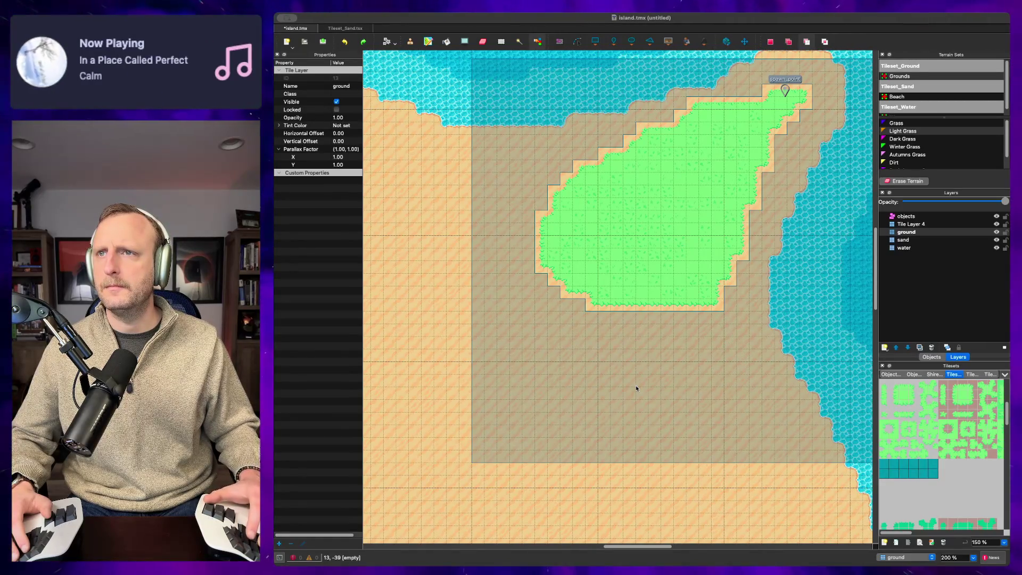
pyautogui.hotkey('ctrl', 'z')
pyautogui.hotkey('ctrl', 'z')
pyautogui.hotkey('ctrl', 'z')
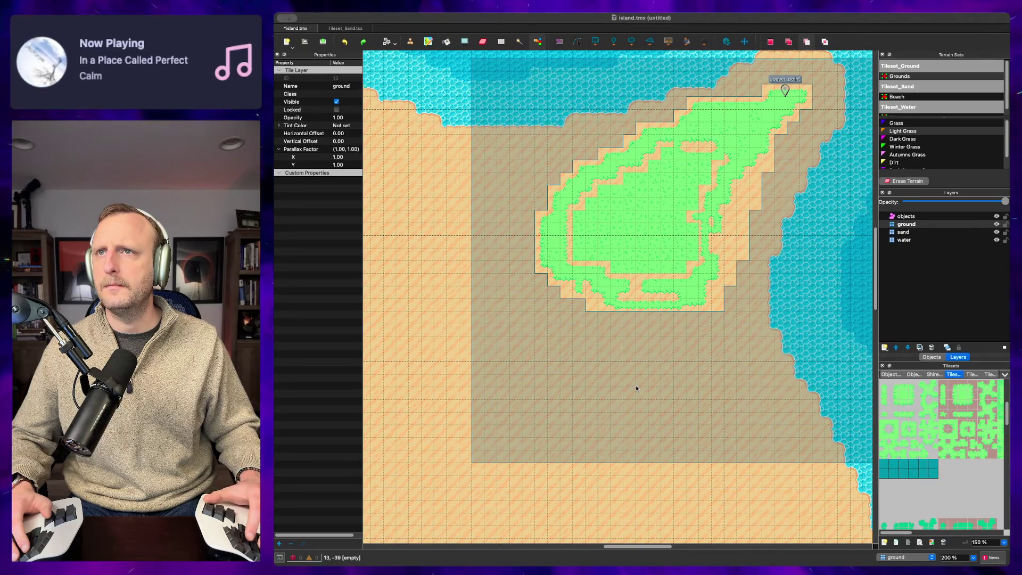
pyautogui.hotkey('ctrl', 'z')
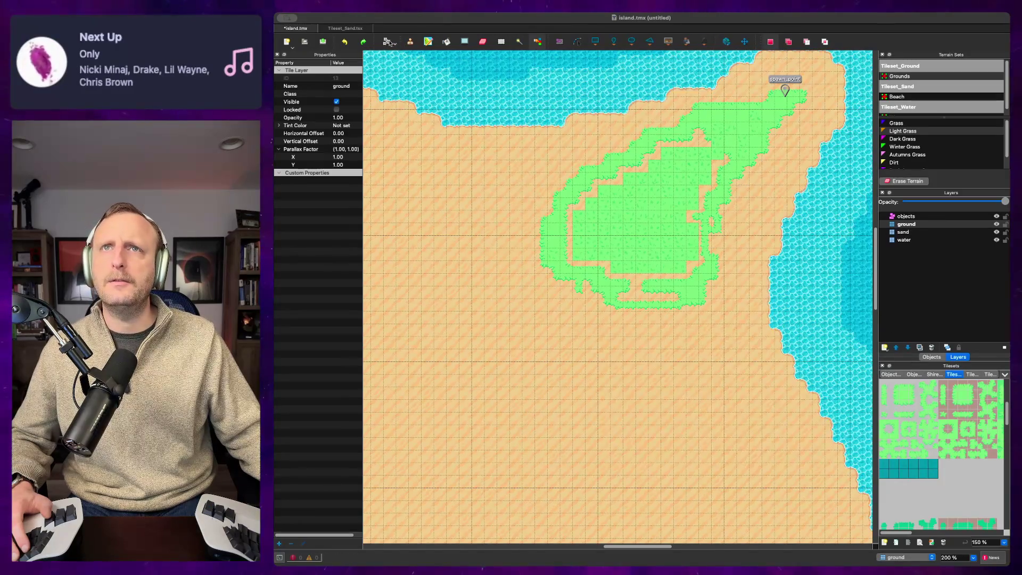
# - Paint Light Grass with the Terrain Brush over the sand gaps in the upper grass patch
pyautogui.click(427, 42)
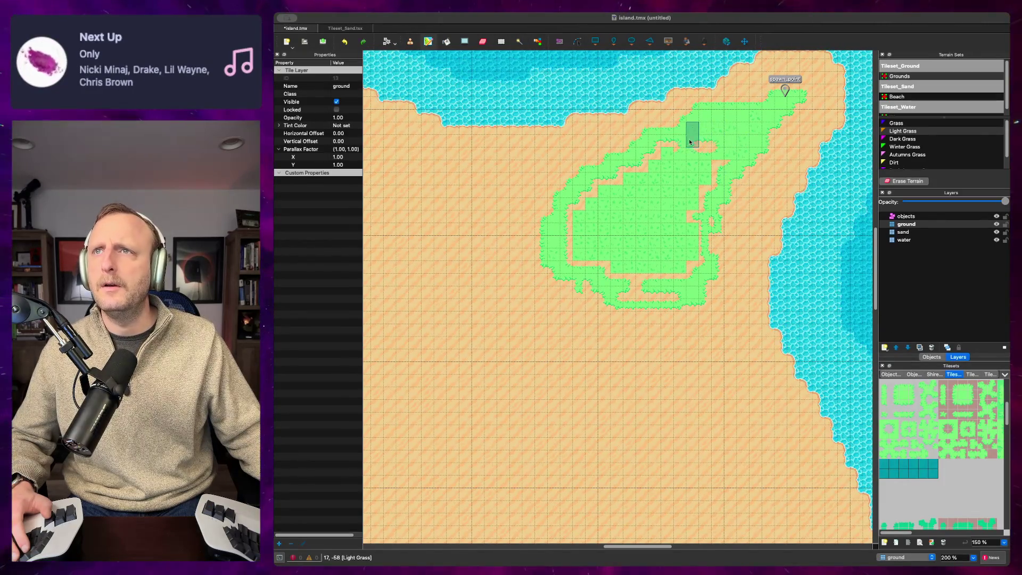
pyautogui.moveTo(687, 141)
pyautogui.mouseDown()
pyautogui.moveTo(622, 166)
pyautogui.moveTo(600, 194)
pyautogui.moveTo(570, 297)
pyautogui.moveTo(570, 251)
pyautogui.moveTo(612, 288)
pyautogui.moveTo(609, 257)
pyautogui.moveTo(673, 297)
pyautogui.moveTo(598, 301)
pyautogui.moveTo(700, 247)
pyautogui.moveTo(721, 208)
pyautogui.moveTo(761, 171)
pyautogui.moveTo(733, 232)
pyautogui.moveTo(743, 209)
pyautogui.mouseUp()
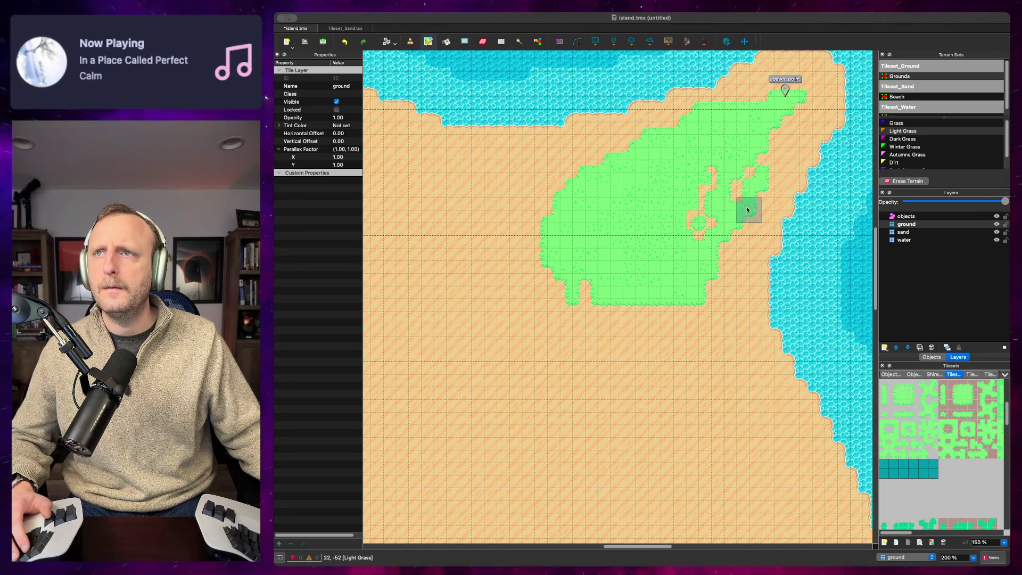
pyautogui.moveTo(763, 159)
pyautogui.mouseDown()
pyautogui.moveTo(746, 158)
pyautogui.moveTo(734, 190)
pyautogui.moveTo(712, 169)
pyautogui.moveTo(695, 231)
pyautogui.mouseUp()
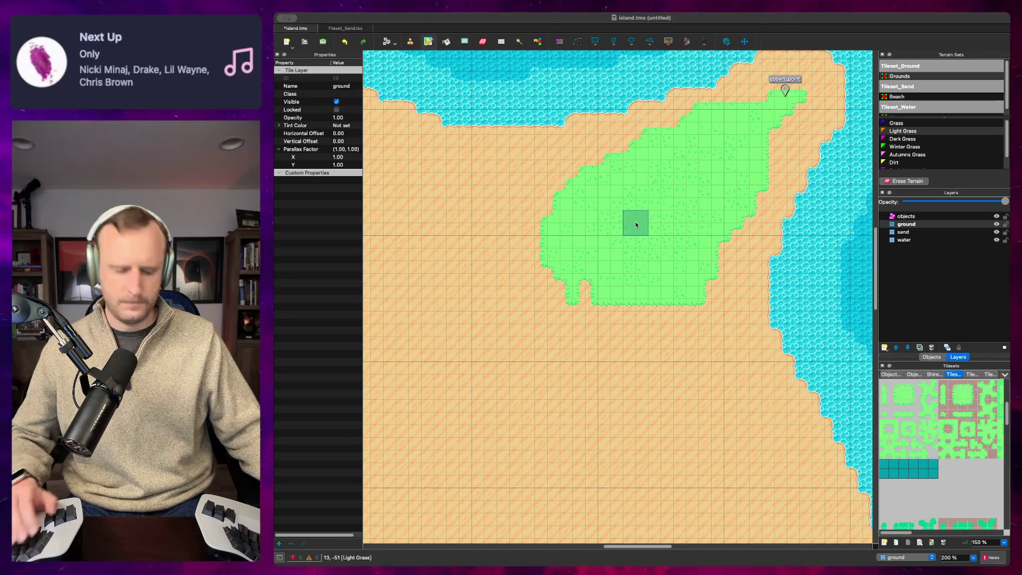
pyautogui.scroll(-2, 622, 238)
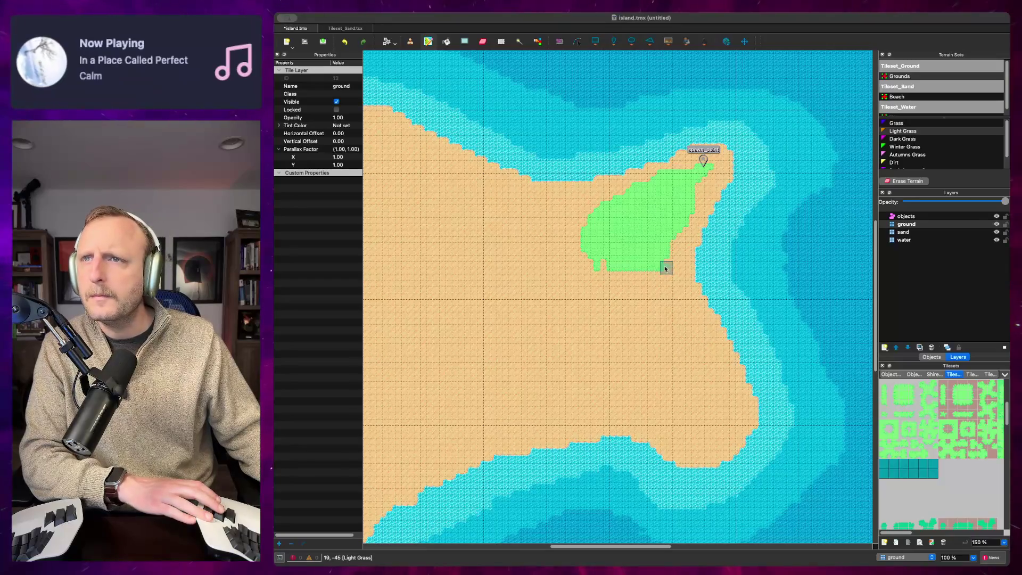
# - Draw Light Grass lines down the east coast, along the south shore and up the west side, then bucket-fill inside
pyautogui.keyDown('shift'); pyautogui.click(671, 286); pyautogui.keyUp('shift')
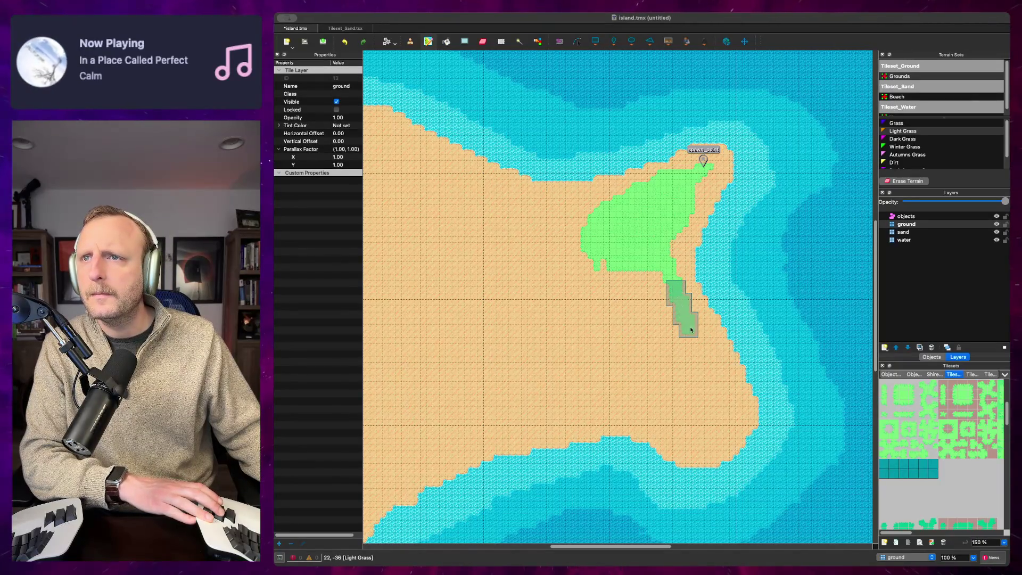
pyautogui.keyDown('shift'); pyautogui.click(710, 361); pyautogui.keyUp('shift')
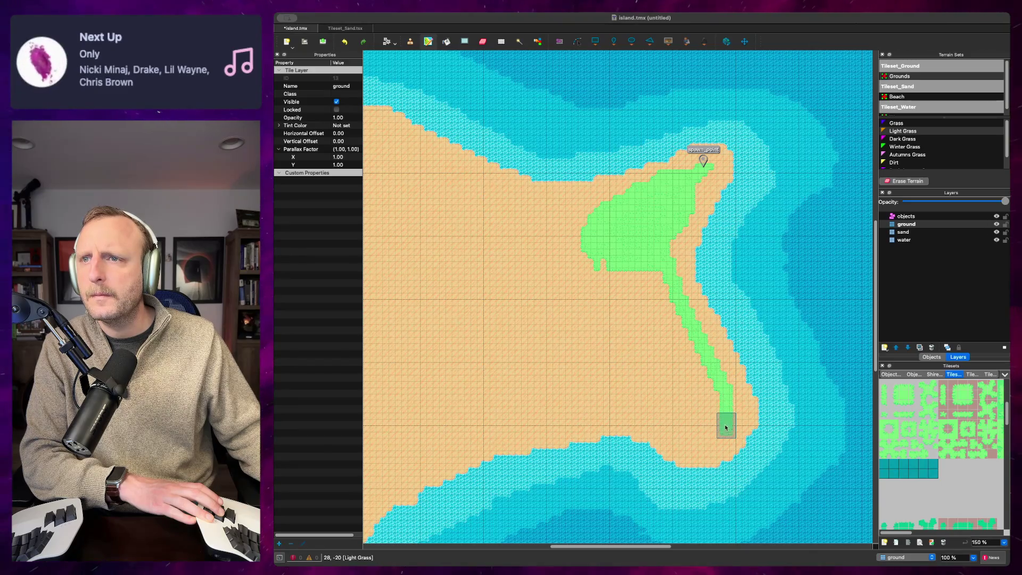
pyautogui.keyDown('shift'); pyautogui.click(670, 434); pyautogui.keyUp('shift')
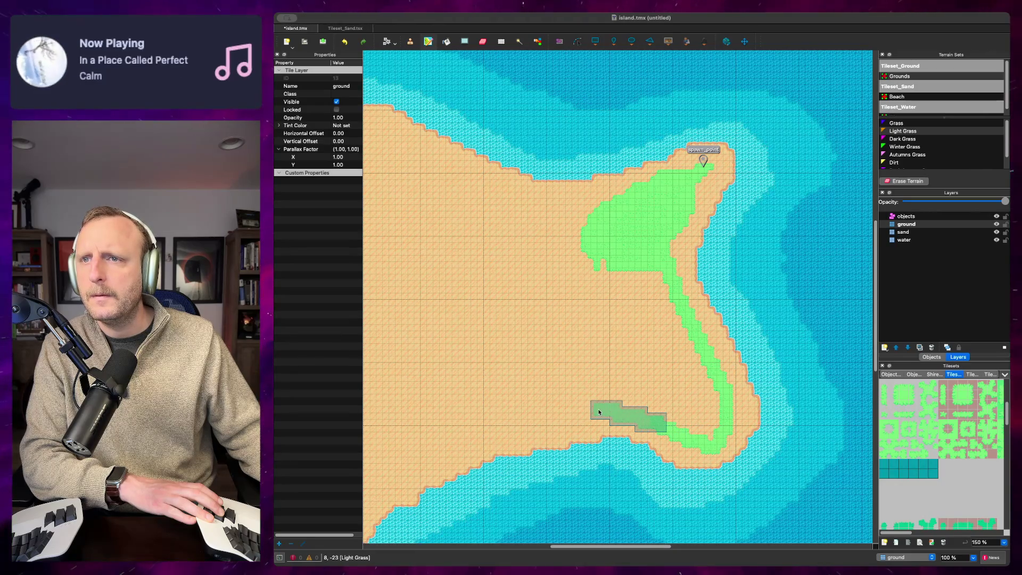
pyautogui.keyDown('shift'); pyautogui.click(559, 427); pyautogui.keyUp('shift')
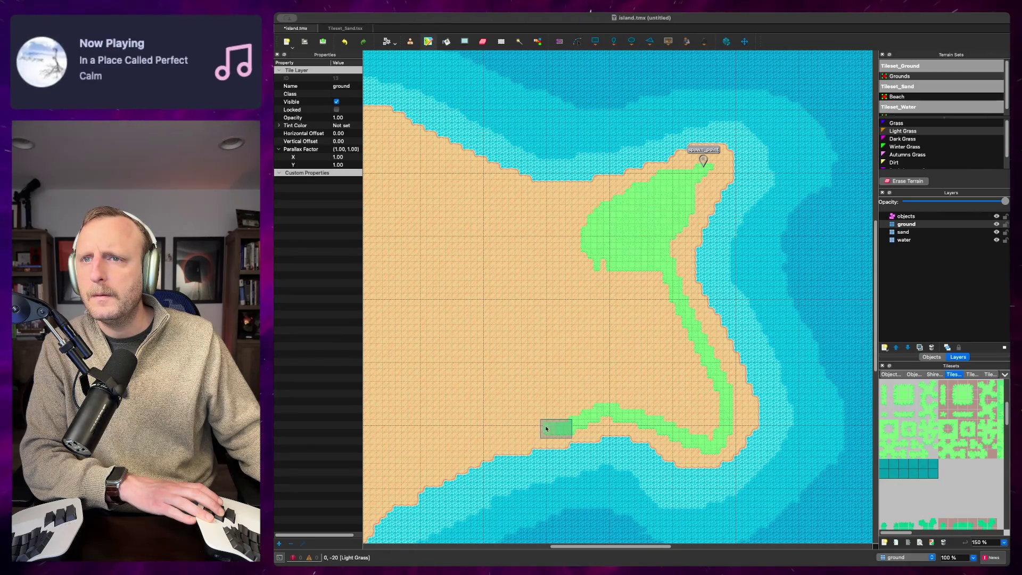
pyautogui.keyDown('shift'); pyautogui.click(506, 433); pyautogui.keyUp('shift')
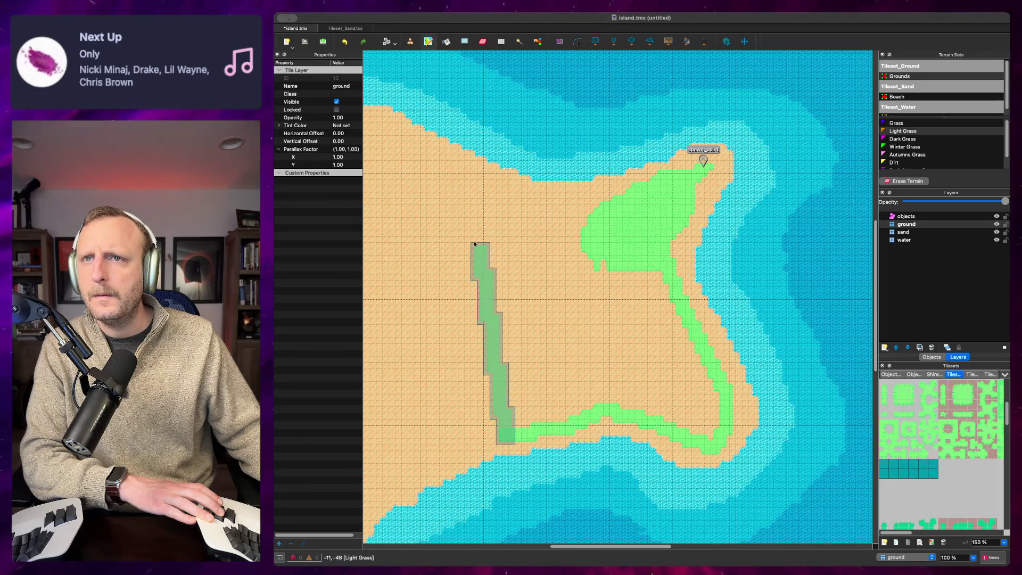
pyautogui.keyDown('shift'); pyautogui.click(486, 229); pyautogui.keyUp('shift')
pyautogui.keyDown('shift'); pyautogui.click(591, 225); pyautogui.keyUp('shift')
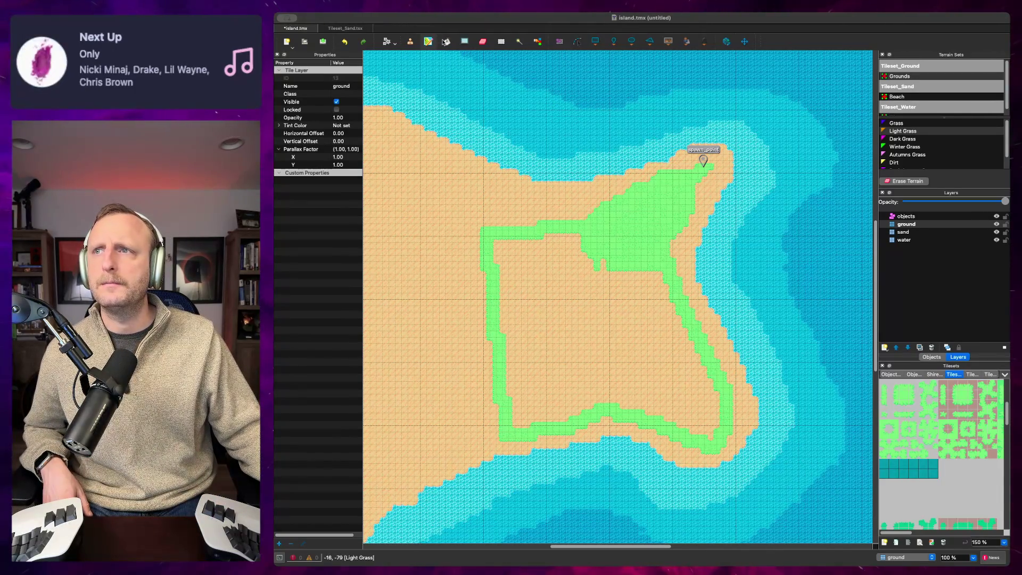
pyautogui.click(446, 43)
pyautogui.click(547, 292)
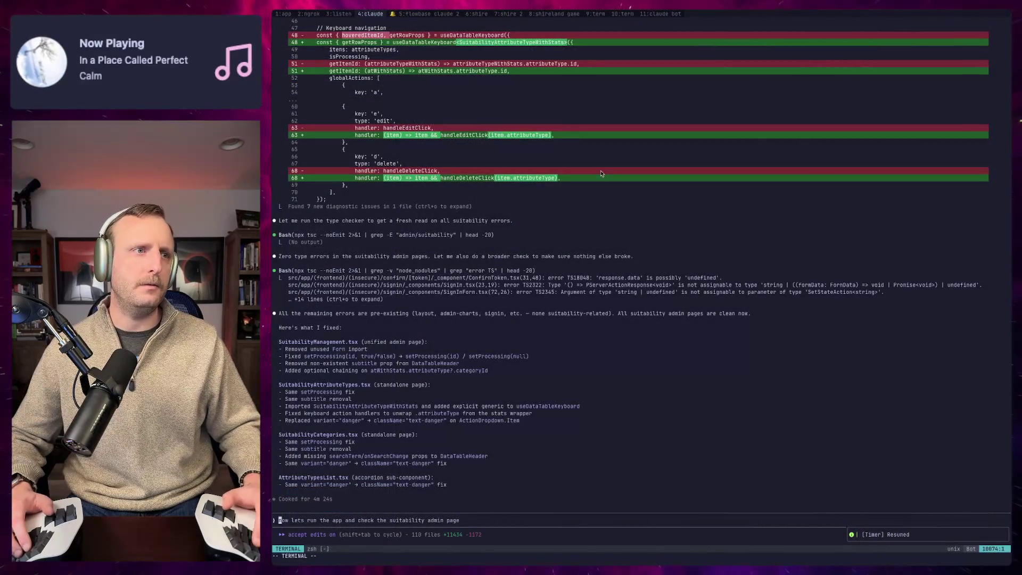
# - Check the other Claude session in tmux window 5, return to window 4, then bring up the Suitability admin page
pyautogui.hotkey('ctrl', 'b')
pyautogui.press('n')
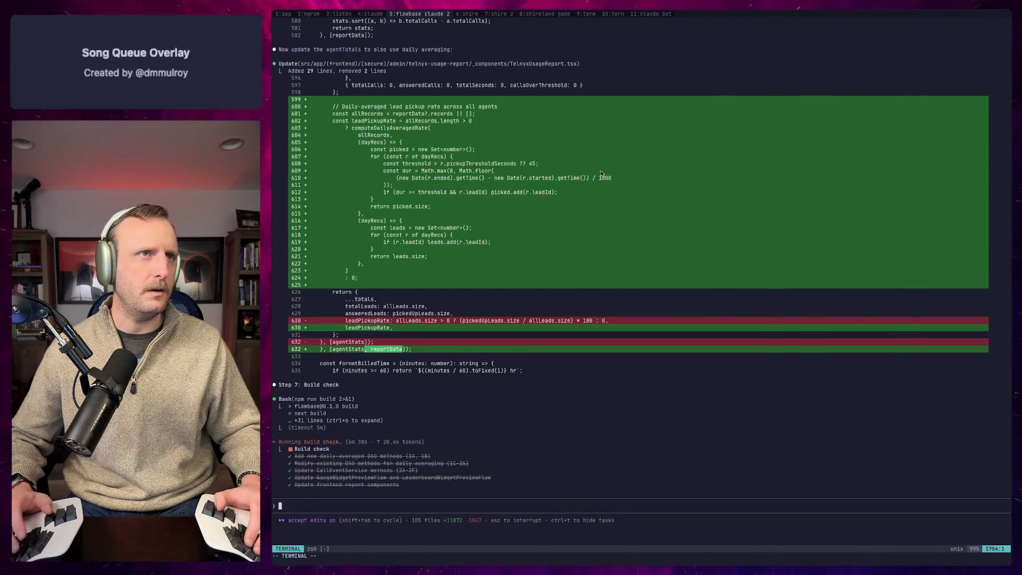
pyautogui.hotkey('ctrl', 'b')
pyautogui.press('p')
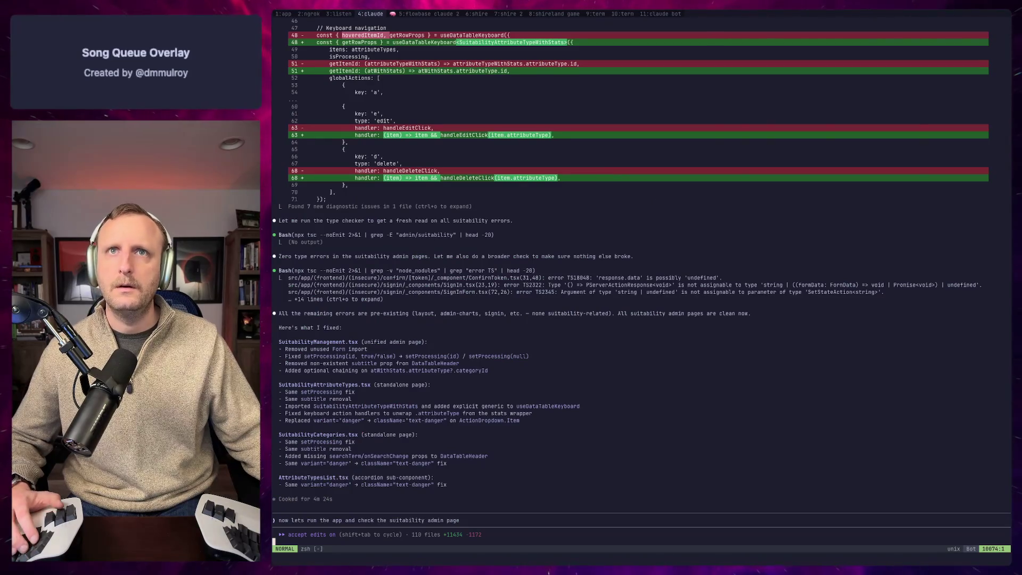
pyautogui.press('super+Tab')
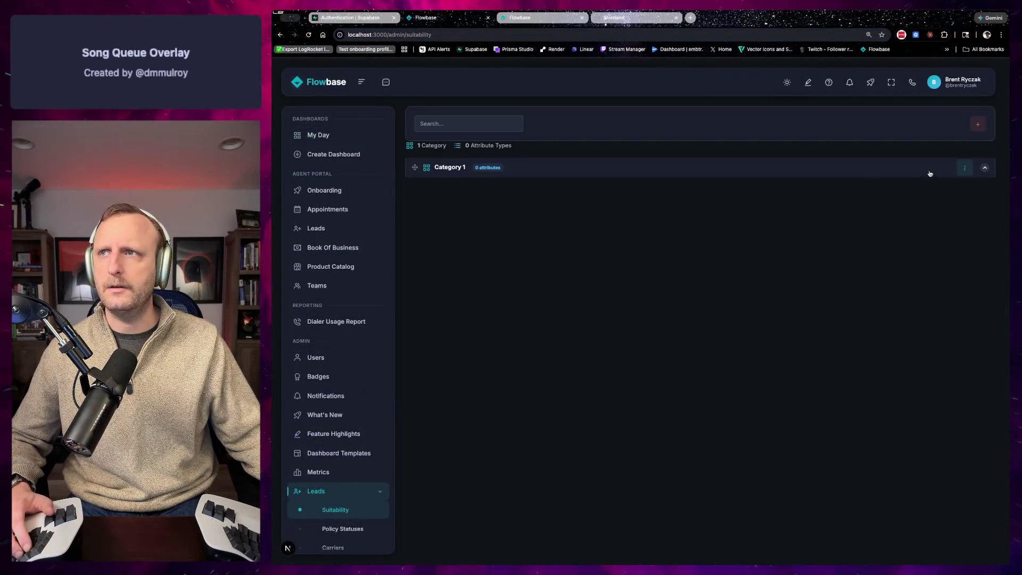
# - Try deleting Category 1, dismiss the in-use warning, reload the page and return to the terminal
pyautogui.click(964, 168)
pyautogui.click(959, 199)
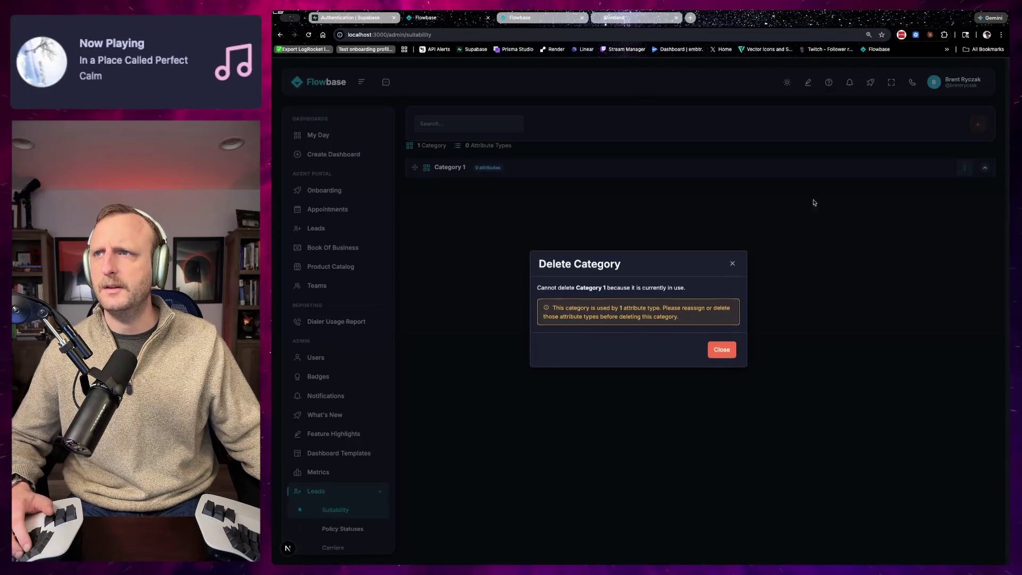
pyautogui.press('Escape')
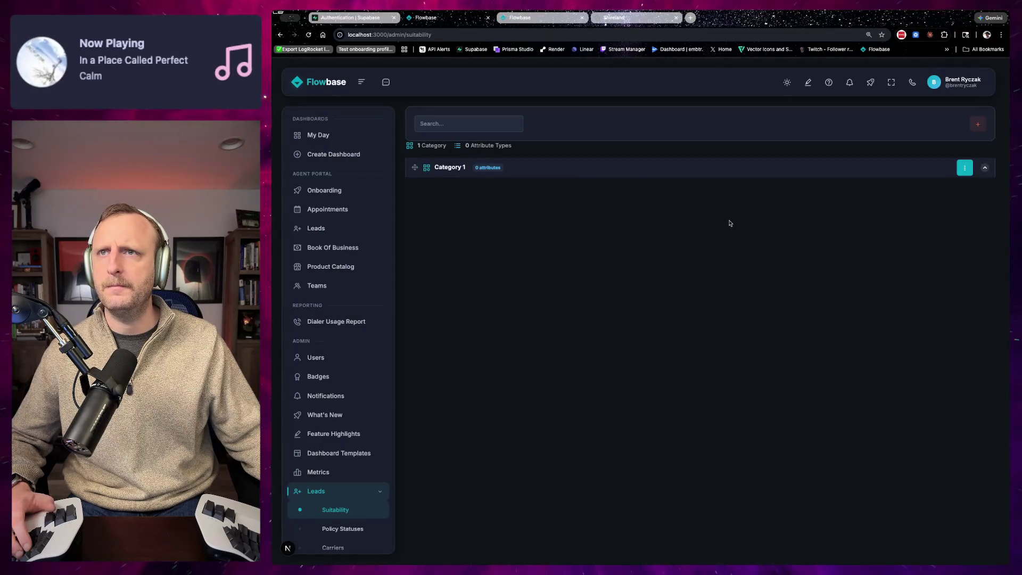
pyautogui.click(314, 35)
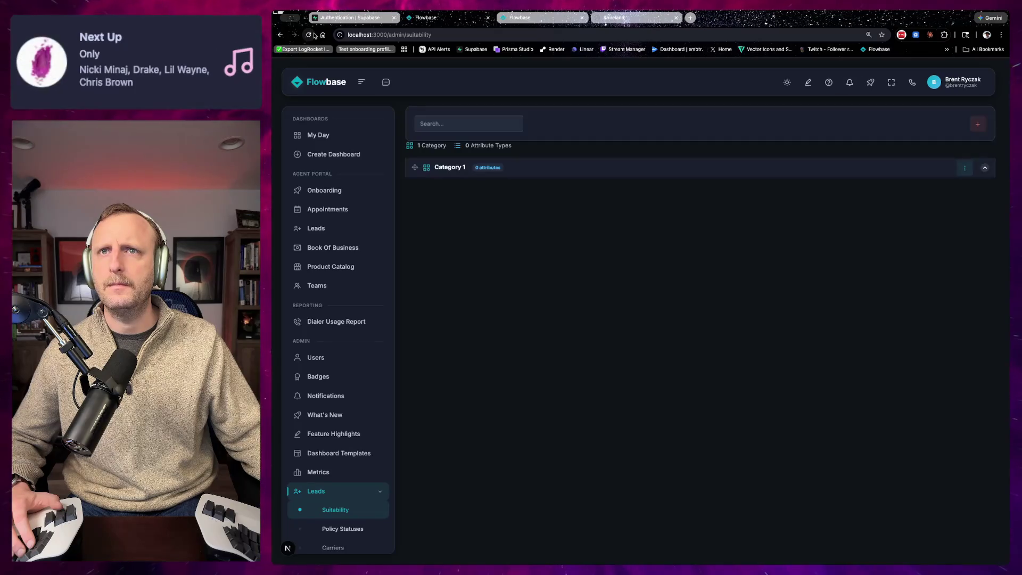
pyautogui.press('super+Tab')
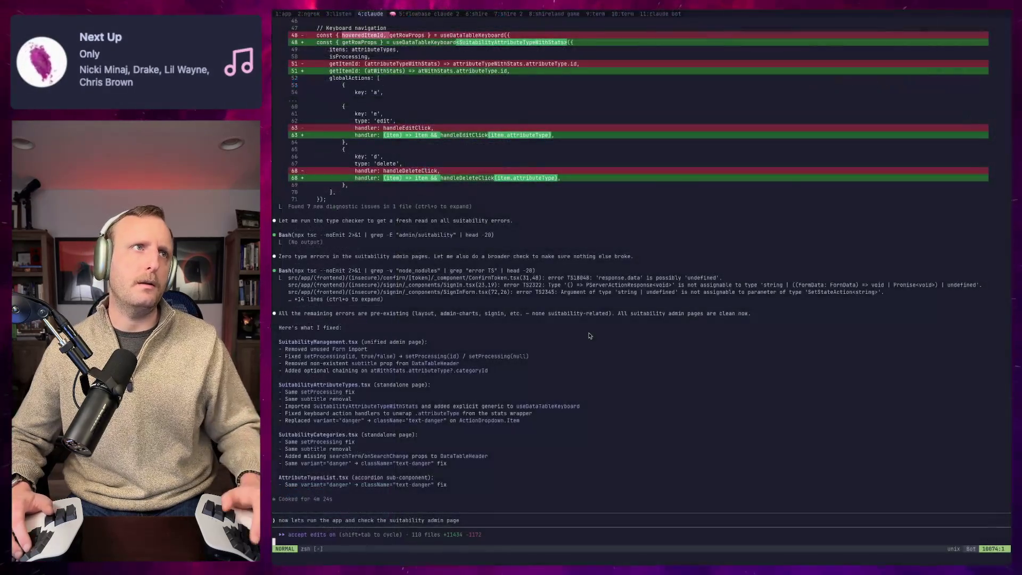
# - Stop the dev server in tmux window 1:app, clear the log, and restart it with nrd
pyautogui.hotkey('ctrl', 'b')
pyautogui.press('2')
pyautogui.hotkey('ctrl', 'b')
pyautogui.press('1')
pyautogui.press('i')
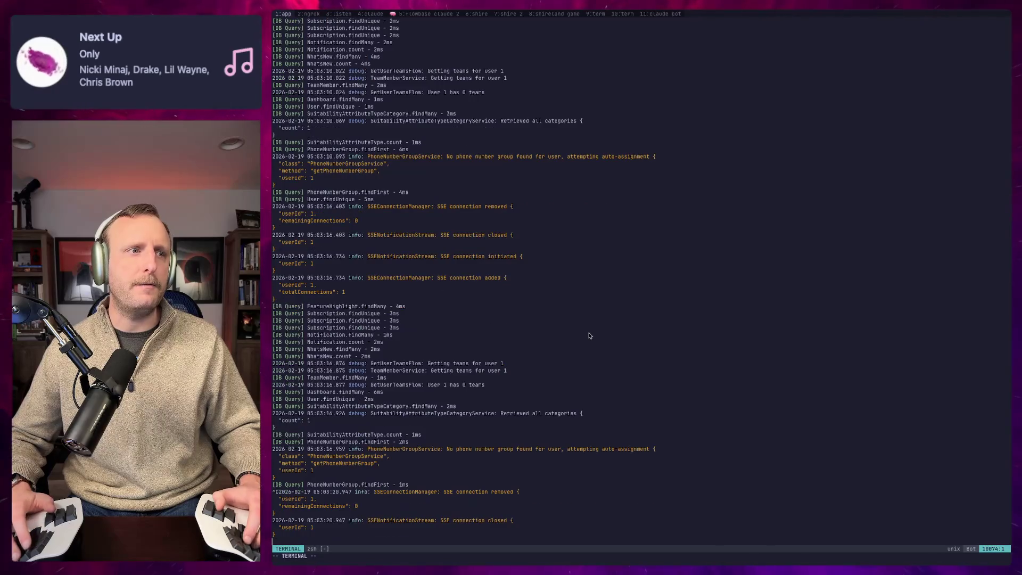
pyautogui.hotkey('ctrl', 'c')
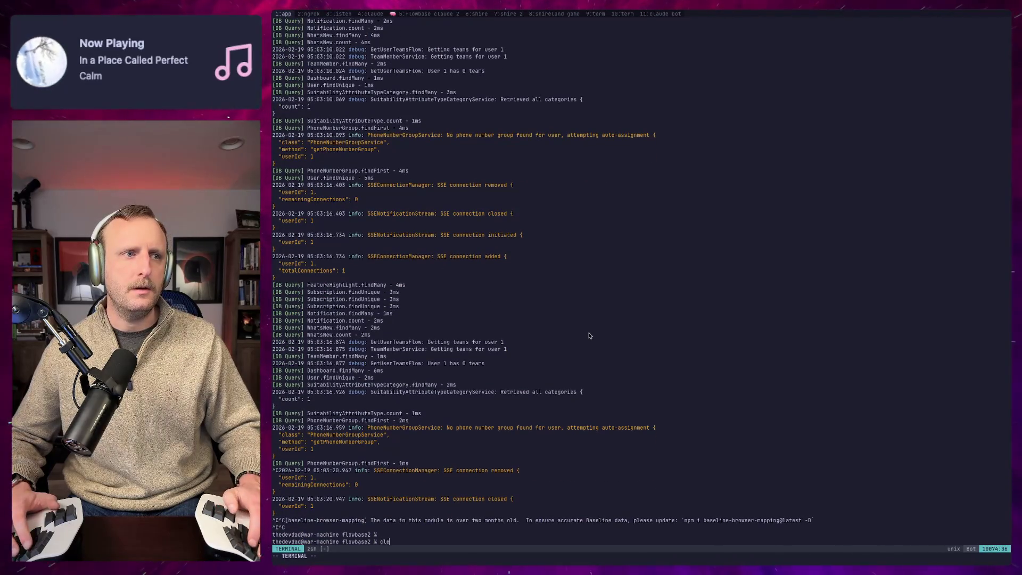
pyautogui.hotkey('ctrl', 'l')
pyautogui.write('nrd')
pyautogui.press('Return')
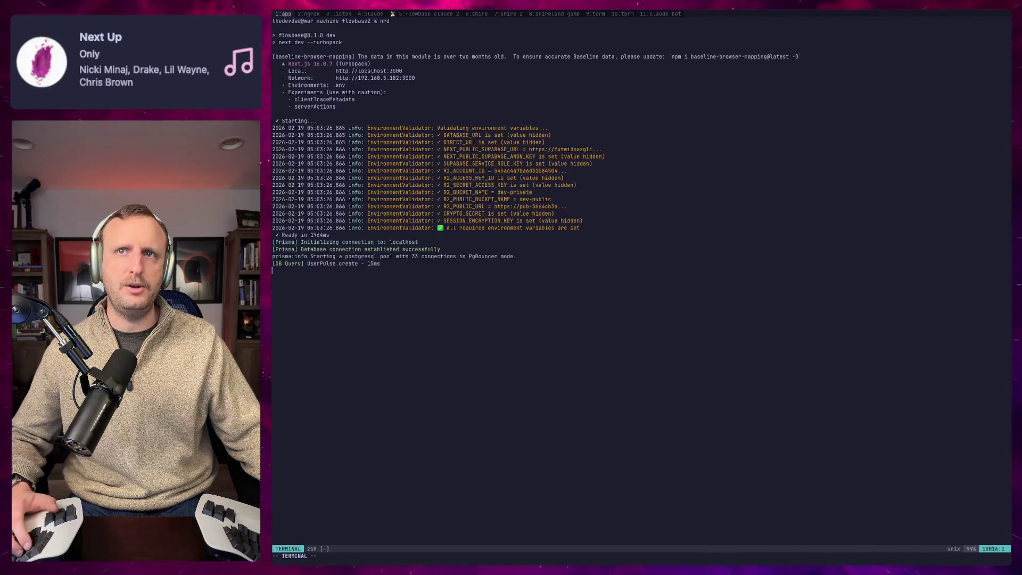
pyautogui.press('super+Tab')
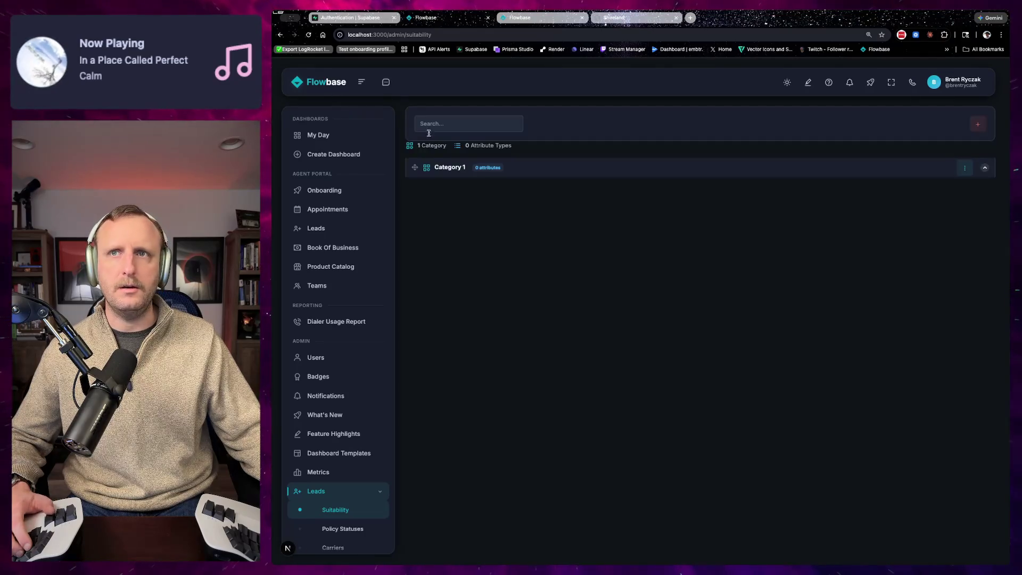
# - Try deleting Category 1 again and close the cannot-delete warning
pyautogui.click(964, 167)
pyautogui.click(958, 198)
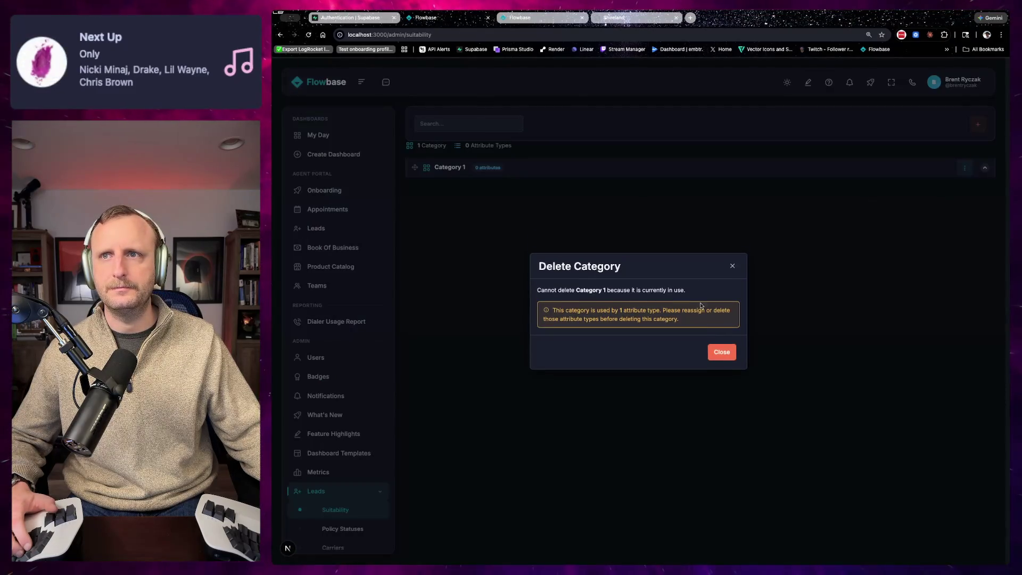
pyautogui.click(723, 353)
# - Move to the terminal's listen window and start typing 'iow i cant delete categor'
pyautogui.press('super+Tab')
pyautogui.hotkey('ctrl', 'b')
pyautogui.press('n')
pyautogui.hotkey('ctrl', 'b')
pyautogui.press('n')
pyautogui.hotkey('ctrl', 'b')
pyautogui.press('n')
pyautogui.write('i')
pyautogui.write('ow i cant delete ')
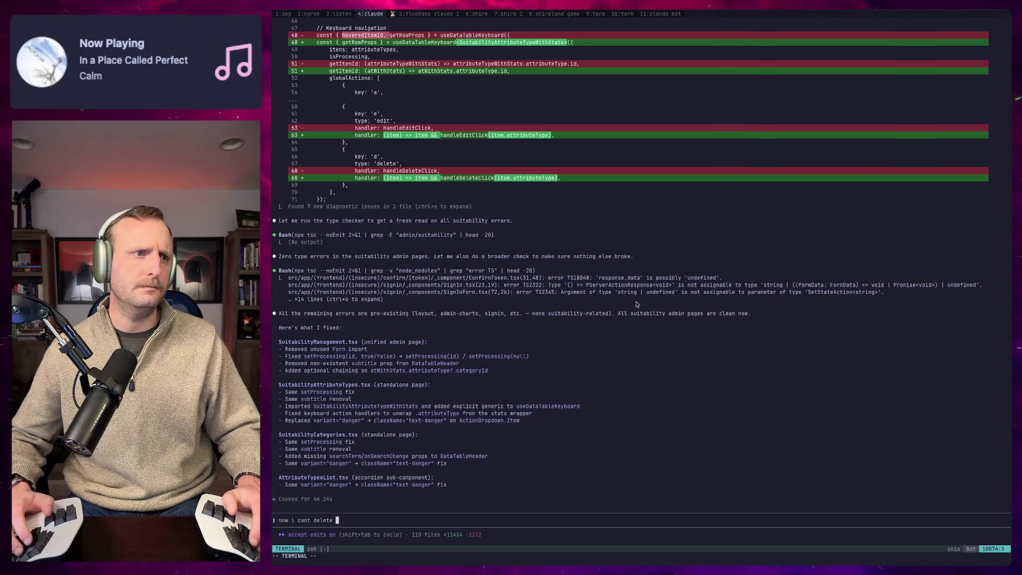
pyautogui.write('categor')
# - Cycle through tmux windows 2 and 3, then follow the newest app server logs in window 1
pyautogui.hotkey('ctrl', 'b')
pyautogui.press('2')
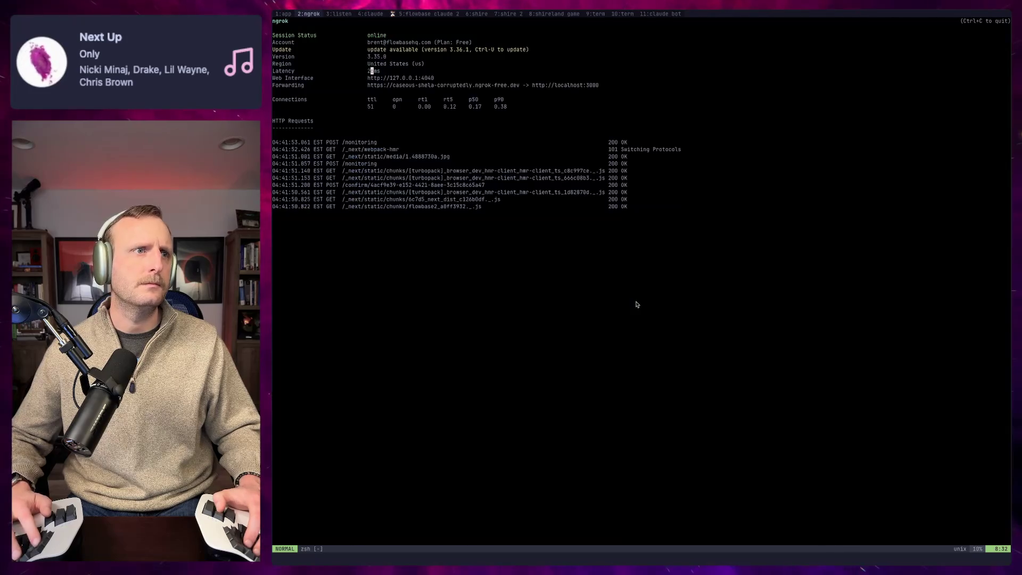
pyautogui.hotkey('ctrl', 'b')
pyautogui.press('3')
pyautogui.hotkey('ctrl', 'b')
pyautogui.press('1')
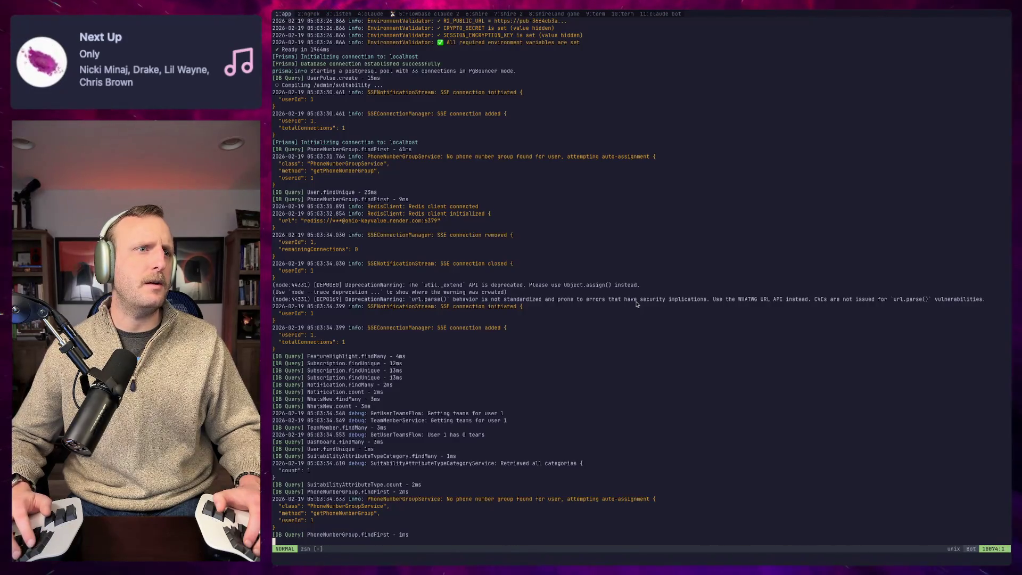
pyautogui.click(598, 322)
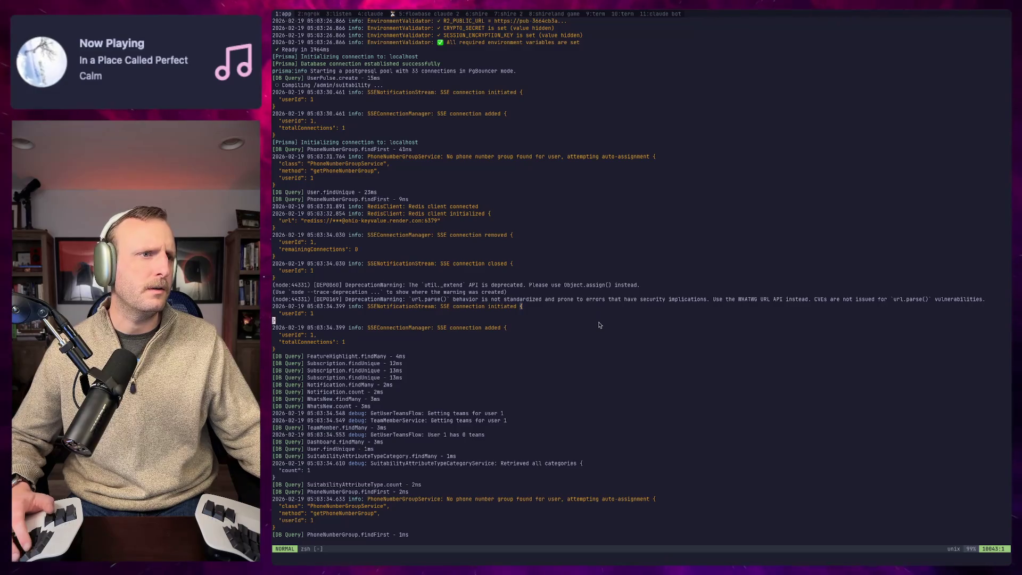
pyautogui.press('i')
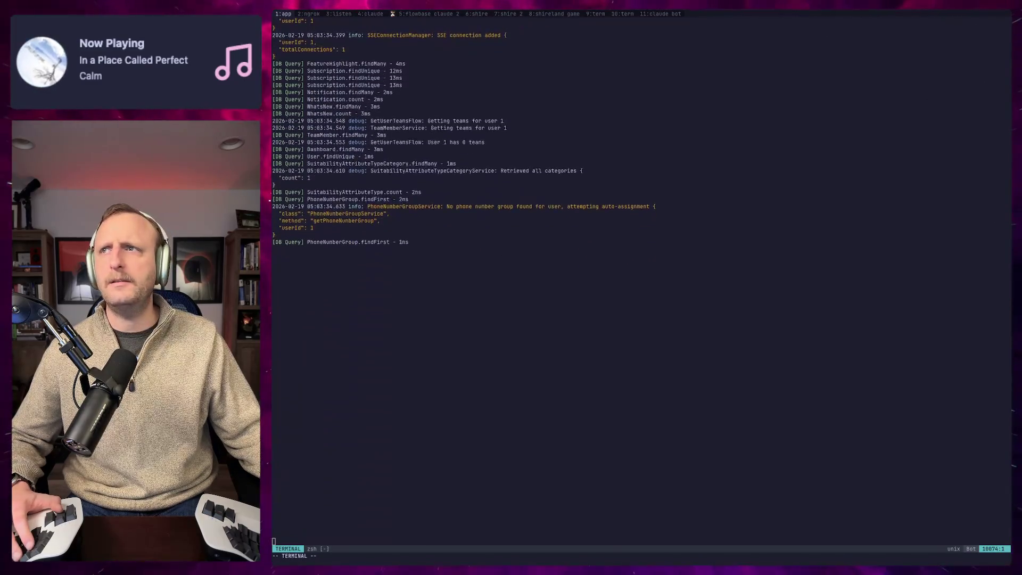
# - Create a new suitability category named 'Ilol' in Flowbase
pyautogui.press('super+Tab')
pyautogui.click(977, 124)
pyautogui.write('Ilol')
pyautogui.click(706, 352)
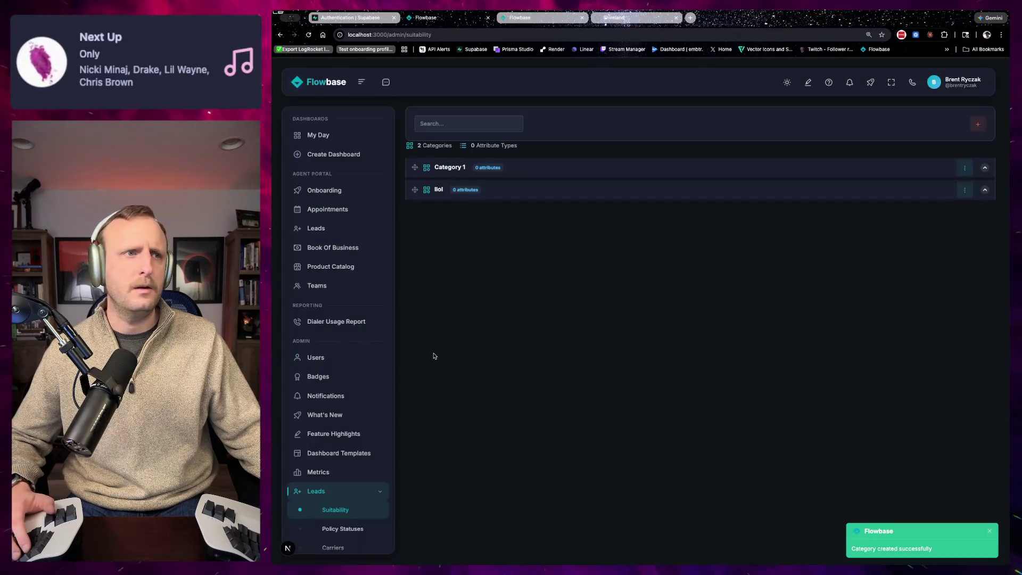
# - Add a Text attribute type named 'lollol' to the Ilol category
pyautogui.click(522, 190)
pyautogui.click(429, 212)
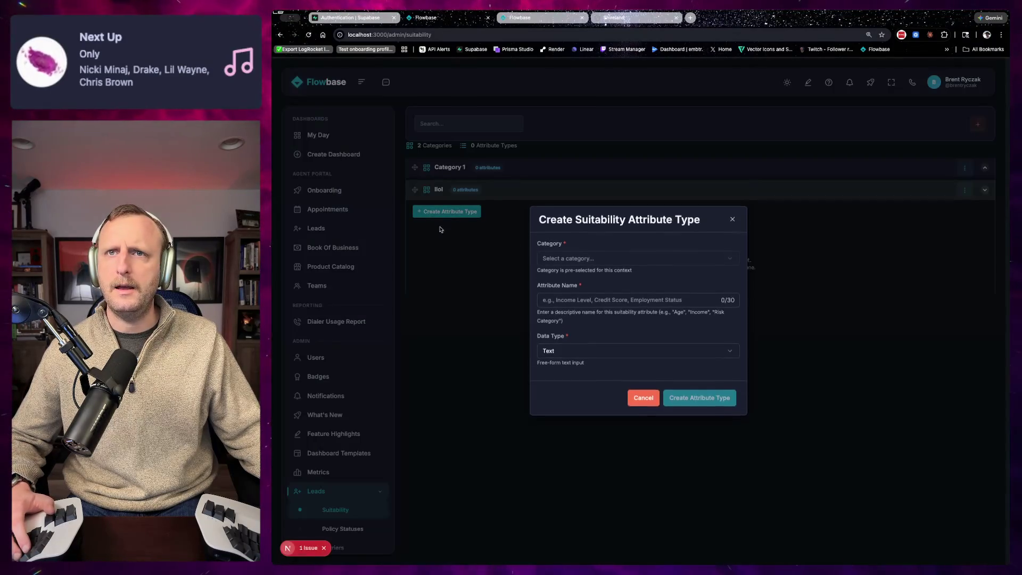
pyautogui.click(580, 304)
pyautogui.write('lollol')
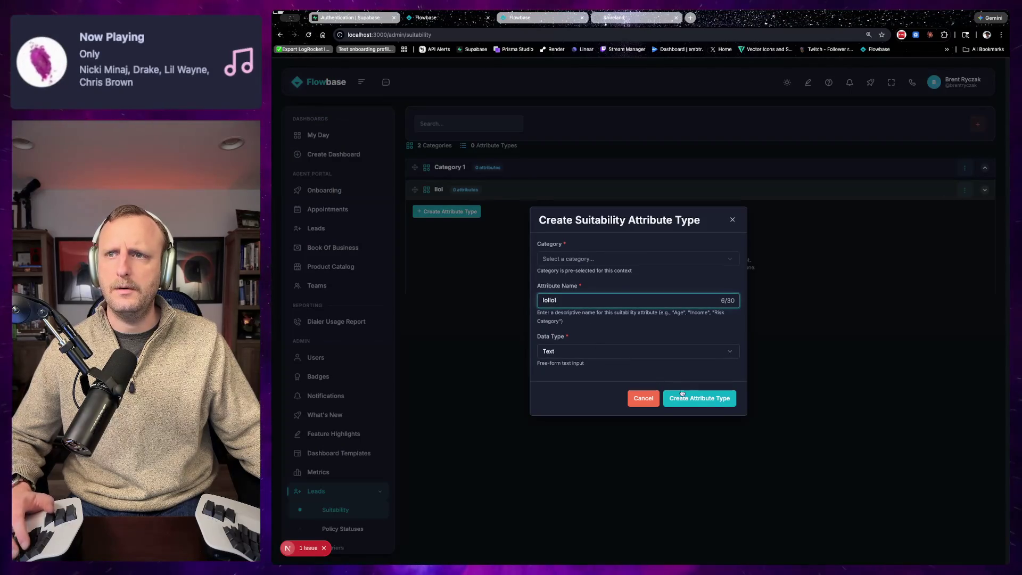
pyautogui.click(682, 394)
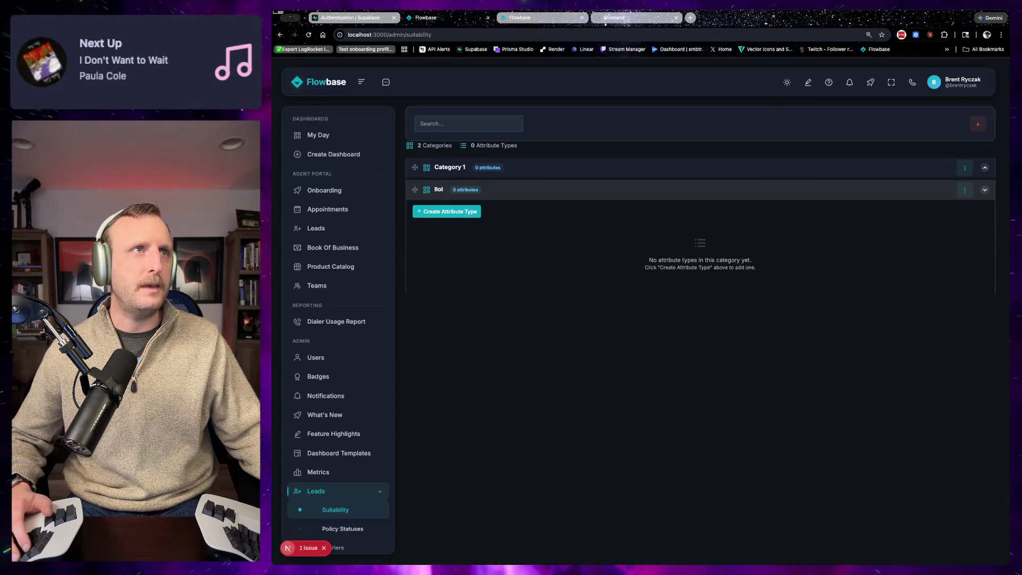
# - Check the ngrok tunnel, app server and job-listener log windows, then return to Claude Code
pyautogui.press('super+Tab')
pyautogui.click(311, 14)
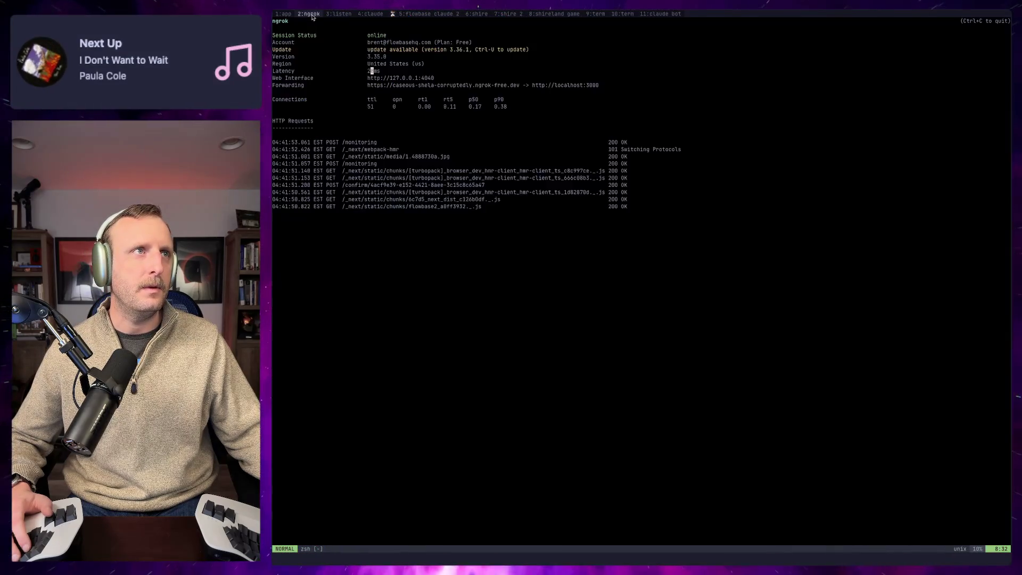
pyautogui.click(284, 15)
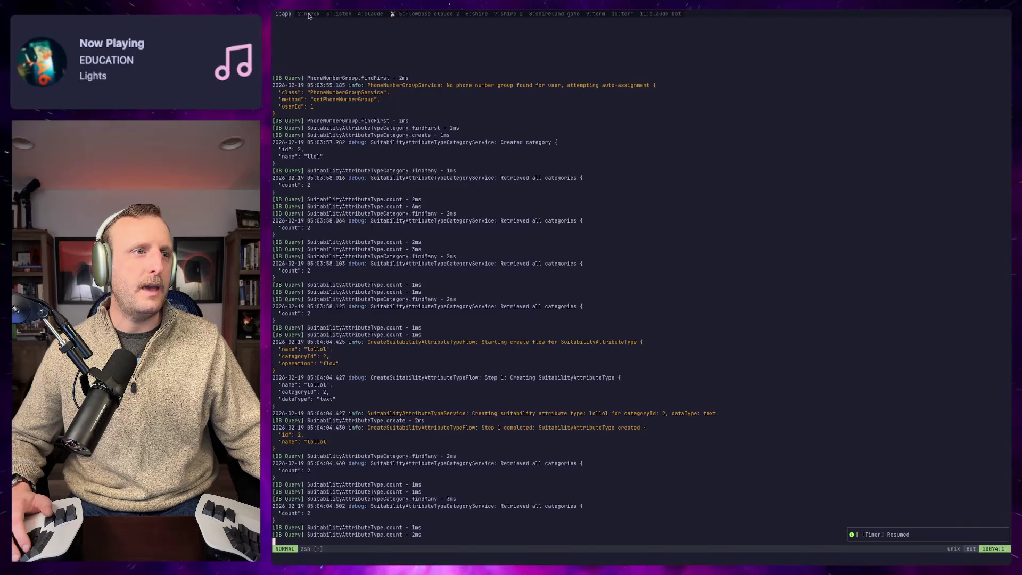
pyautogui.click(309, 15)
pyautogui.click(338, 14)
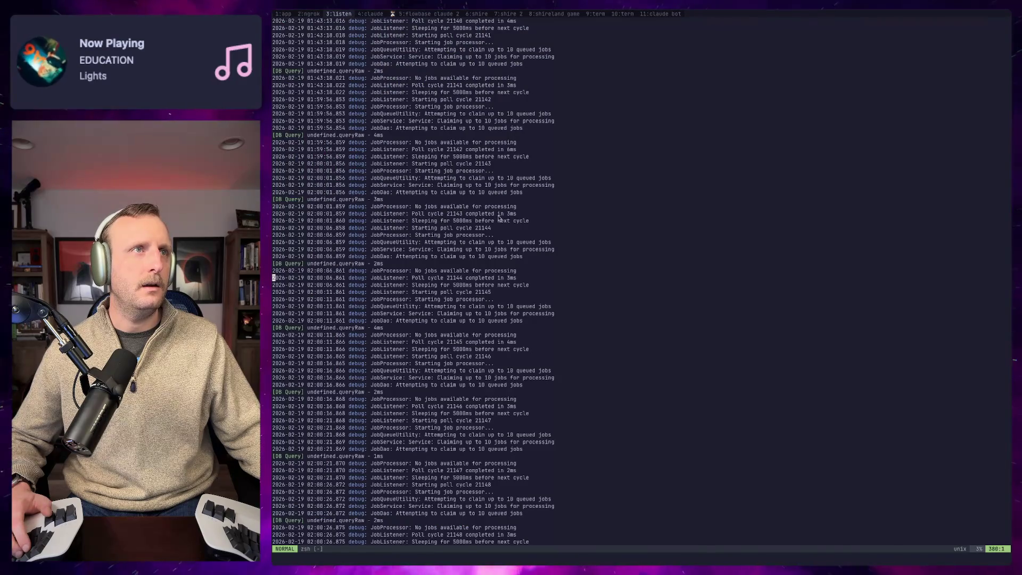
pyautogui.hotkey('ctrl', 'b')
pyautogui.press('n')
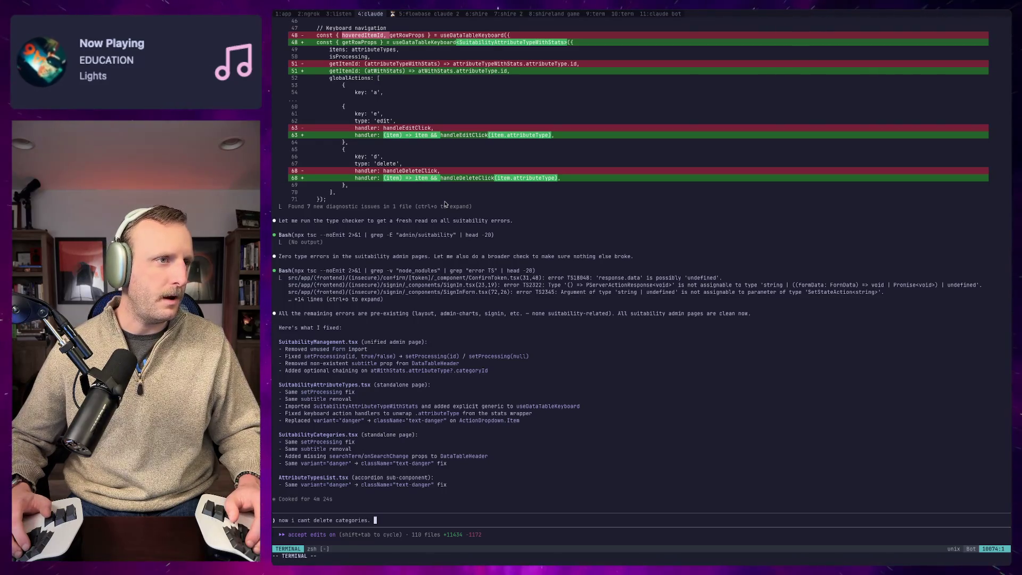
# - Finish and submit the report that categories can't be deleted or given attributes after the restore
pyautogui.press('BackSpace')
pyautogui.press('BackSpace')
pyautogui.press('BackSpace')
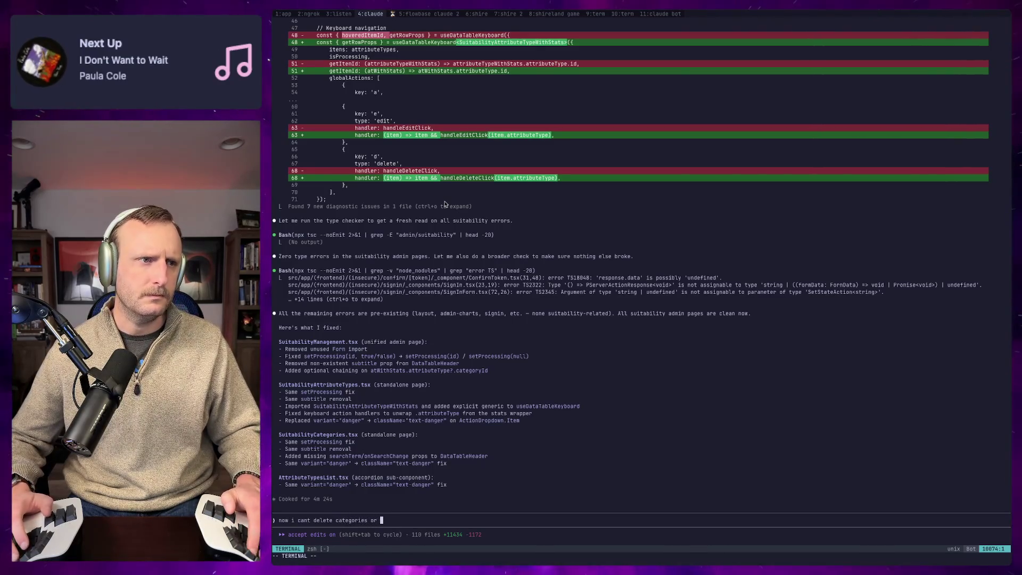
pyautogui.write('add addributes to them. it sti')
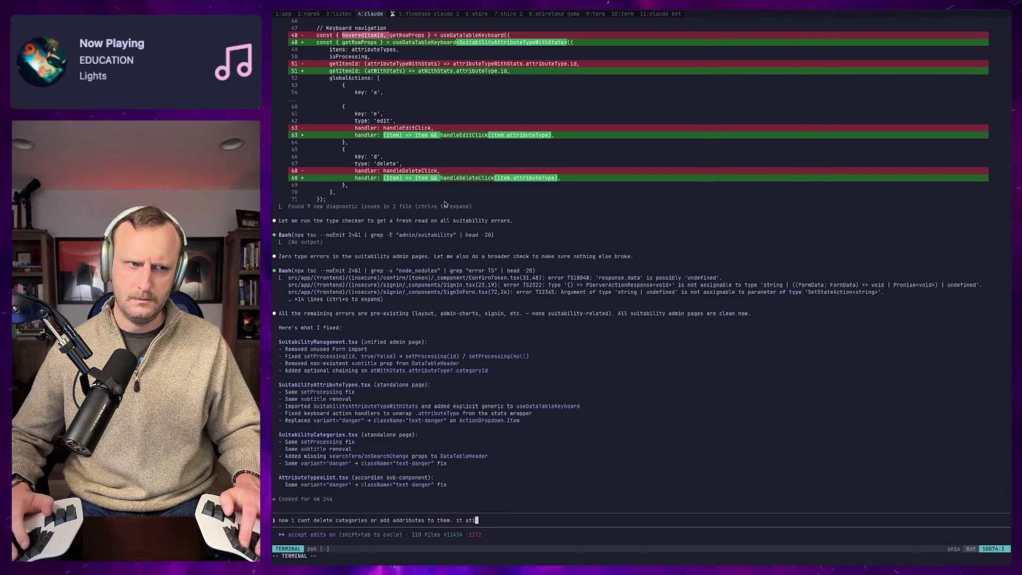
pyautogui.write('n. review w')
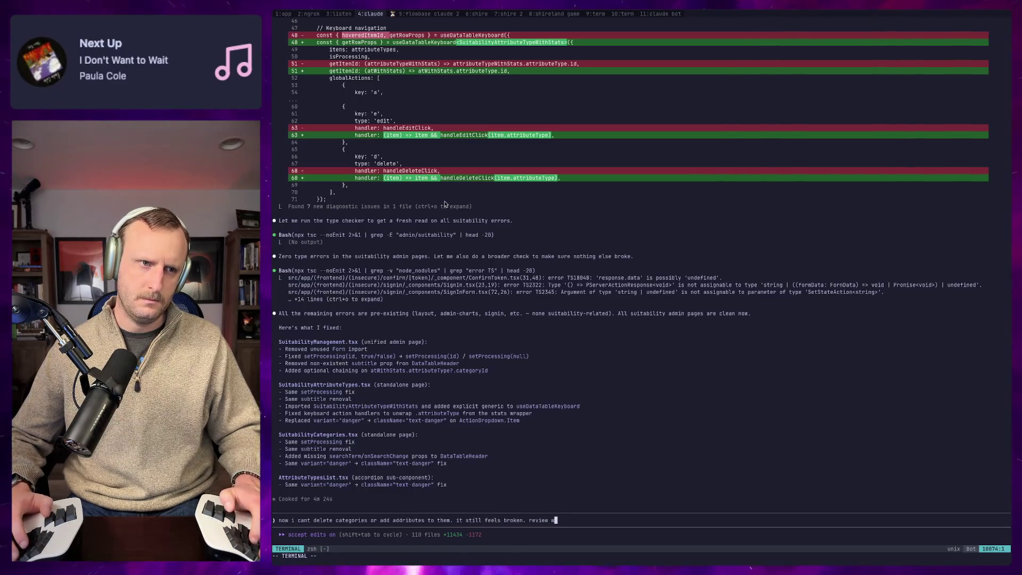
pyautogui.write(' to remove and then restore the')
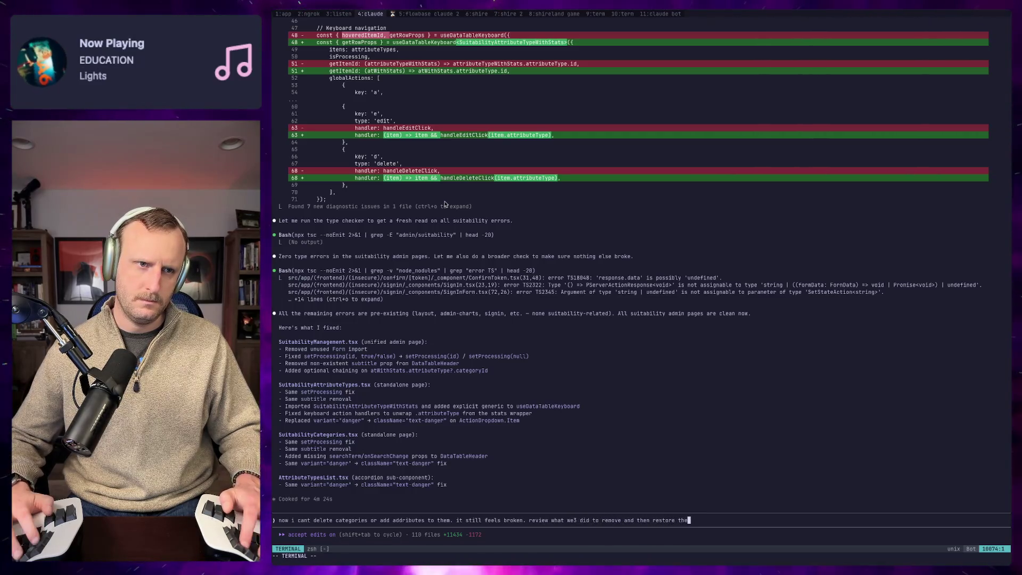
pyautogui.write(' see')
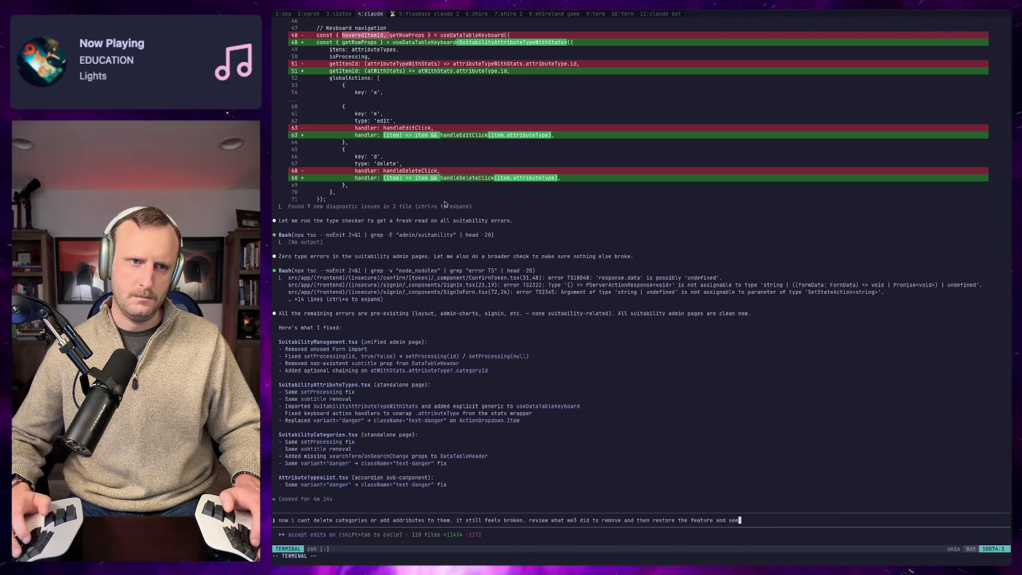
pyautogui.write('sed on thne restore. there are no er')
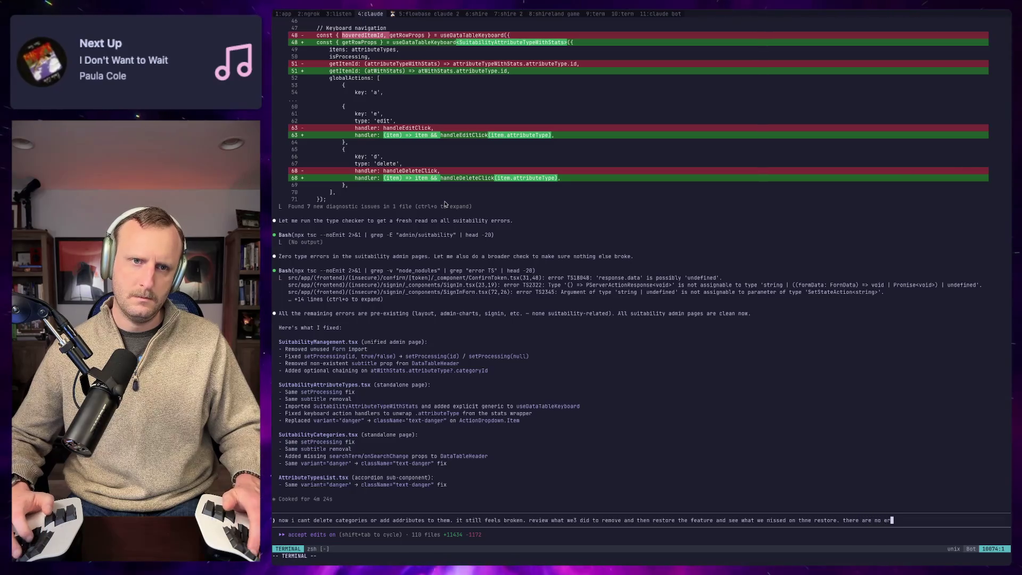
pyautogui.press('Return')
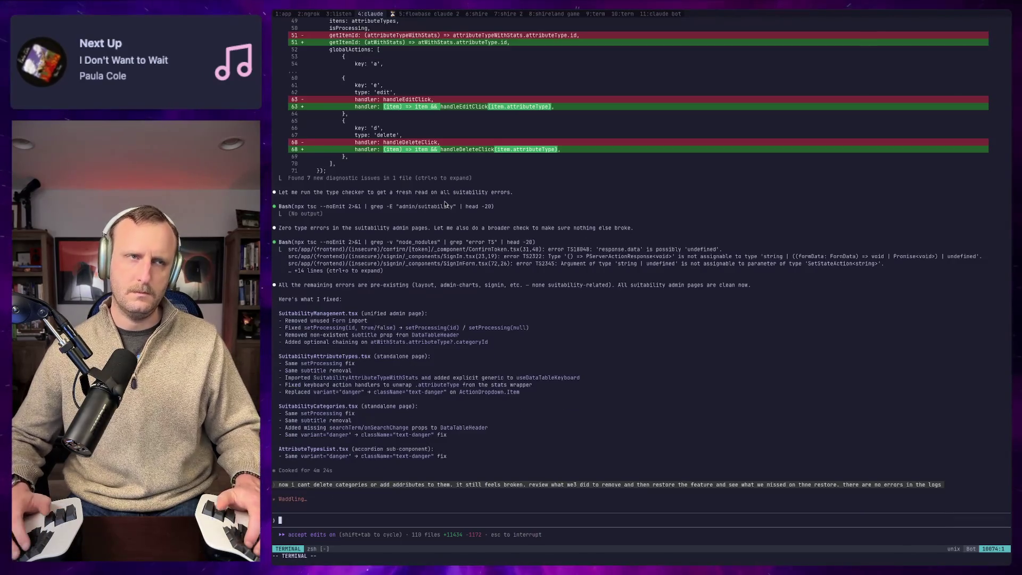
pyautogui.hotkey('ctrl', 'b')
pyautogui.press('n')
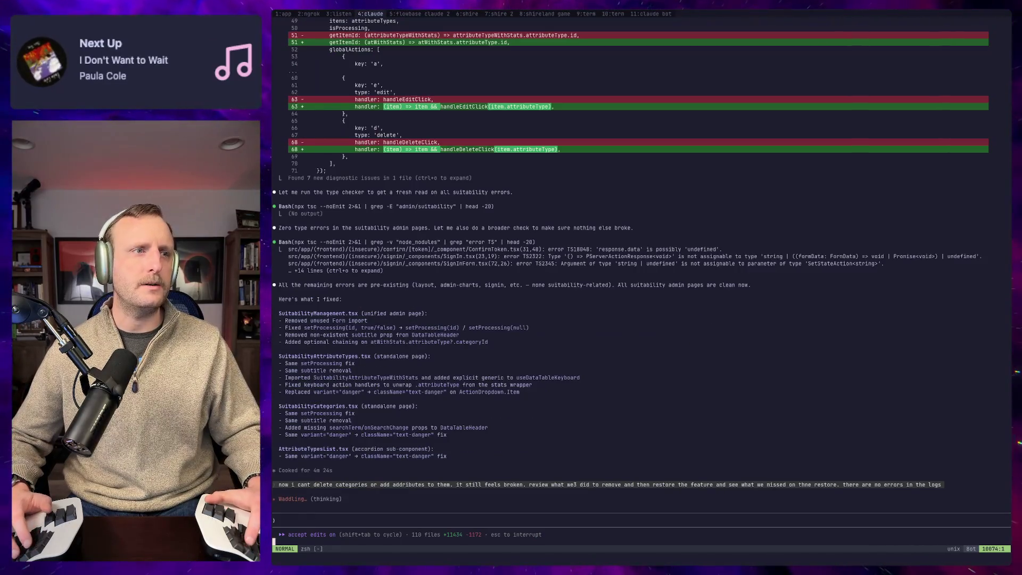
pyautogui.hotkey('ctrl', 'Right')
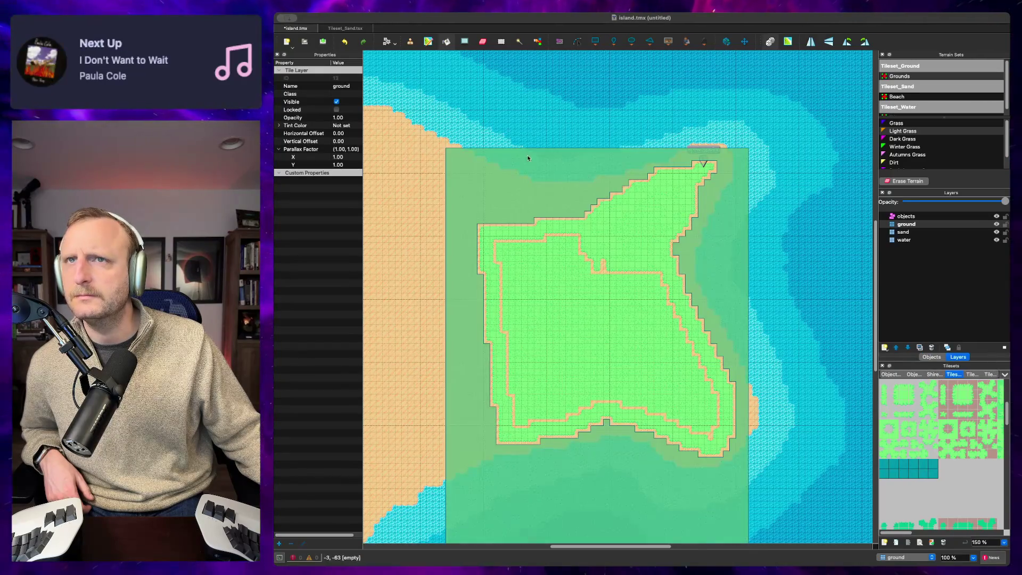
# - Paint Light Grass with the Terrain Brush over the inner, eastern, horizontal and top sand lines
pyautogui.click(428, 42)
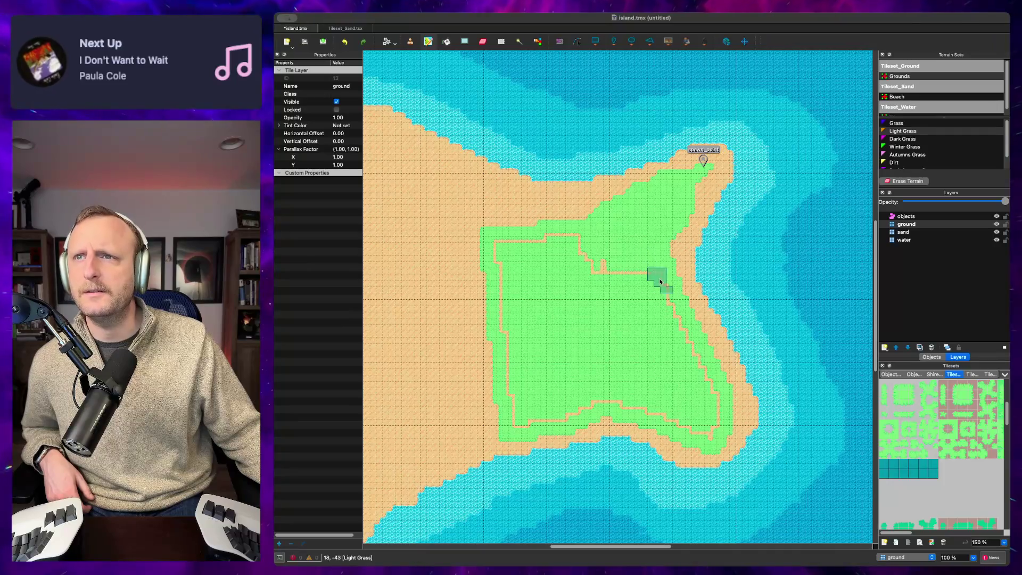
pyautogui.moveTo(654, 279); pyautogui.dragTo(658, 280)
pyautogui.moveTo(673, 315)
pyautogui.mouseDown()
pyautogui.moveTo(715, 403)
pyautogui.moveTo(685, 360)
pyautogui.moveTo(678, 327)
pyautogui.mouseUp()
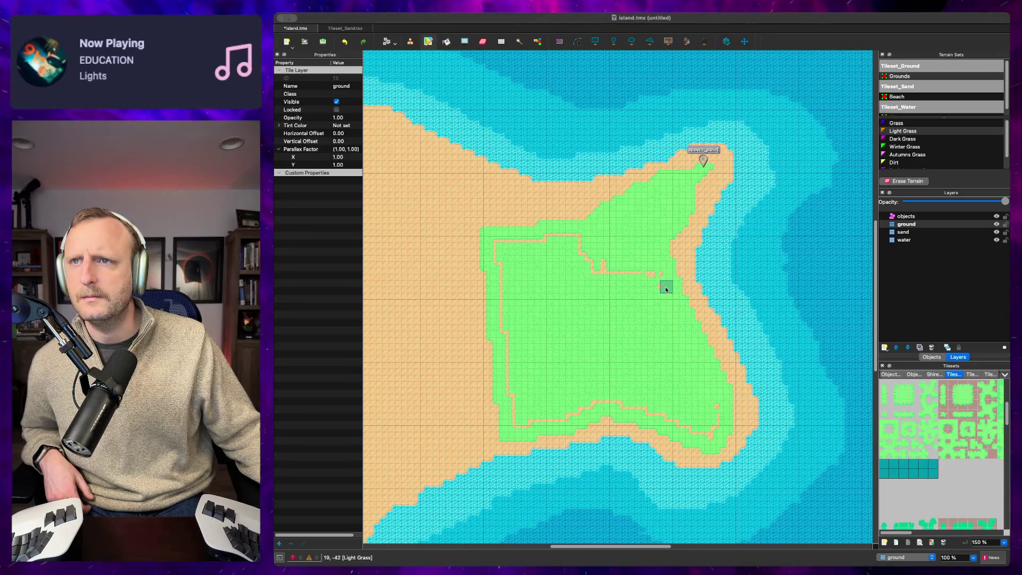
pyautogui.moveTo(659, 283)
pyautogui.mouseDown()
pyautogui.moveTo(660, 273)
pyautogui.moveTo(592, 270)
pyautogui.mouseUp()
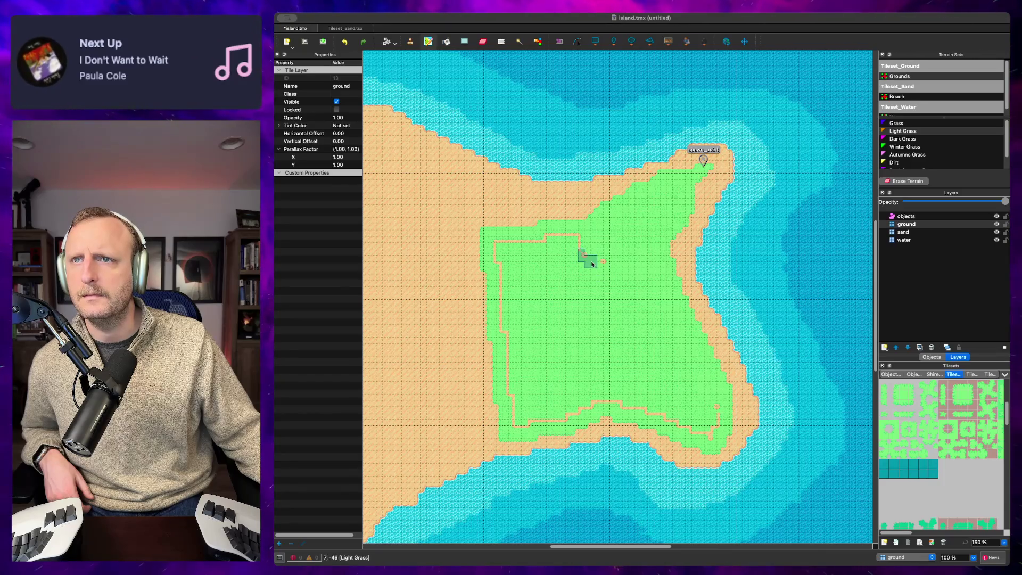
pyautogui.moveTo(582, 259)
pyautogui.mouseDown()
pyautogui.moveTo(567, 235)
pyautogui.moveTo(509, 244)
pyautogui.moveTo(499, 331)
pyautogui.moveTo(515, 417)
pyautogui.moveTo(516, 401)
pyautogui.moveTo(531, 422)
pyautogui.moveTo(621, 401)
pyautogui.moveTo(707, 436)
pyautogui.moveTo(696, 436)
pyautogui.moveTo(719, 421)
pyautogui.moveTo(716, 402)
pyautogui.mouseUp()
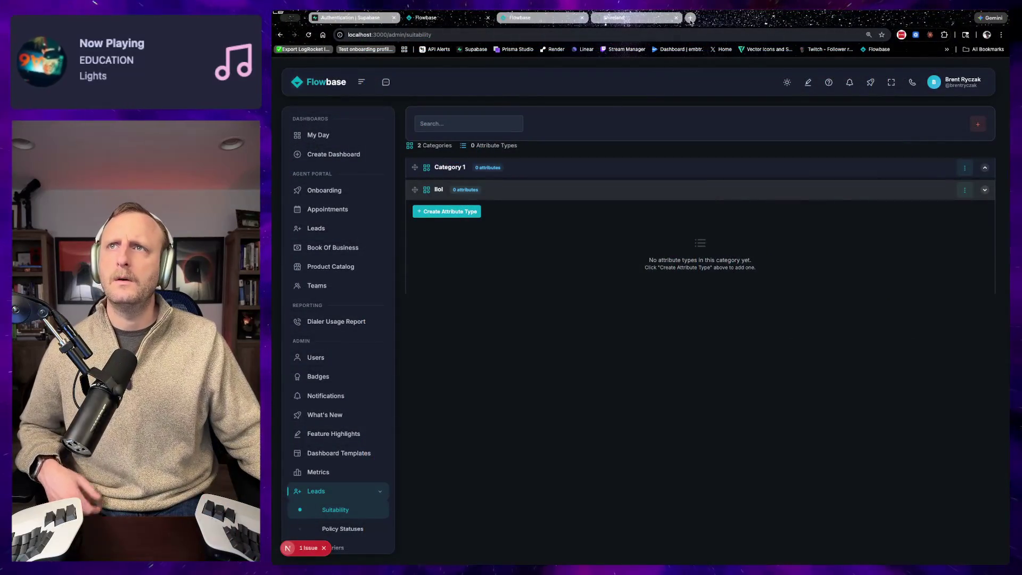
# - Search the web for the fantasy tileset and open its itch.io asset page
pyautogui.click(690, 18)
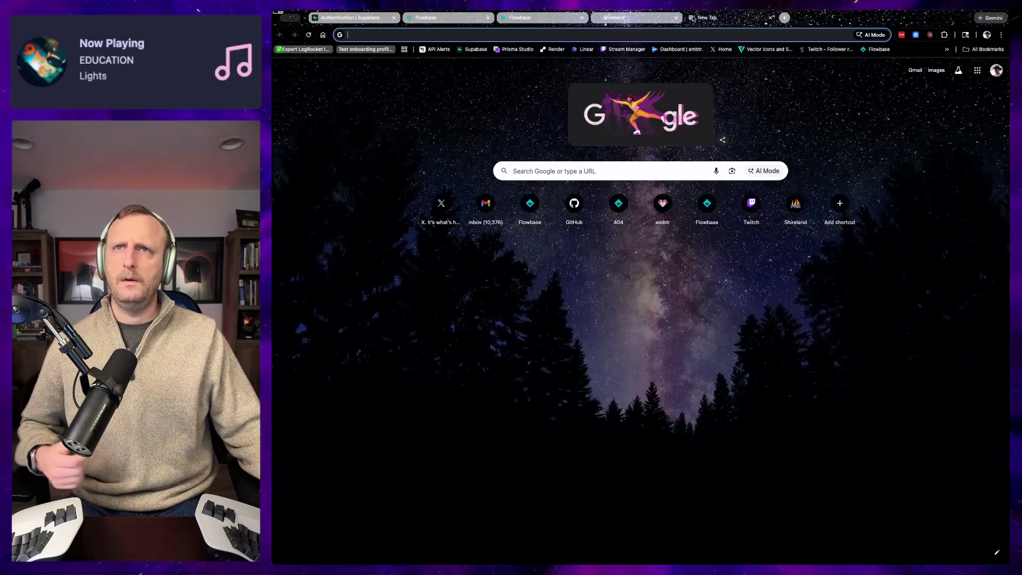
pyautogui.write('fan fas')
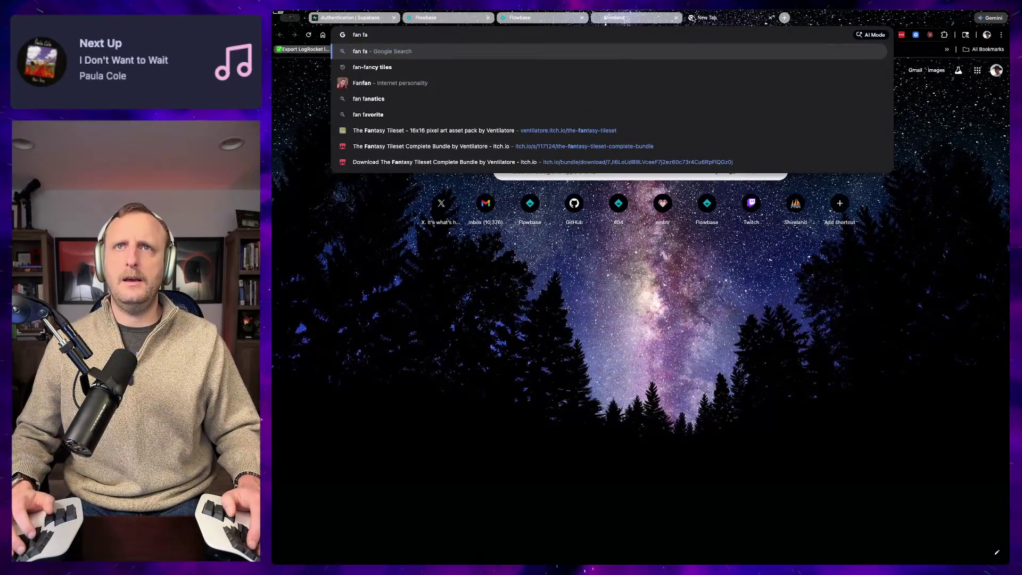
pyautogui.write('tacy tiles')
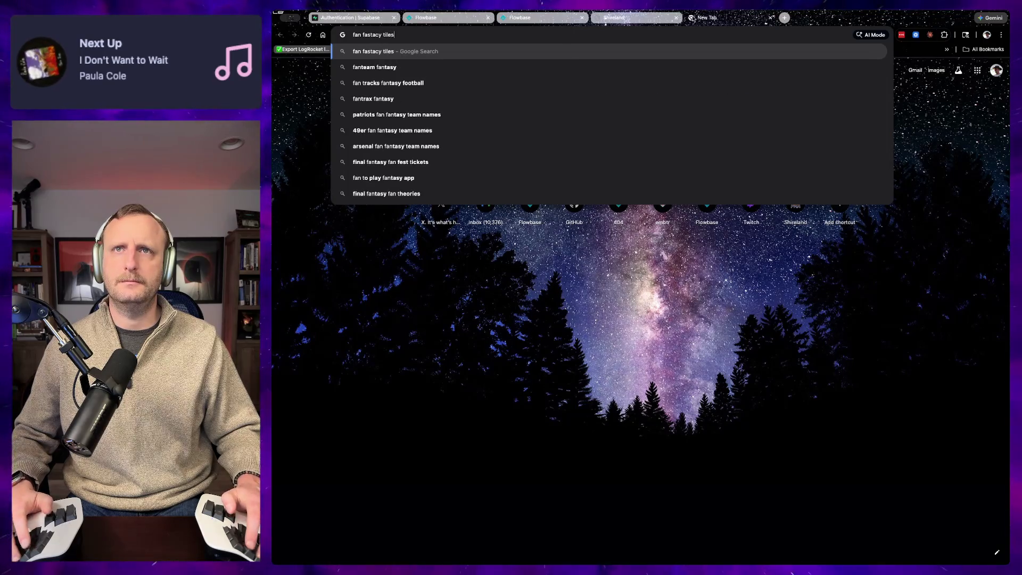
pyautogui.press('Return')
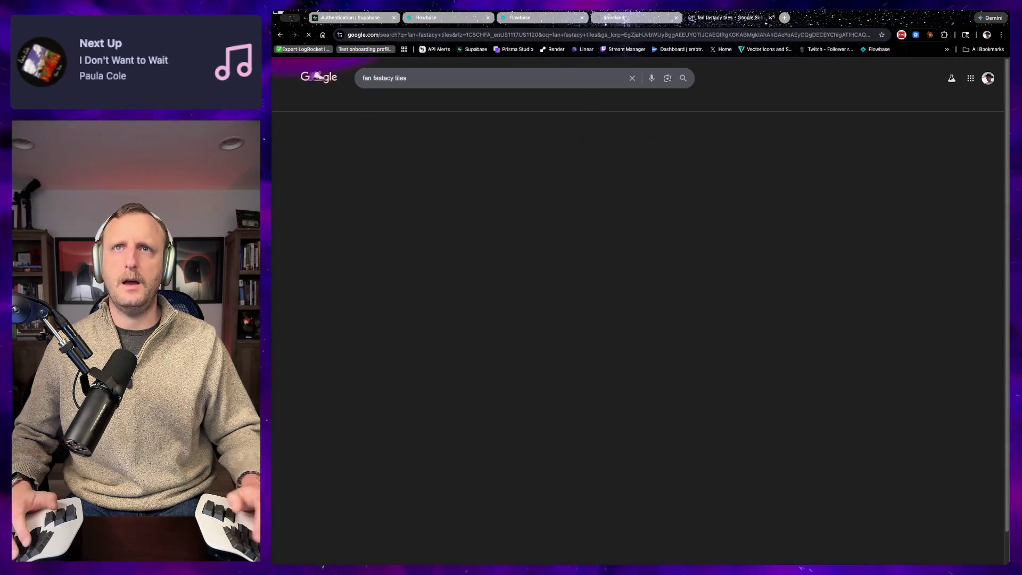
pyautogui.click(449, 188)
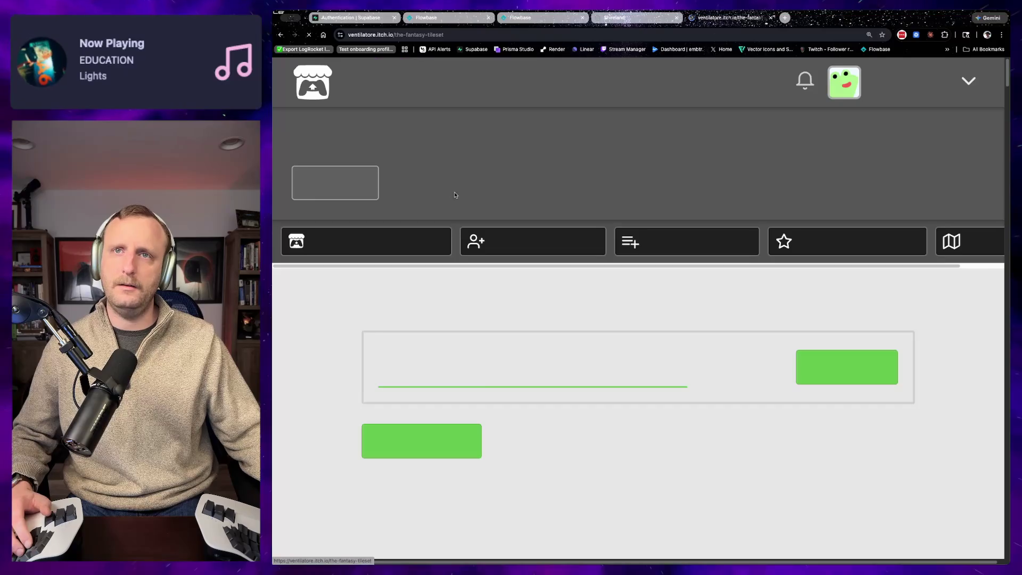
# - Zoom the page out and read down through the Fantasy Tileset details and license terms
pyautogui.scroll(-10, 659, 337)
pyautogui.scroll(-5, 659, 337)
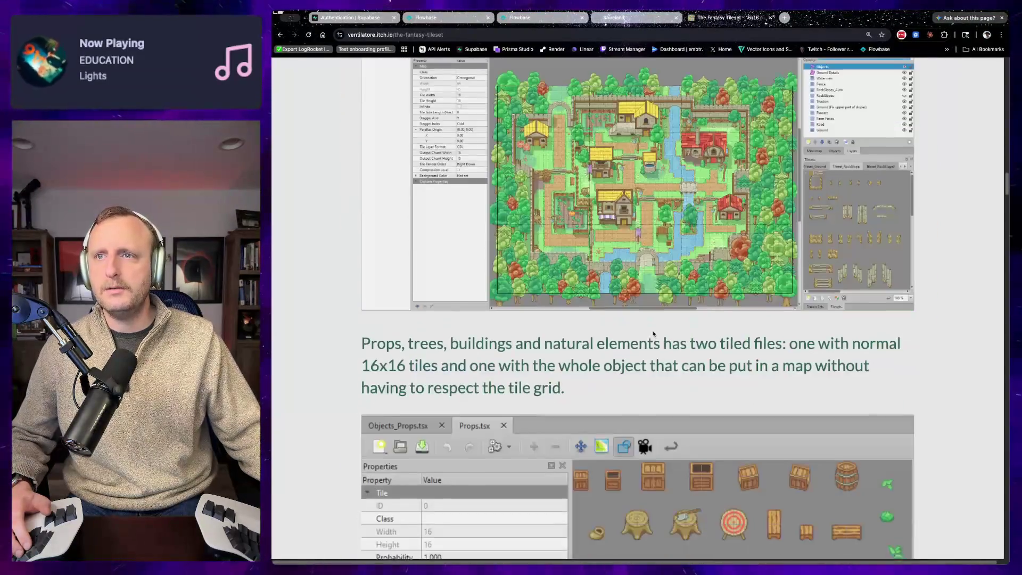
pyautogui.scroll(20, 652, 336)
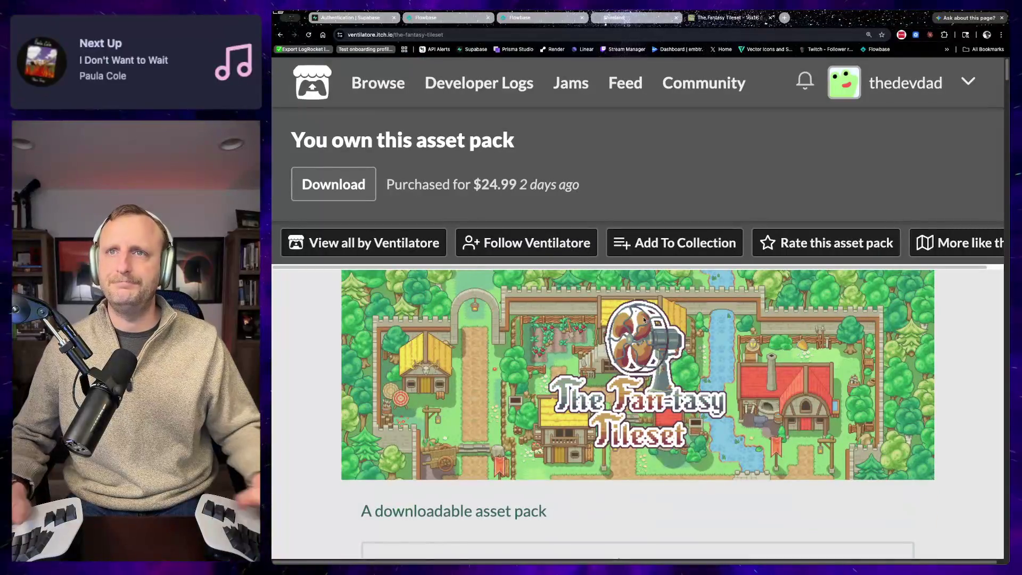
pyautogui.hotkey('ctrl', '-')
pyautogui.hotkey('ctrl', '-')
pyautogui.hotkey('ctrl', '-')
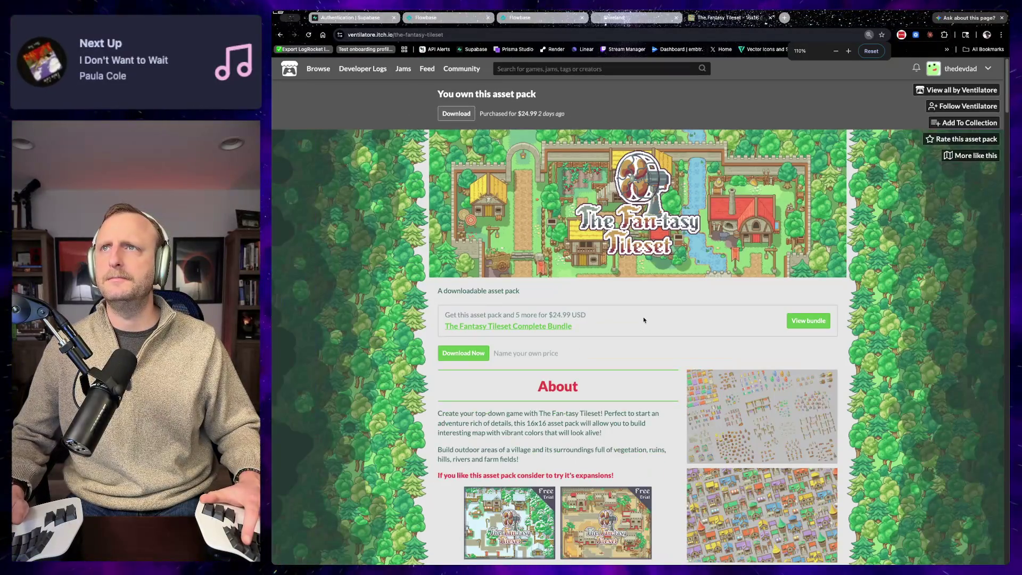
pyautogui.scroll(-5, 543, 342)
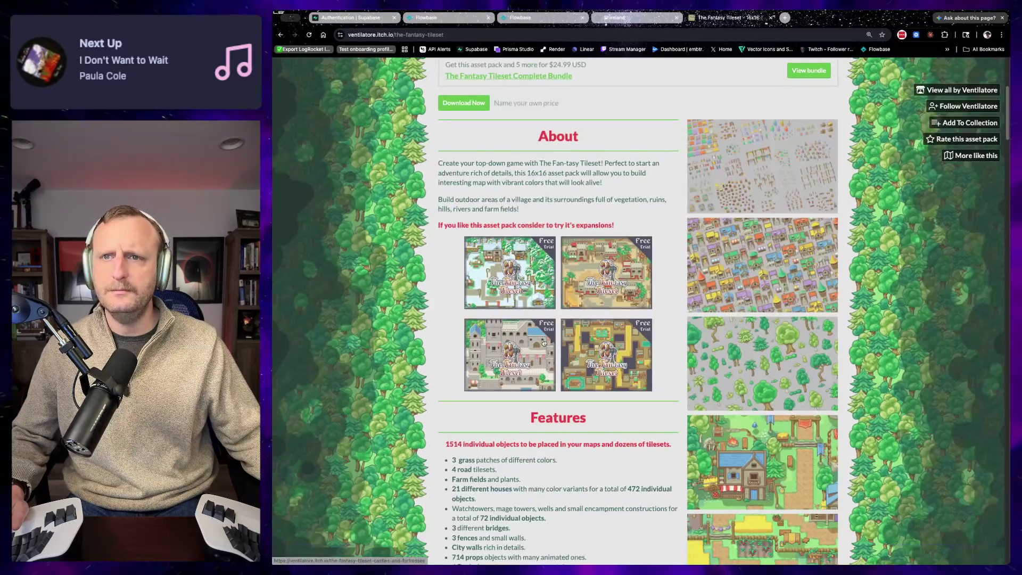
pyautogui.scroll(-14, 542, 342)
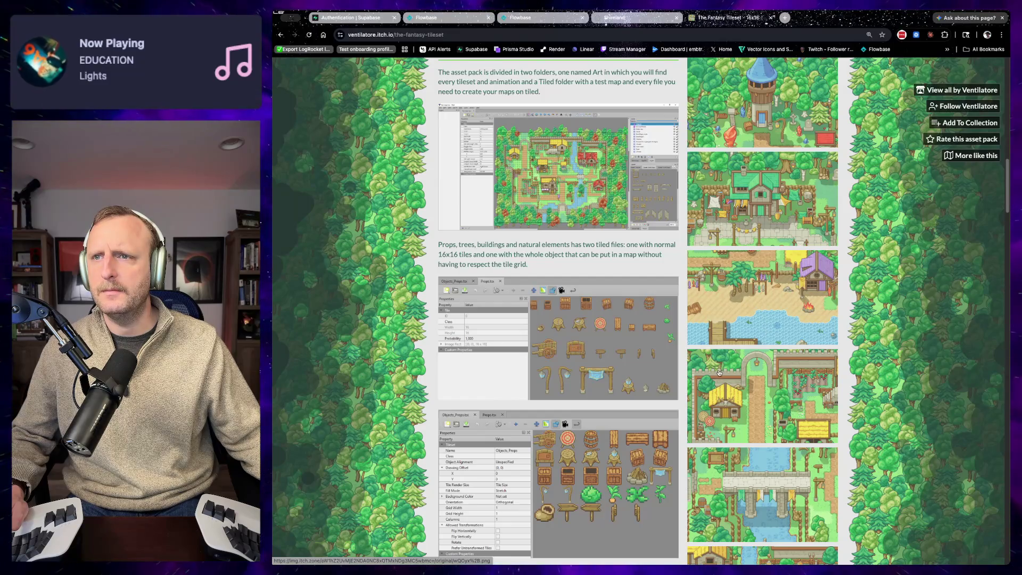
pyautogui.scroll(-4, 716, 369)
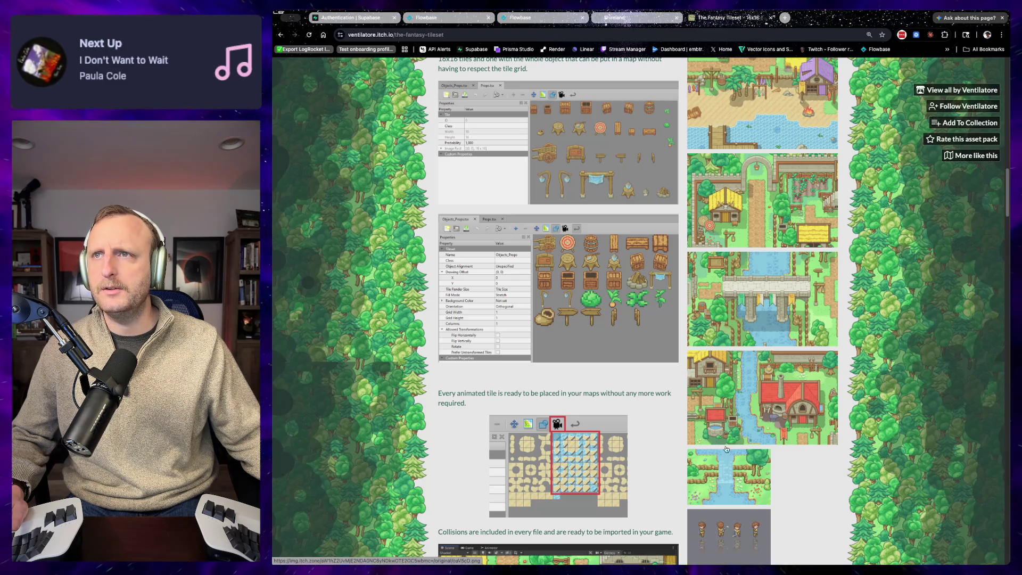
pyautogui.scroll(-3, 727, 449)
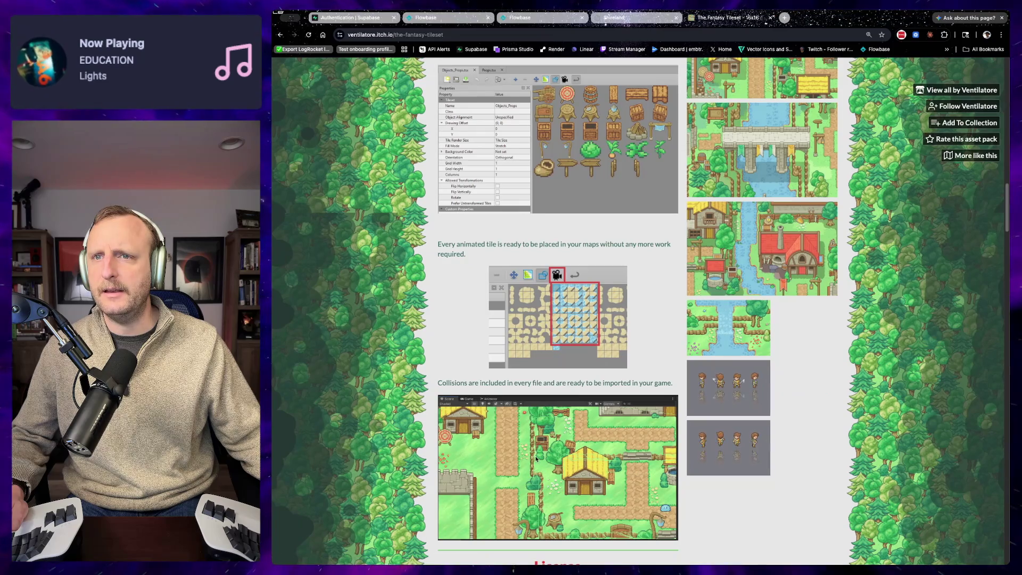
pyautogui.scroll(-3, 553, 360)
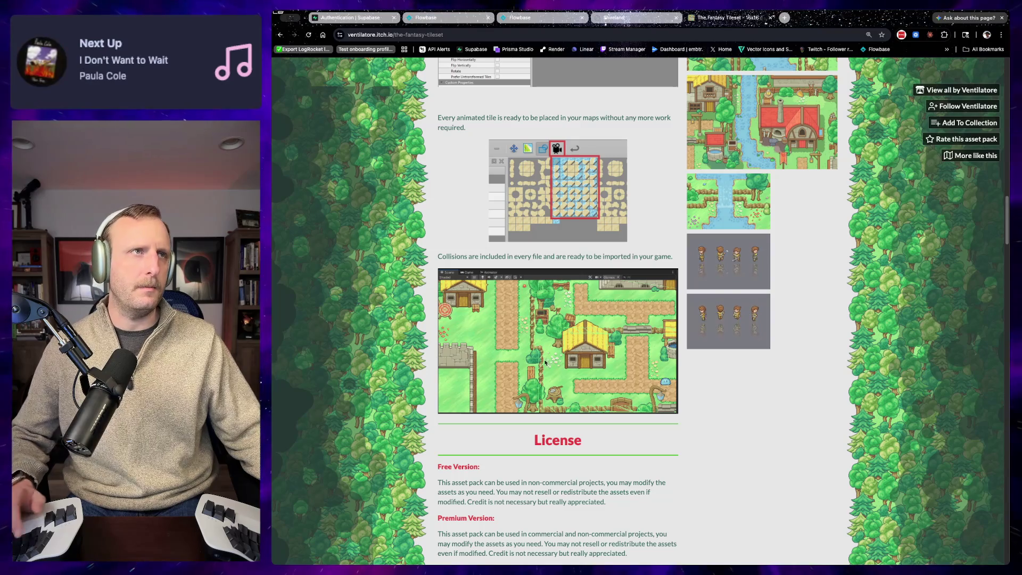
pyautogui.press('super+Tab')
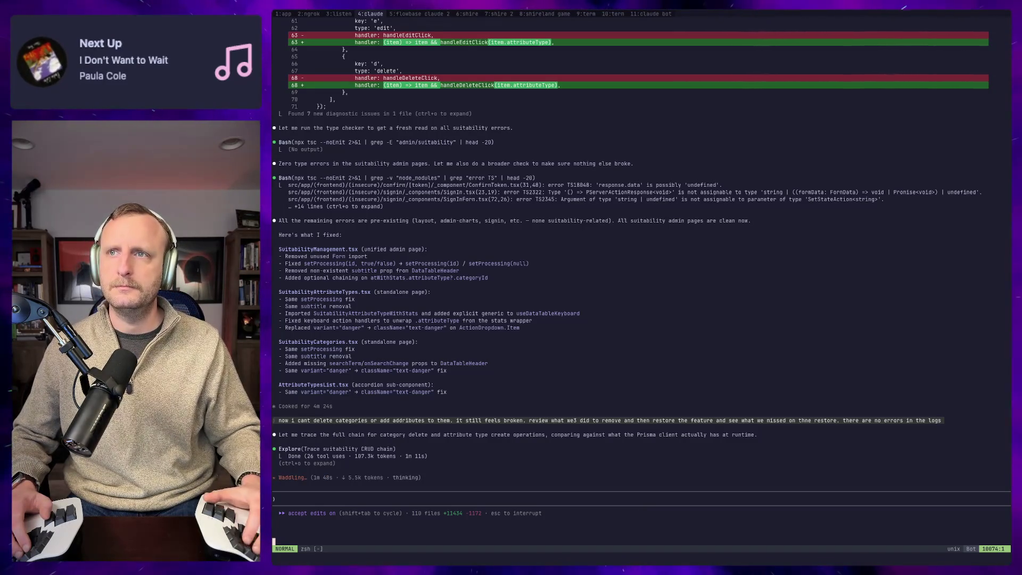
# - Bring the Tiled island map back on screen after checking Claude's progress
pyautogui.press('super+Tab')
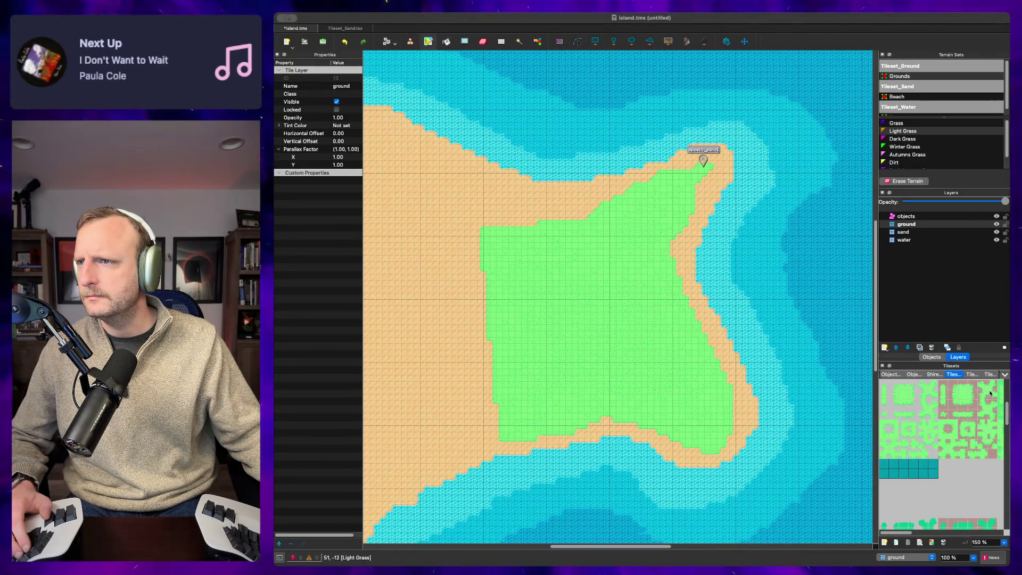
# - Browse the Objects tileset for props, then scroll back through the ground Tiles tileset
pyautogui.click(914, 374)
pyautogui.scroll(-5, 987, 468)
pyautogui.moveTo(1005, 489); pyautogui.dragTo(992, 376)
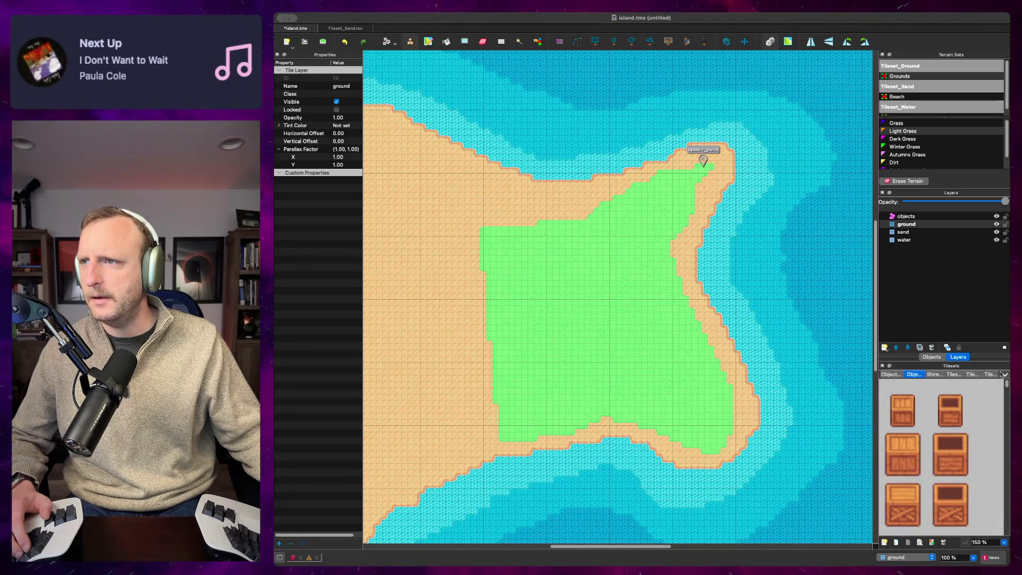
pyautogui.click(953, 374)
pyautogui.scroll(-10, 954, 458)
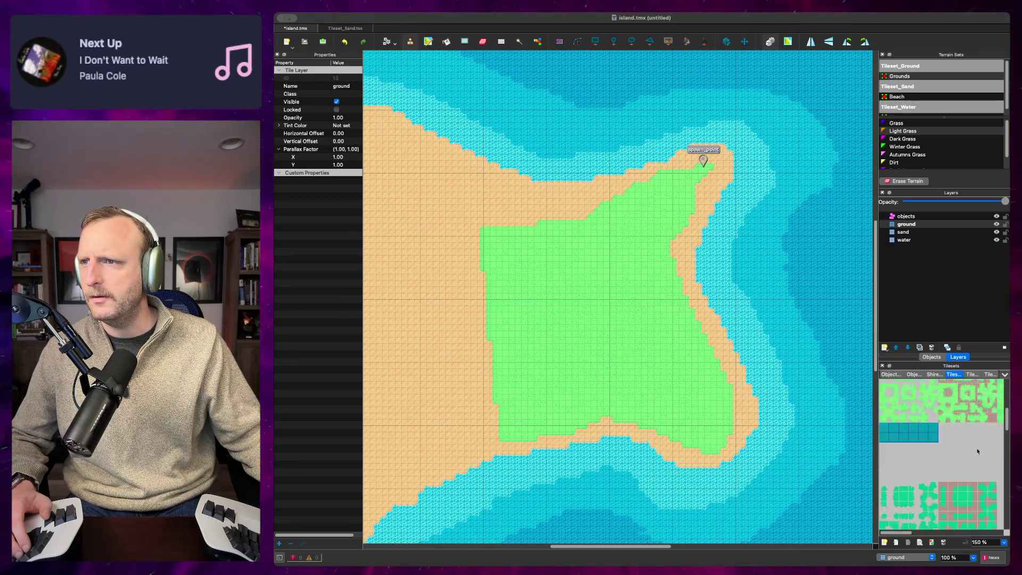
pyautogui.scroll(10, 954, 455)
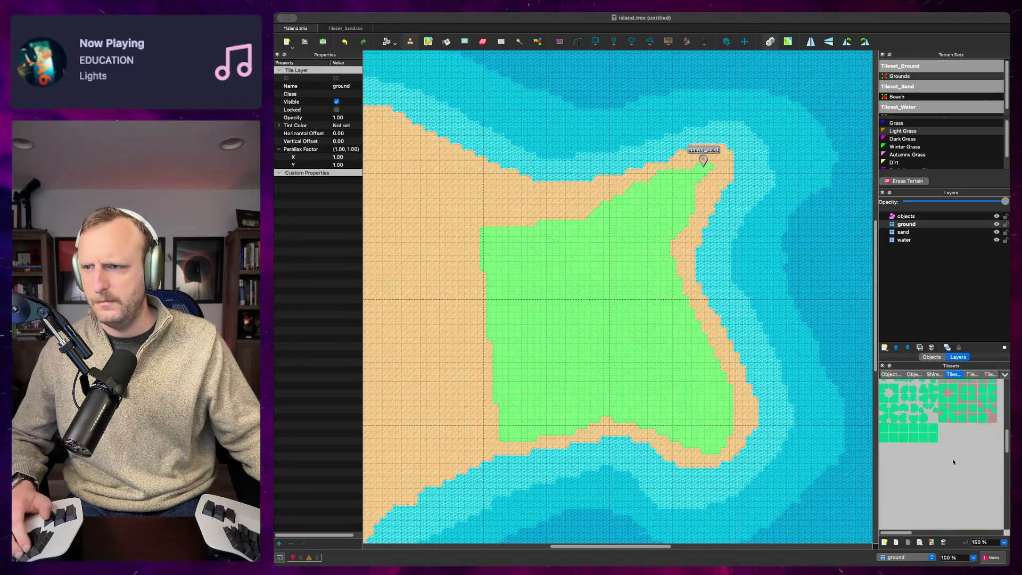
pyautogui.scroll(-10, 936, 501)
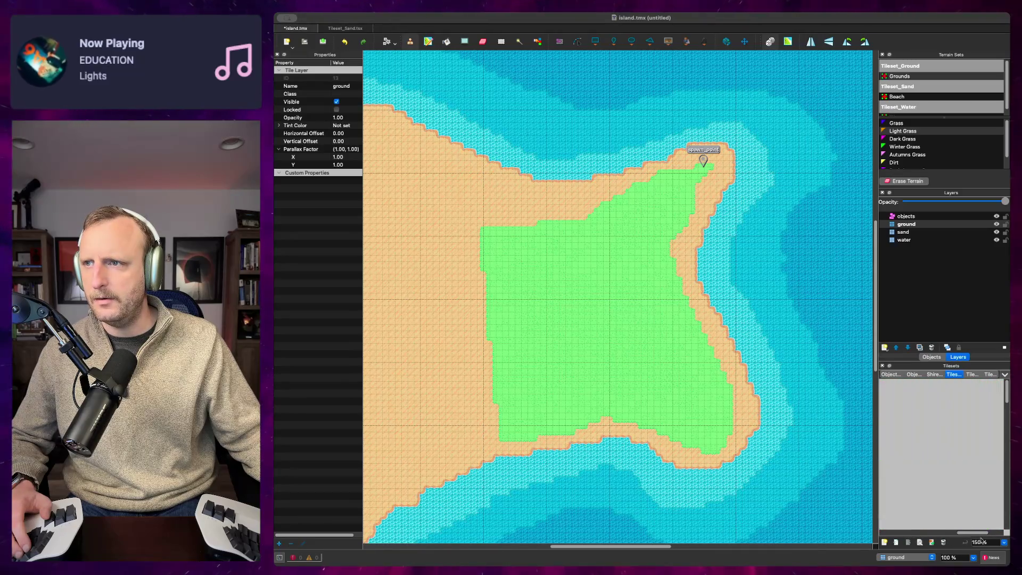
pyautogui.scroll(10, 934, 490)
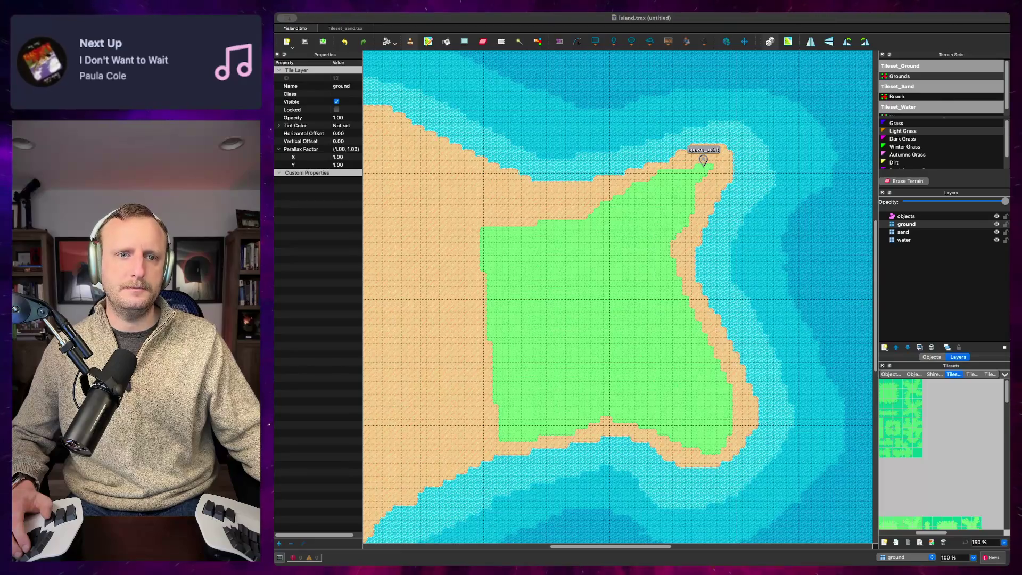
pyautogui.press('super+Tab')
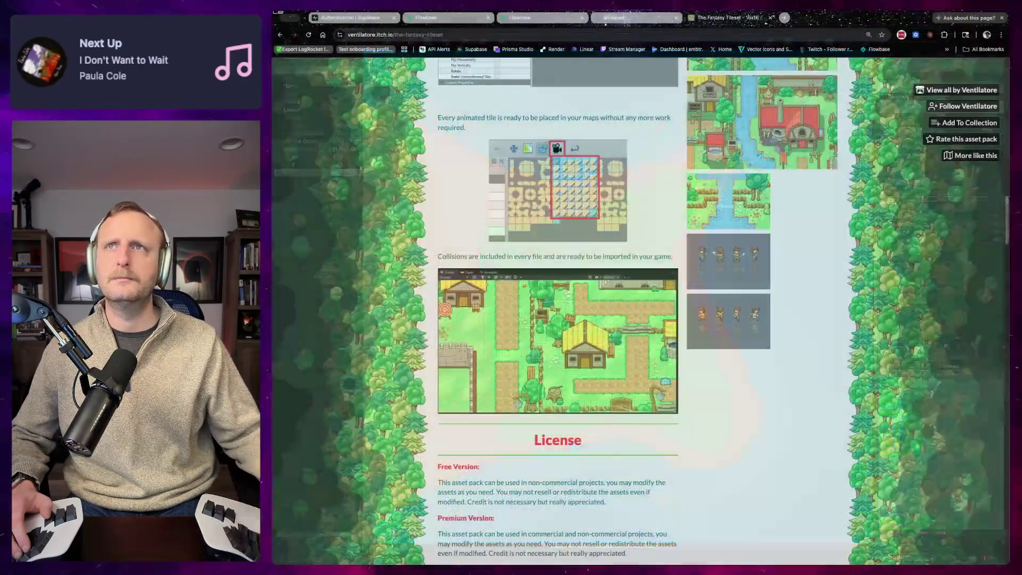
pyautogui.rightClick(607, 21)
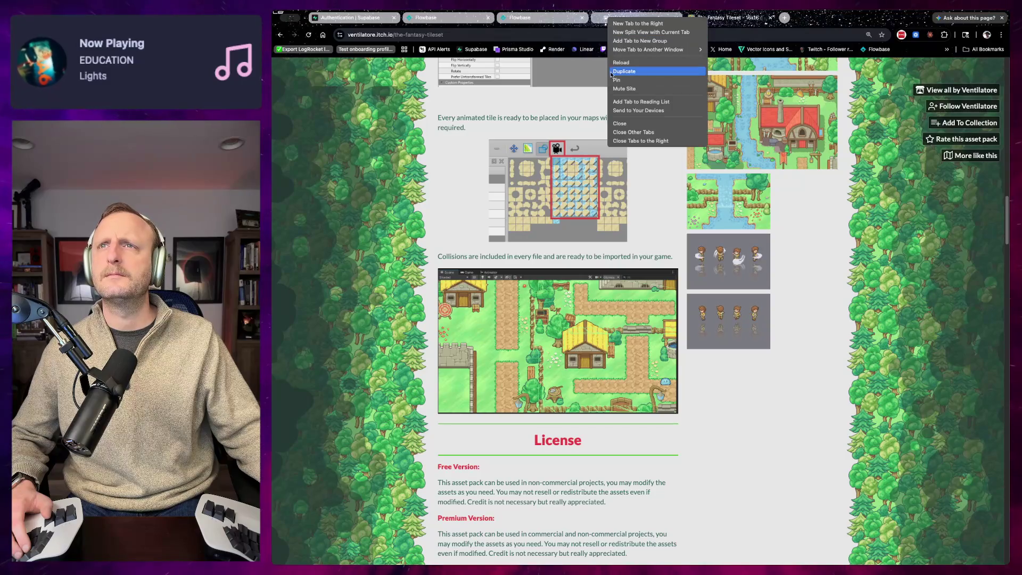
# - Load localhost:4001/asset-browser.html in the Shireland tab and try a 'wall' search before clearing it
pyautogui.click(649, 55)
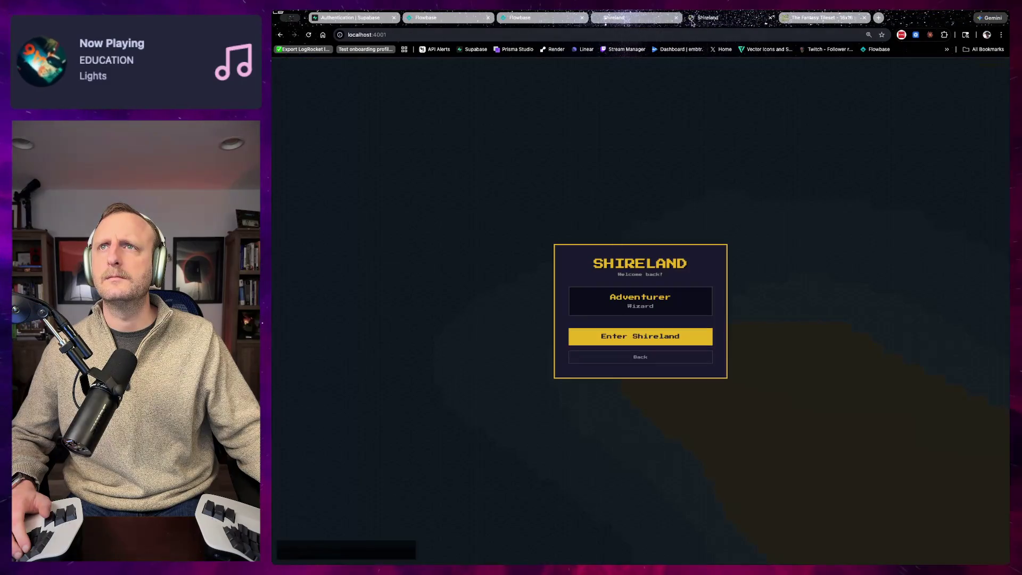
pyautogui.click(440, 35)
pyautogui.write('localhost:4001/asset-browser.html')
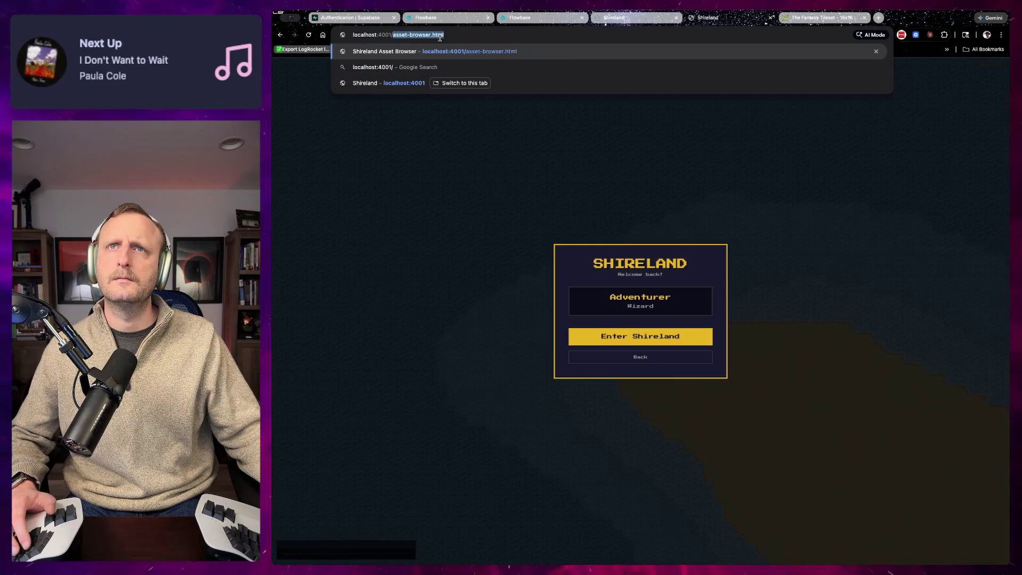
pyautogui.press('Return')
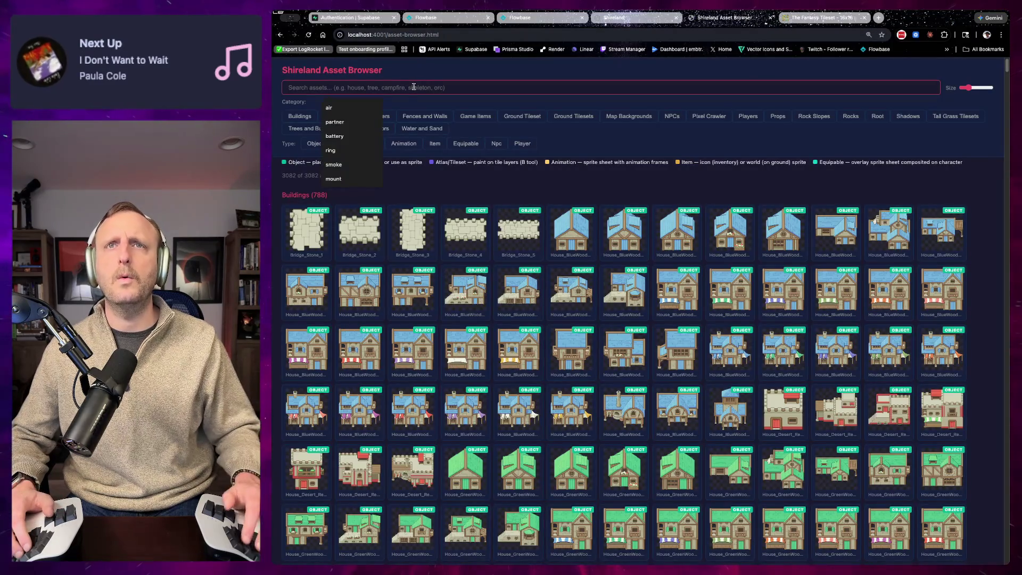
pyautogui.write('wall')
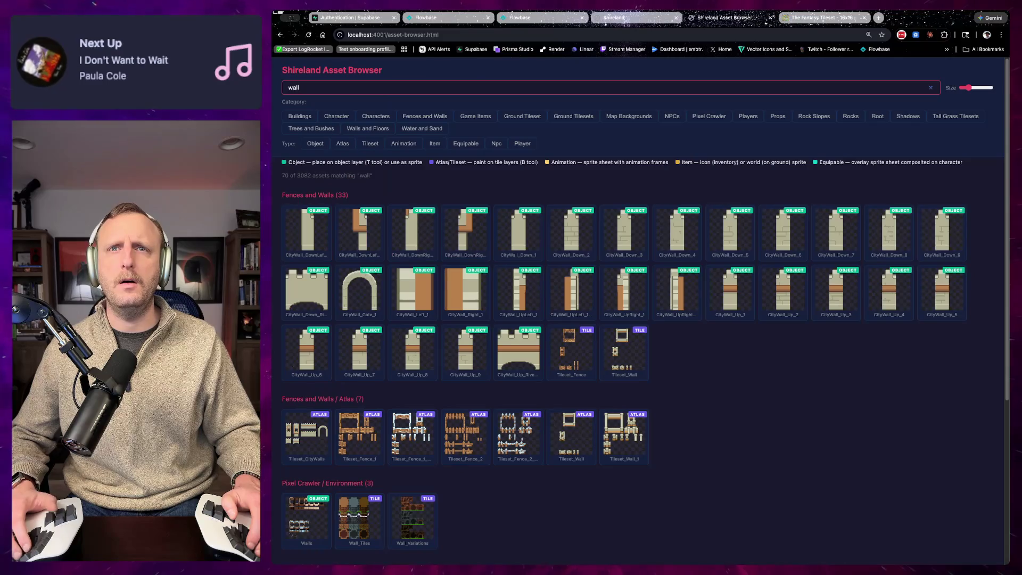
pyautogui.press('BackSpace')
pyautogui.press('BackSpace')
pyautogui.press('BackSpace')
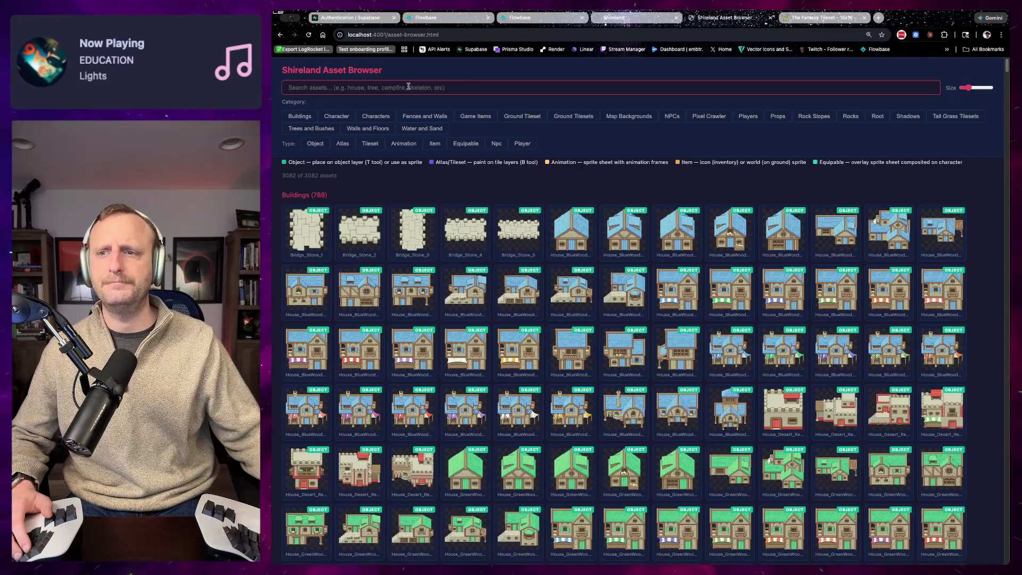
pyautogui.press('super+Tab')
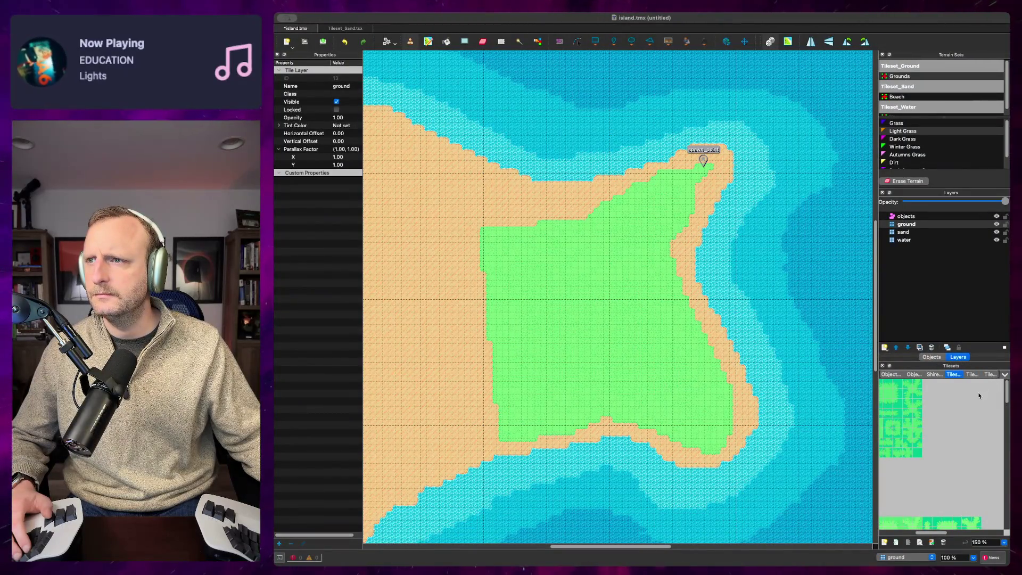
# - Look through the stall, crate, barrel and banner object tilesets, selecting a crate tile
pyautogui.scroll(3, 973, 376)
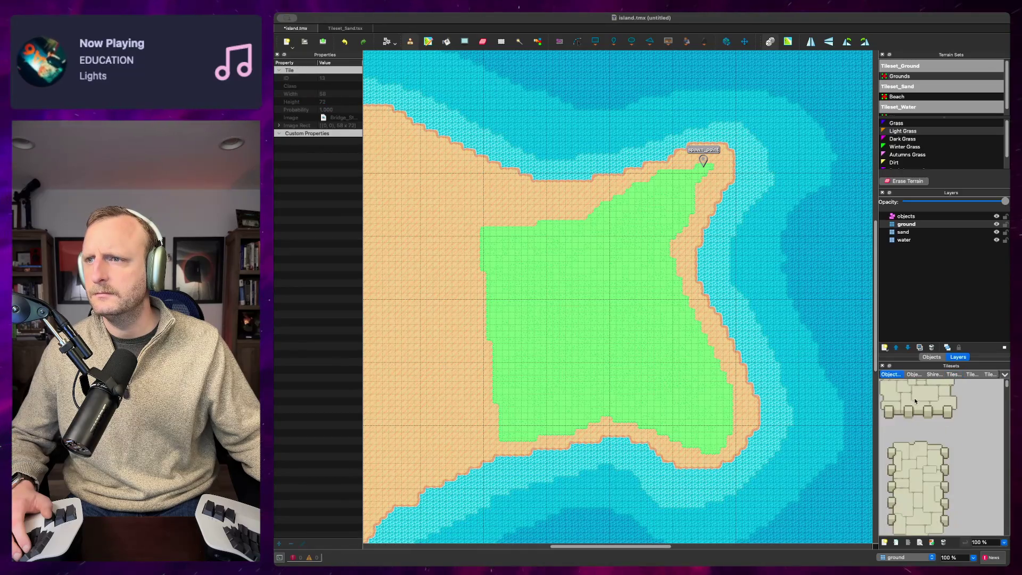
pyautogui.moveTo(1006, 385); pyautogui.dragTo(1006, 532)
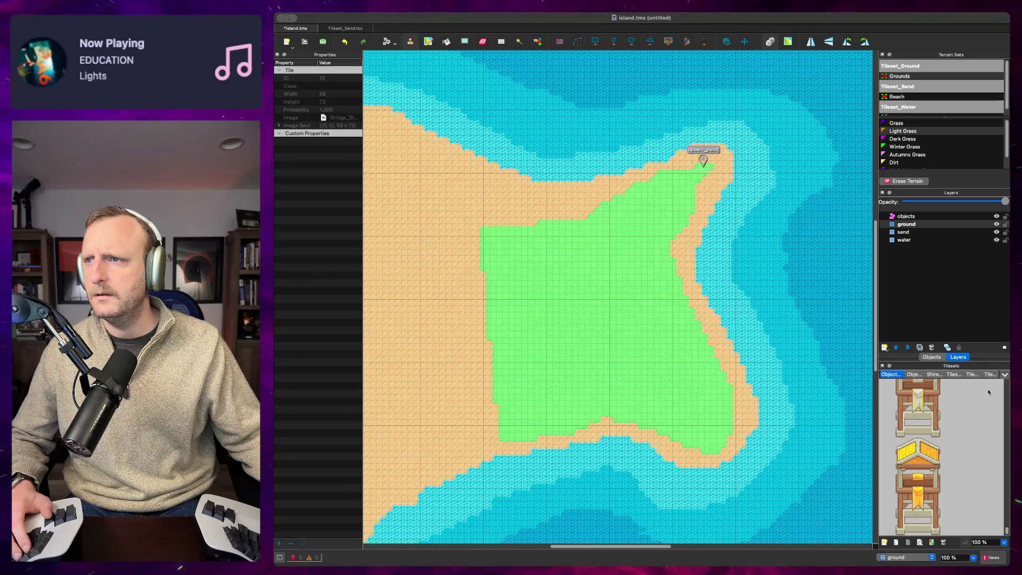
pyautogui.click(913, 374)
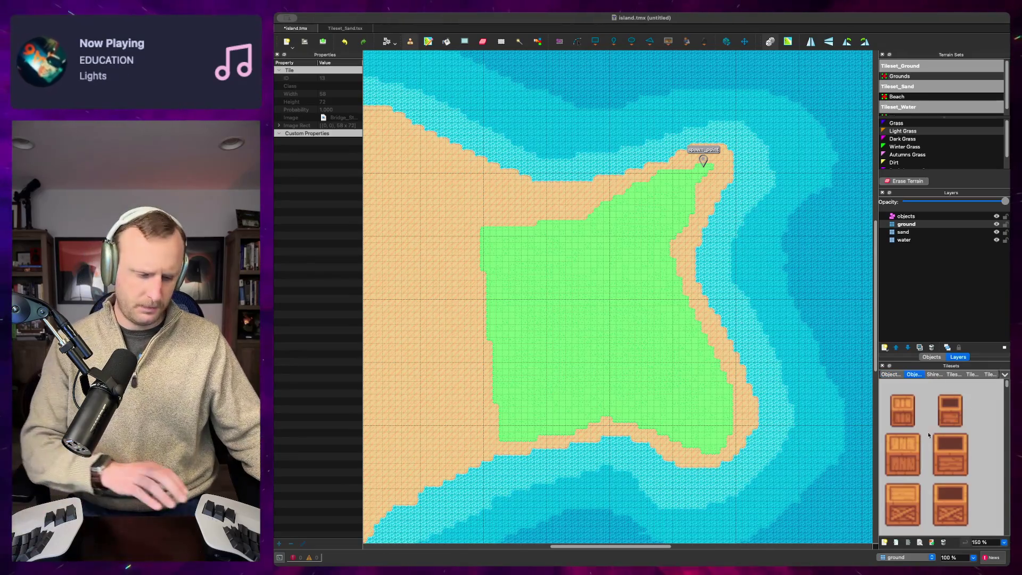
pyautogui.click(937, 425)
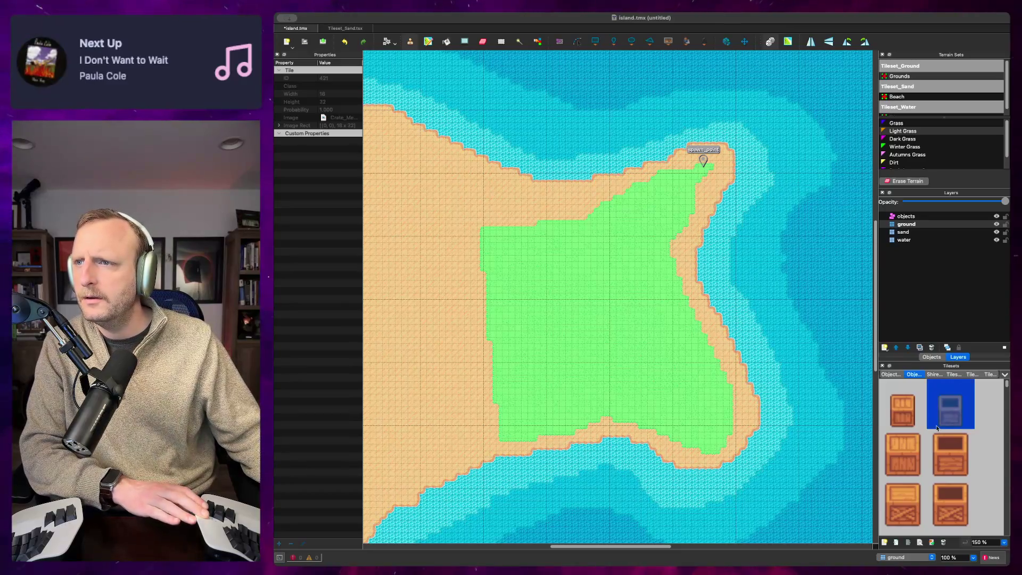
pyautogui.scroll(-2, 936, 425)
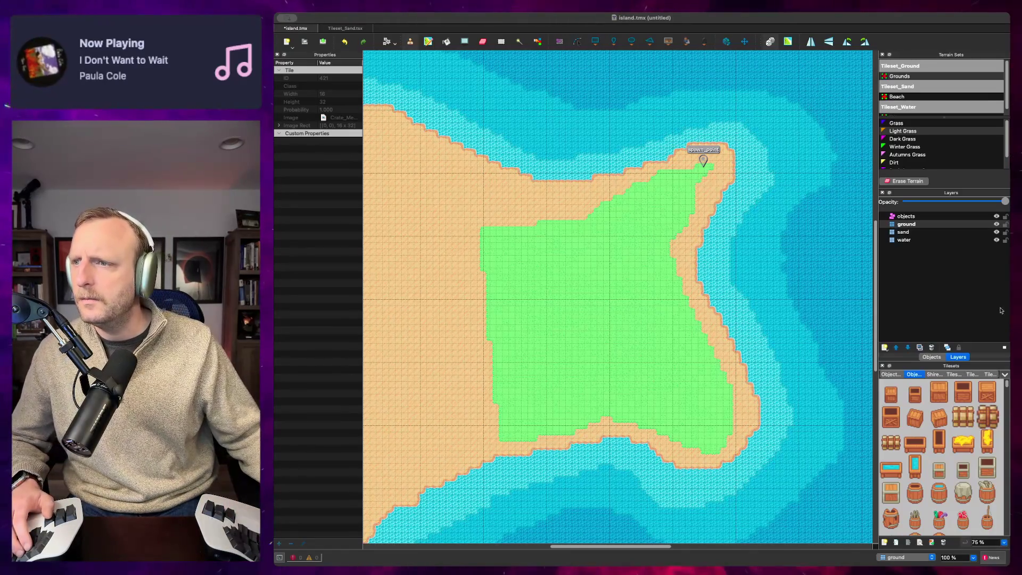
pyautogui.moveTo(1006, 387); pyautogui.dragTo(1006, 440)
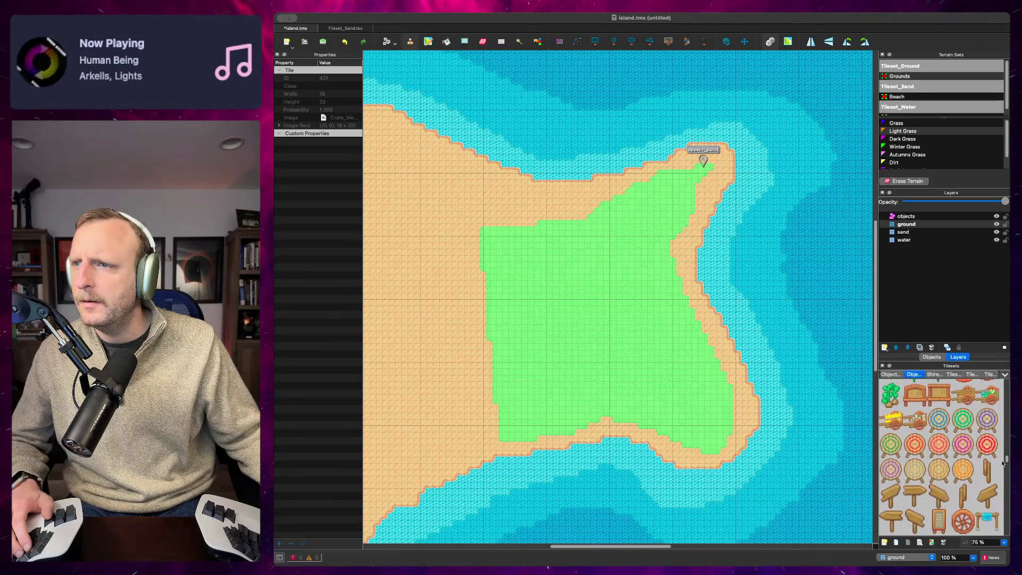
pyautogui.moveTo(1000, 472); pyautogui.dragTo(1001, 479)
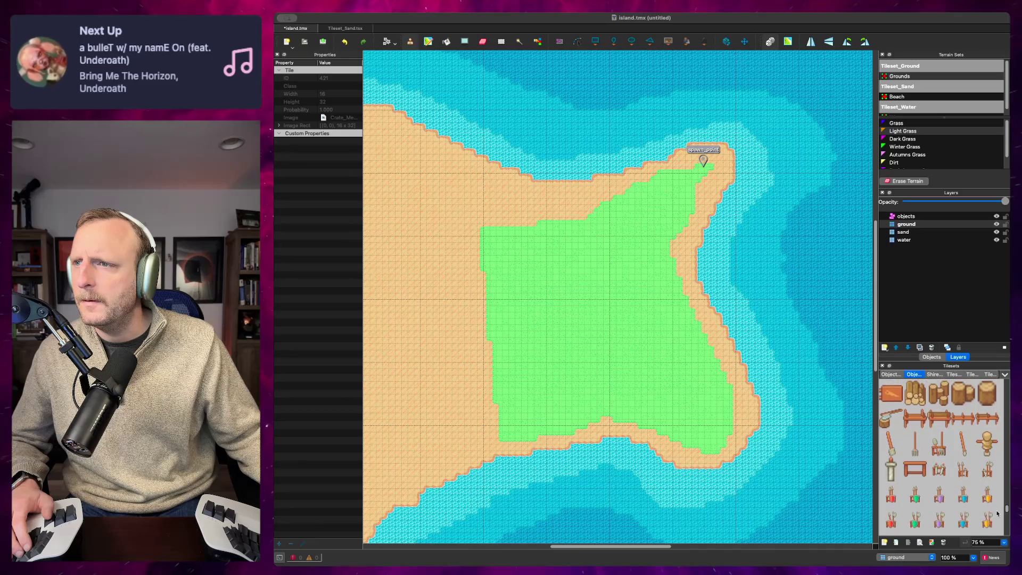
pyautogui.scroll(-1, 996, 513)
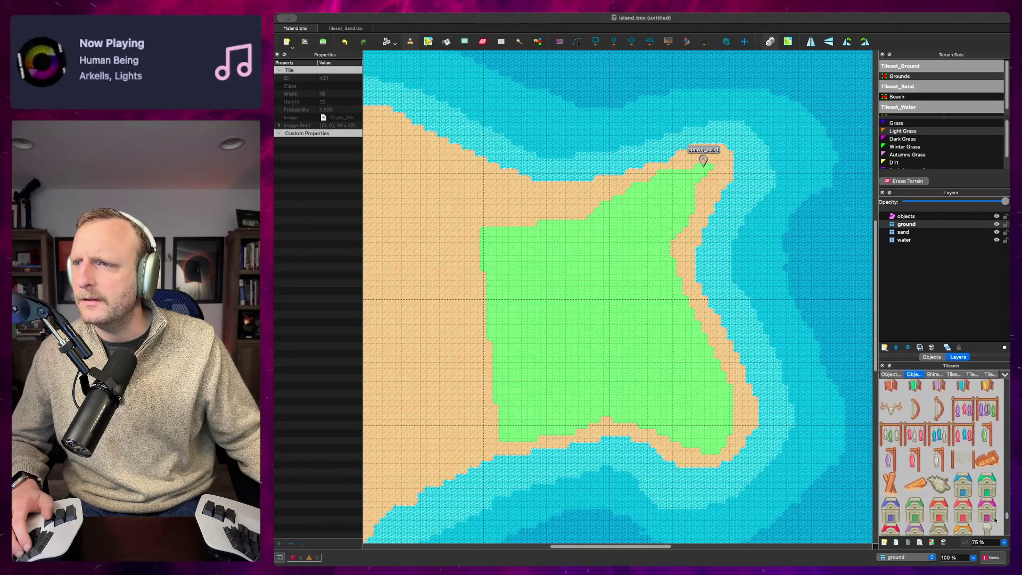
pyautogui.scroll(-2, 992, 534)
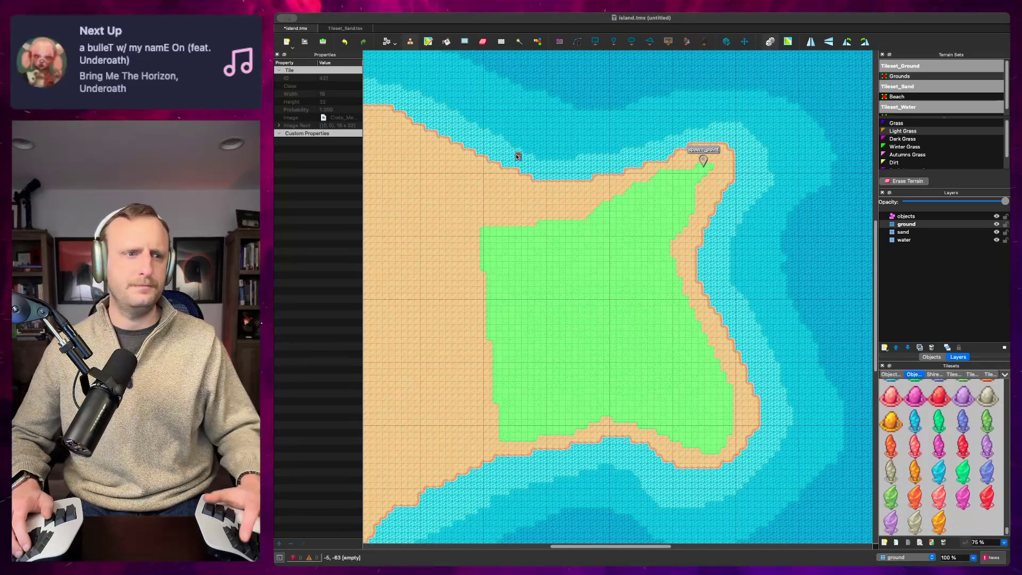
pyautogui.press('super+Tab')
pyautogui.press('super+Tab')
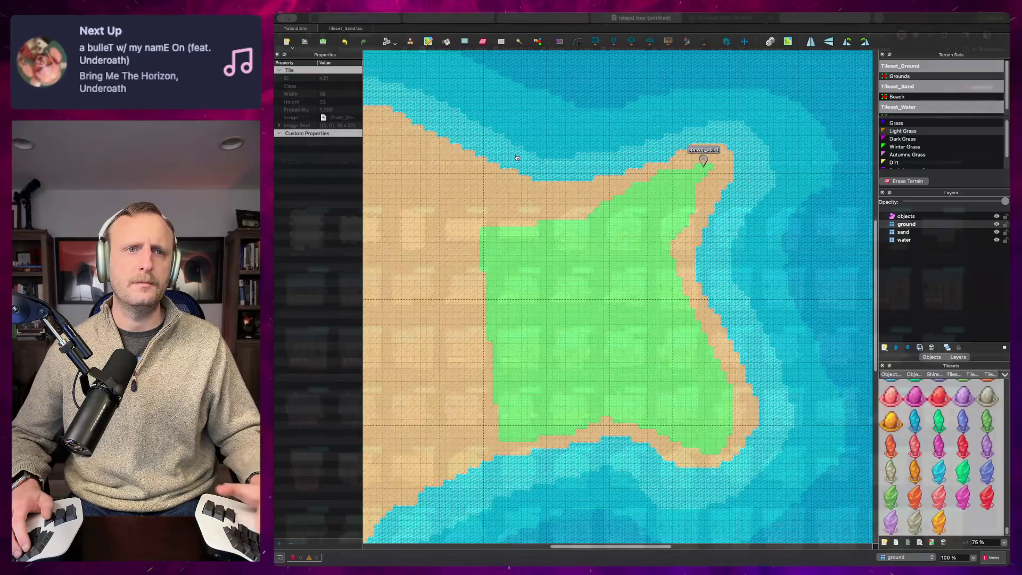
pyautogui.press('super+Tab')
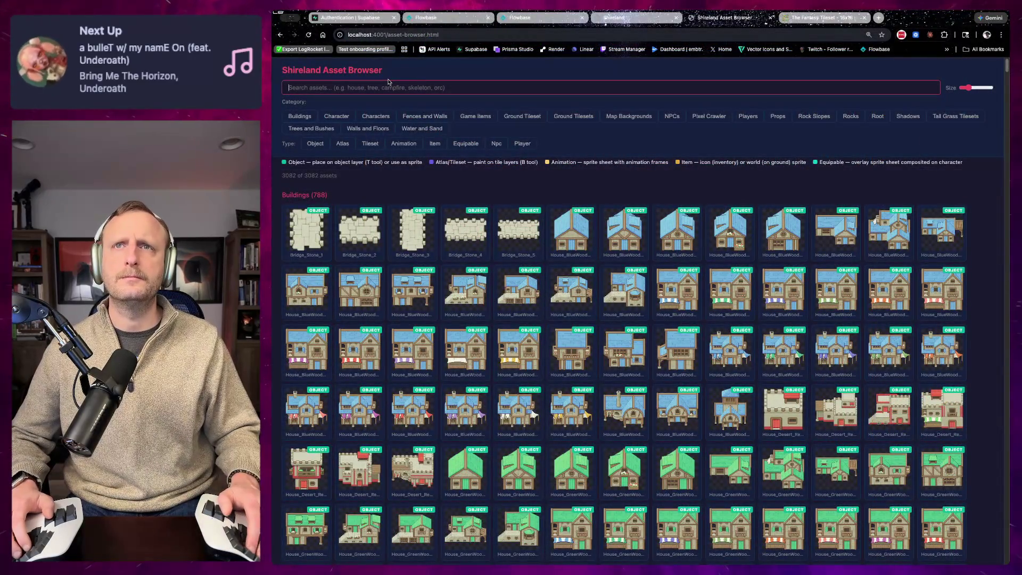
# - Search the assets for 'rock' and preview the Tileset_RockSlope tileset full size
pyautogui.write('rock')
pyautogui.scroll(-15, 527, 262)
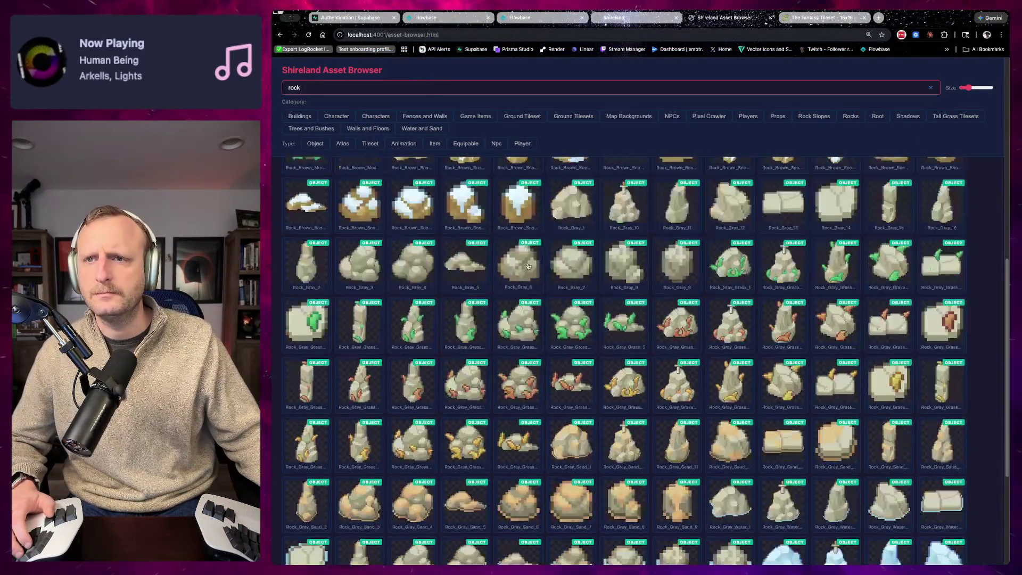
pyautogui.scroll(5, 530, 258)
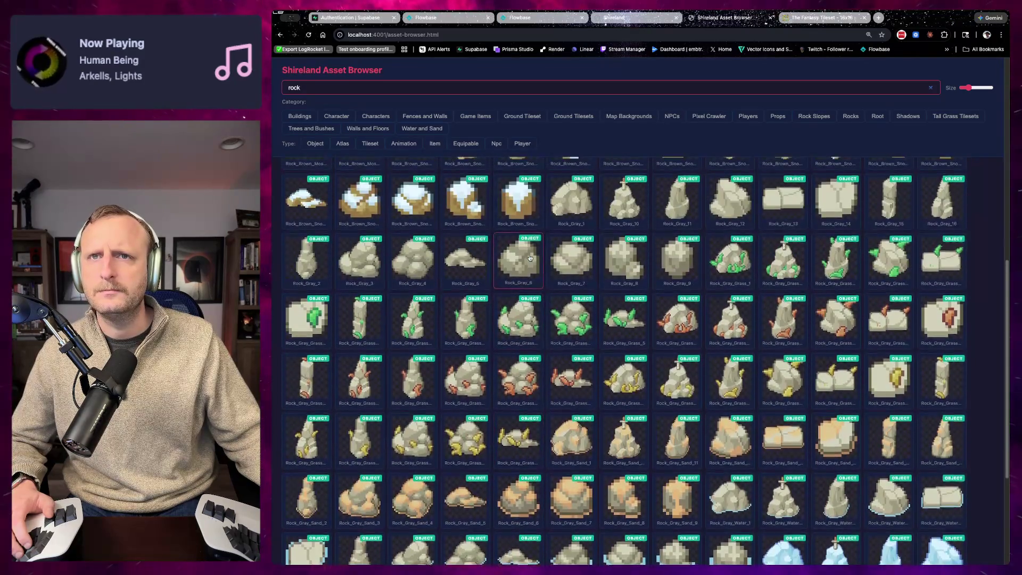
pyautogui.scroll(10, 528, 246)
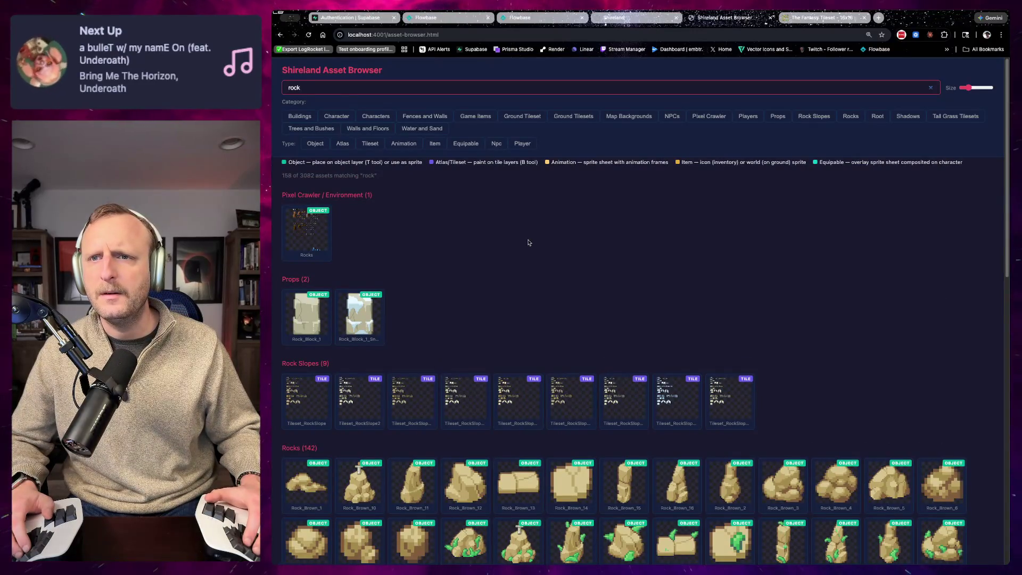
pyautogui.scroll(-3, 528, 242)
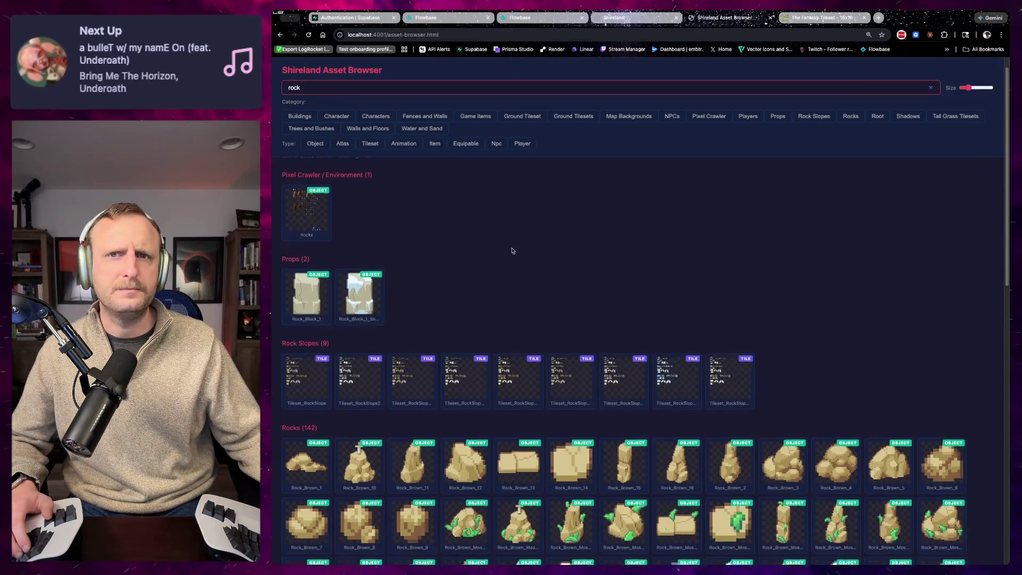
pyautogui.click(305, 224)
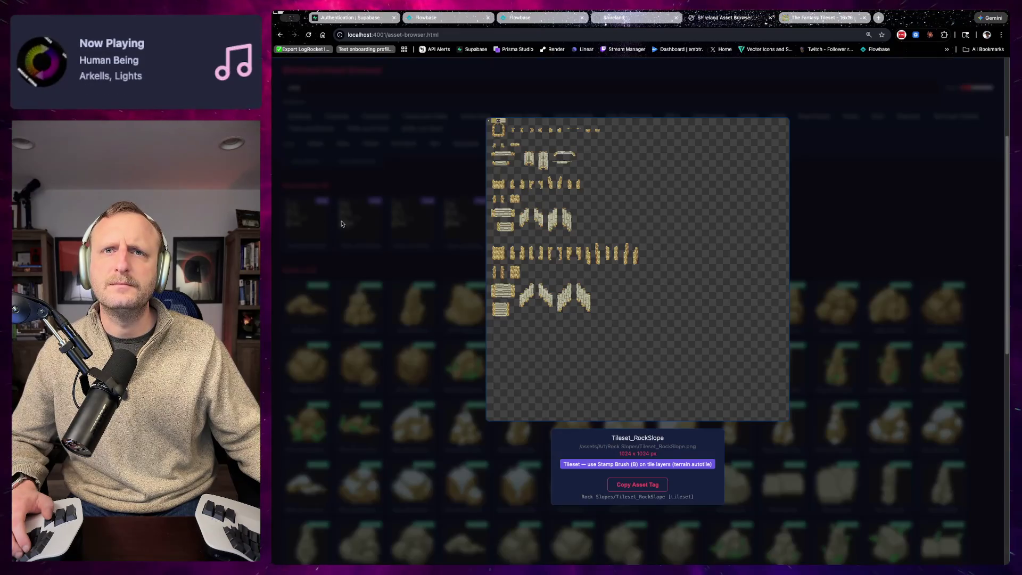
pyautogui.click(417, 220)
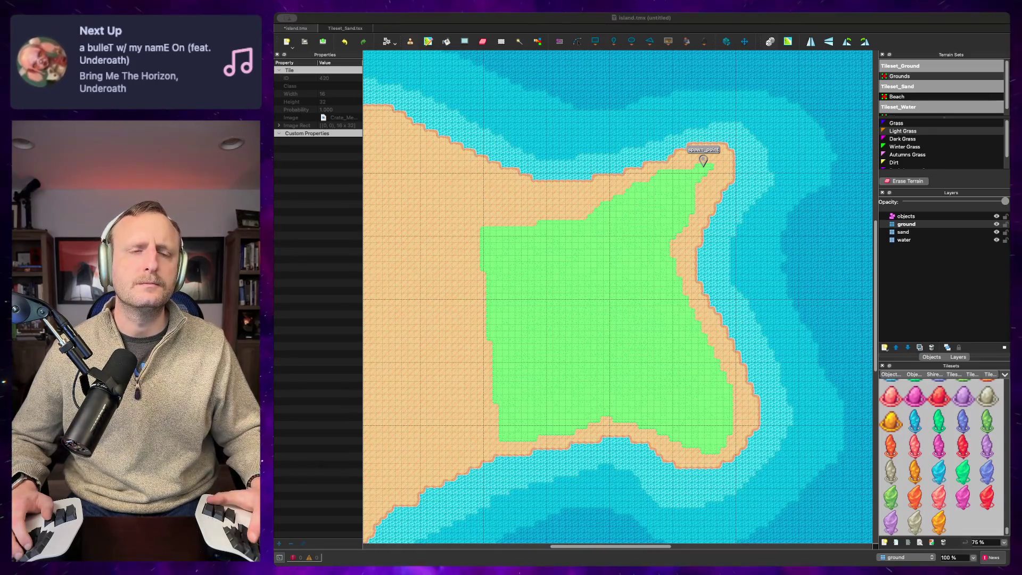
pyautogui.press('super+Tab')
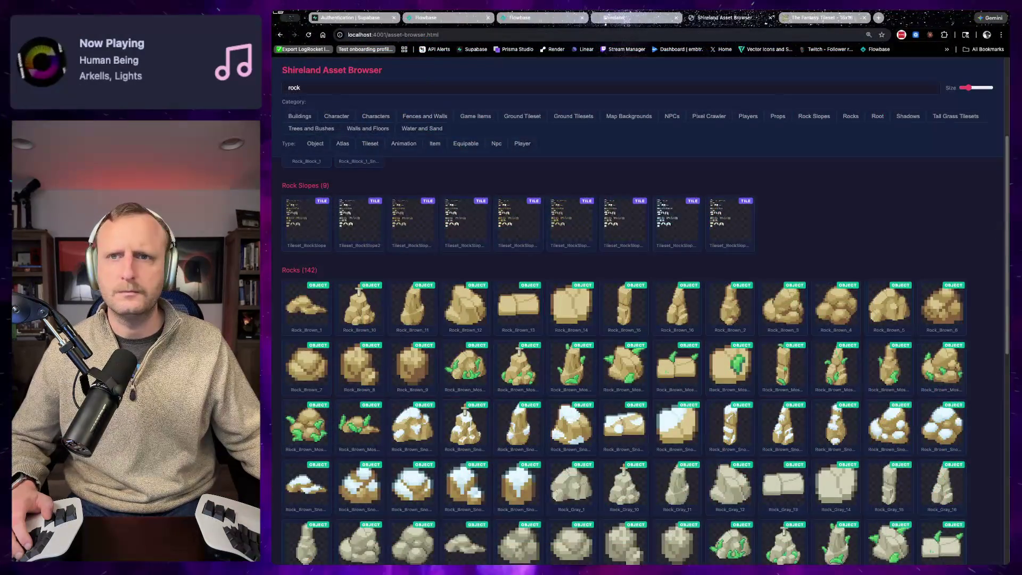
# - Compare the Tileset_RockSlope_1_Brown, Tileset_RockSlope2 and Tileset_RockSlope previews, closing each
pyautogui.click(418, 223)
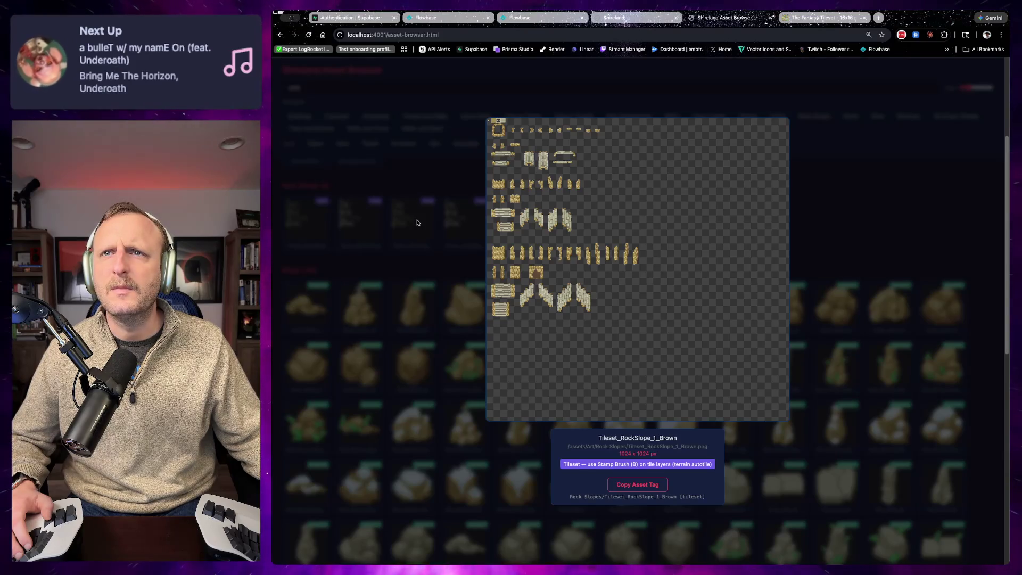
pyautogui.click(419, 223)
pyautogui.click(367, 224)
pyautogui.click(367, 224)
pyautogui.click(309, 229)
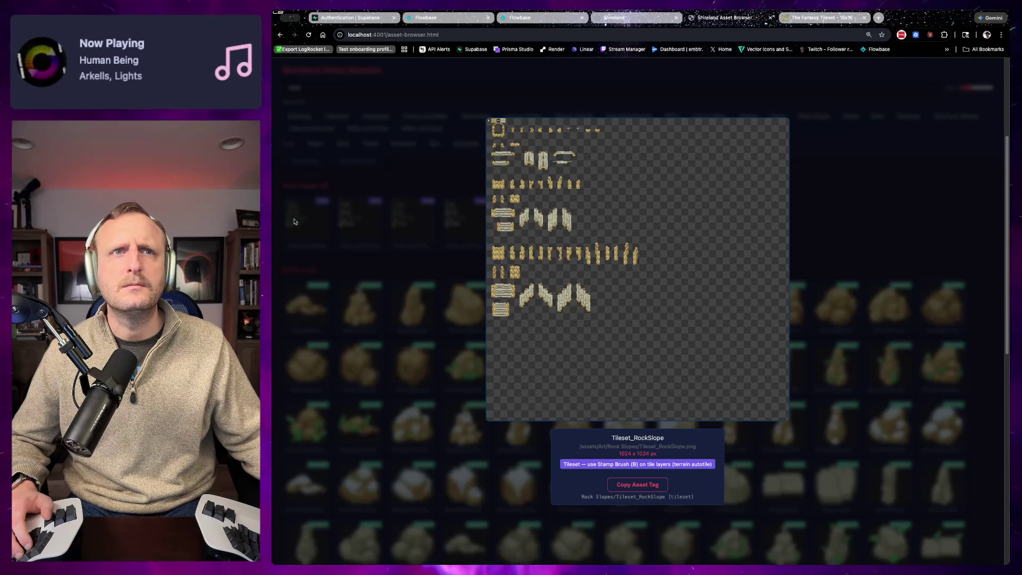
pyautogui.click(304, 206)
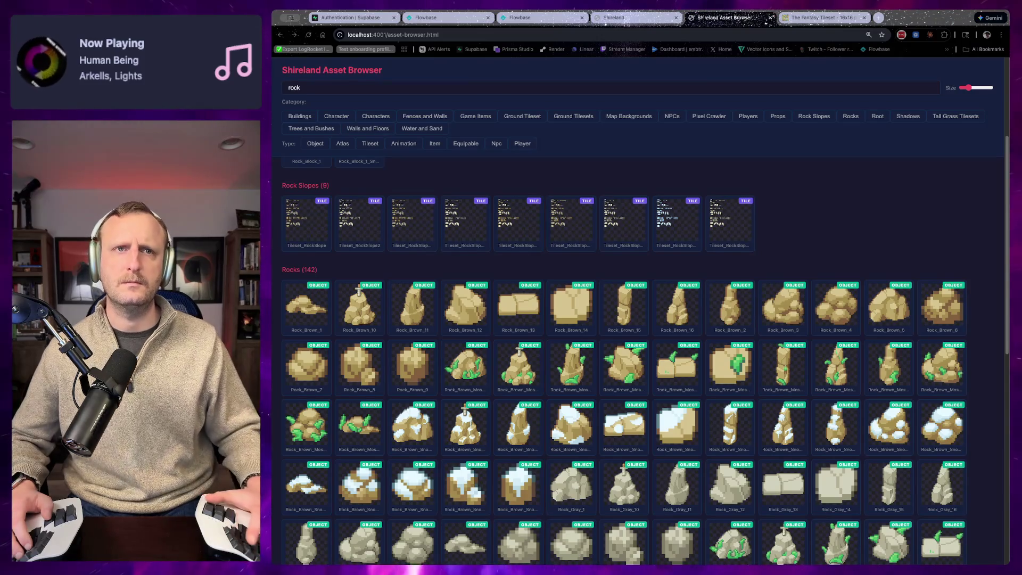
pyautogui.press('super+Tab')
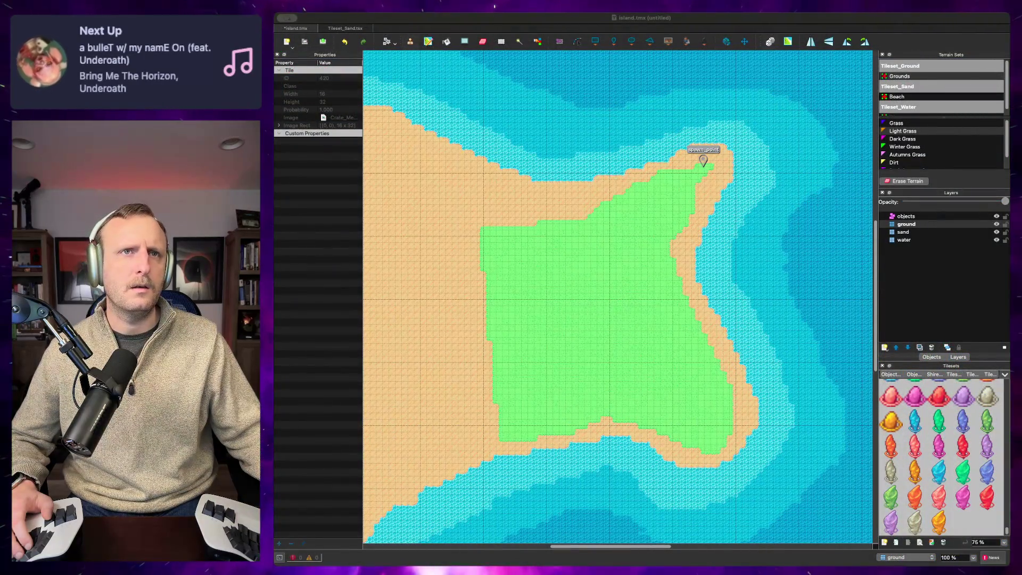
# - Add the brown rock slope tileset to the island map and show its tiles and all terrain sets
pyautogui.moveTo(618, 265); pyautogui.dragTo(619, 266)
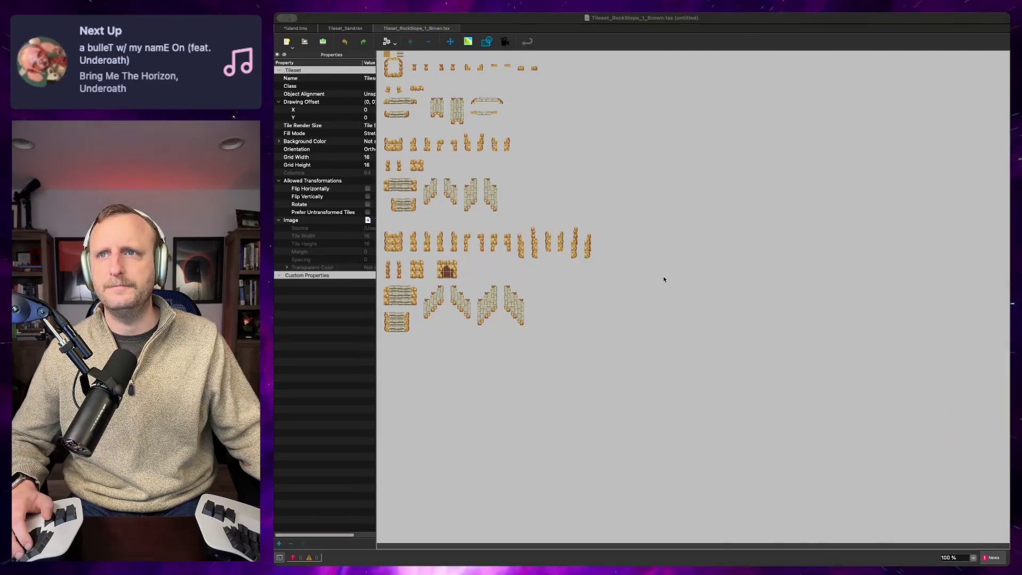
pyautogui.click(347, 28)
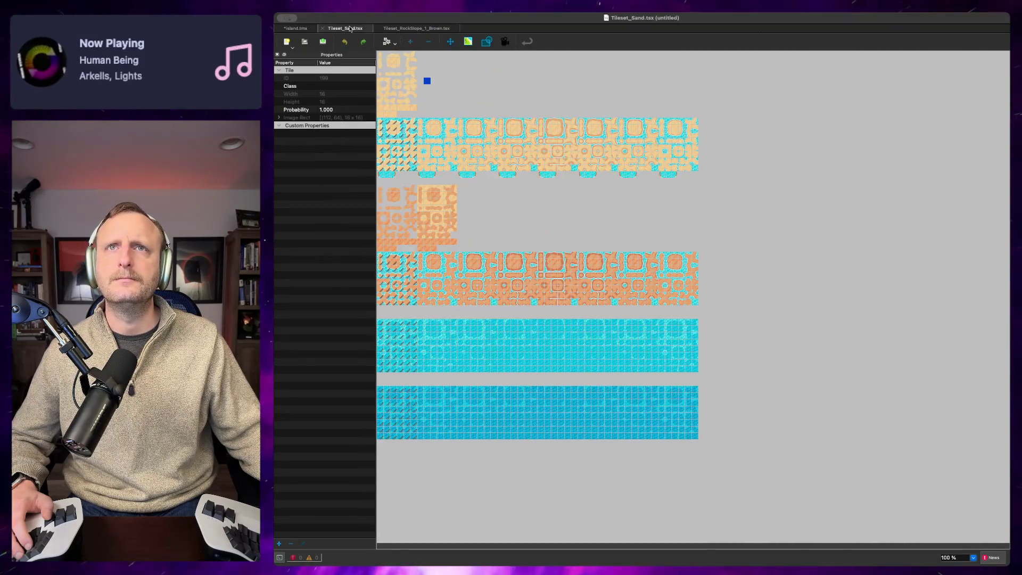
pyautogui.click(296, 28)
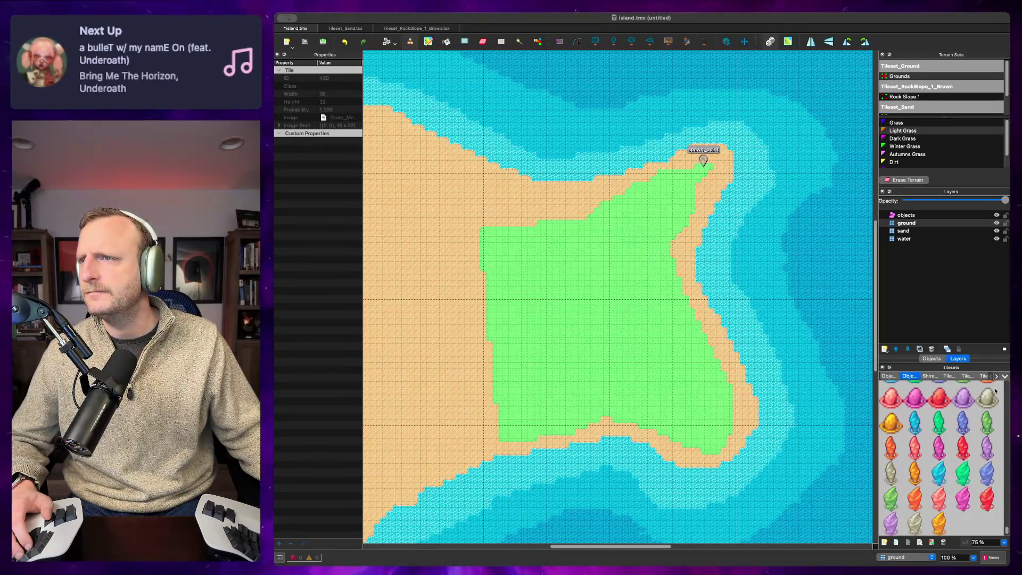
pyautogui.click(967, 375)
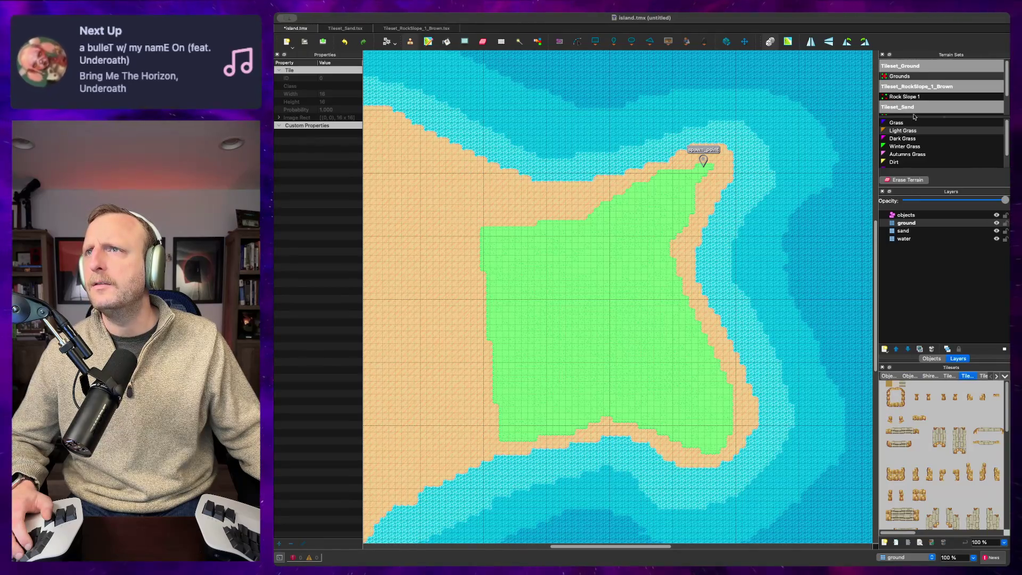
pyautogui.scroll(-2, 916, 112)
pyautogui.scroll(2, 924, 75)
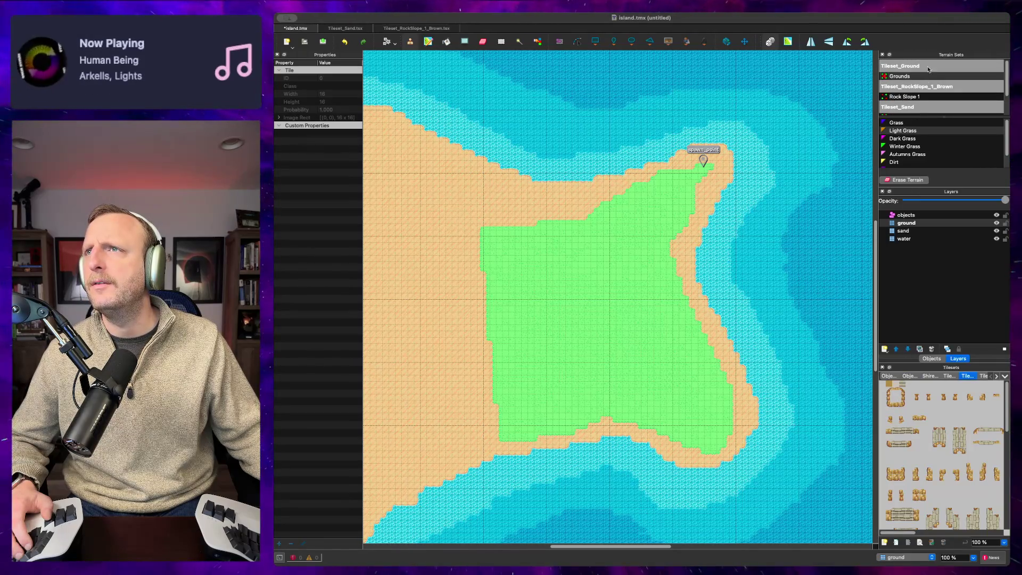
pyautogui.click(910, 103)
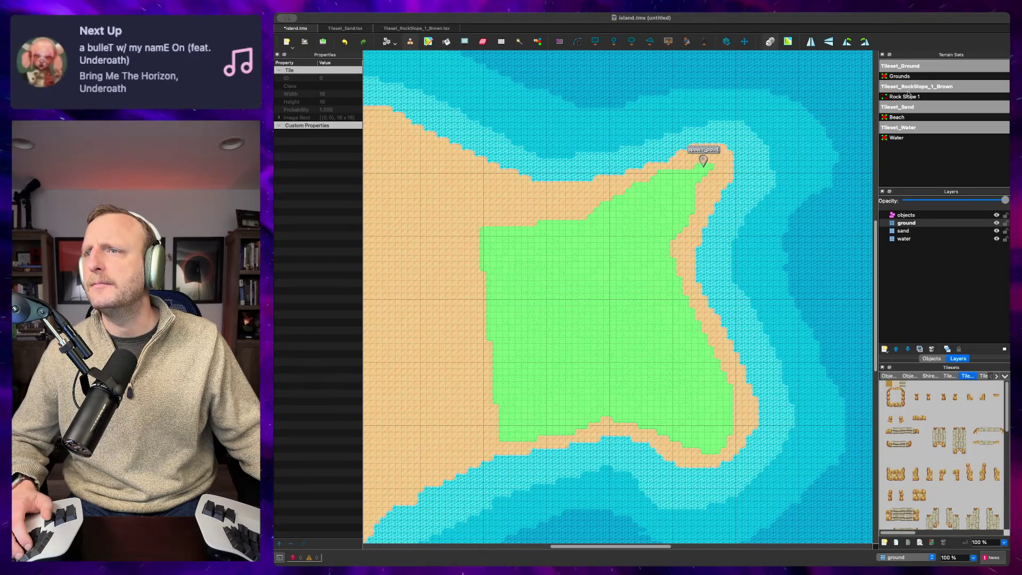
pyautogui.click(429, 41)
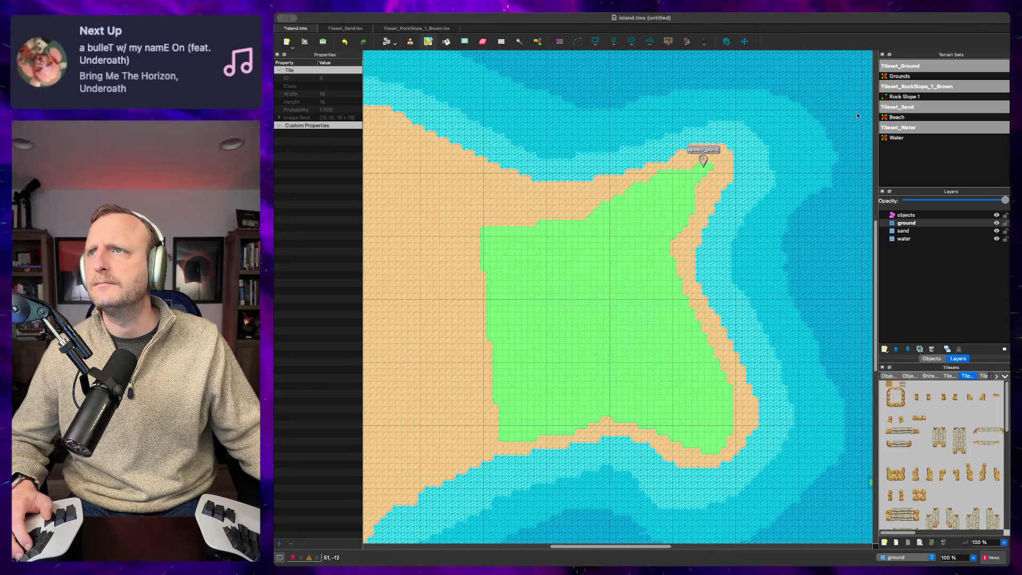
# - Select the Rock Slope terrain from the Rock Slope 1 terrain set
pyautogui.click(896, 139)
pyautogui.click(898, 112)
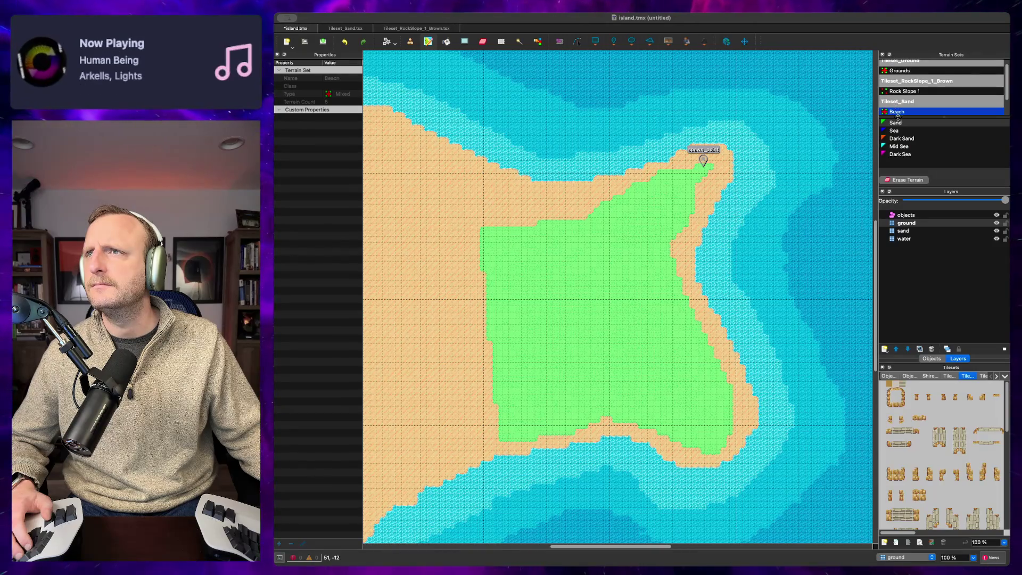
pyautogui.click(898, 92)
pyautogui.click(901, 123)
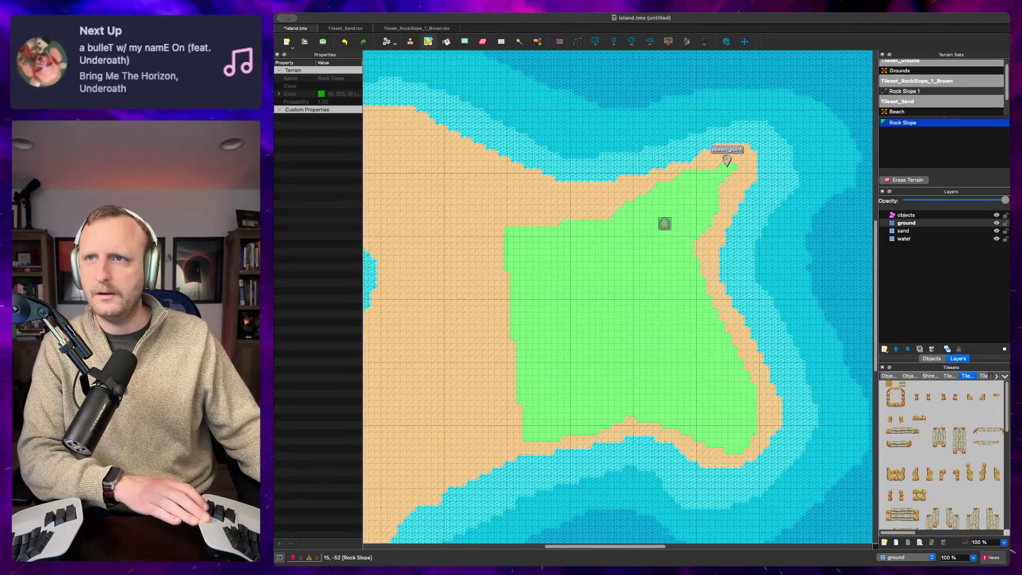
# - Paint a trial rock patch near the island's north tip, then undo it
pyautogui.hscroll(3, 673, 223)
pyautogui.scroll(3, 633, 238)
pyautogui.scroll(-2, 617, 219)
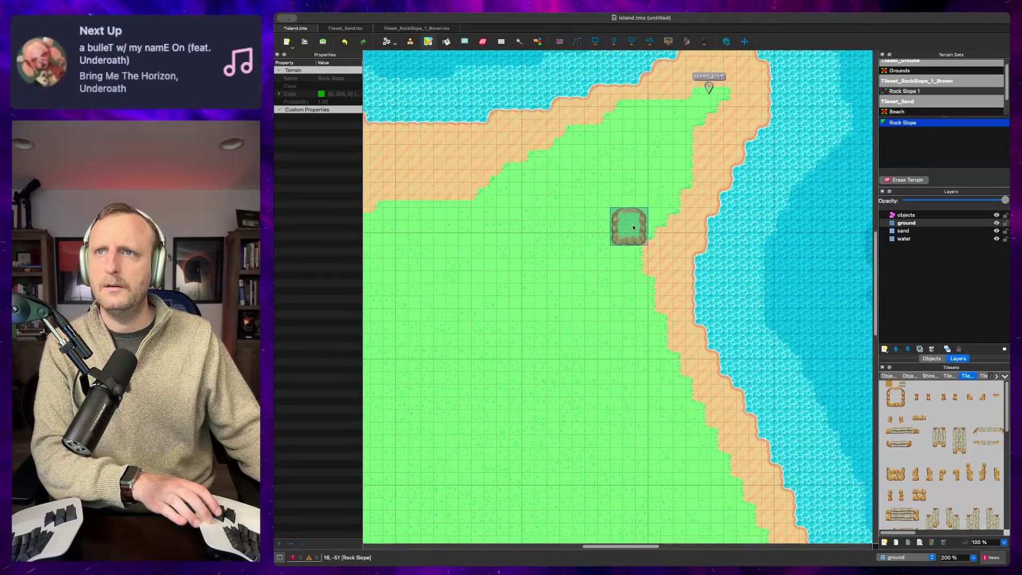
pyautogui.click(662, 154)
pyautogui.moveTo(650, 172)
pyautogui.mouseDown()
pyautogui.moveTo(648, 147)
pyautogui.moveTo(614, 151)
pyautogui.moveTo(639, 159)
pyautogui.moveTo(642, 173)
pyautogui.moveTo(594, 151)
pyautogui.mouseUp()
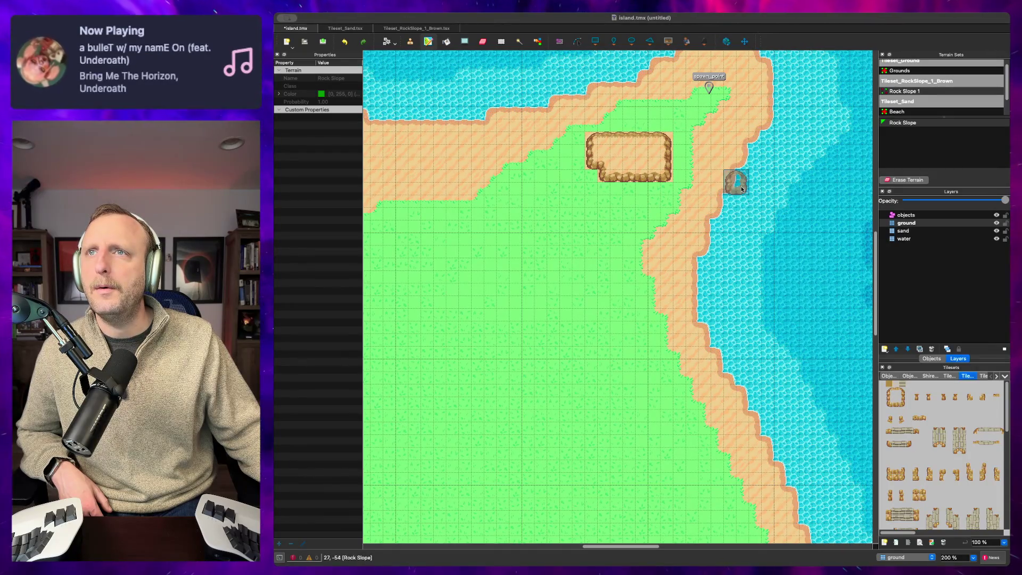
pyautogui.press('super+z')
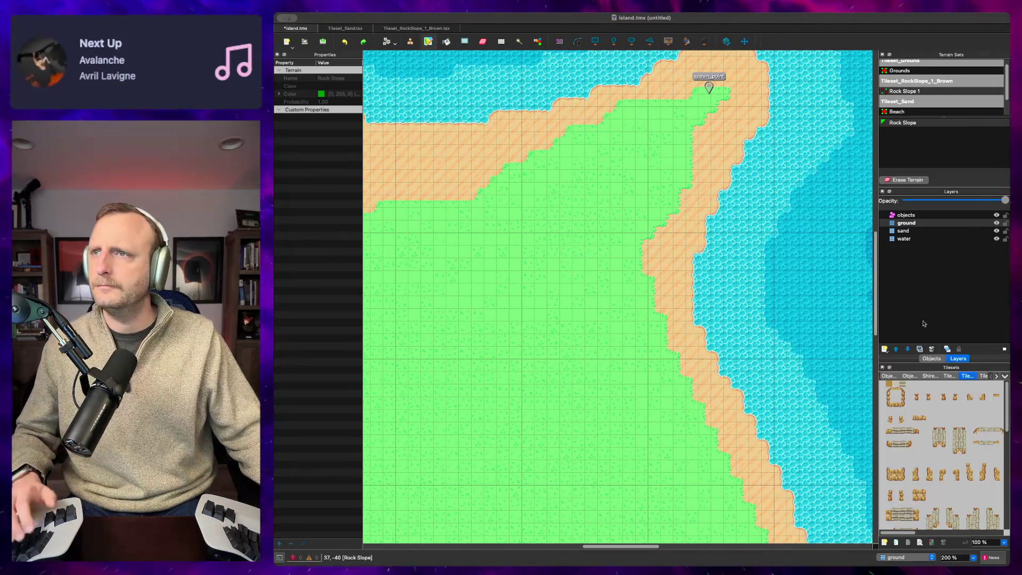
# - Add a 'ground level 2' tile layer and paint a rectangular rock-slope plateau near the north tip
pyautogui.click(884, 349)
pyautogui.write('ground level')
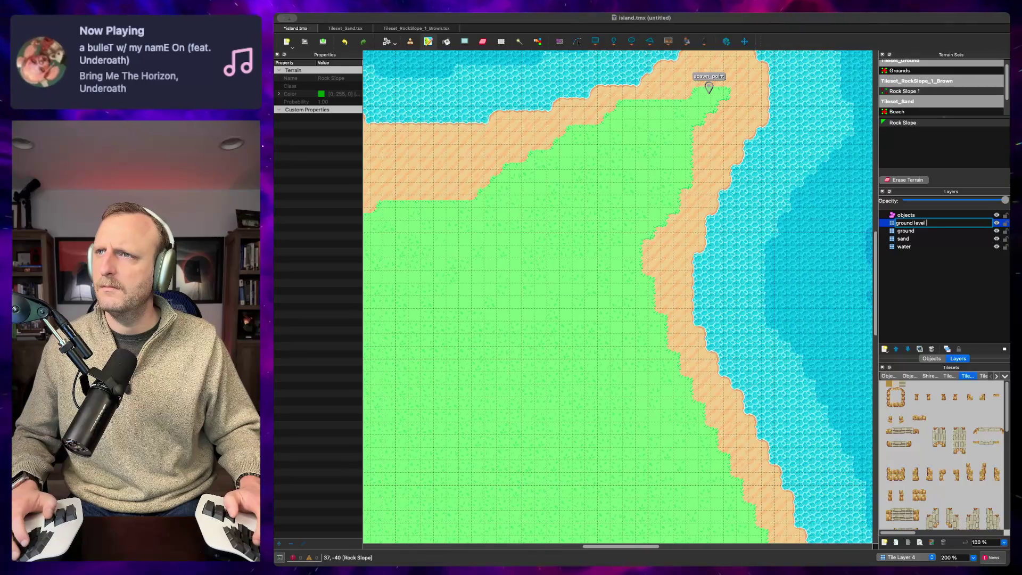
pyautogui.write(' 2')
pyautogui.press('Return')
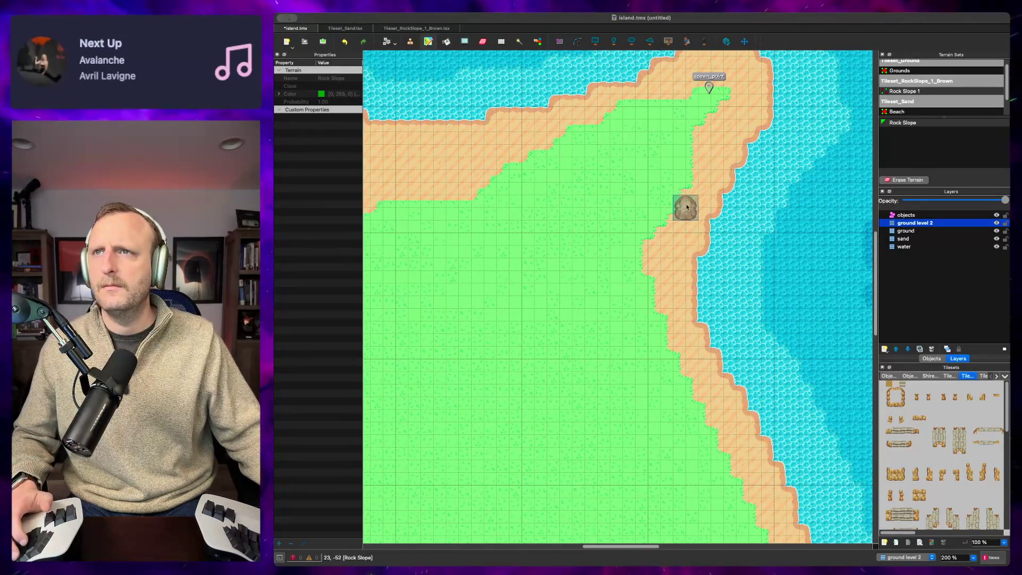
pyautogui.moveTo(667, 135)
pyautogui.mouseDown()
pyautogui.moveTo(649, 136)
pyautogui.moveTo(653, 149)
pyautogui.moveTo(669, 146)
pyautogui.moveTo(672, 176)
pyautogui.moveTo(623, 136)
pyautogui.moveTo(626, 173)
pyautogui.moveTo(611, 165)
pyautogui.moveTo(609, 137)
pyautogui.moveTo(599, 139)
pyautogui.moveTo(597, 171)
pyautogui.moveTo(584, 171)
pyautogui.moveTo(583, 145)
pyautogui.moveTo(570, 133)
pyautogui.moveTo(559, 158)
pyautogui.moveTo(506, 164)
pyautogui.moveTo(573, 158)
pyautogui.mouseUp()
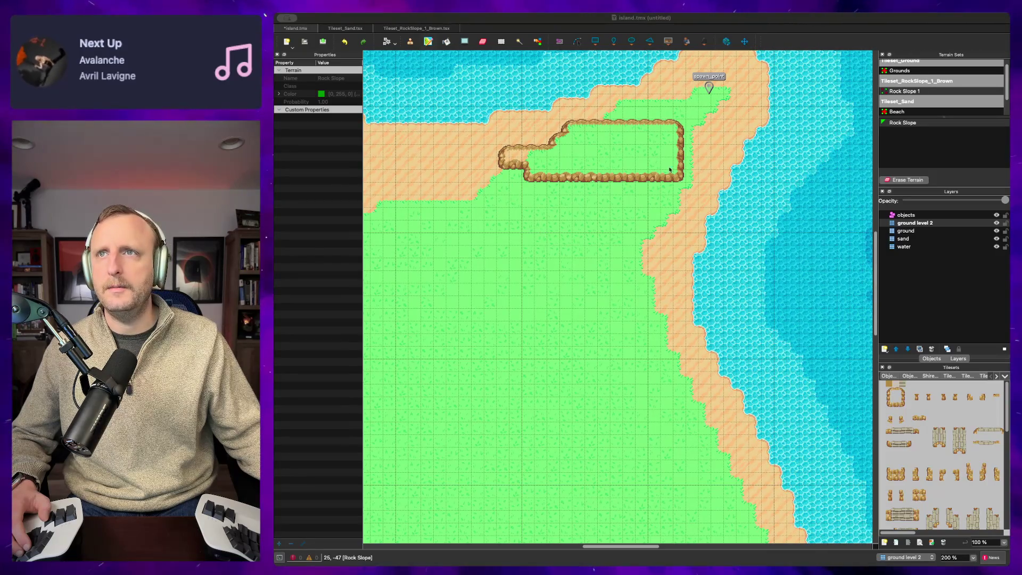
# - Stamp a four-tile strip of rock wall tiles onto the plateau's bottom edge
pyautogui.click(897, 445)
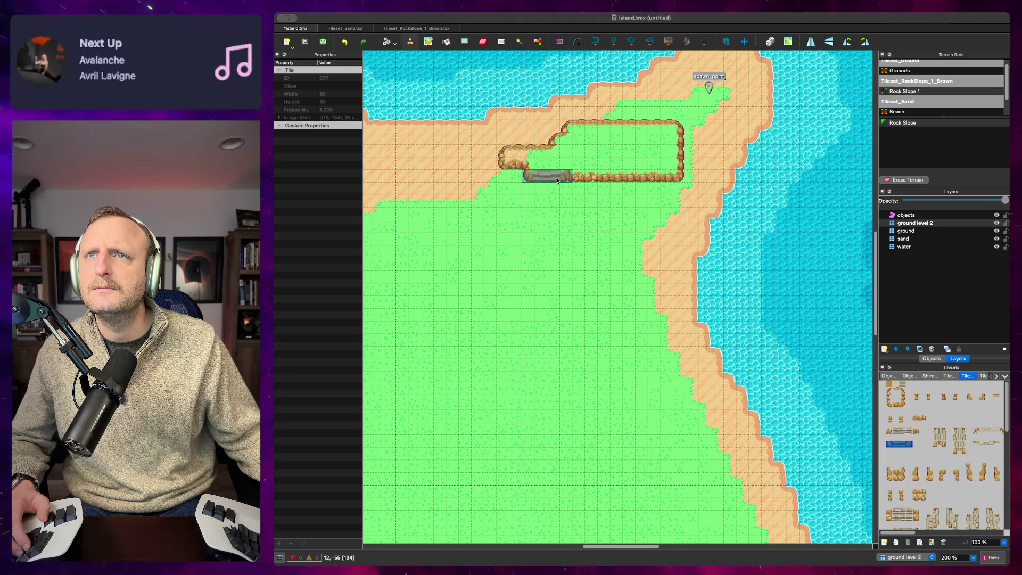
pyautogui.moveTo(916, 430); pyautogui.dragTo(888, 431)
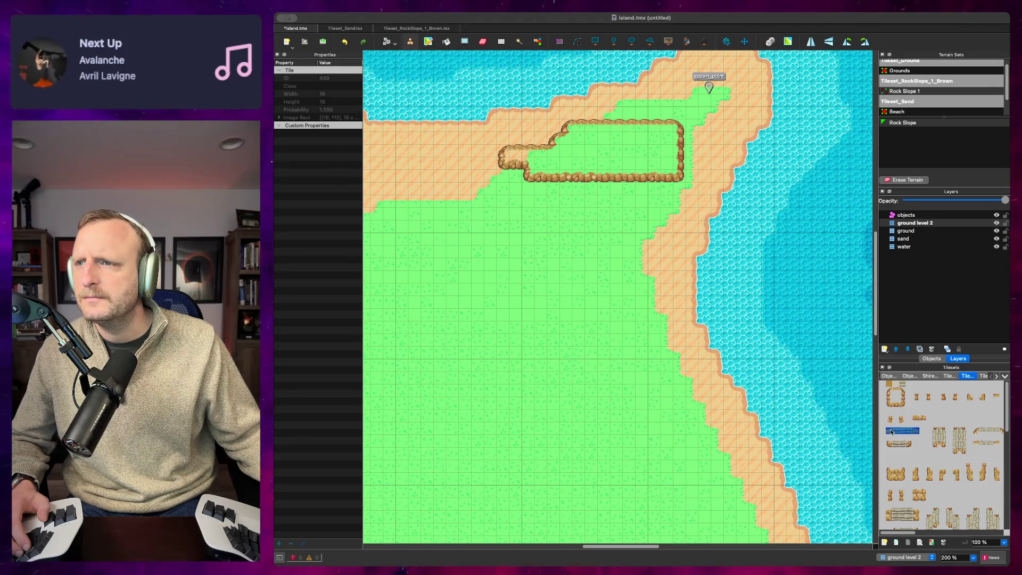
pyautogui.click(595, 179)
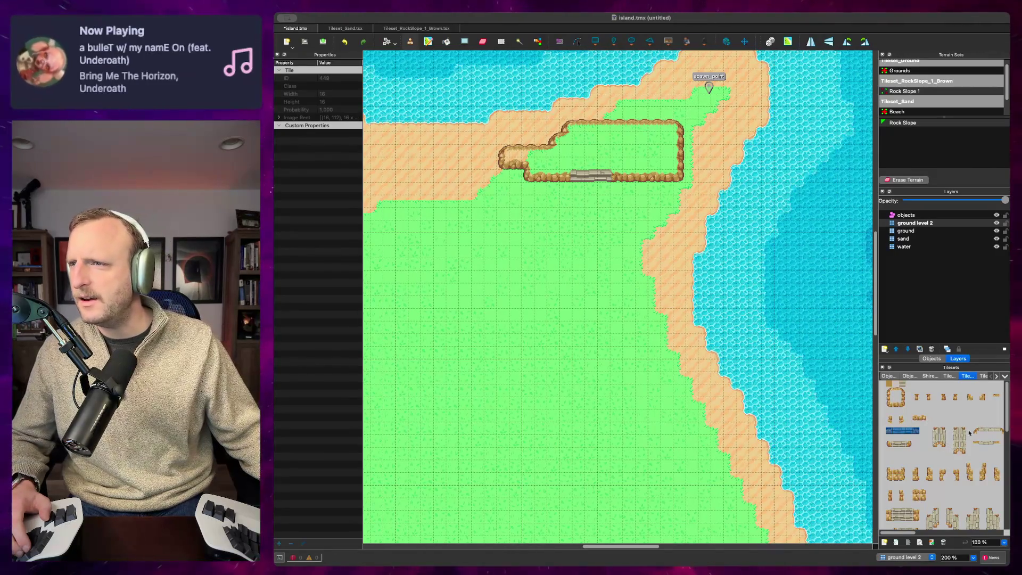
# - Stamp a block of stone wall tiles onto the plateau's bottom rock wall
pyautogui.moveTo(977, 431); pyautogui.dragTo(991, 430)
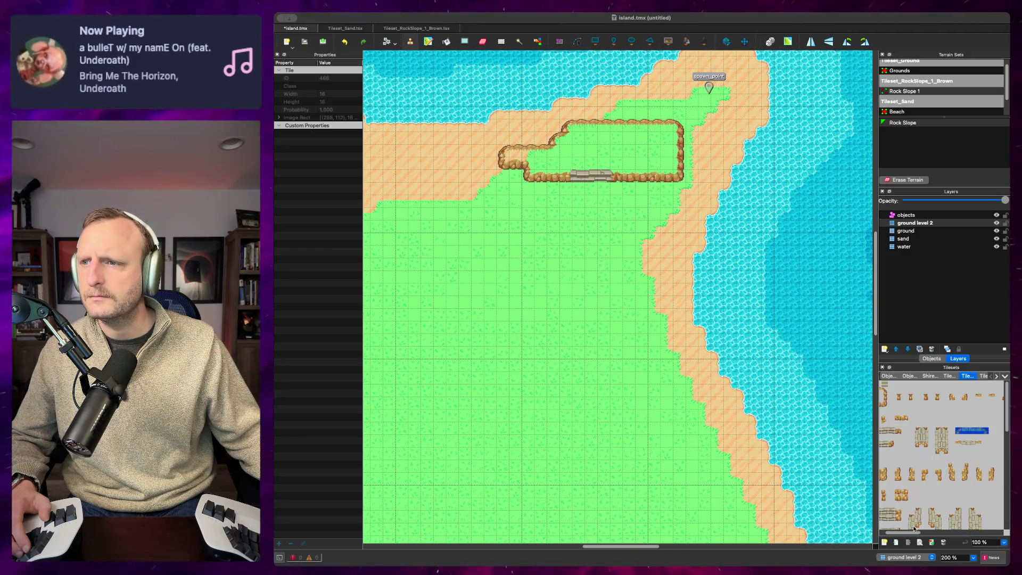
pyautogui.hscroll(-2, 914, 528)
pyautogui.moveTo(887, 510); pyautogui.dragTo(911, 518)
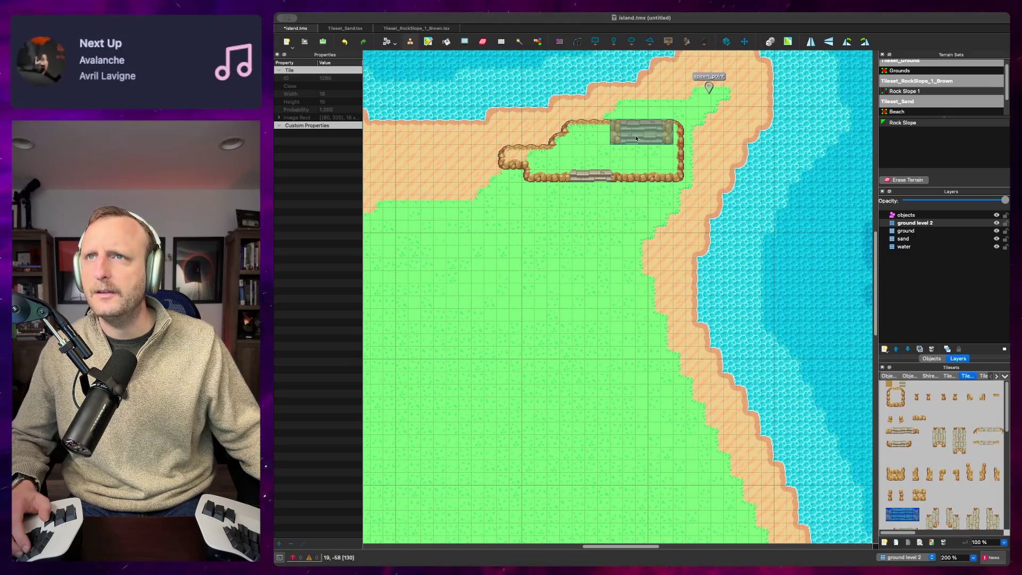
pyautogui.click(644, 185)
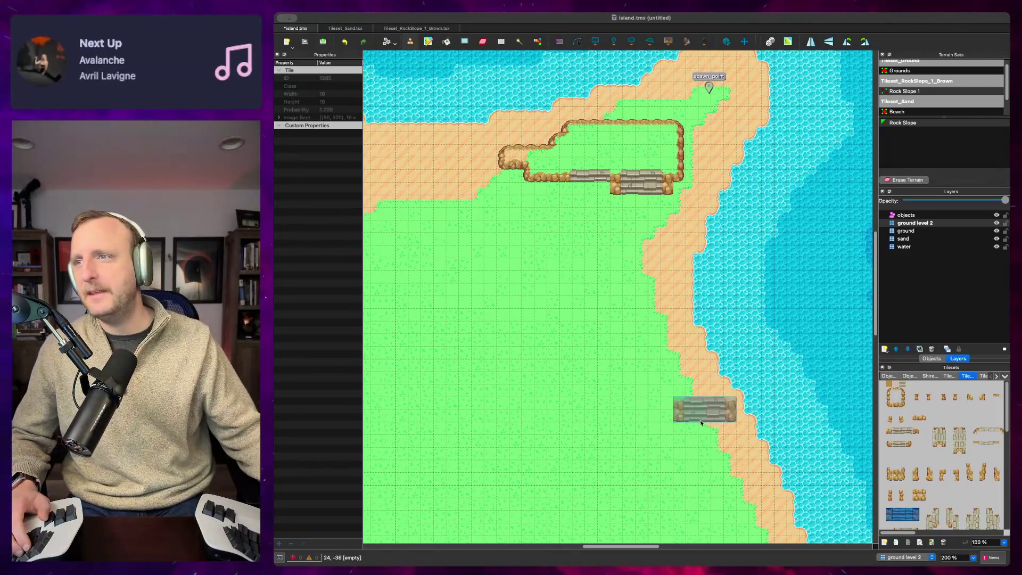
# - Stamp a different stone wall block, then undo all three stone wall stamps
pyautogui.scroll(-3, 940, 429)
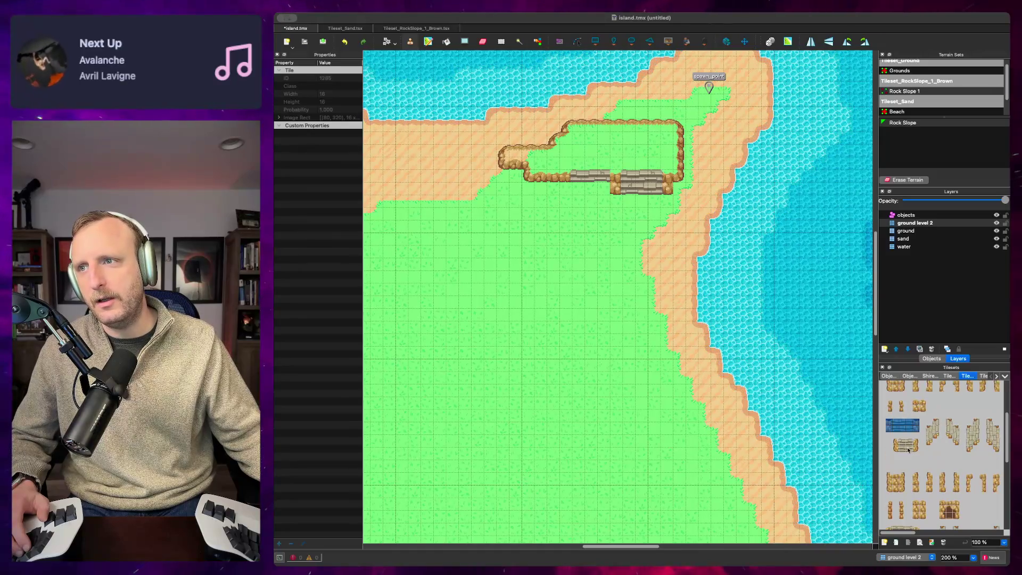
pyautogui.click(910, 448)
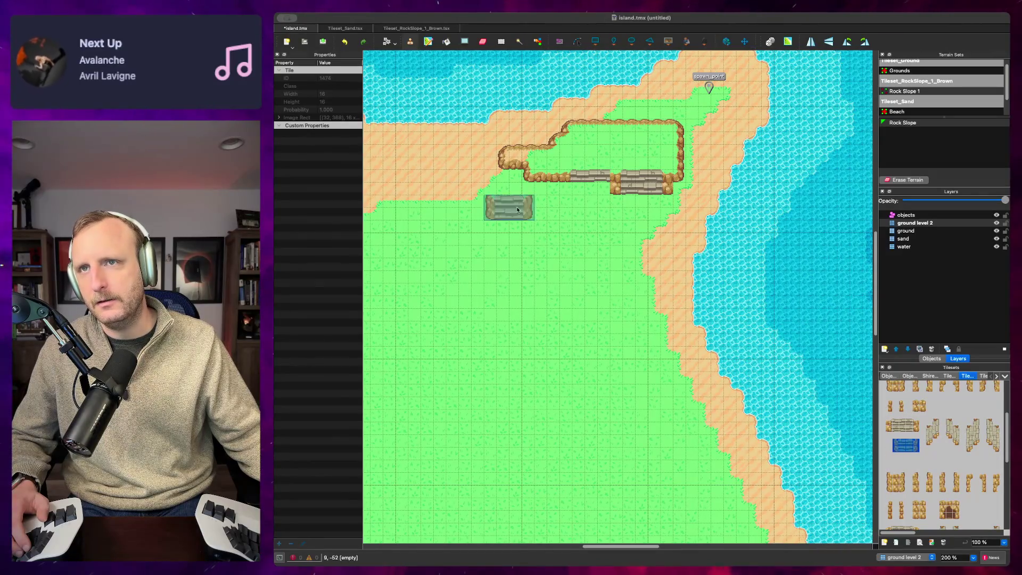
pyautogui.click(559, 192)
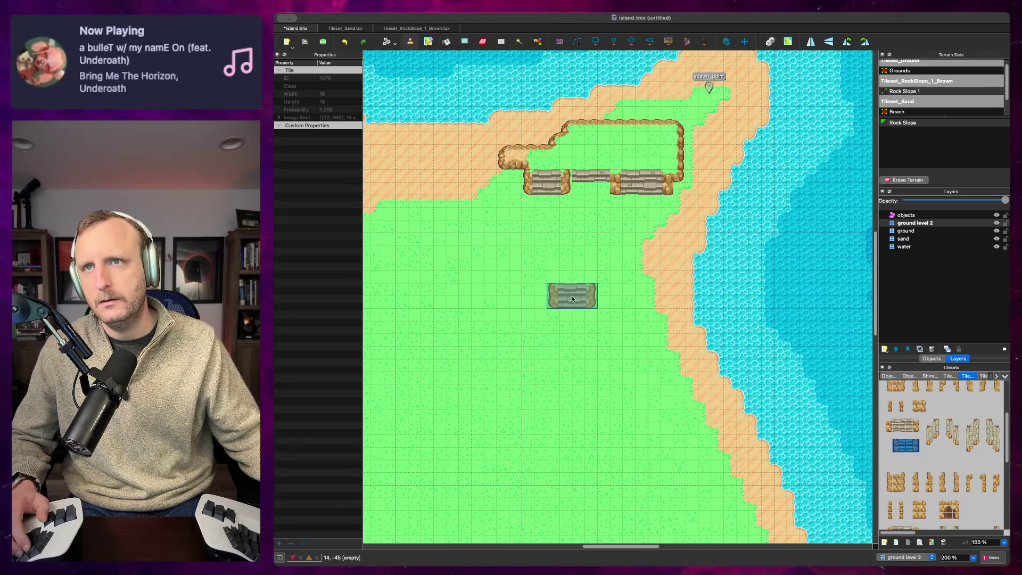
pyautogui.hotkey('ctrl', 'z')
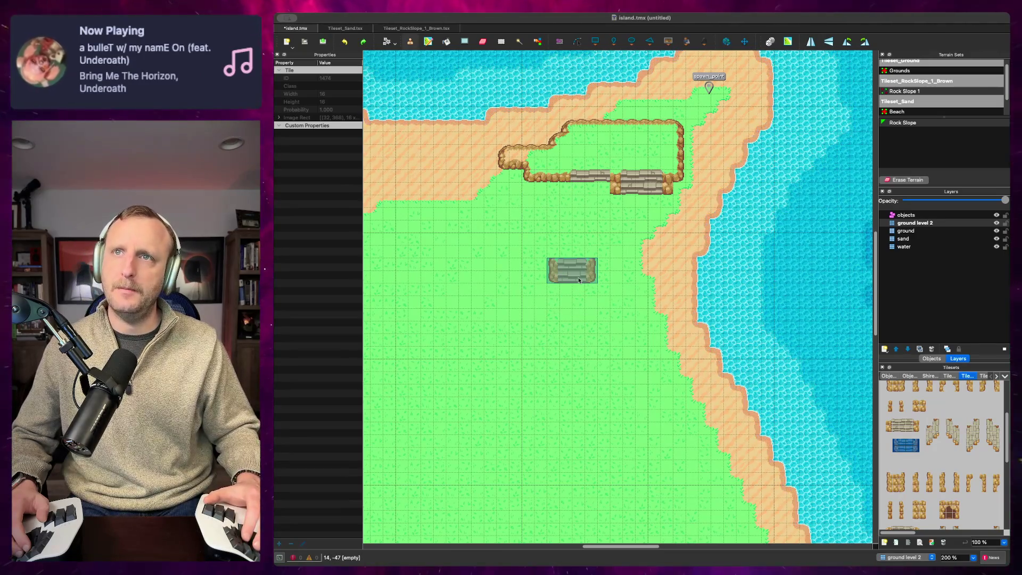
pyautogui.hotkey('ctrl', 'z')
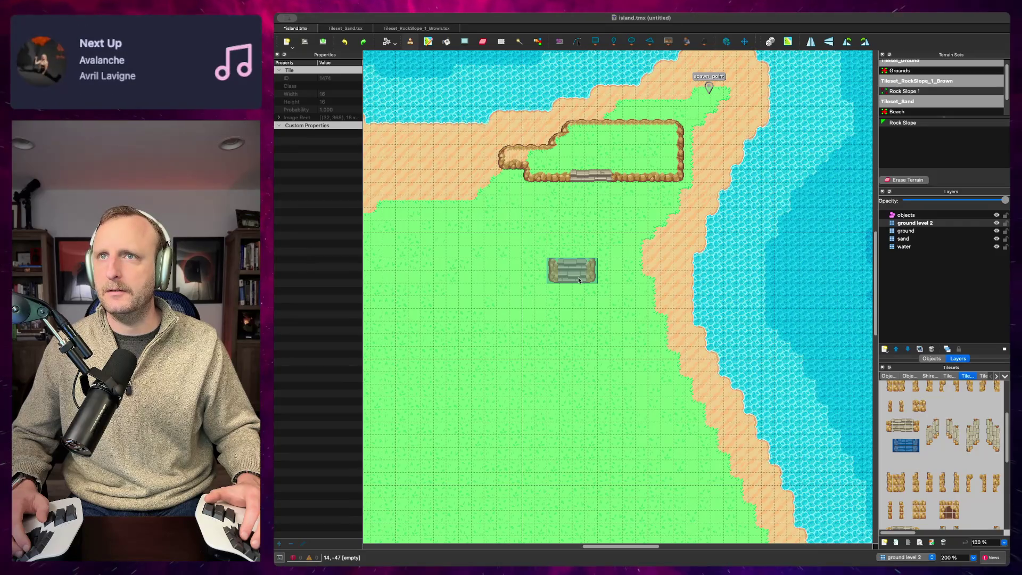
pyautogui.hotkey('ctrl', 'z')
# - Place a single stone wall section on the plateau's bottom edge
pyautogui.scroll(1, 921, 428)
pyautogui.scroll(3, 920, 426)
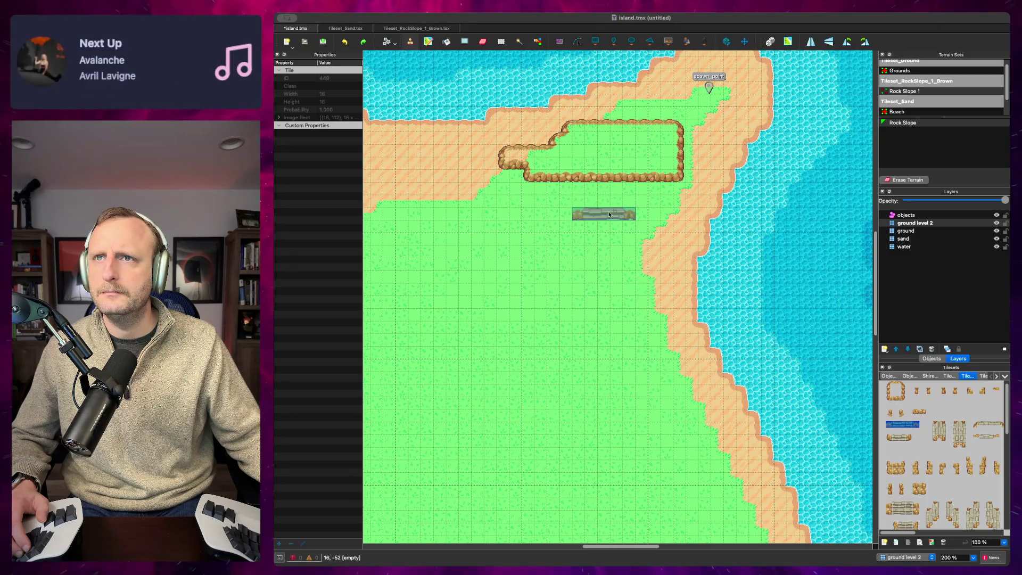
pyautogui.click(607, 182)
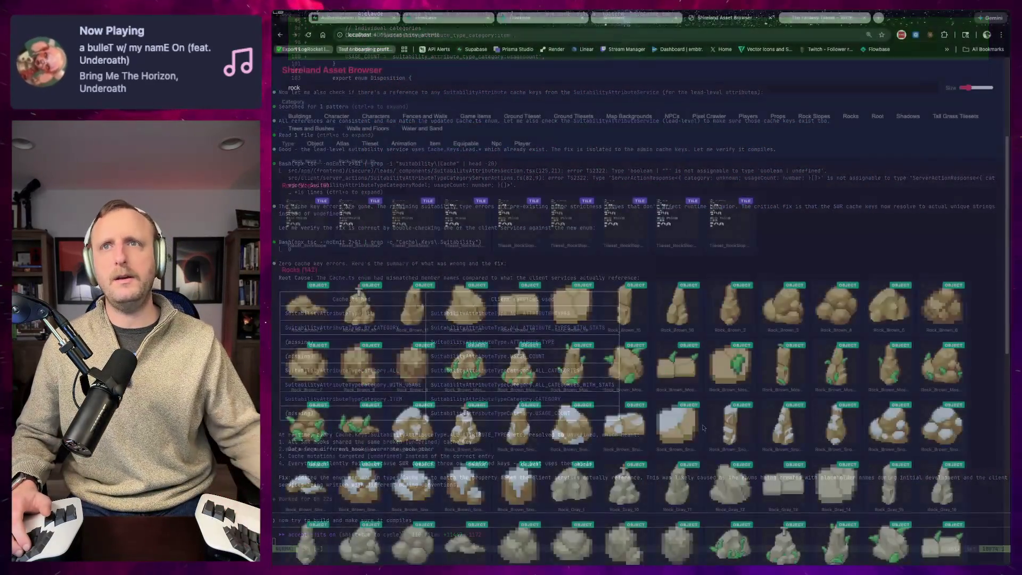
# - Switch to Flowbase, reload the Suitability page, and open Category 1's actions
pyautogui.click(414, 19)
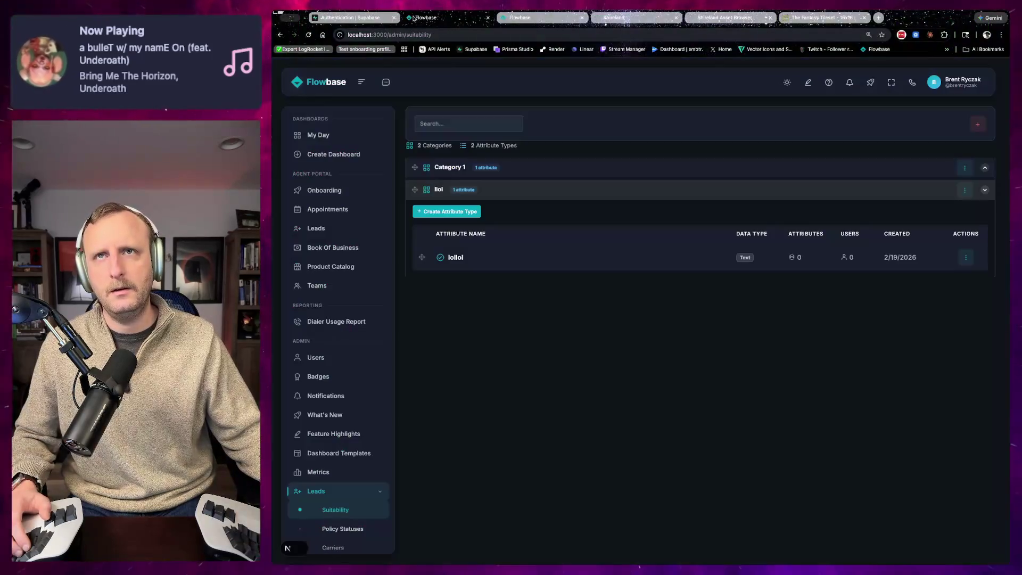
pyautogui.click(360, 35)
pyautogui.press('Return')
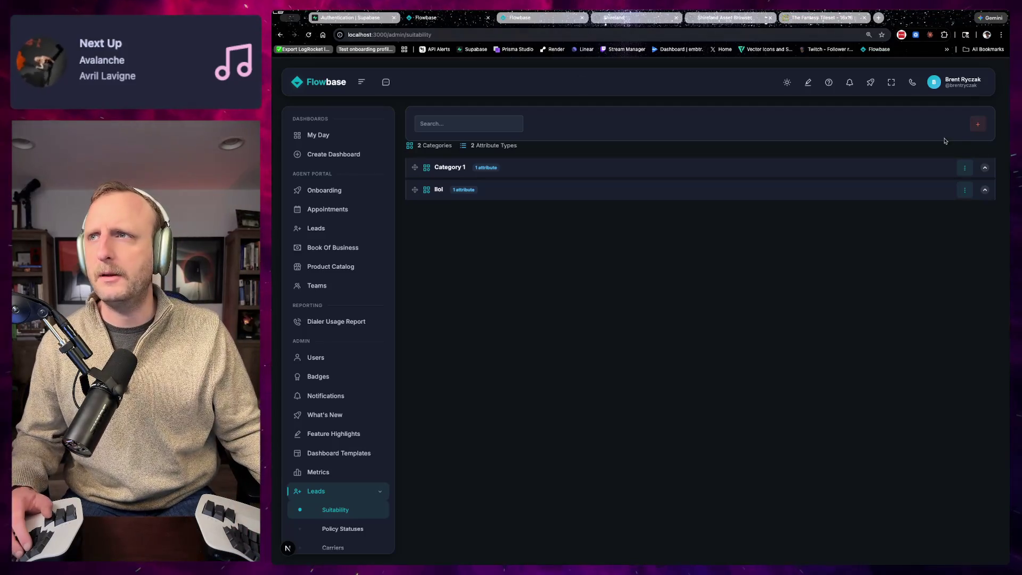
pyautogui.click(965, 167)
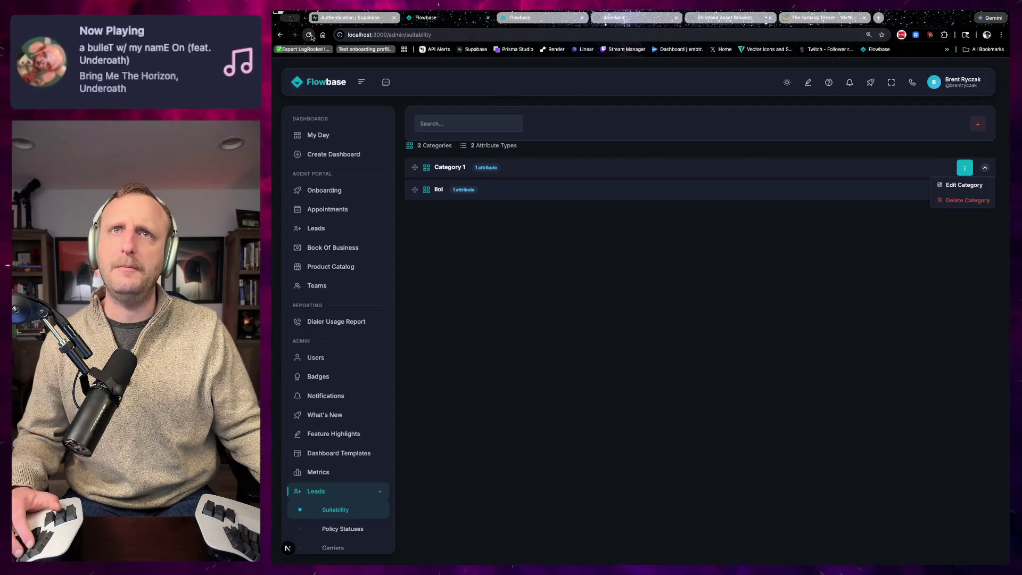
# - Try deleting categories llol and Category 1, dismissing the cannot-delete notices
pyautogui.click(310, 35)
pyautogui.click(963, 192)
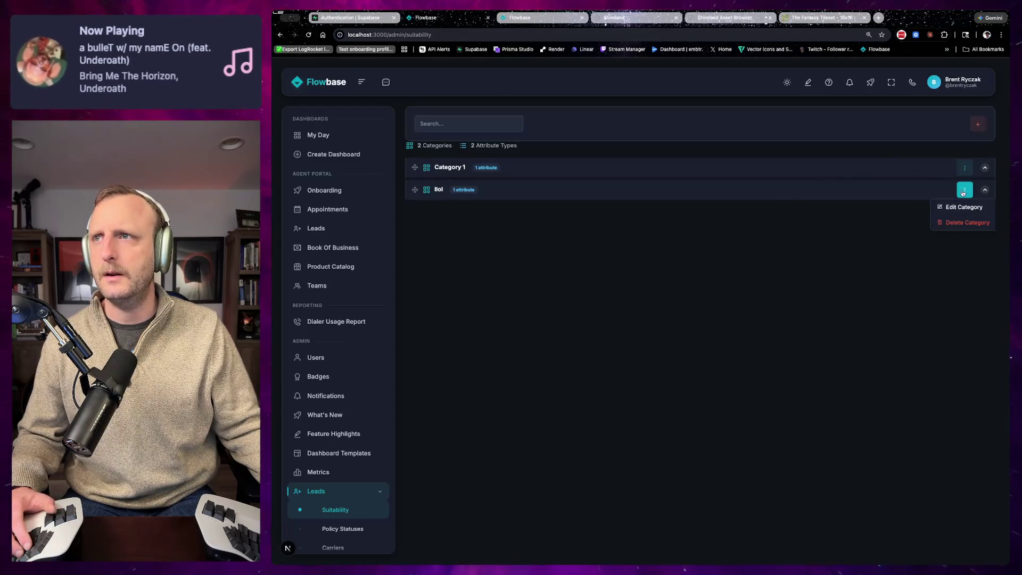
pyautogui.click(966, 223)
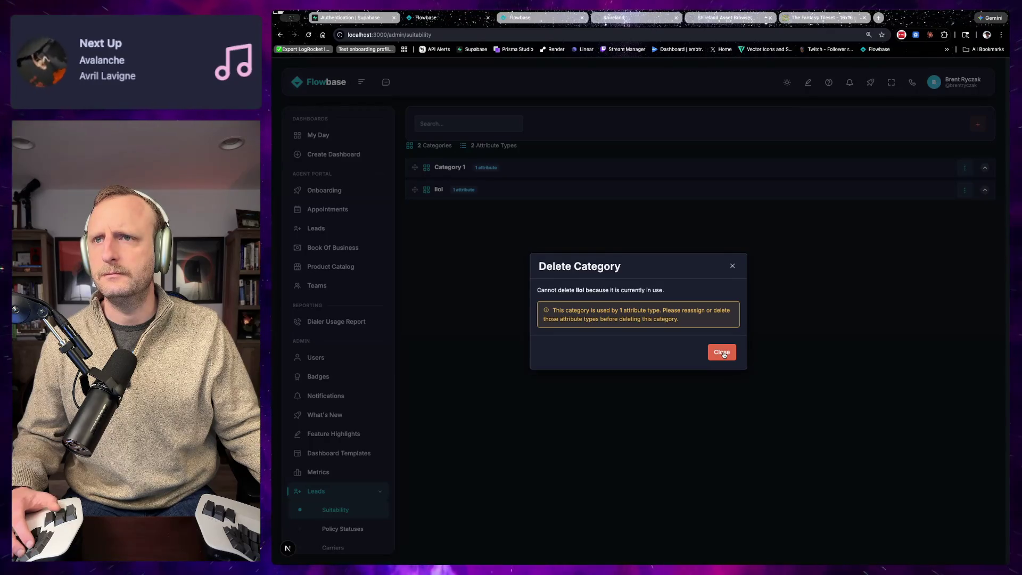
pyautogui.click(723, 355)
pyautogui.click(964, 167)
pyautogui.click(958, 200)
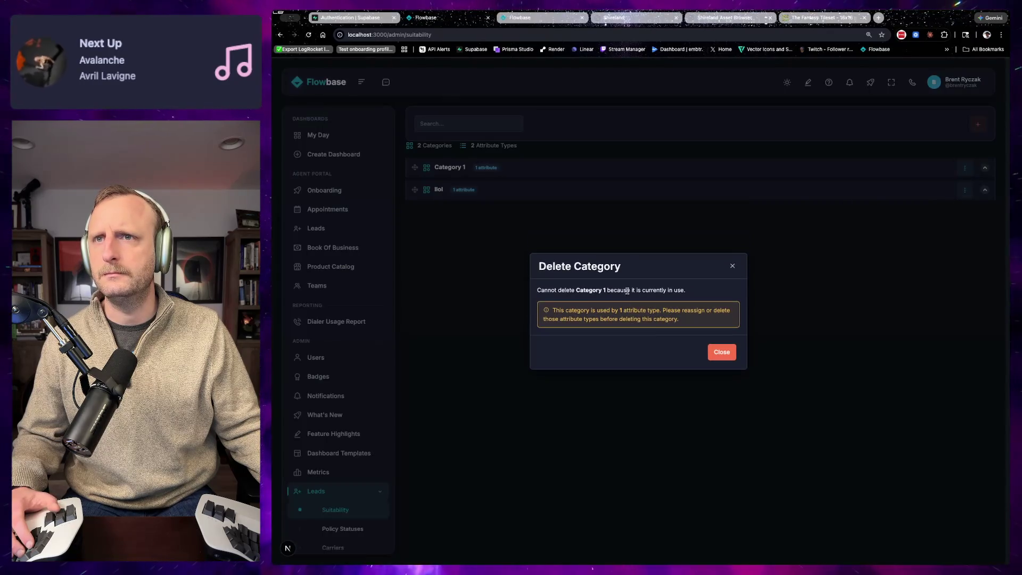
pyautogui.click(720, 351)
# - Delete the attribute types C1A1 and lollol
pyautogui.click(557, 167)
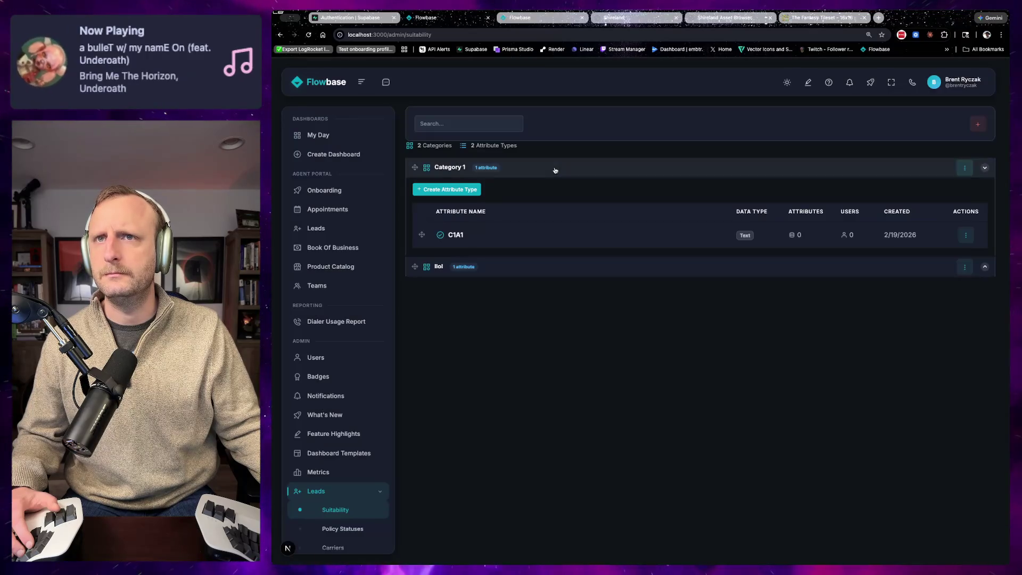
pyautogui.click(965, 235)
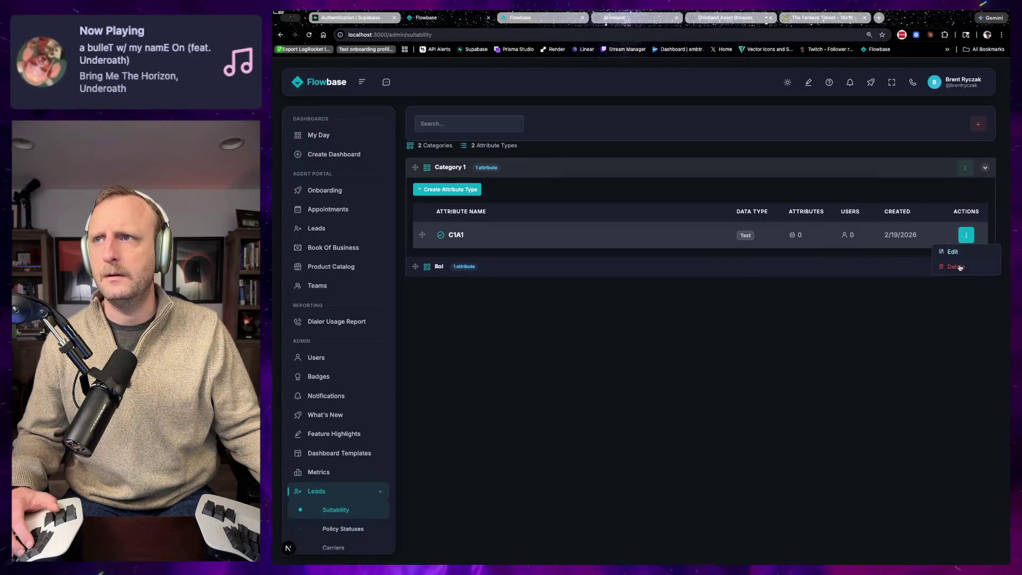
pyautogui.click(958, 266)
pyautogui.click(684, 367)
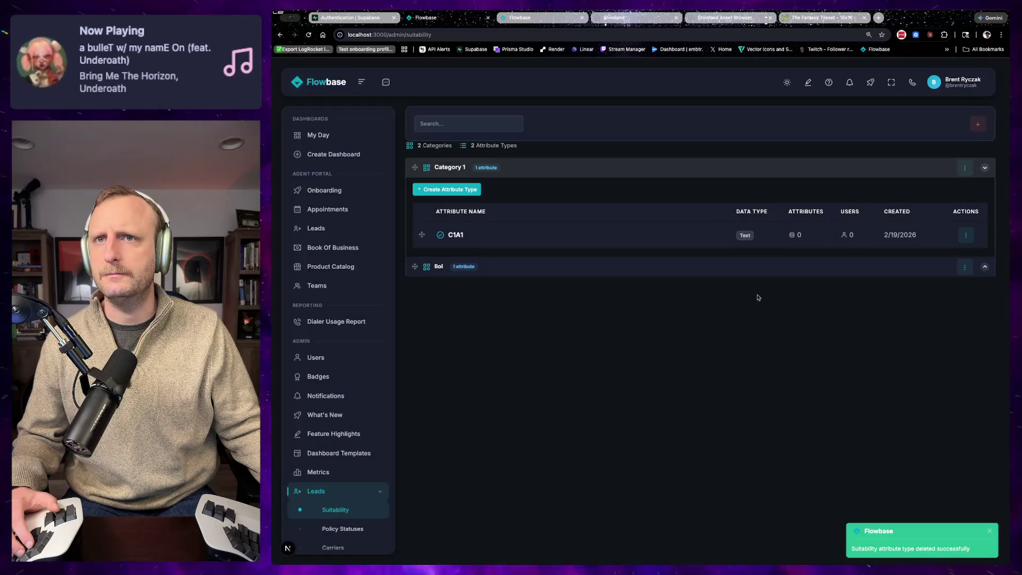
pyautogui.click(945, 269)
pyautogui.click(974, 257)
pyautogui.click(952, 288)
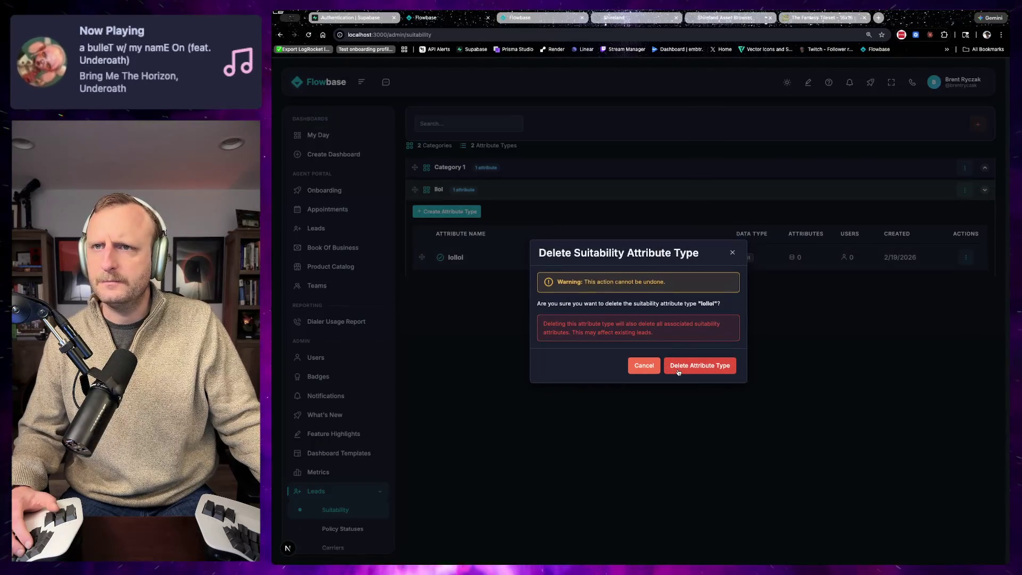
pyautogui.click(678, 370)
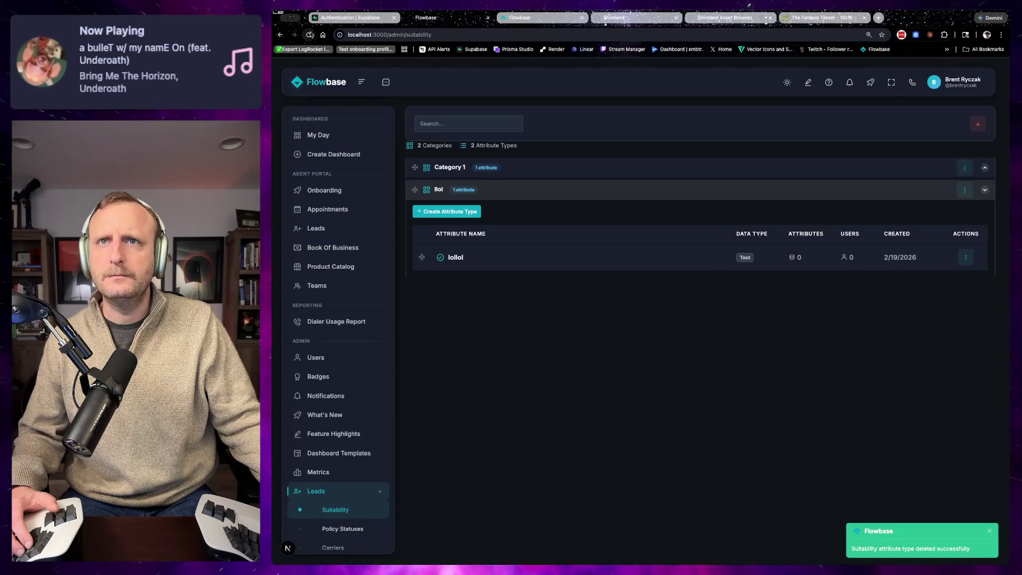
# - Delete the now-empty categories Category 1 and llol, then refresh the page
pyautogui.click(309, 34)
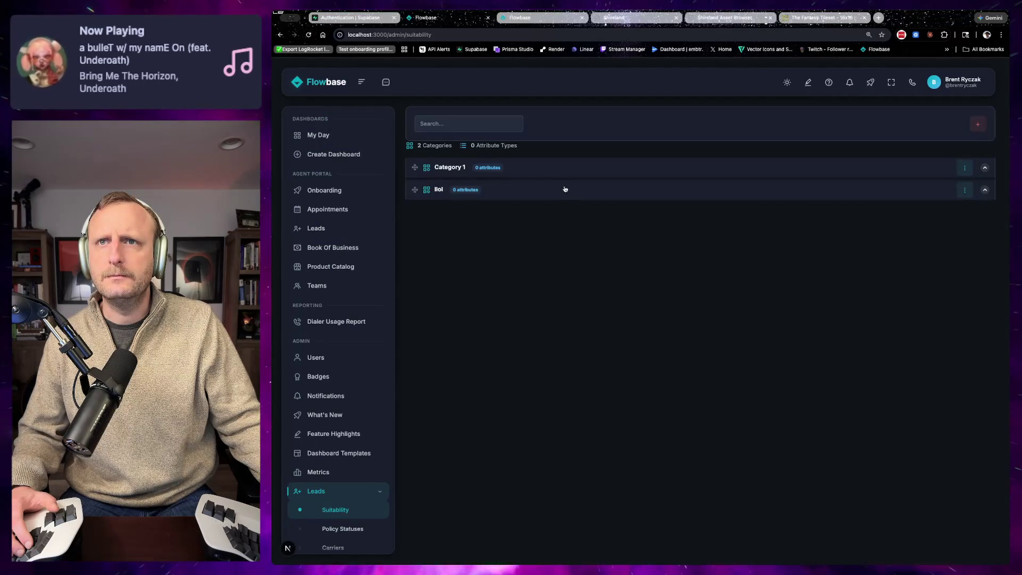
pyautogui.click(562, 167)
pyautogui.click(963, 168)
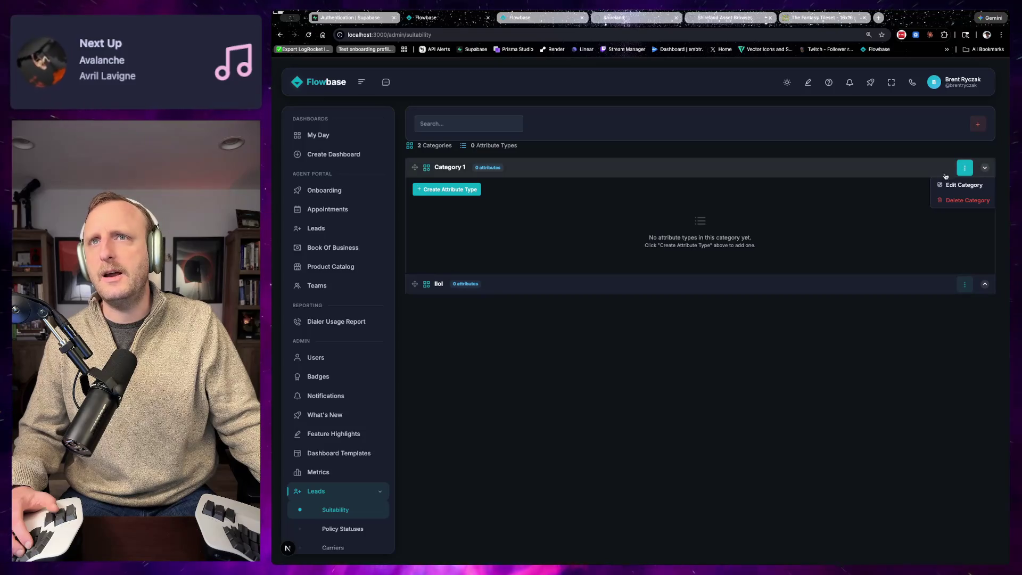
pyautogui.click(963, 200)
pyautogui.click(707, 344)
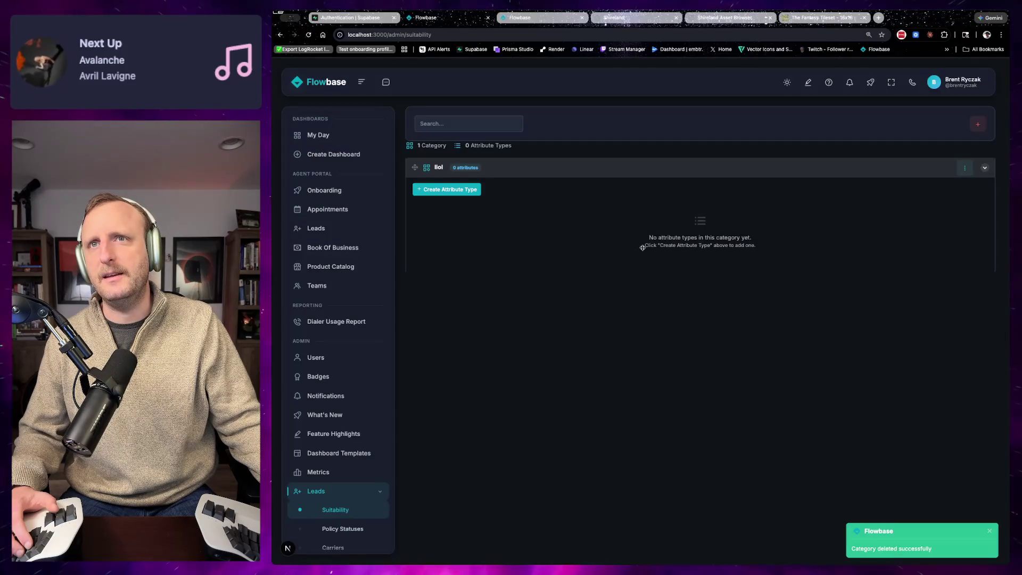
pyautogui.click(964, 168)
pyautogui.click(963, 200)
pyautogui.click(703, 343)
pyautogui.click(307, 35)
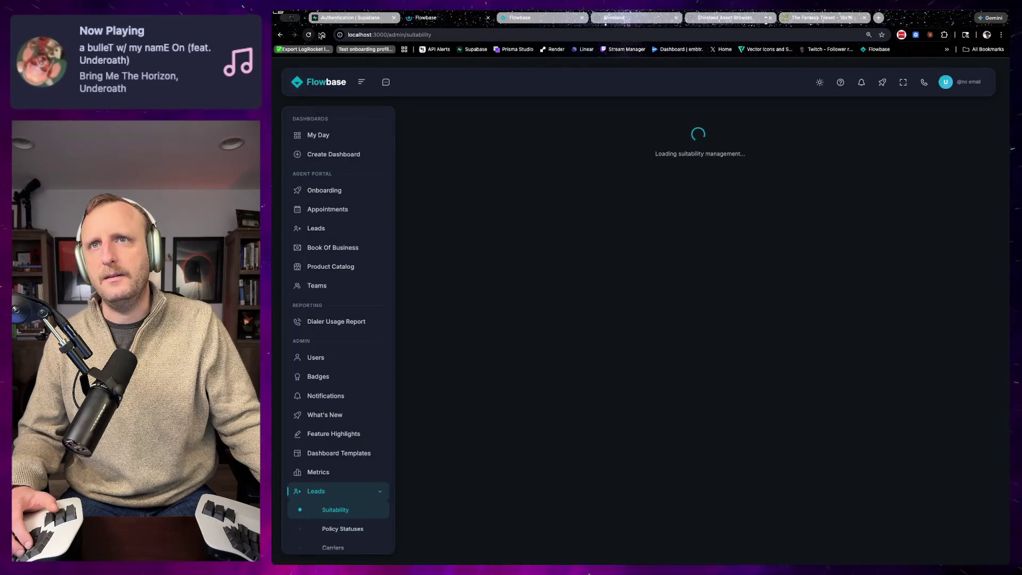
# - Create categories named 'category 1' and 'category 2'
pyautogui.click(977, 124)
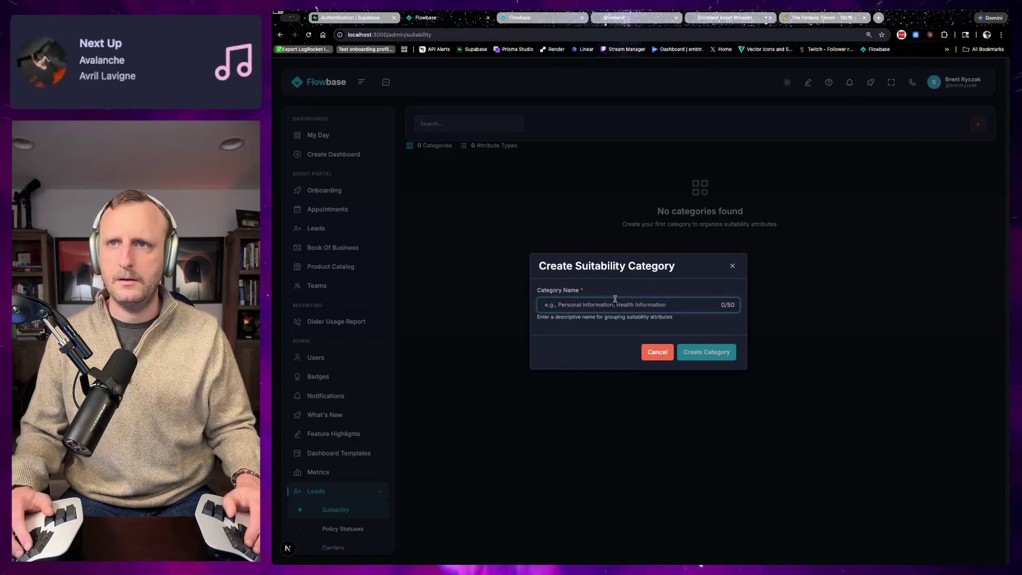
pyautogui.write('category 1')
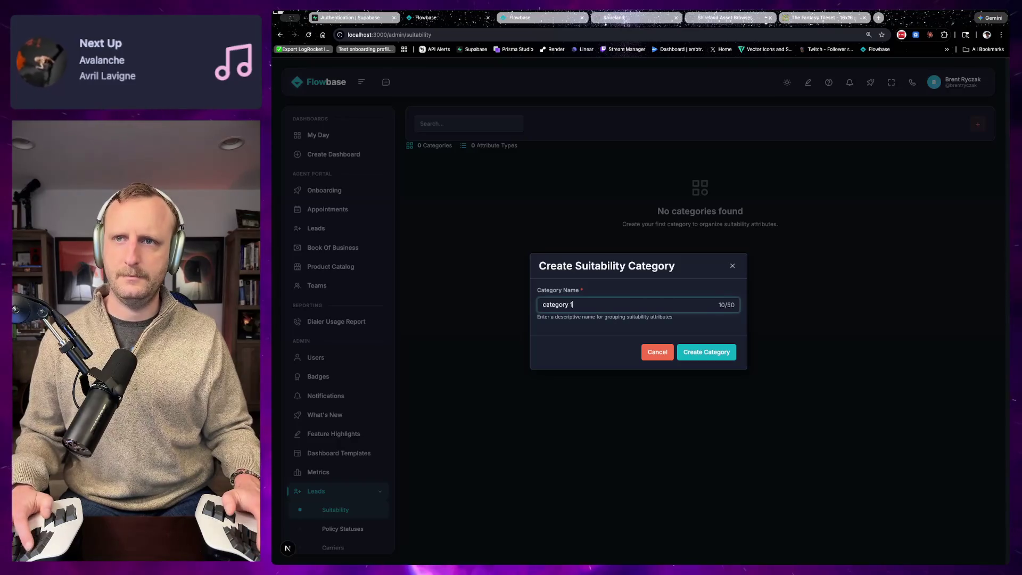
pyautogui.press('Return')
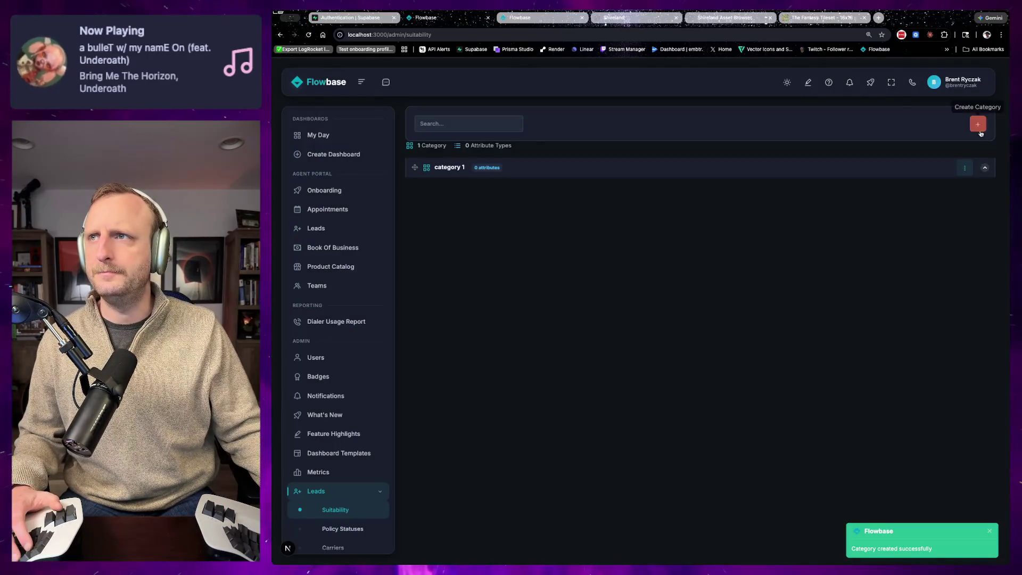
pyautogui.click(978, 124)
pyautogui.write('categor')
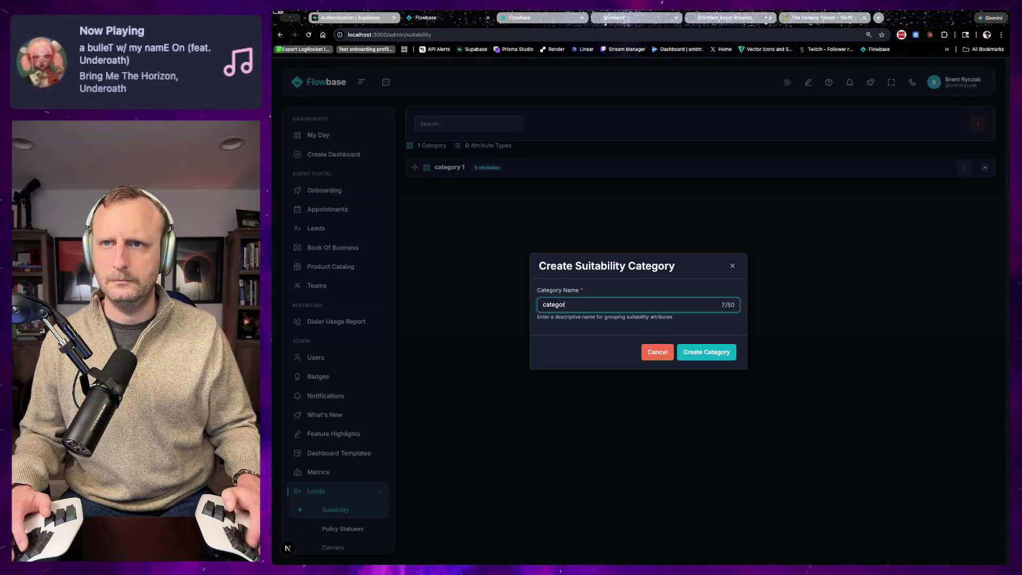
pyautogui.write('y 2')
pyautogui.press('Return')
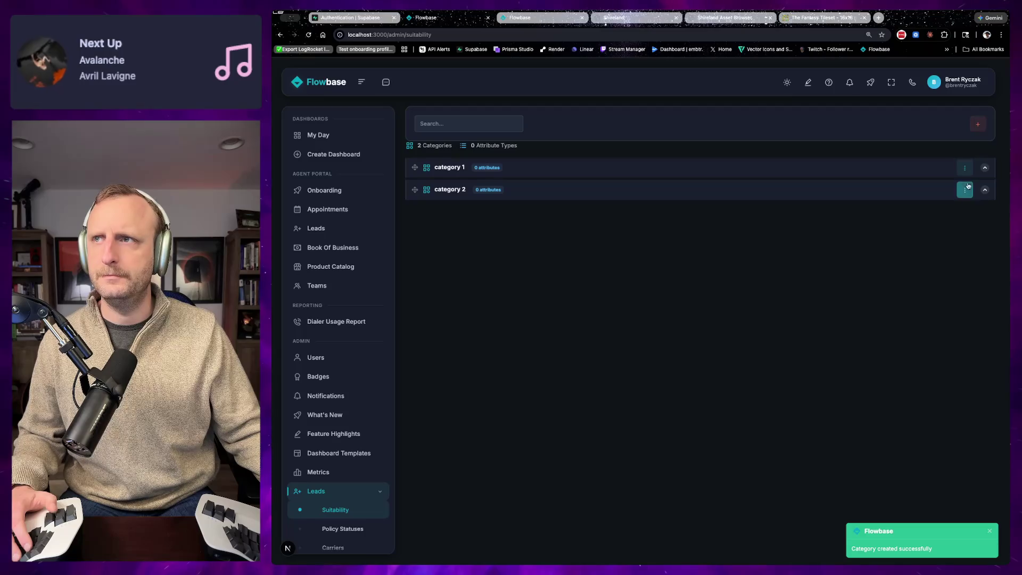
# - Create 'category 3', fixing the rejected duplicate 'category 2' name
pyautogui.click(977, 124)
pyautogui.write('ca')
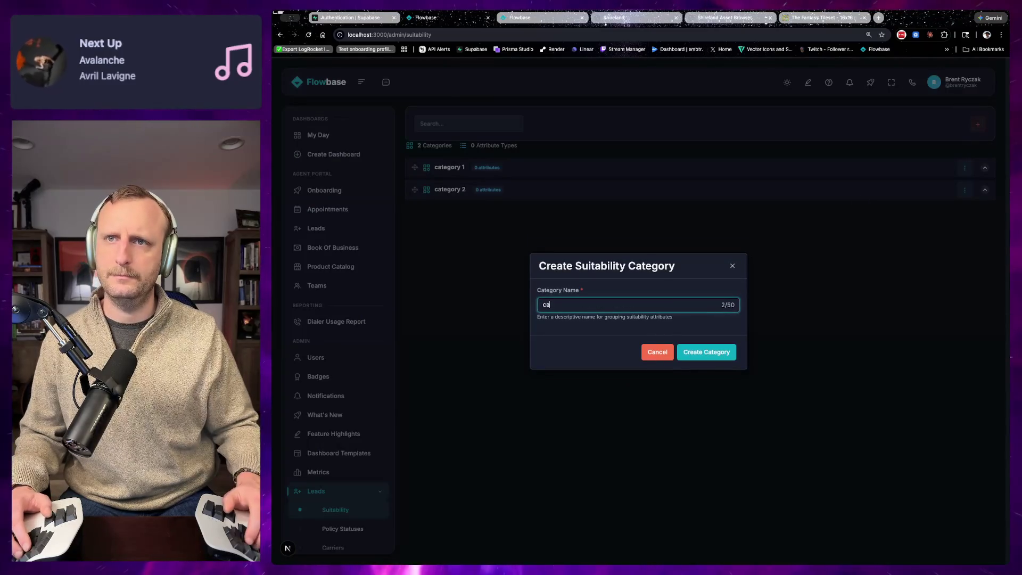
pyautogui.press('BackSpace')
pyautogui.press('BackSpace')
pyautogui.write('ego')
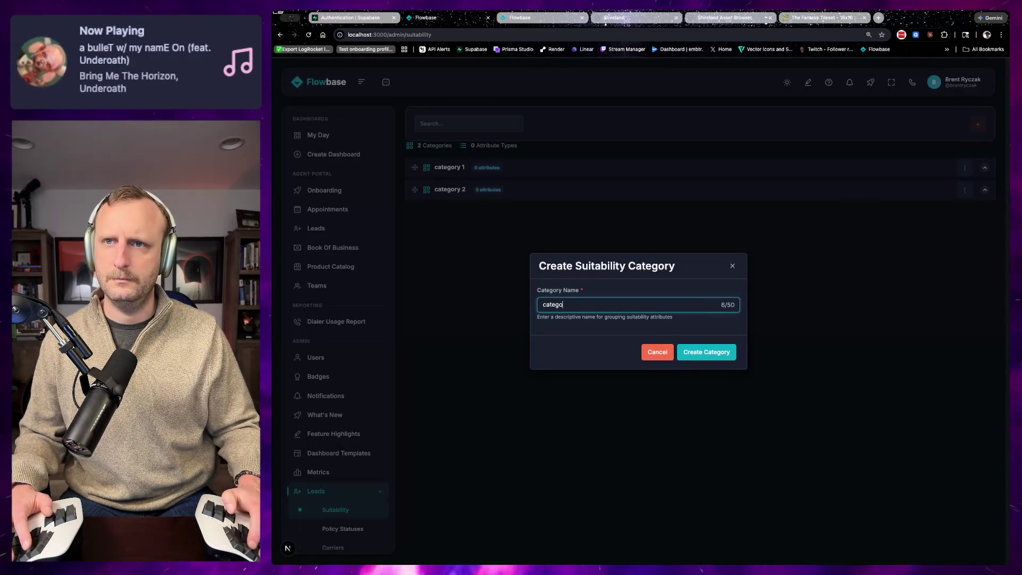
pyautogui.write('ry 2')
pyautogui.press('Return')
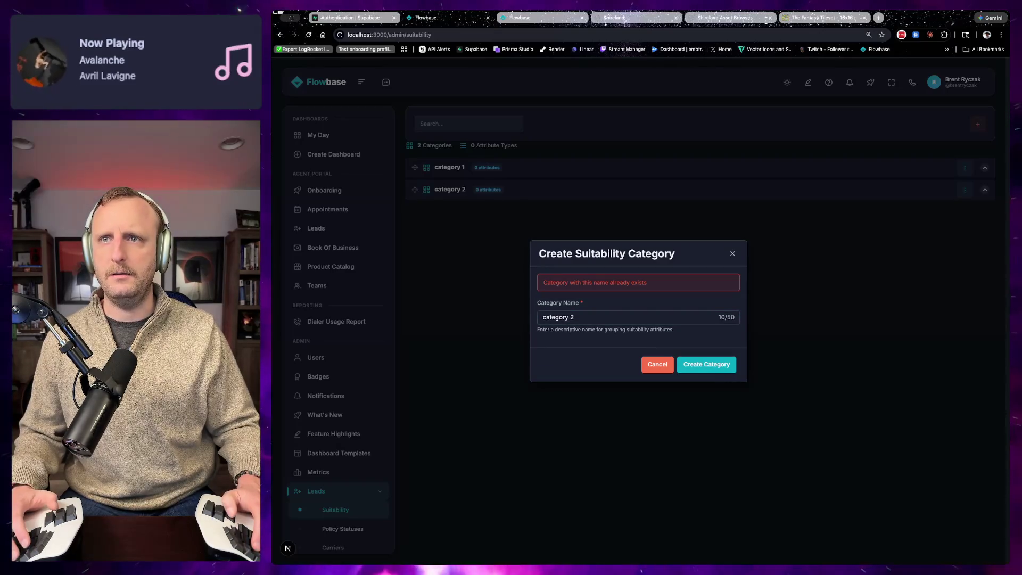
pyautogui.press('BackSpace')
pyautogui.write('3')
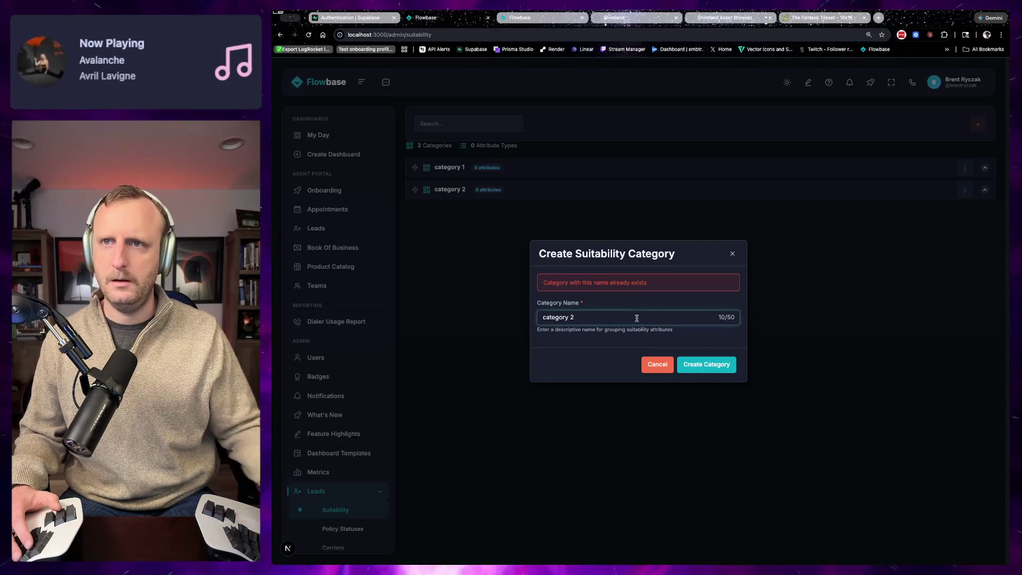
pyautogui.press('Return')
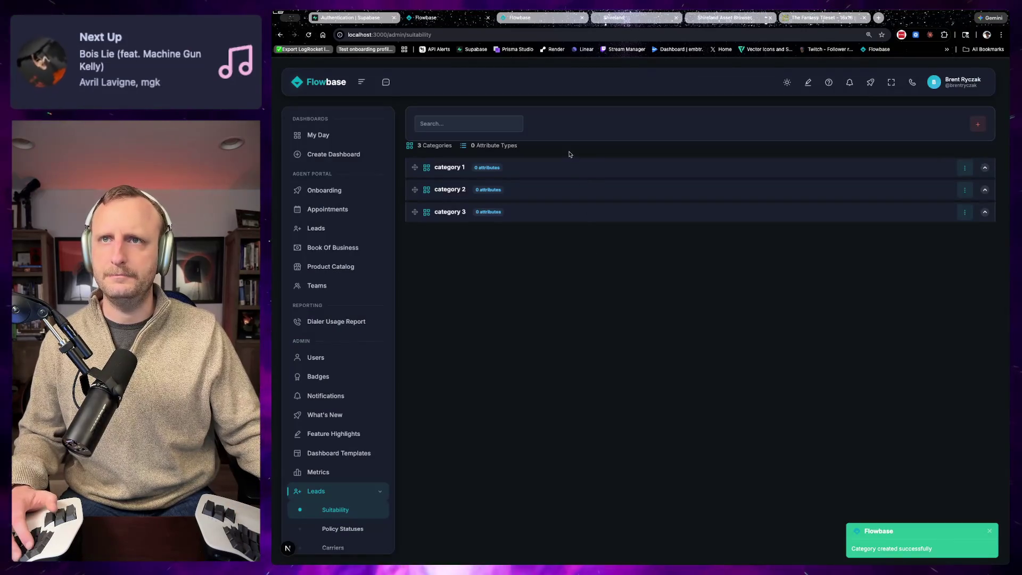
pyautogui.click(575, 167)
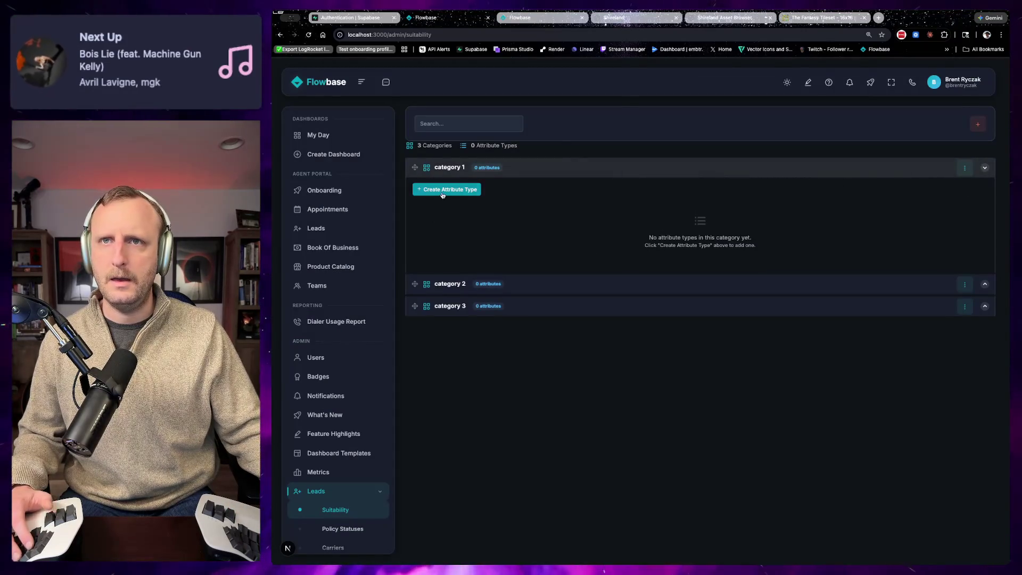
# - Add attribute types c1.a1 and c1.a2 to category 1
pyautogui.click(443, 190)
pyautogui.click(572, 302)
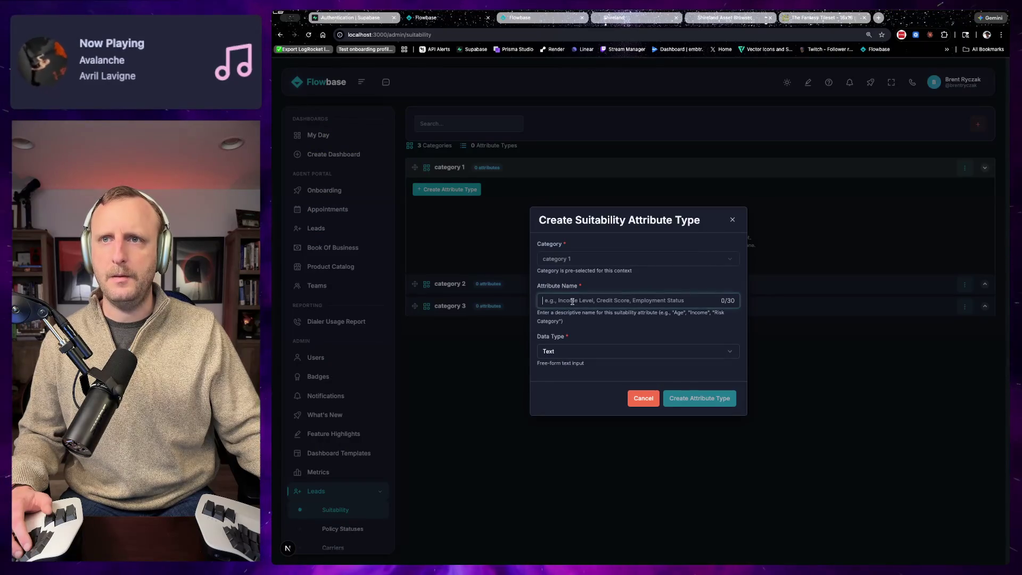
pyautogui.write('c1.a')
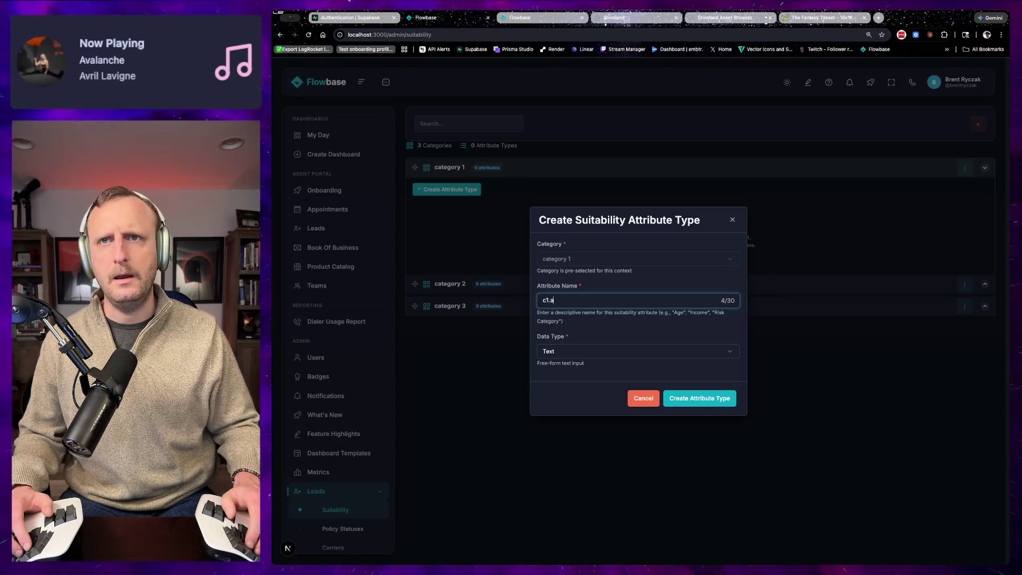
pyautogui.write('1')
pyautogui.press('Return')
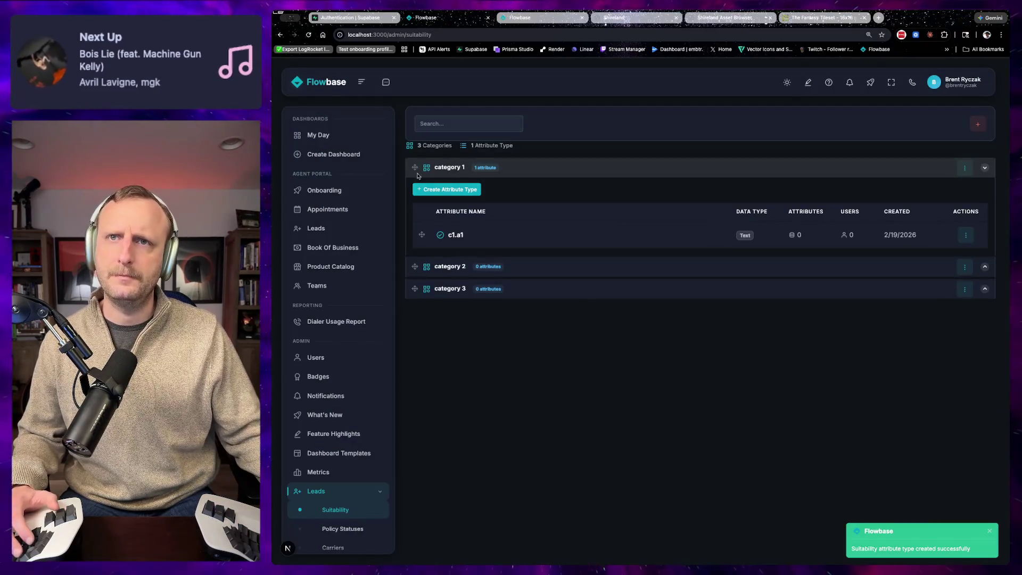
pyautogui.click(462, 190)
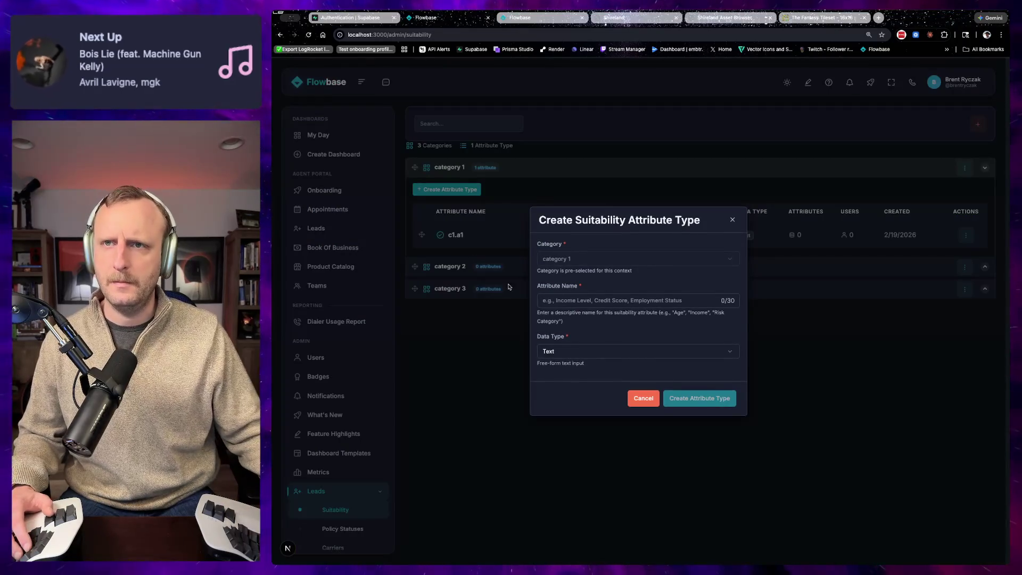
pyautogui.click(578, 296)
pyautogui.write('c1.')
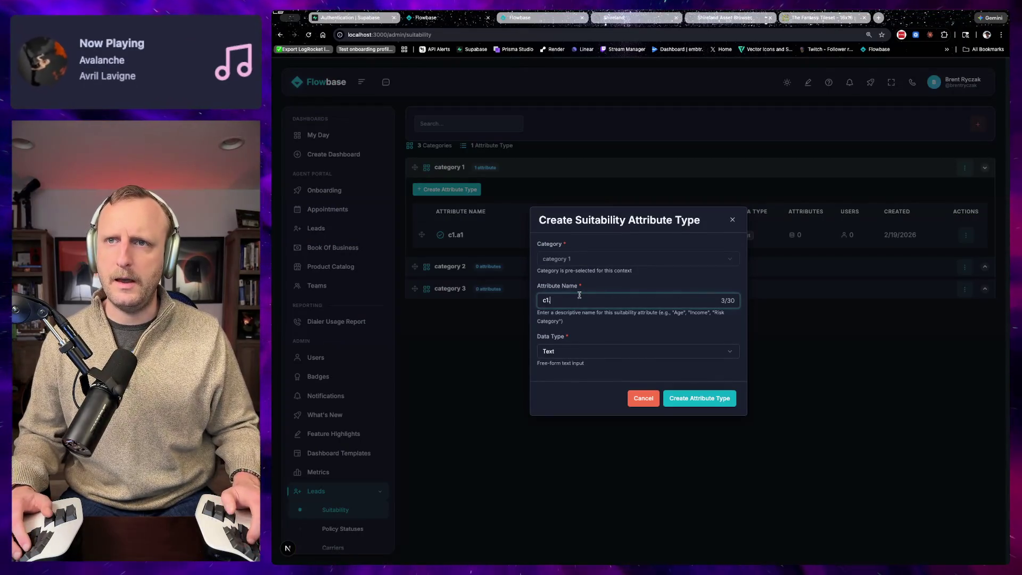
pyautogui.write('a2')
pyautogui.press('Return')
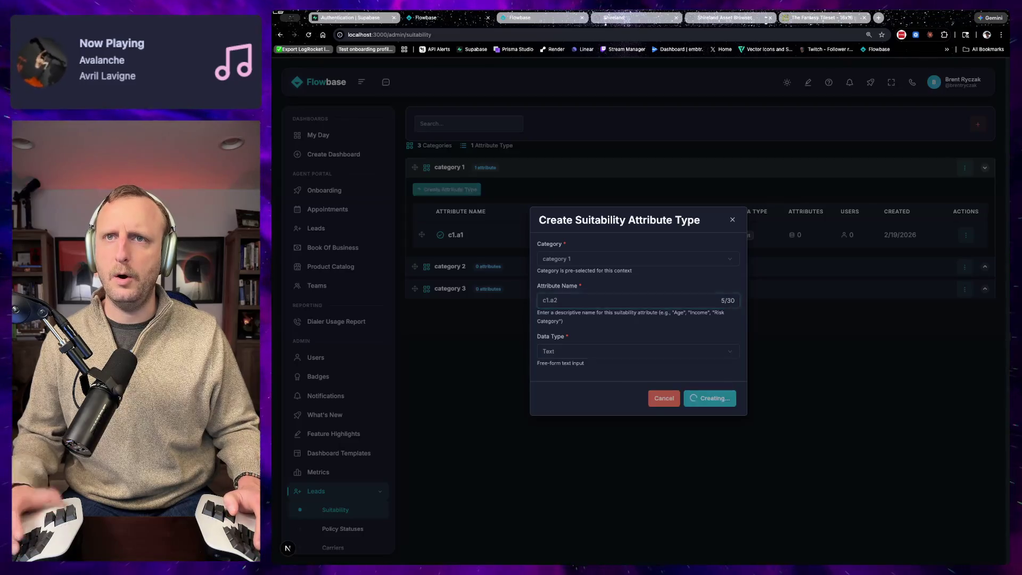
# - Add Text attributes c2.a1 and c2.a2 to category 2 and close the form
pyautogui.click(411, 296)
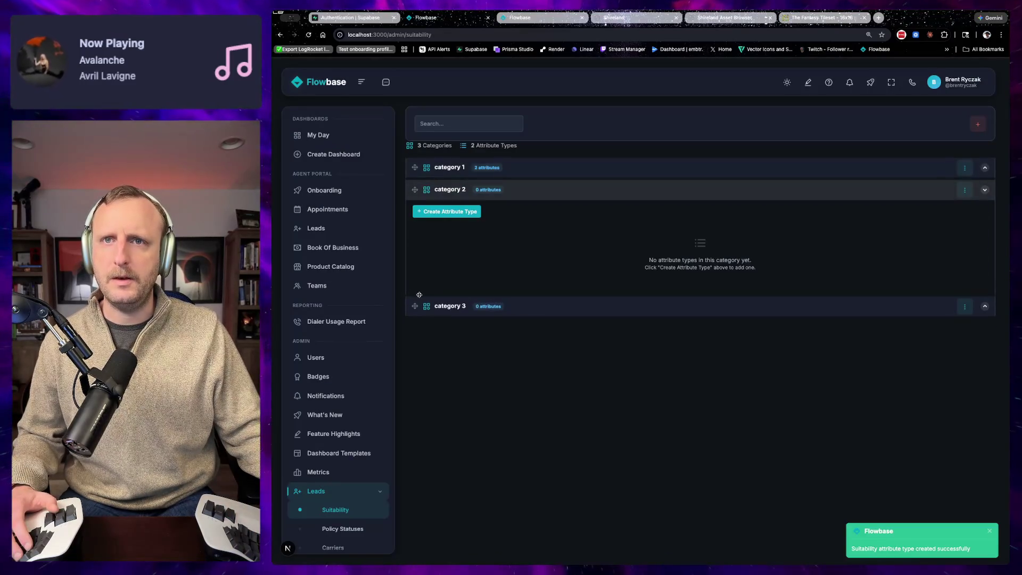
pyautogui.click(446, 211)
pyautogui.write('c1.')
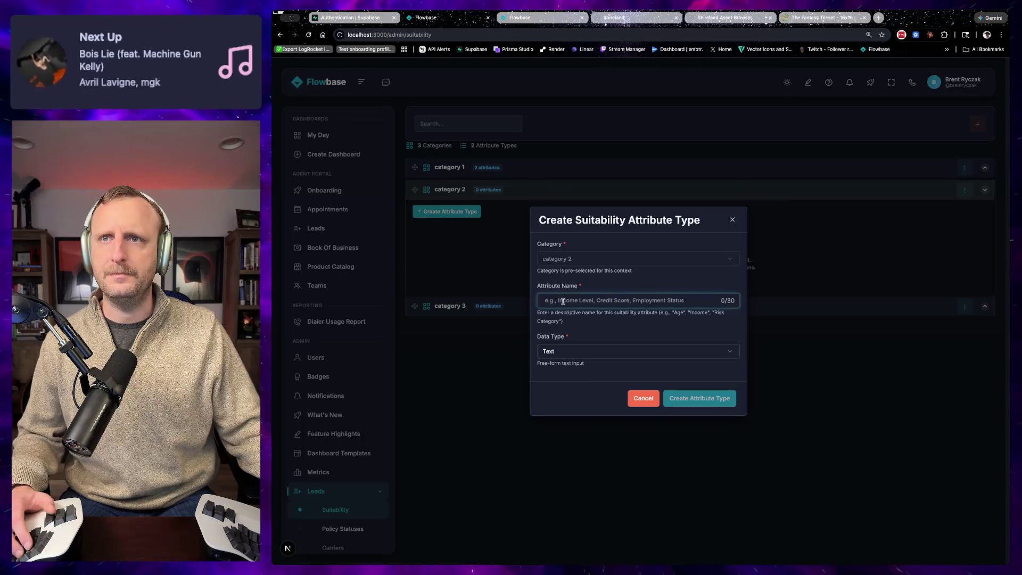
pyautogui.press('Left')
pyautogui.press('BackSpace')
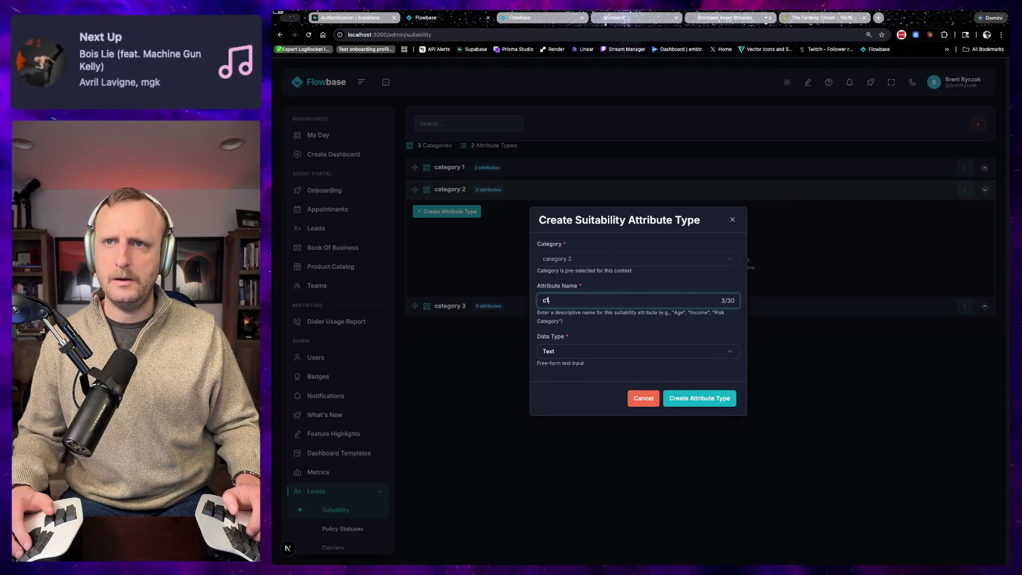
pyautogui.write('2.a1')
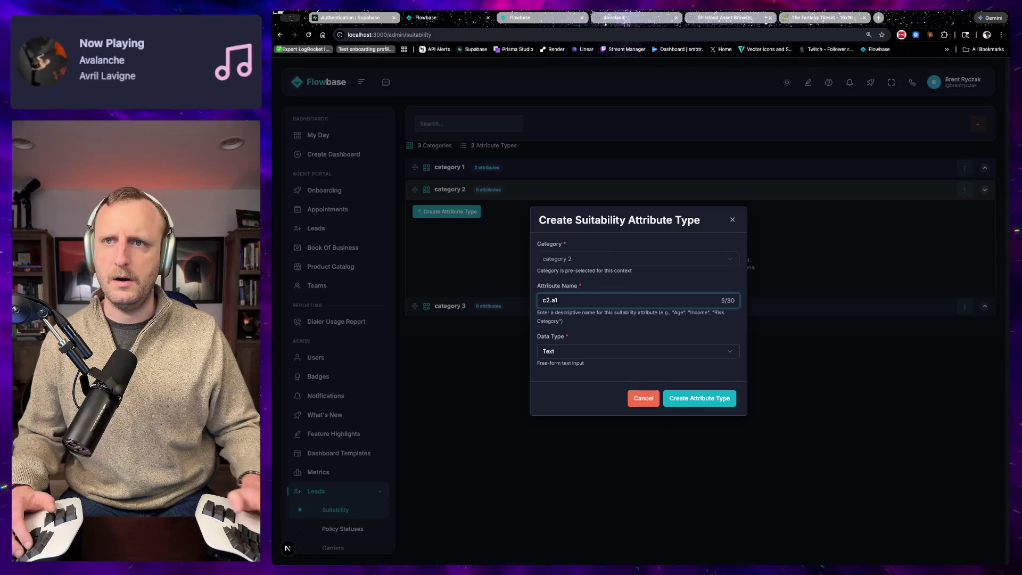
pyautogui.press('Return')
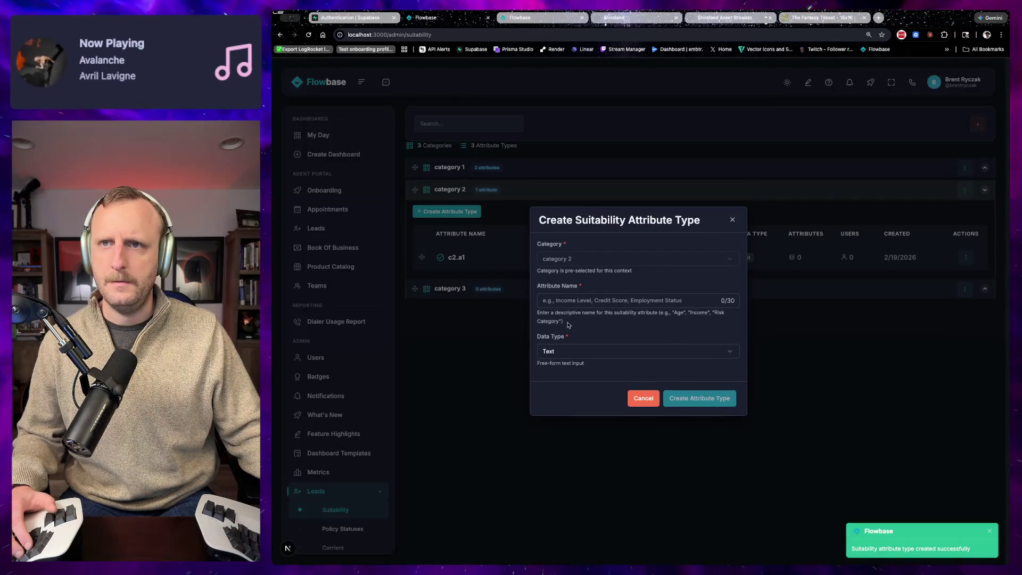
pyautogui.click(547, 300)
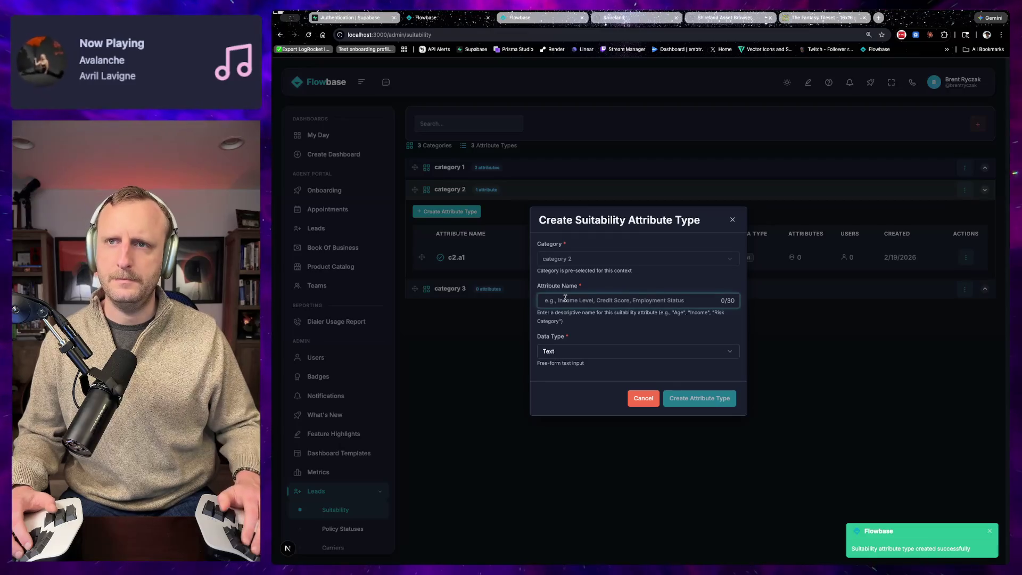
pyautogui.write('c1.')
pyautogui.write('a2')
pyautogui.press('Return')
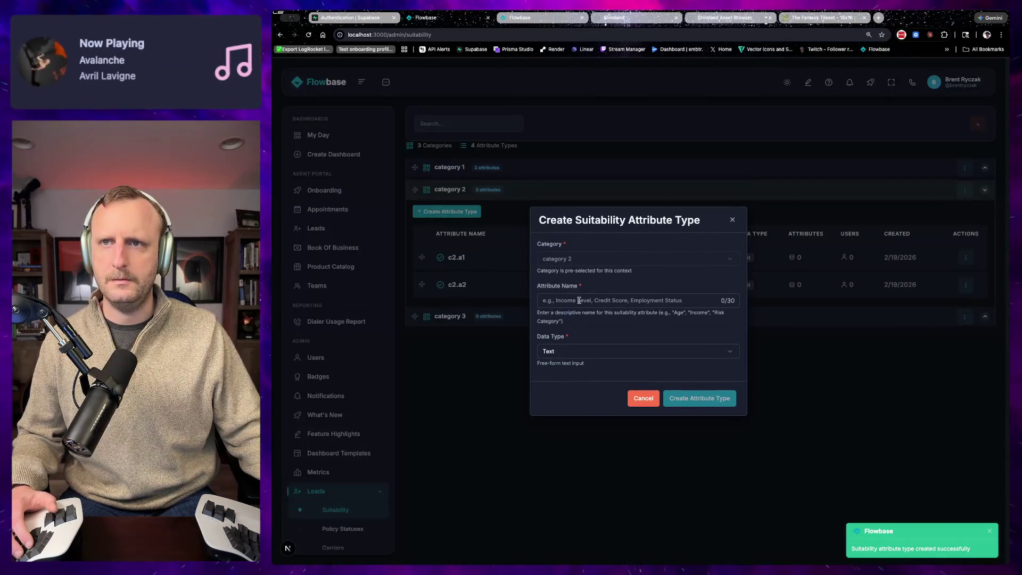
pyautogui.click(471, 223)
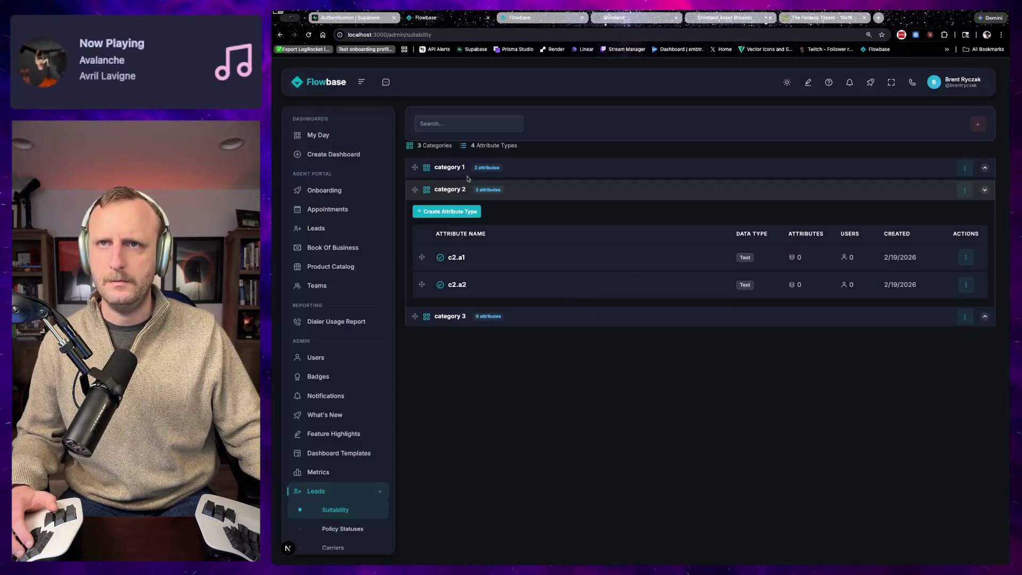
# - Delete the c1.a2 attribute from category 1
pyautogui.click(442, 168)
pyautogui.click(965, 262)
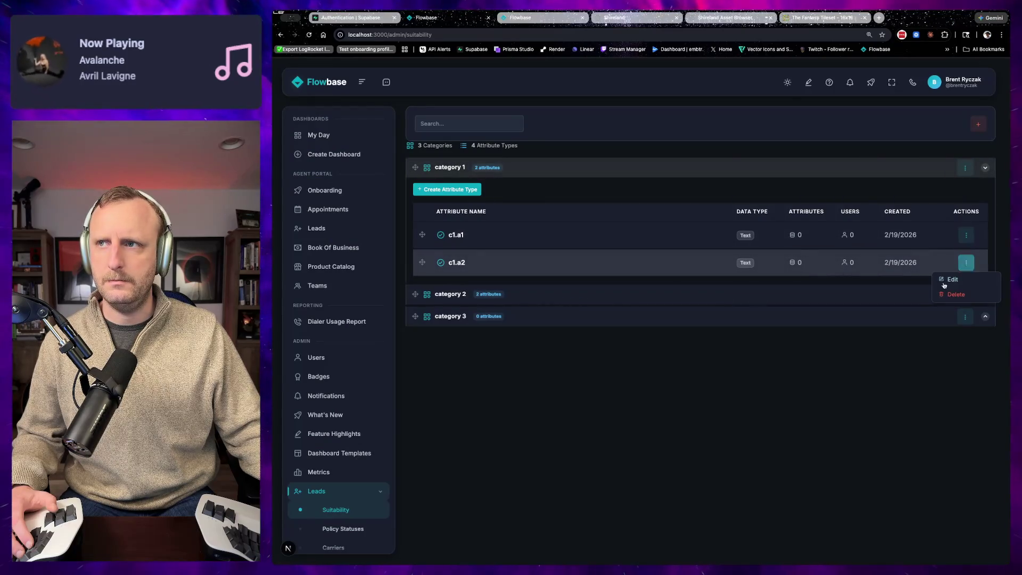
pyautogui.click(950, 290)
pyautogui.click(692, 365)
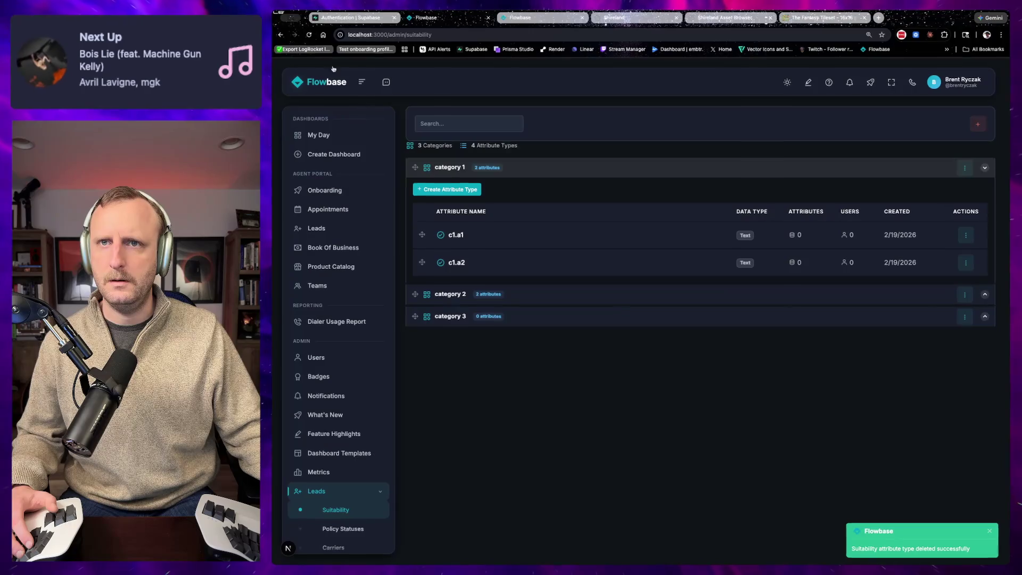
# - Reload the page, review the categories, and start a new attribute in category 3
pyautogui.click(308, 35)
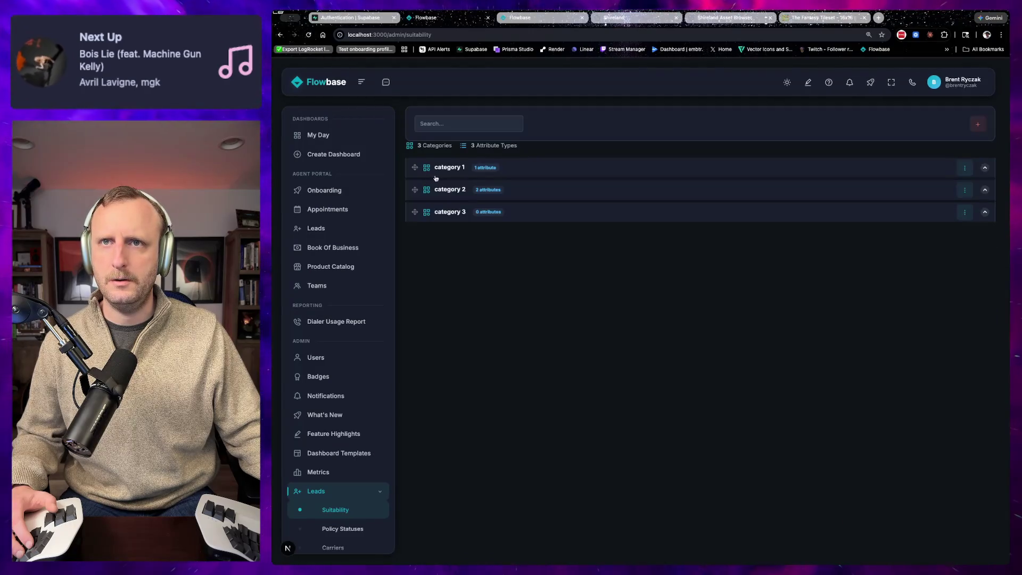
pyautogui.click(523, 168)
pyautogui.click(520, 269)
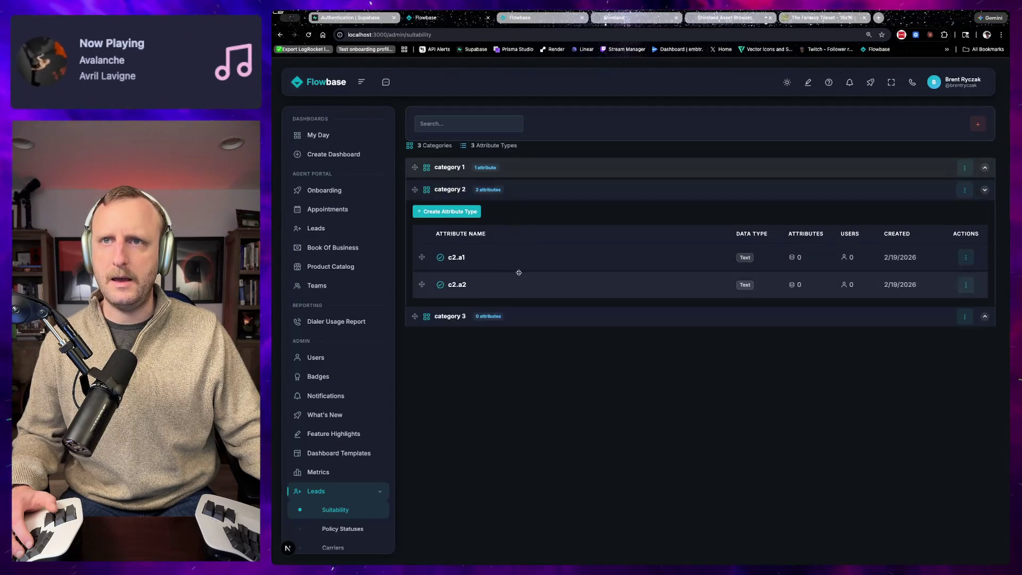
pyautogui.click(413, 319)
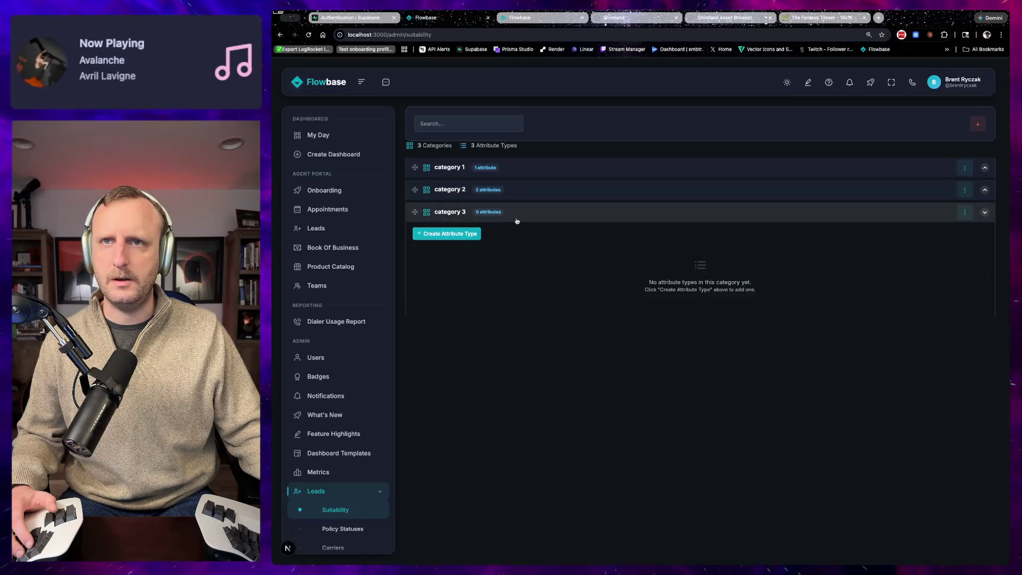
pyautogui.click(559, 213)
pyautogui.click(964, 213)
pyautogui.click(814, 208)
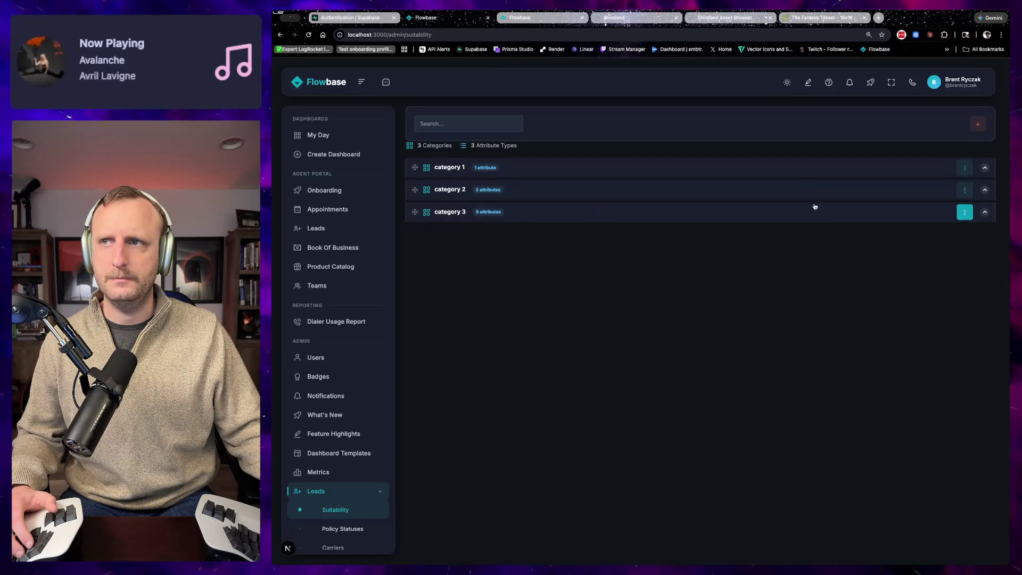
pyautogui.click(814, 208)
pyautogui.click(455, 235)
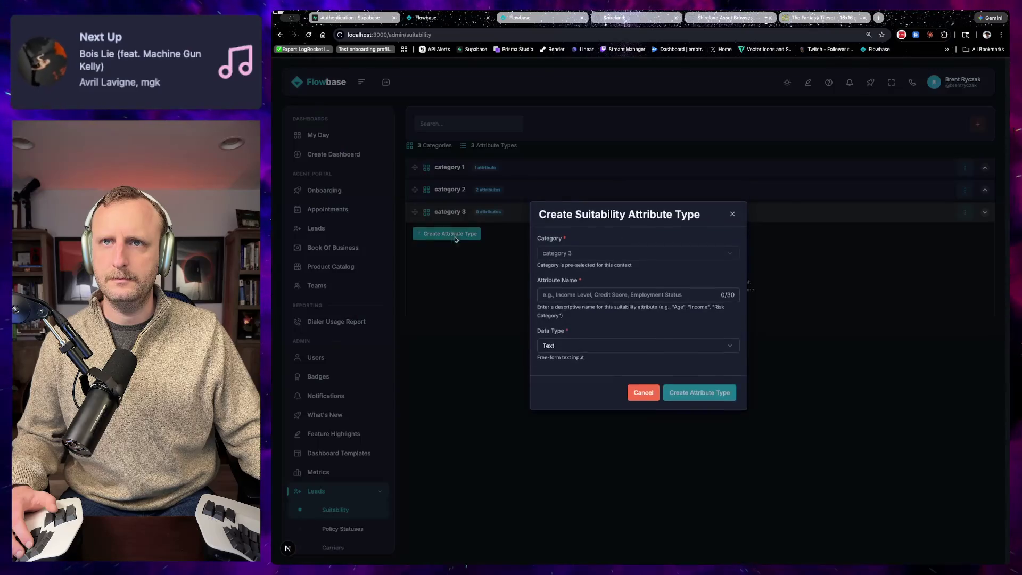
# - Create Text attribute types c3.a1, c3.a2 and c3.a3 in category 3
pyautogui.click(560, 298)
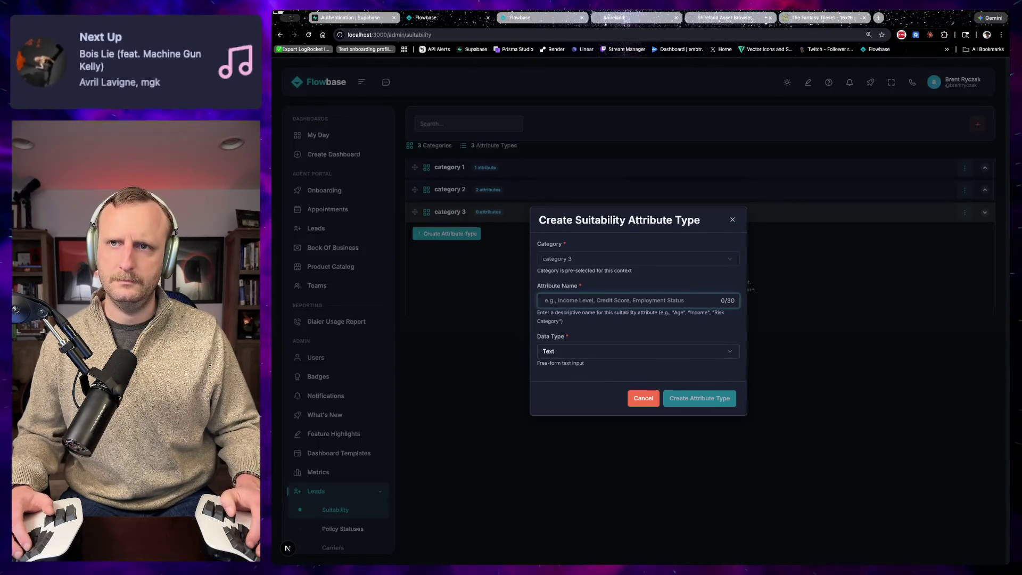
pyautogui.write('c31')
pyautogui.press('BackSpace')
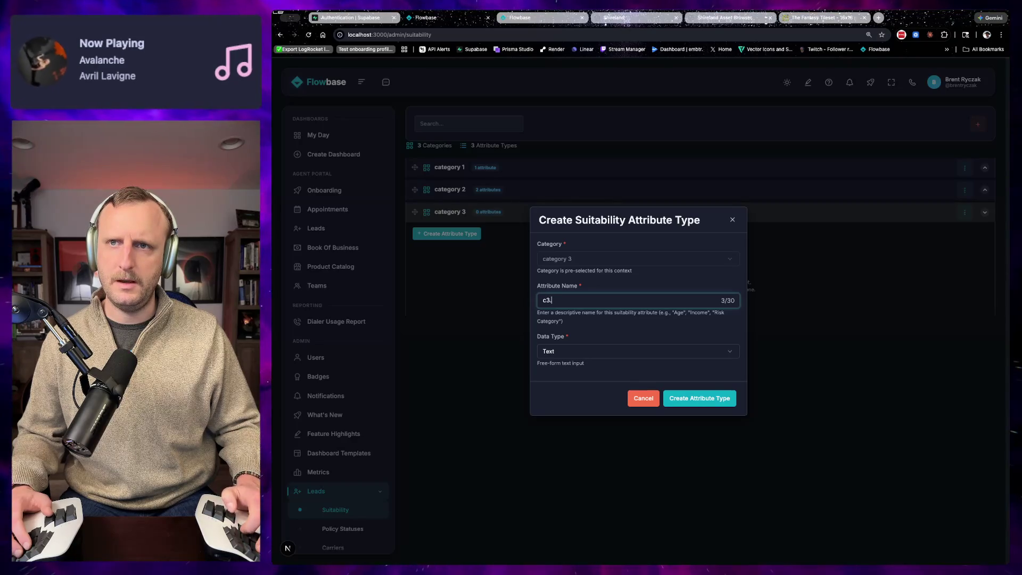
pyautogui.write('.a1')
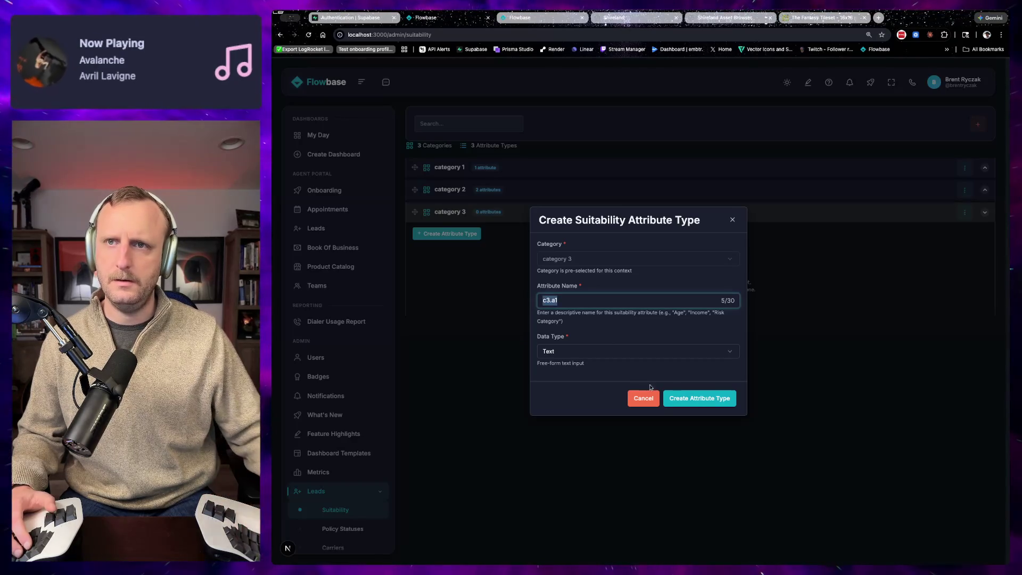
pyautogui.press('Return')
pyautogui.click(457, 234)
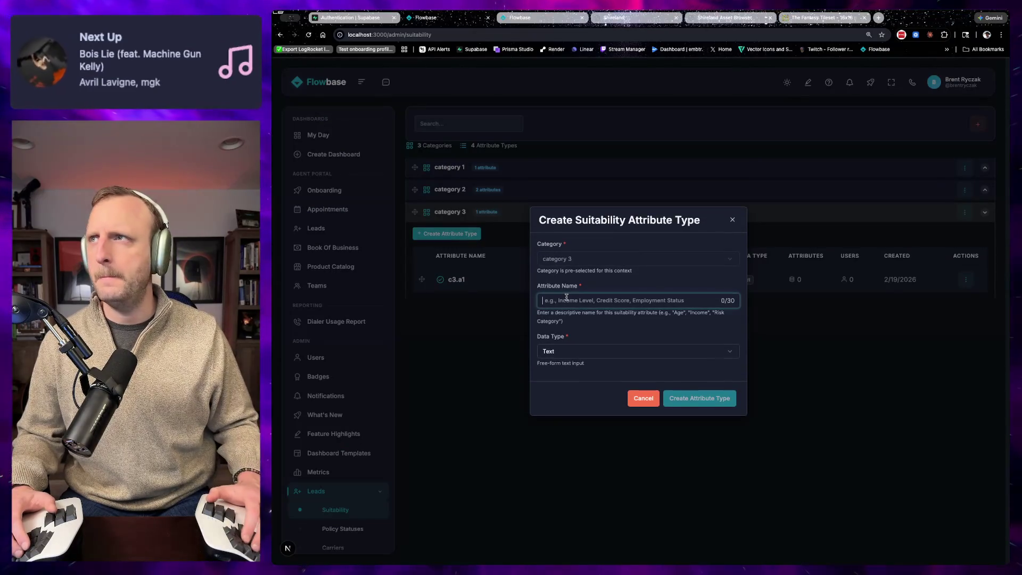
pyautogui.write('c3.a1')
pyautogui.press('Return')
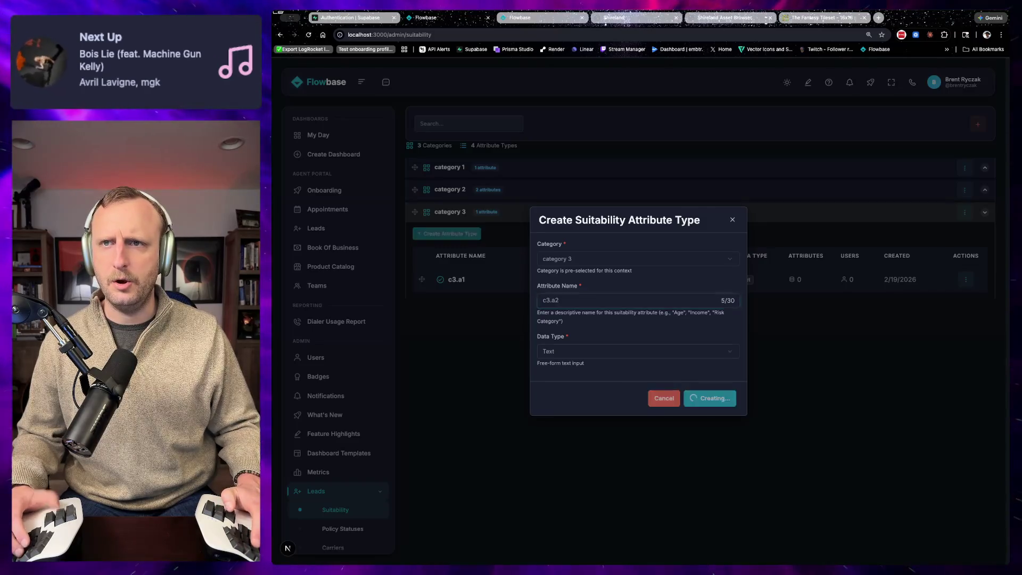
pyautogui.click(435, 235)
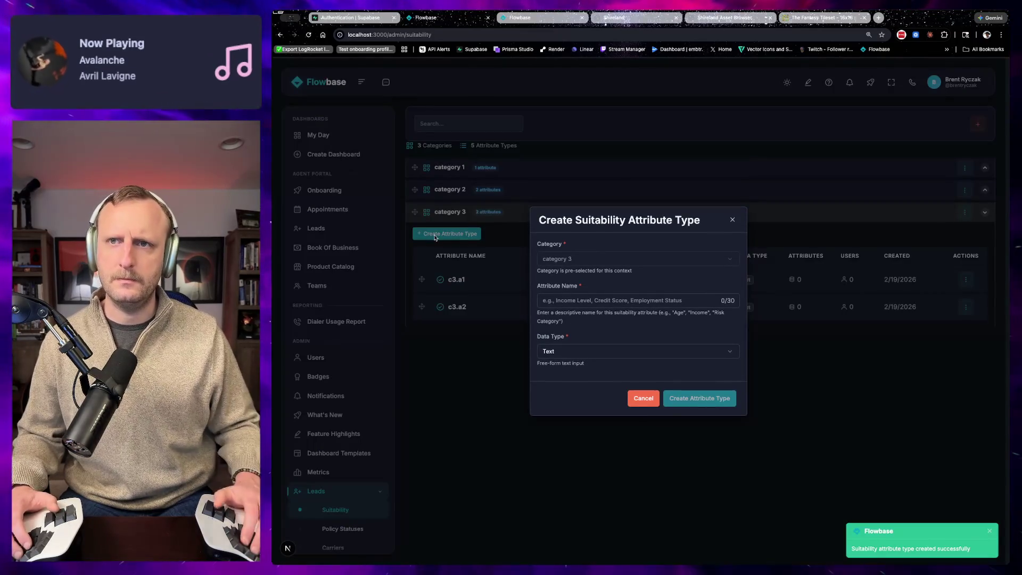
pyautogui.click(543, 297)
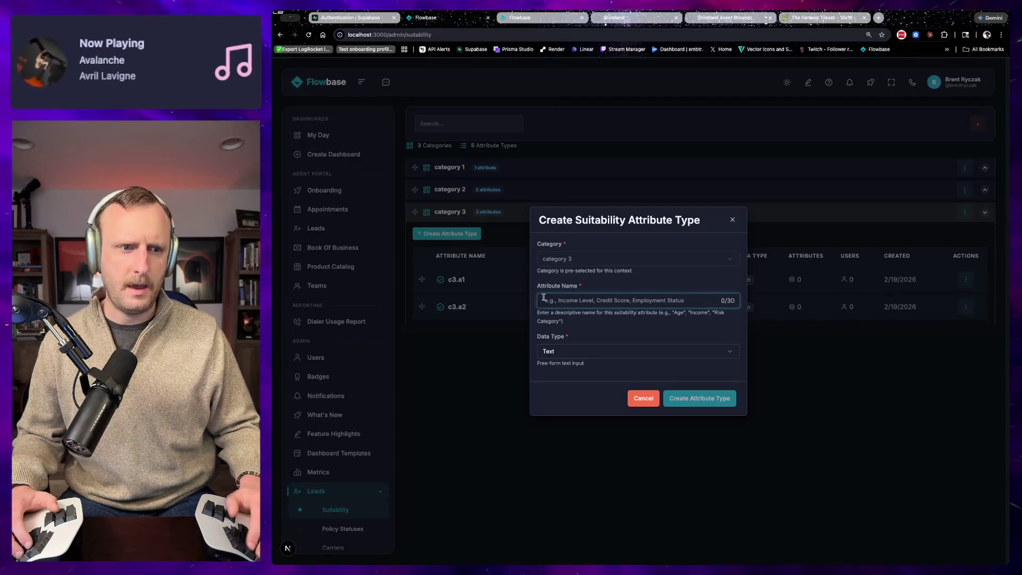
pyautogui.write('c3.a1')
pyautogui.press('Return')
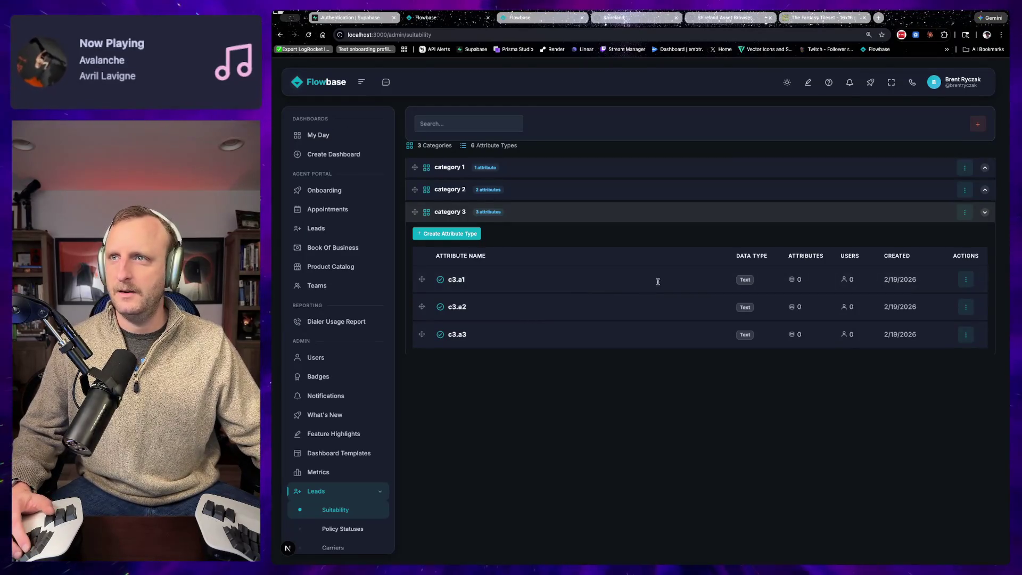
# - In the ATT lead's Suitability section, enter c1.a1.value in the c1.a1 field, correcting the typo
pyautogui.click(340, 83)
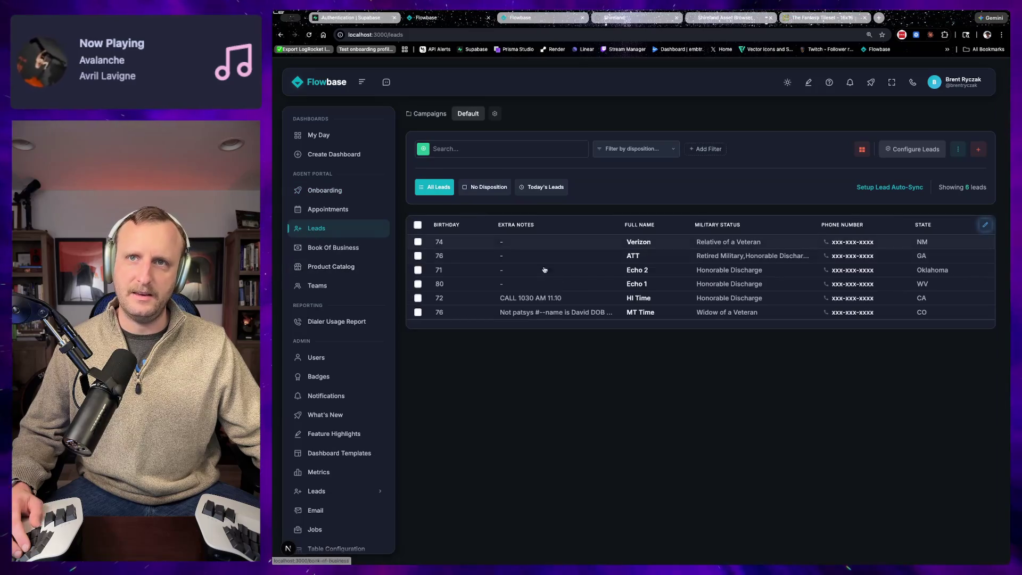
pyautogui.click(551, 256)
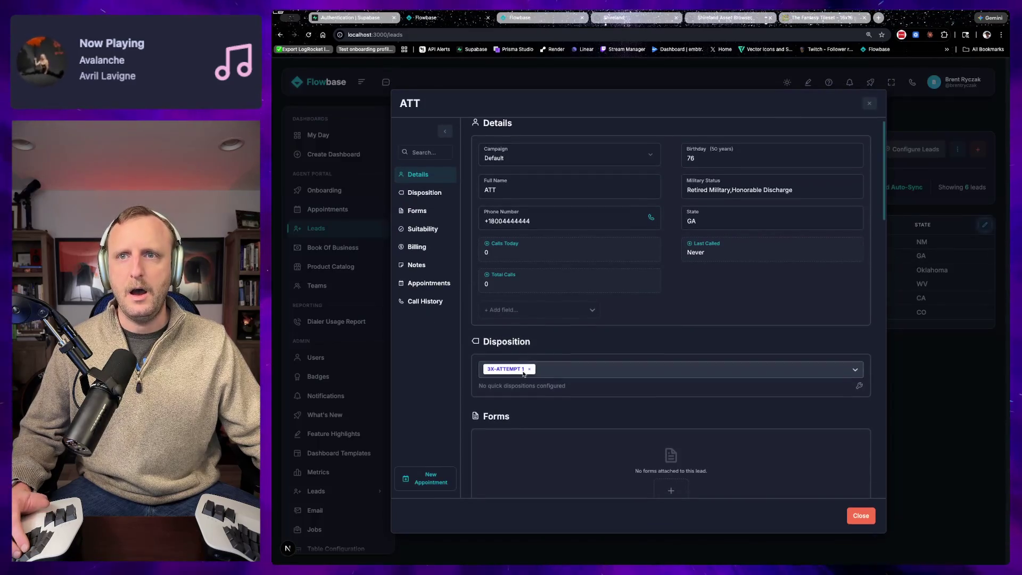
pyautogui.click(422, 229)
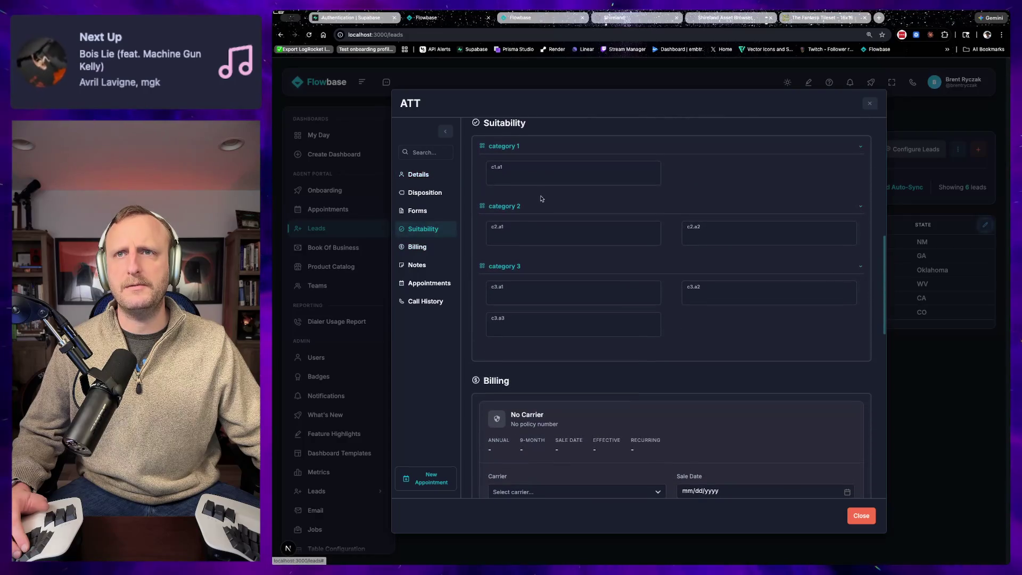
pyautogui.click(537, 174)
pyautogui.write('a')
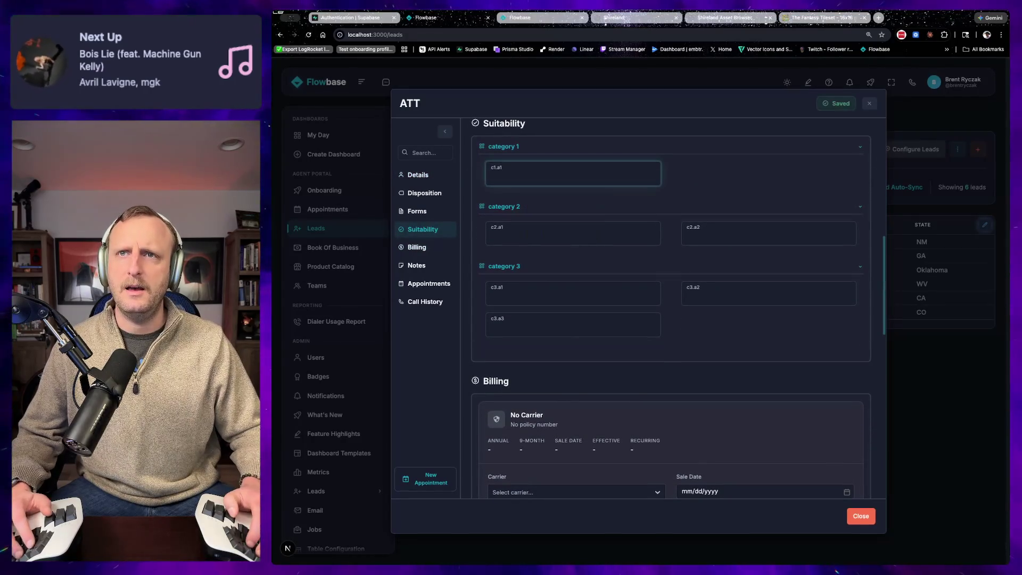
pyautogui.write('1.a')
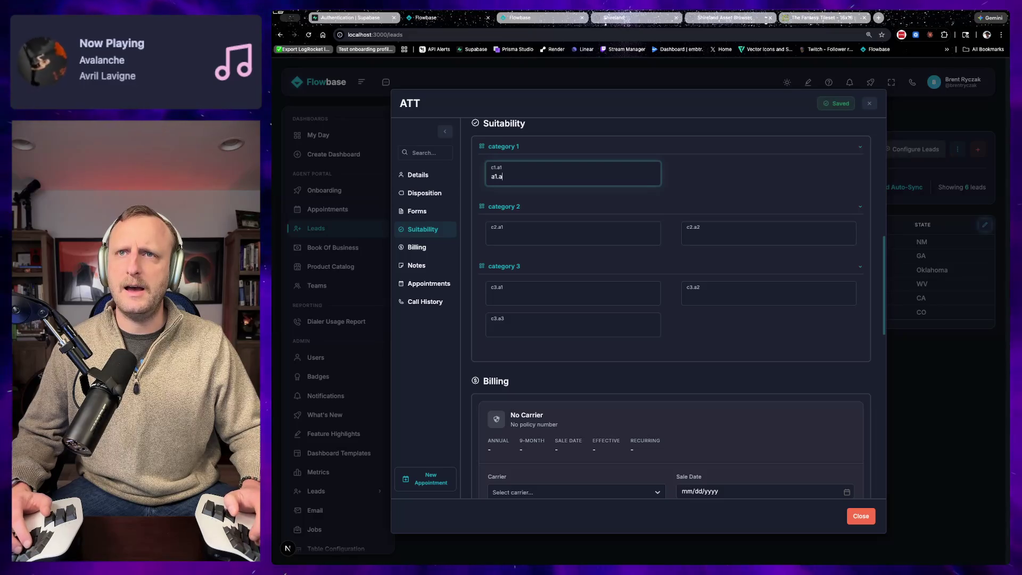
pyautogui.write('1.value')
pyautogui.hotkey('ctrl', 'a')
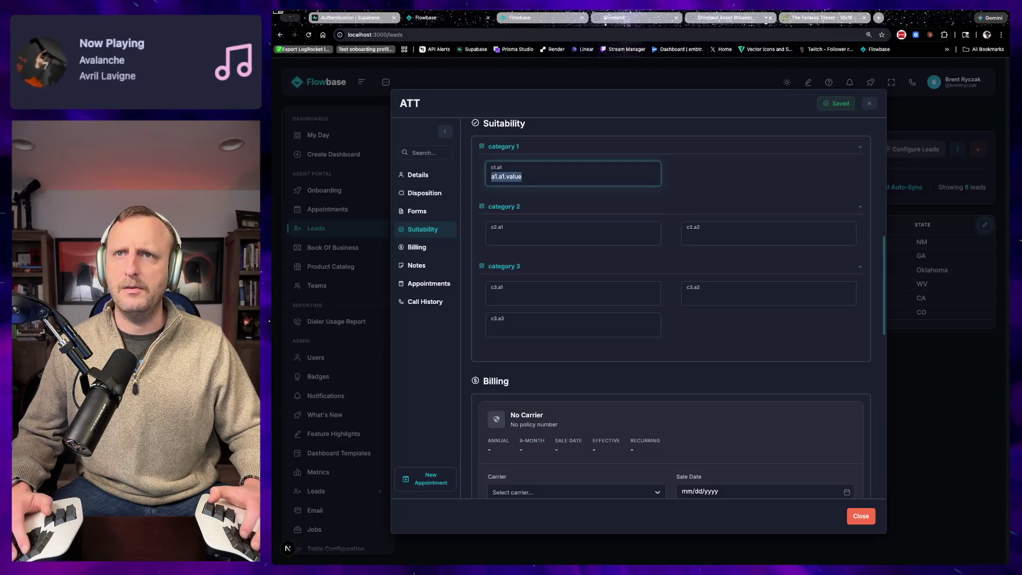
pyautogui.click(507, 177)
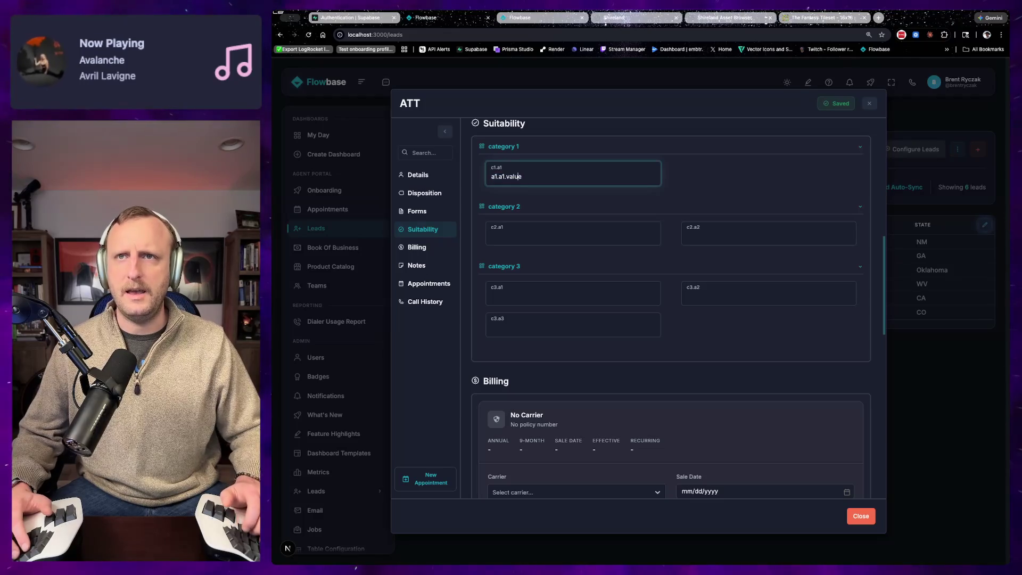
pyautogui.press('BackSpace')
pyautogui.write('c')
pyautogui.hotkey('ctrl', 'a')
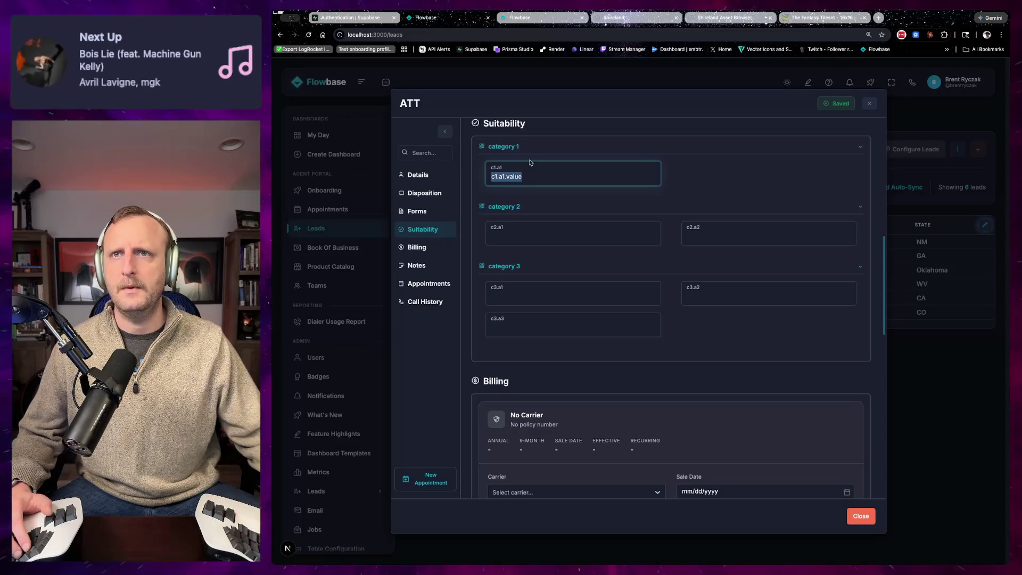
pyautogui.click(308, 35)
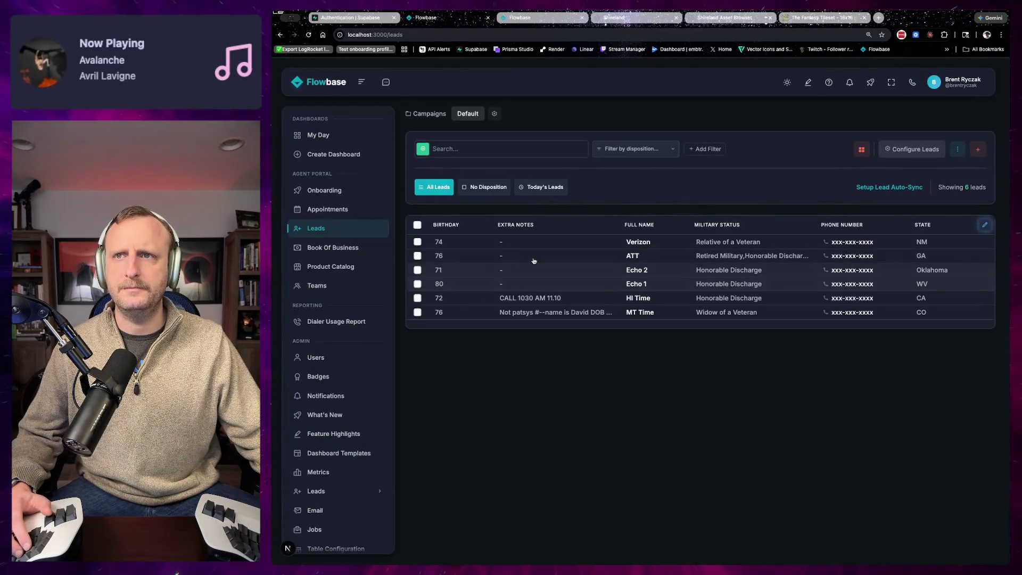
# - Type a test value into the ATT lead's c1.a1 suitability field, check the server logs, then close the lead
pyautogui.click(534, 260)
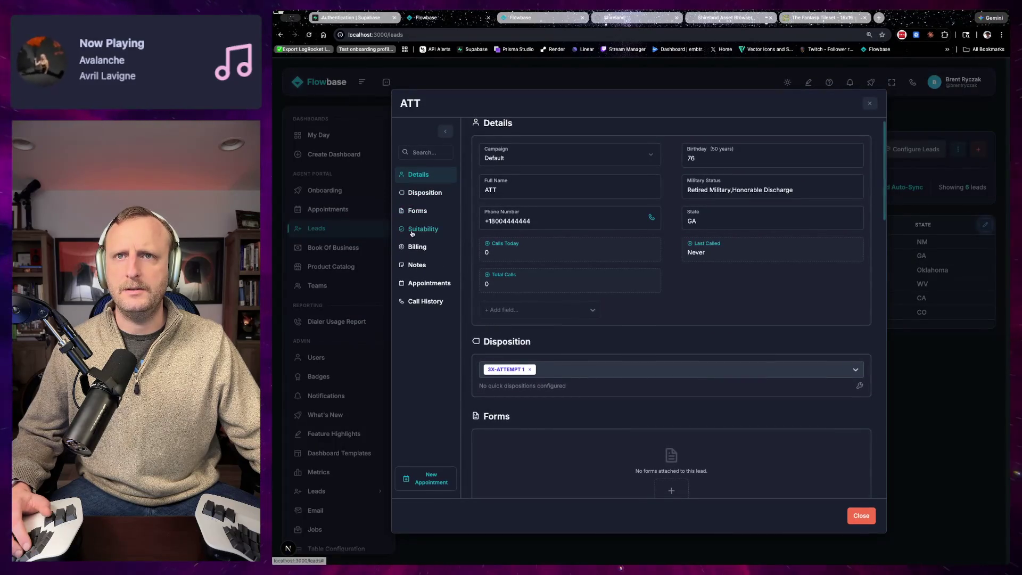
pyautogui.click(415, 229)
pyautogui.write('i')
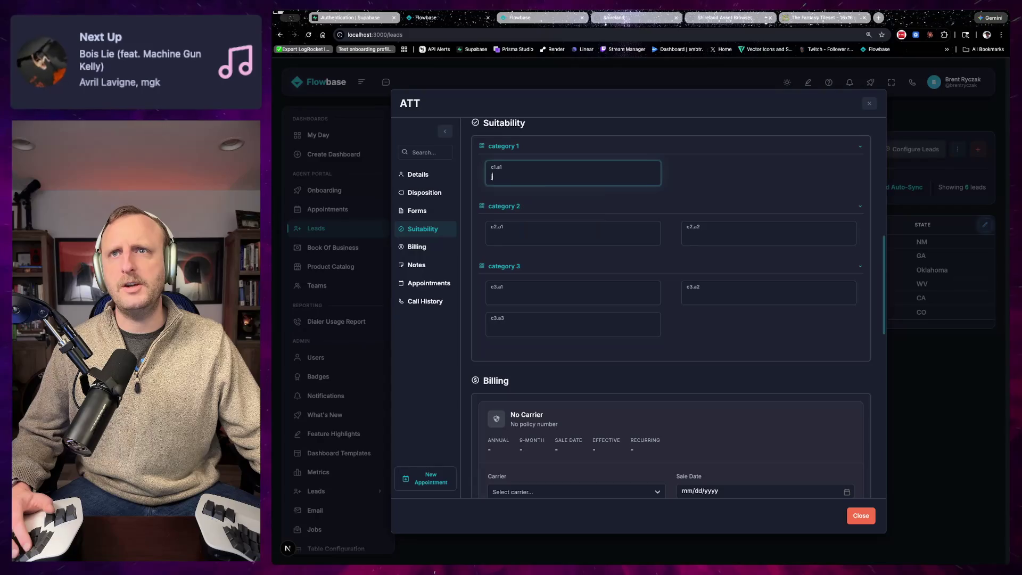
pyautogui.write('lkjlkjlkj')
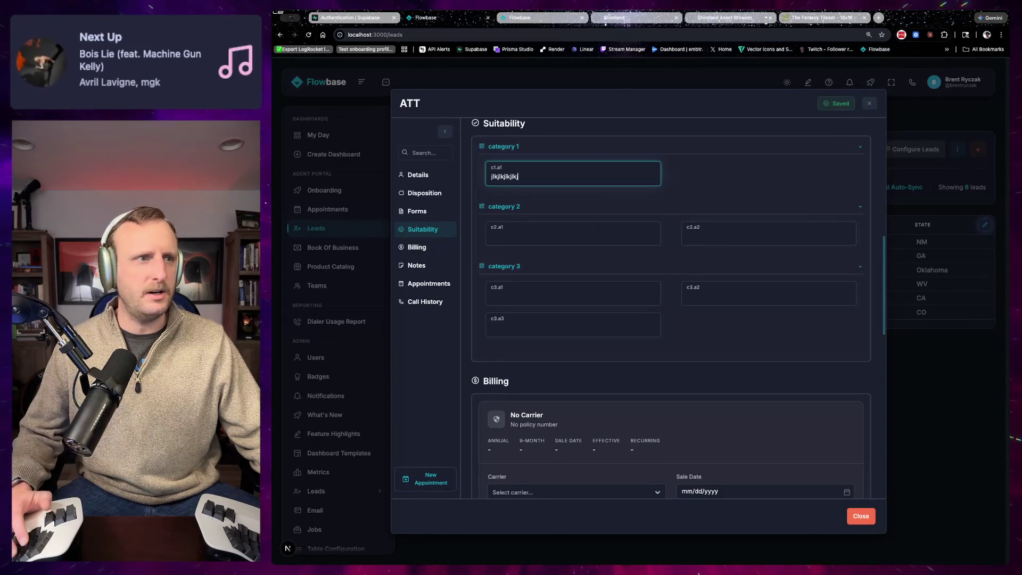
pyautogui.press('super+Tab')
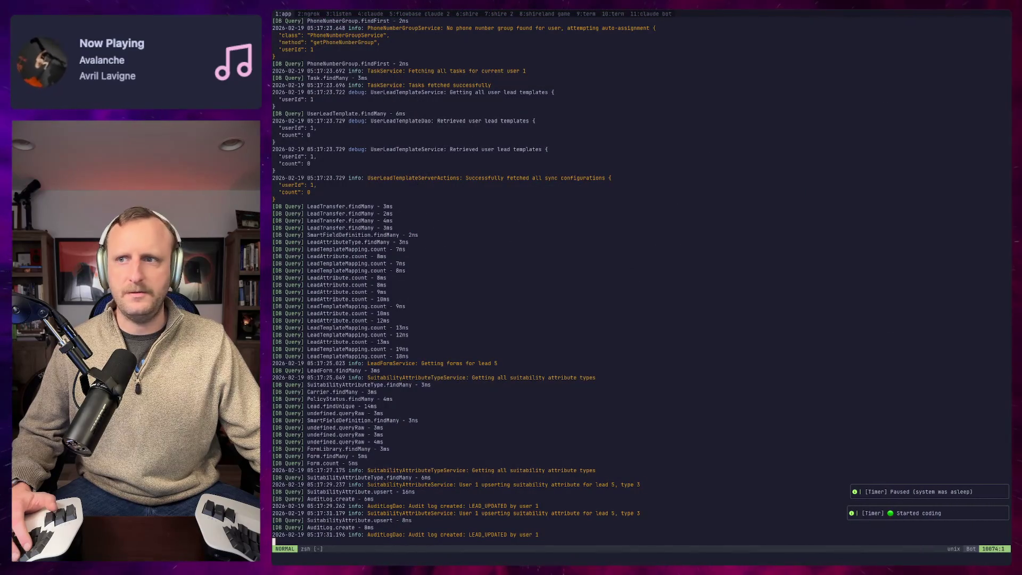
pyautogui.press('super+Tab')
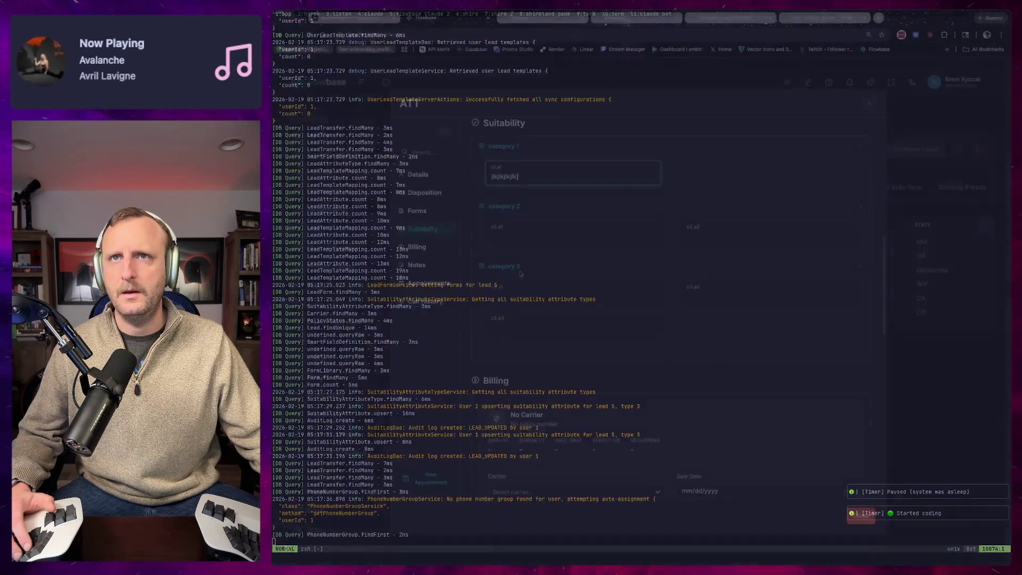
pyautogui.click(860, 516)
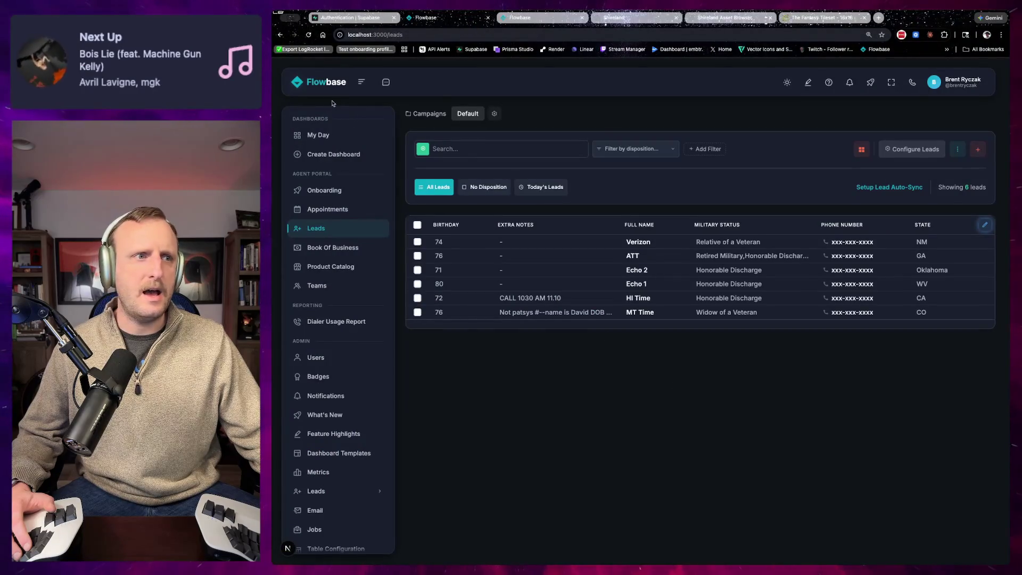
# - Reload Leads and reopen the ATT lead's Suitability section to check the fields
pyautogui.click(308, 34)
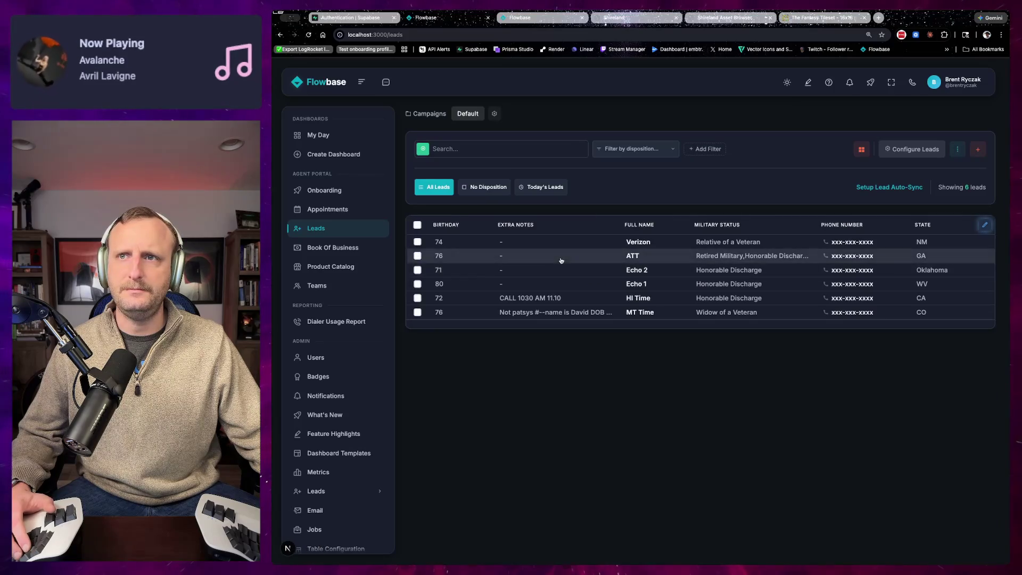
pyautogui.click(560, 260)
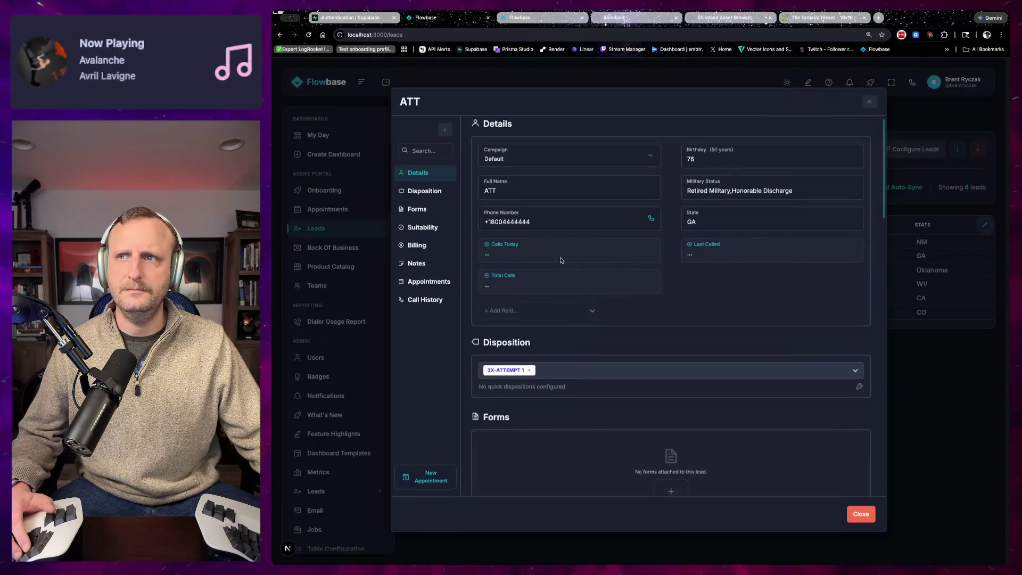
pyautogui.click(417, 233)
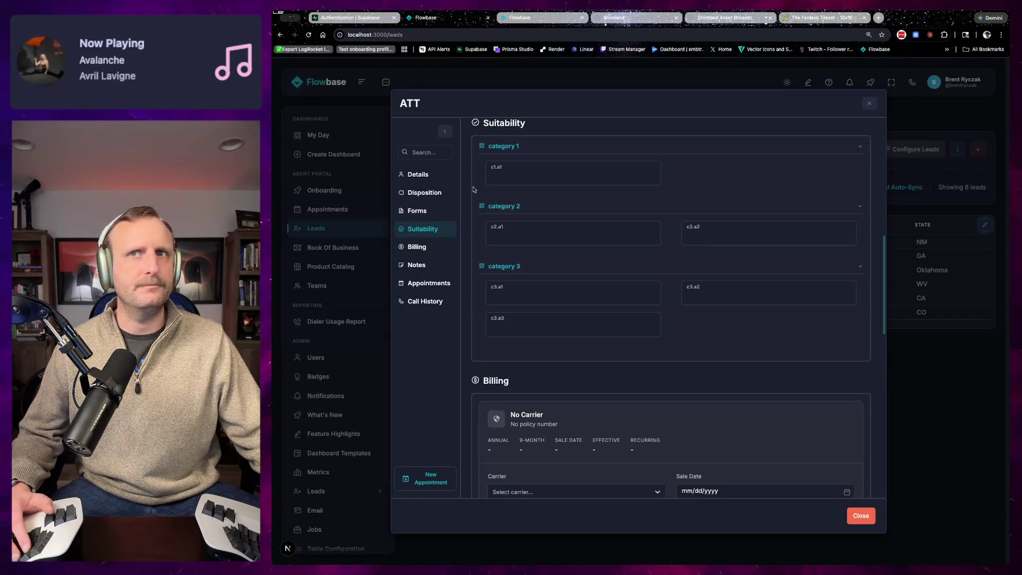
pyautogui.scroll(1, 586, 212)
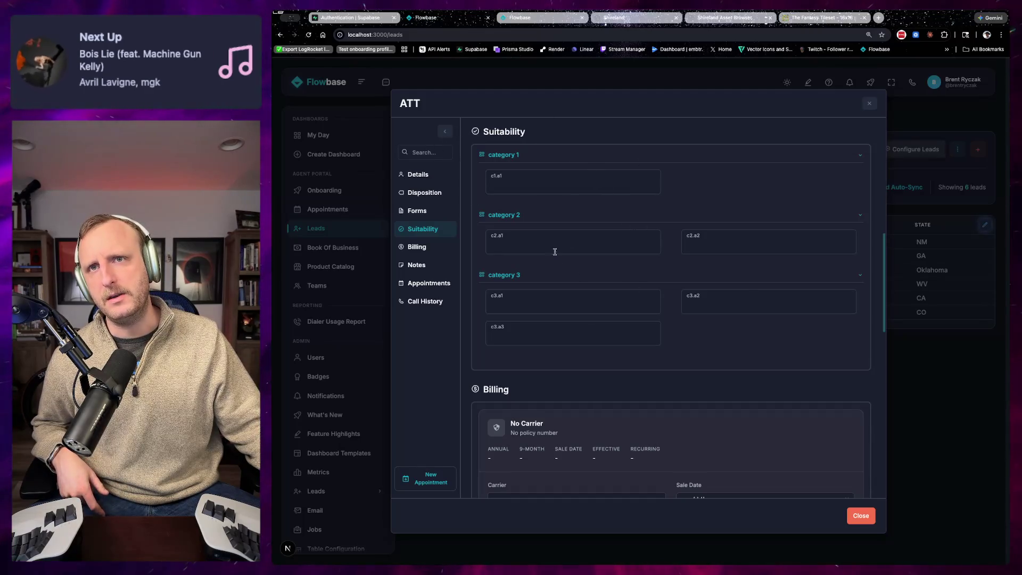
pyautogui.scroll(2, 554, 251)
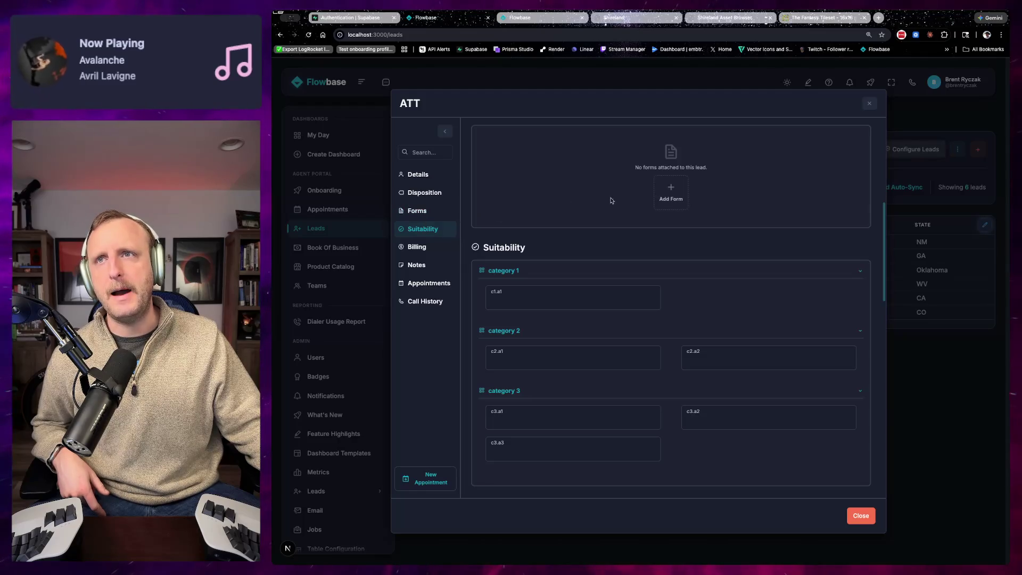
# - Try adding a form to the lead, cancel it, and bring up the server logs
pyautogui.click(671, 192)
pyautogui.click(711, 360)
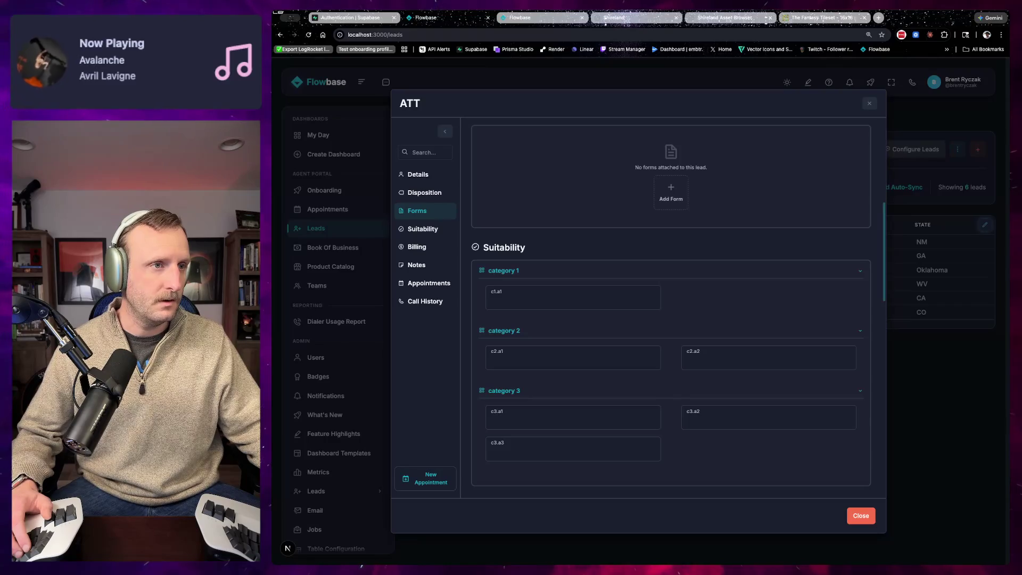
pyautogui.press('super+Tab')
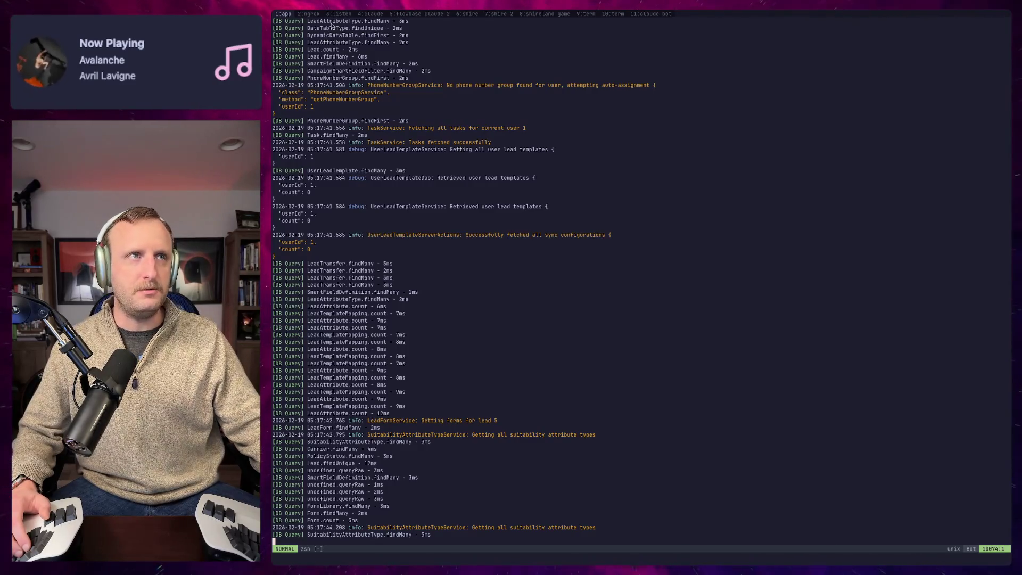
# - In the Claude tmux session, report that suitability configures fine but saving suitability values fails
pyautogui.click(391, 14)
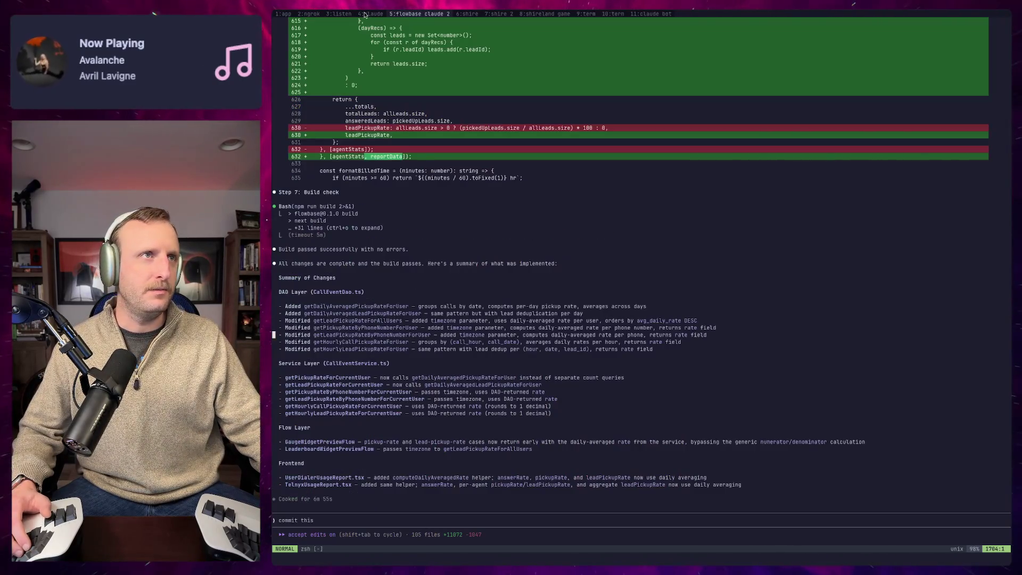
pyautogui.click(365, 15)
pyautogui.click(337, 14)
pyautogui.click(367, 15)
pyautogui.write('ild and make sure it compiles')
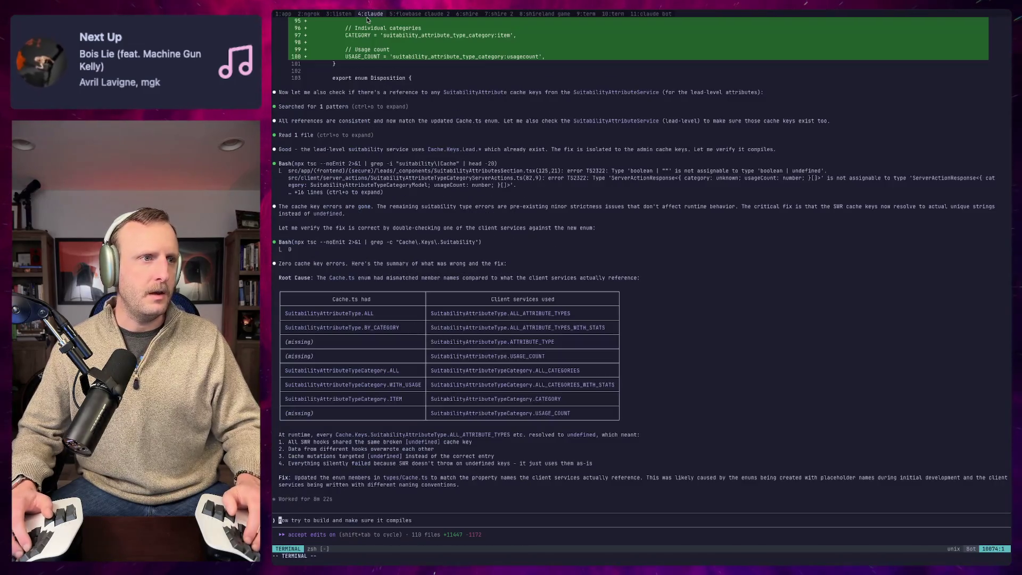
pyautogui.write('i c')
pyautogui.write('w ')
pyautogui.write('gure suitabiltiy but when i try')
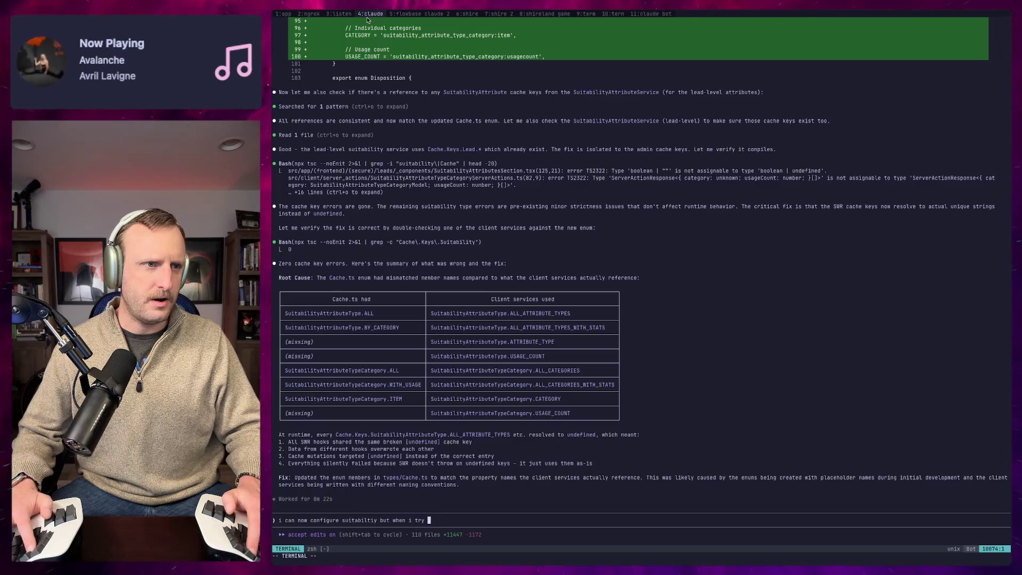
pyautogui.write('and save suitability va.ie')
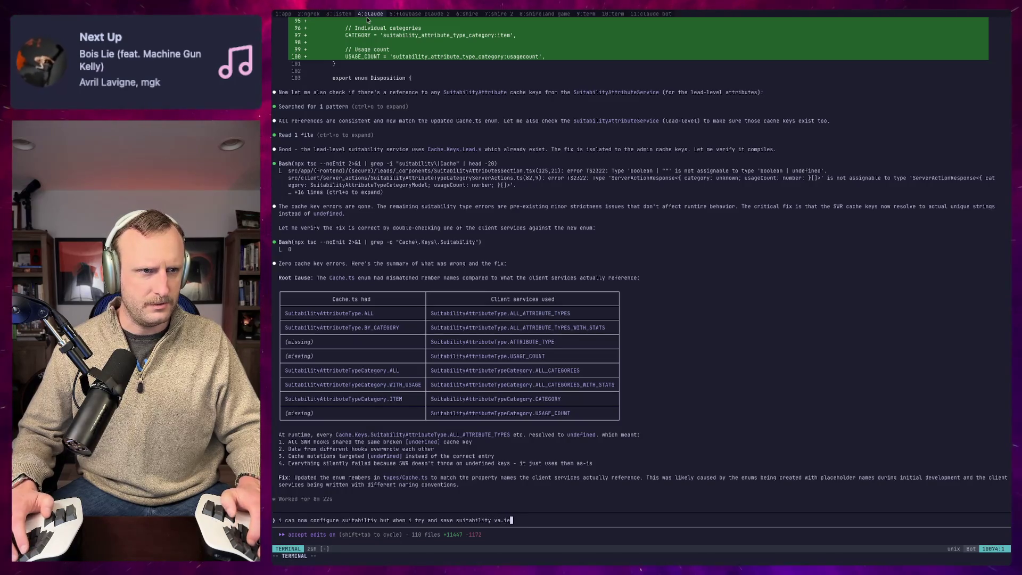
pyautogui.press('BackSpace')
pyautogui.press('BackSpace')
pyautogui.press('BackSpace')
pyautogui.write('ai')
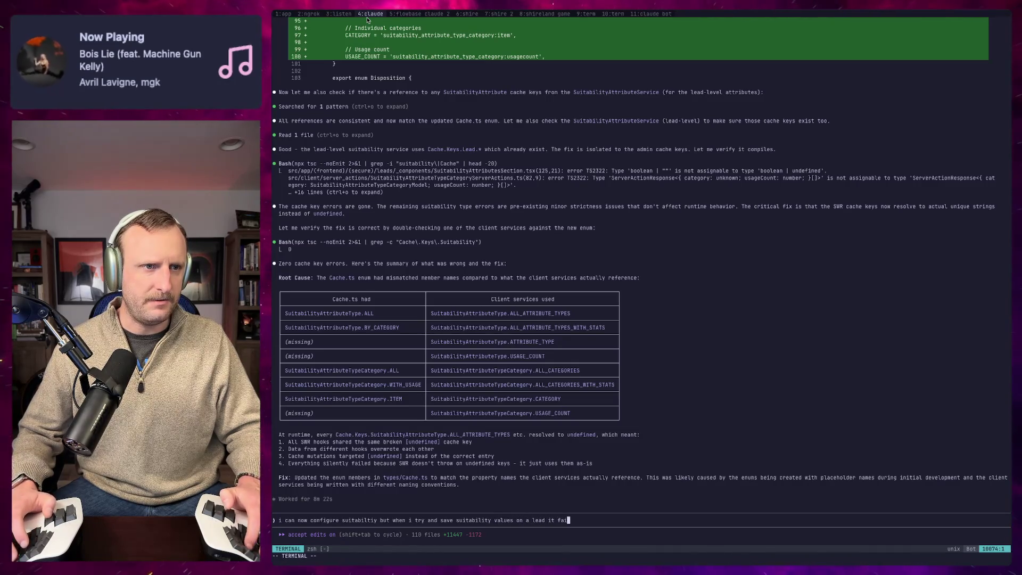
pyautogui.write('ls')
pyautogui.press('Return')
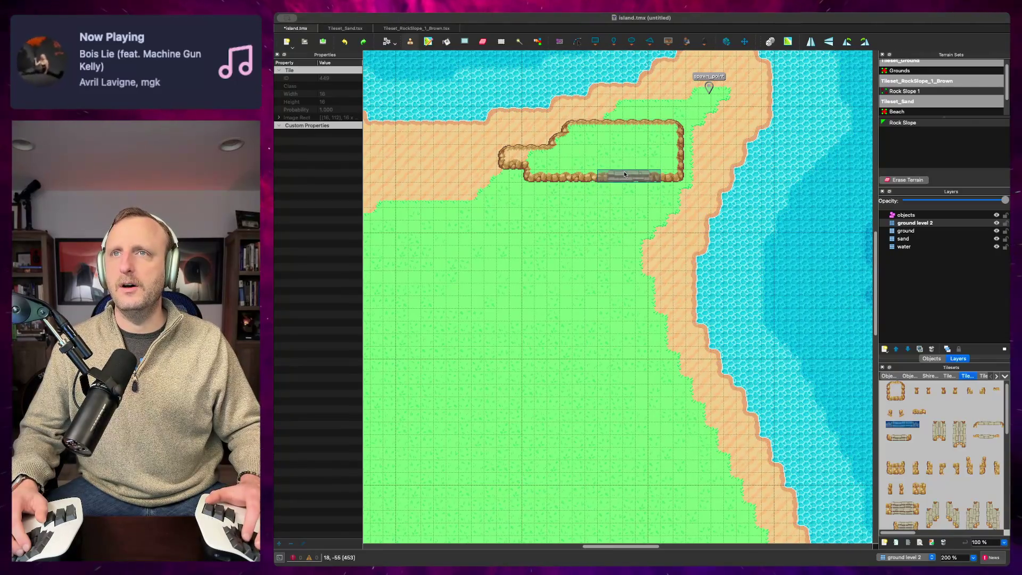
# - Undo the ground level 2 layer and pick the Rock Slope terrain on the ground layer
pyautogui.hotkey('ctrl', 'z')
pyautogui.hotkey('ctrl', 'z')
pyautogui.hotkey('ctrl', 'z')
pyautogui.hotkey('ctrl', 'z')
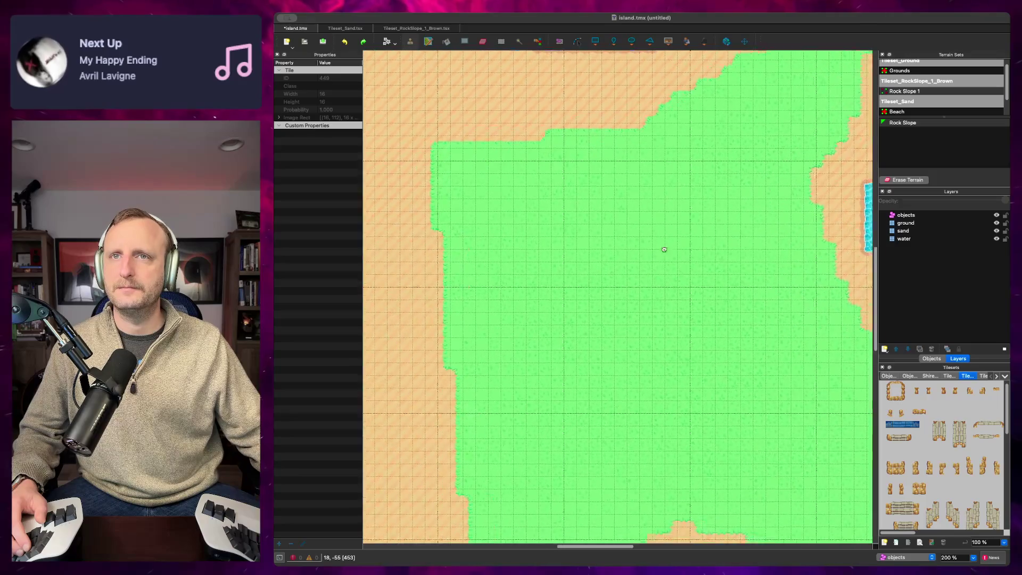
pyautogui.scroll(-3, 583, 214)
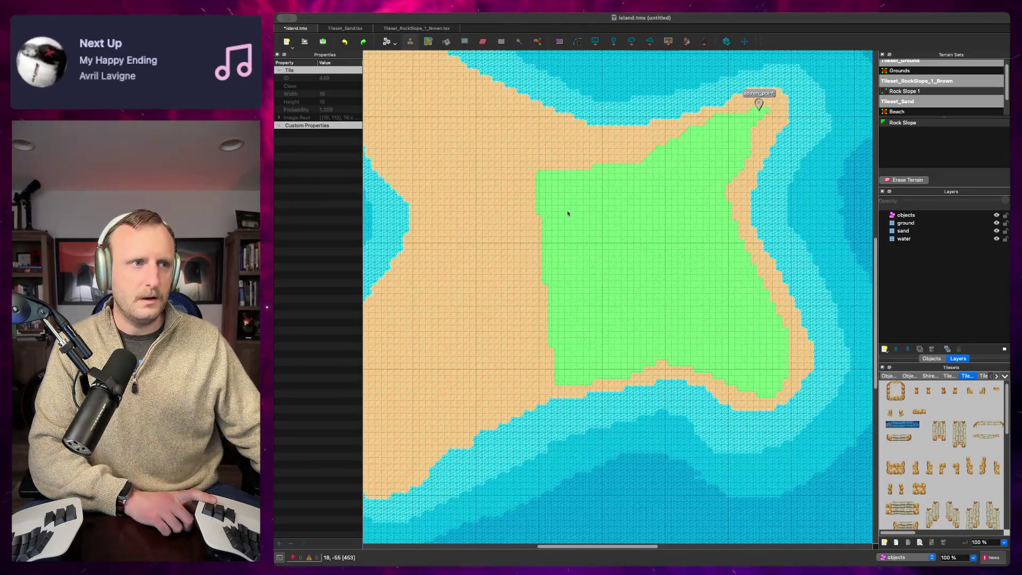
pyautogui.scroll(2, 636, 250)
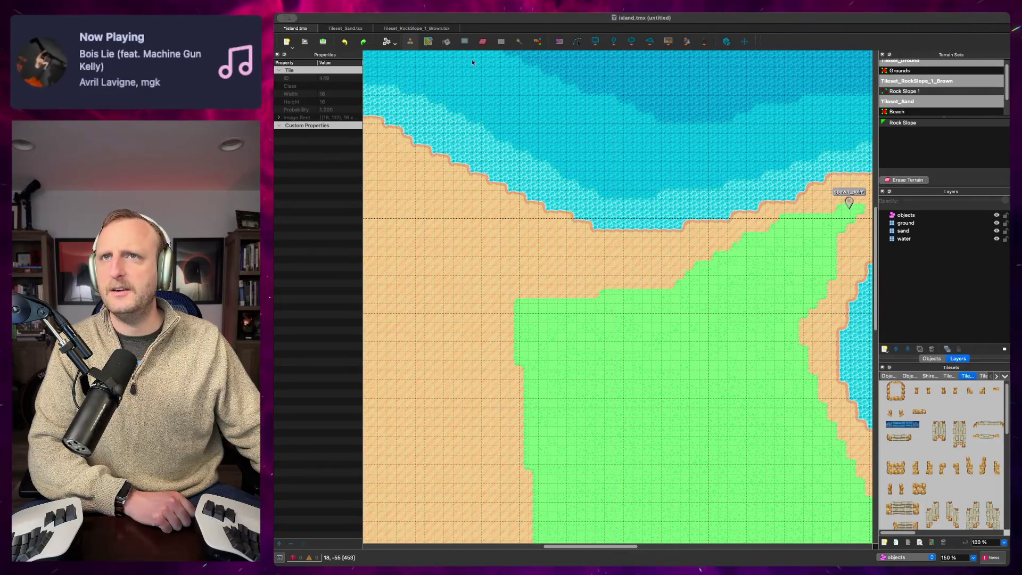
pyautogui.click(410, 42)
pyautogui.click(901, 123)
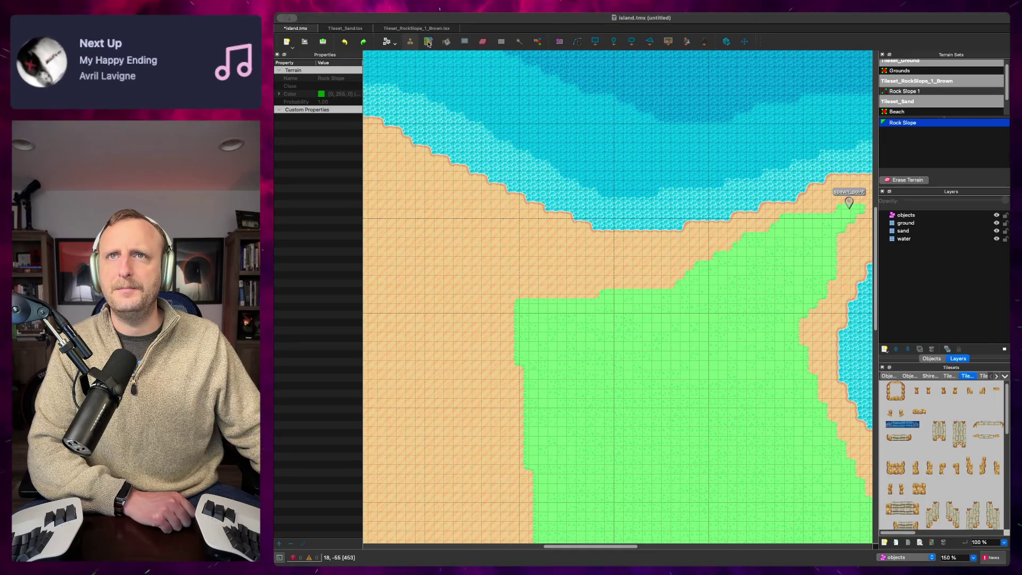
pyautogui.click(905, 223)
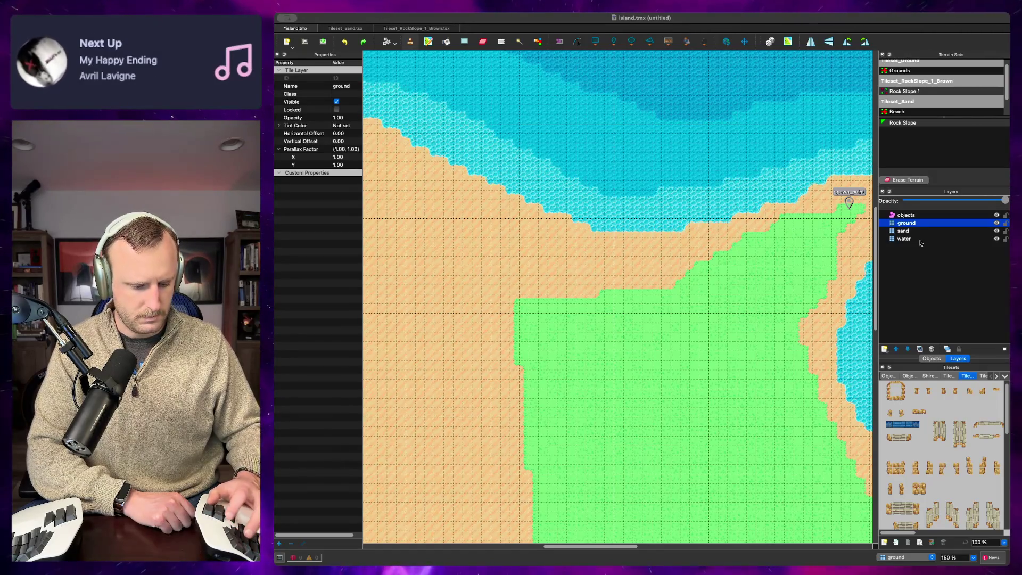
# - Add a new tile layer named ground level 2, then reactivate ground with the grass tileset shown
pyautogui.hotkey('ctrl', 'shift', 'n')
pyautogui.write('ground level 2')
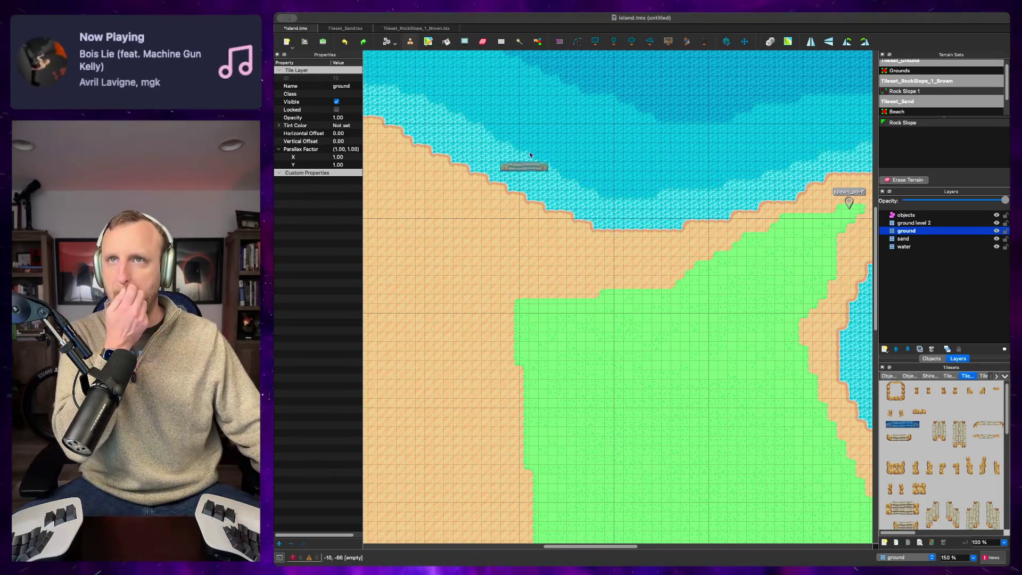
pyautogui.hotkey('ctrl', 'pageup')
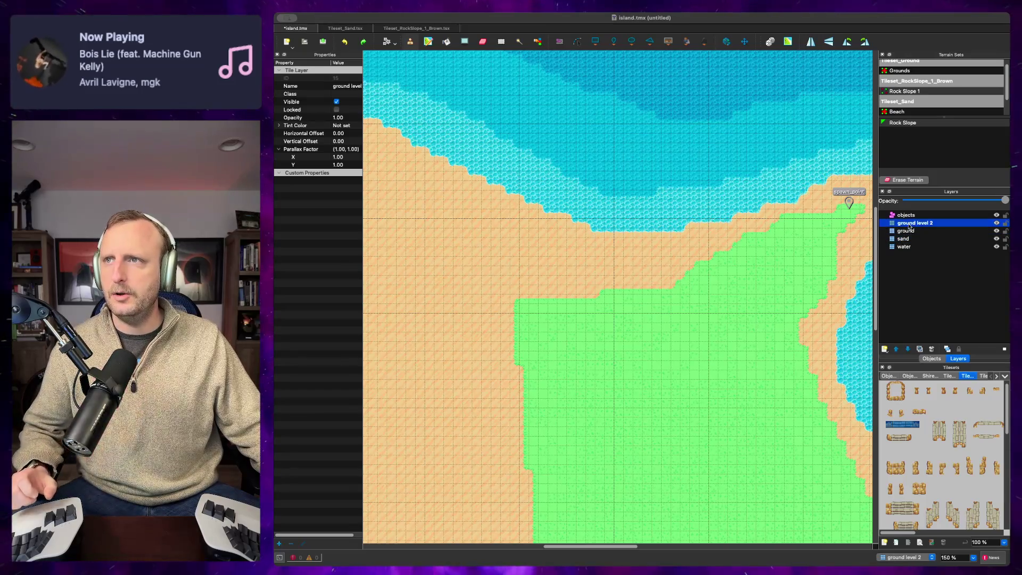
pyautogui.press('t')
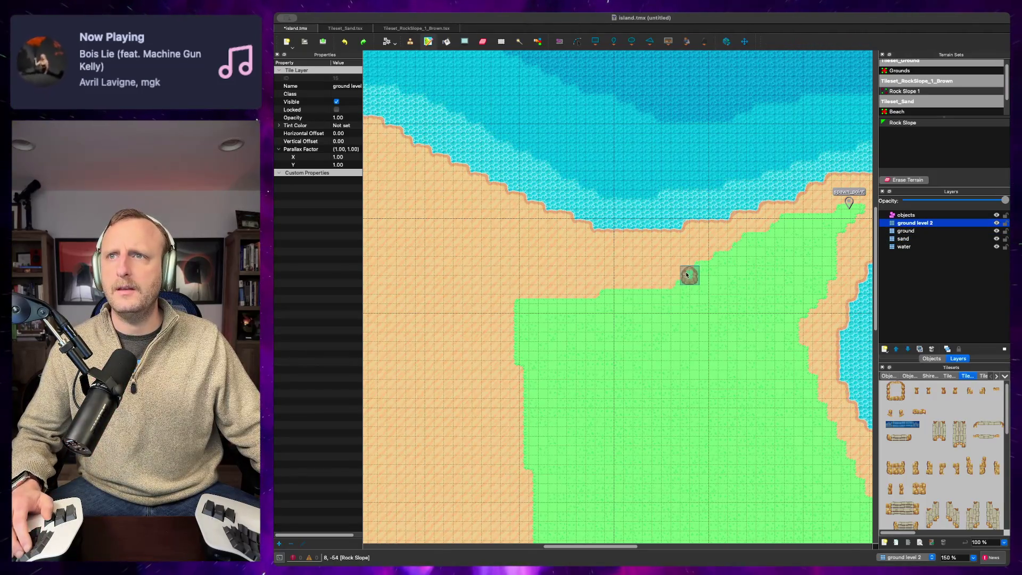
pyautogui.click(903, 231)
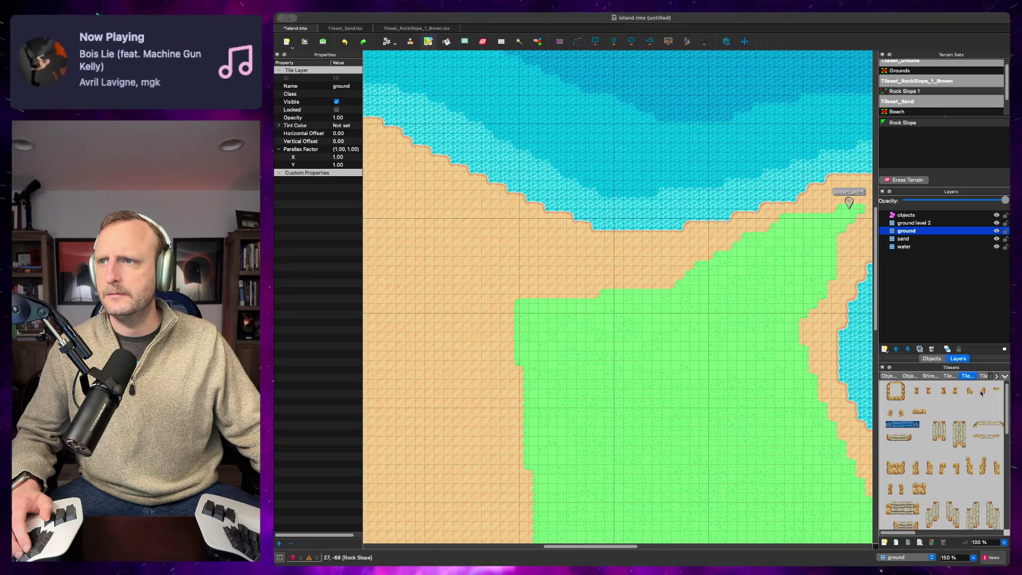
pyautogui.click(955, 376)
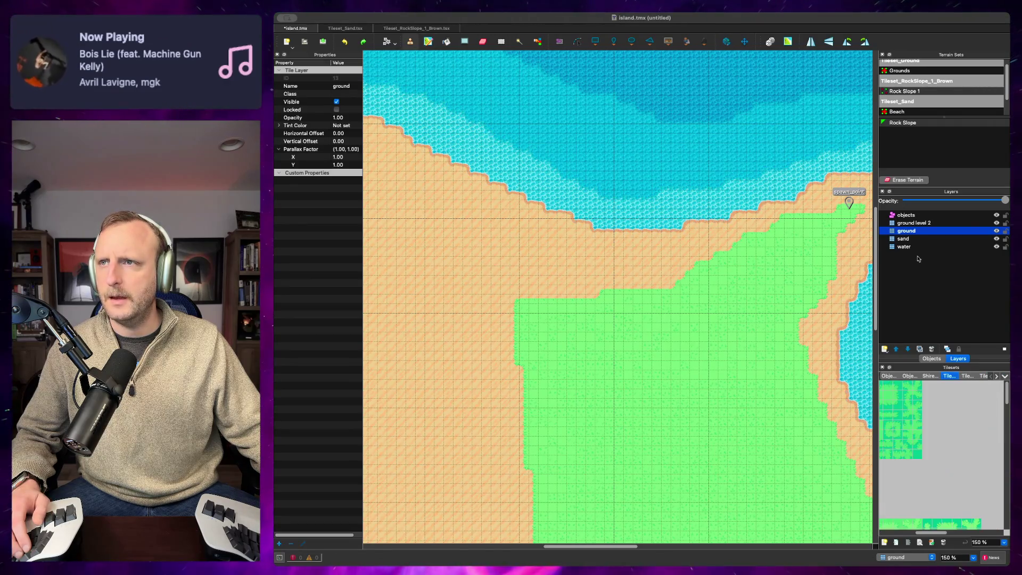
pyautogui.scroll(1, 895, 115)
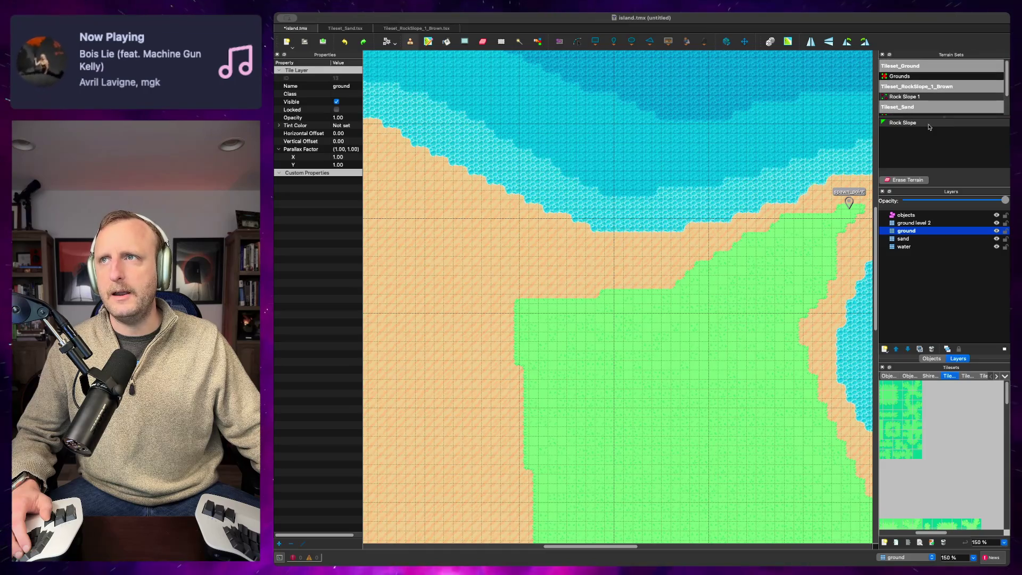
# - Choose Grounds > Light Grass and paint grass strokes just inside the northern and northwest shore
pyautogui.moveTo(944, 116); pyautogui.dragTo(943, 140)
pyautogui.click(914, 76)
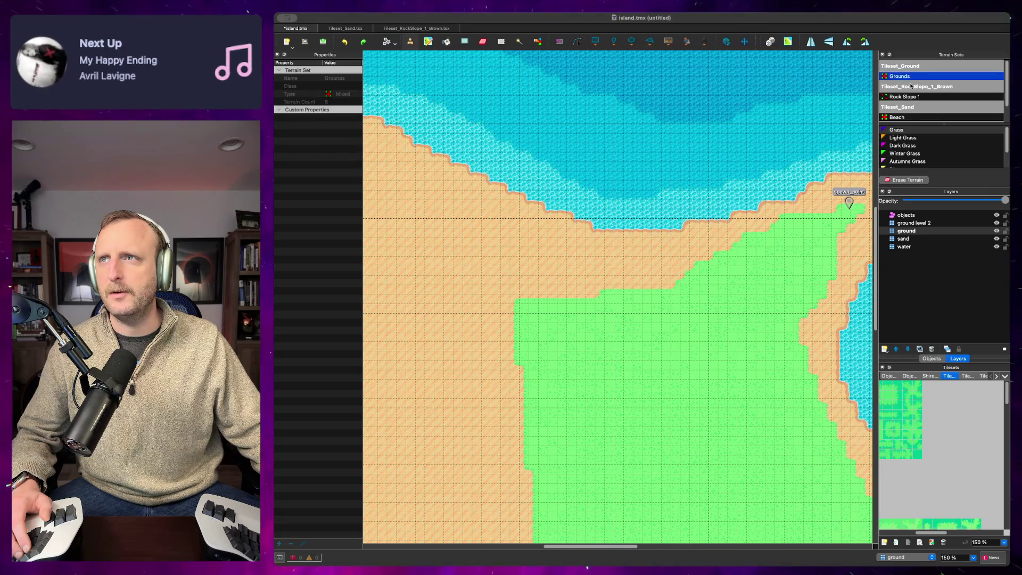
pyautogui.click(908, 139)
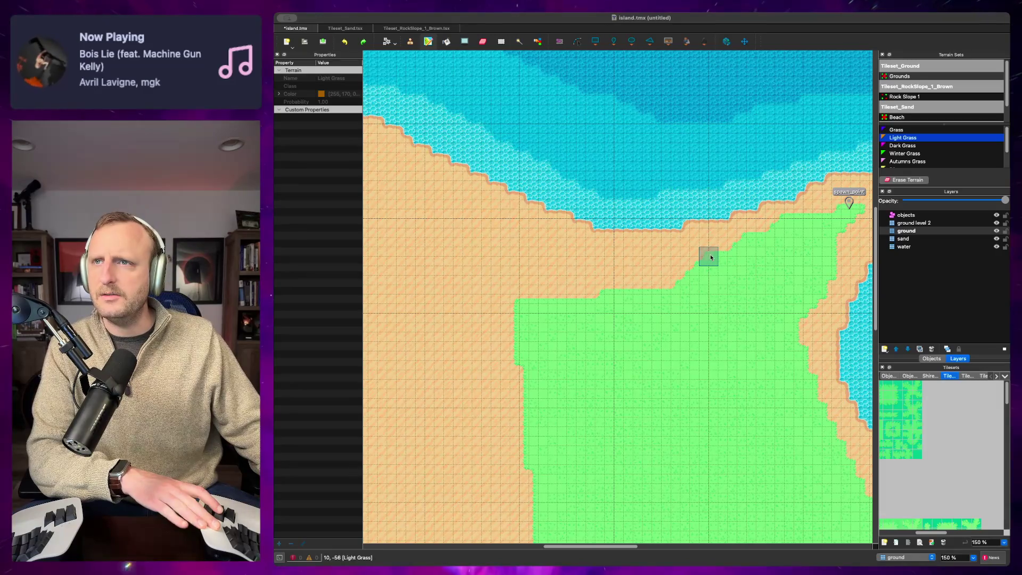
pyautogui.moveTo(707, 257)
pyautogui.mouseDown()
pyautogui.moveTo(525, 247)
pyautogui.moveTo(399, 184)
pyautogui.mouseUp()
pyautogui.moveTo(388, 231)
pyautogui.mouseDown()
pyautogui.moveTo(593, 299)
pyautogui.moveTo(601, 263)
pyautogui.mouseUp()
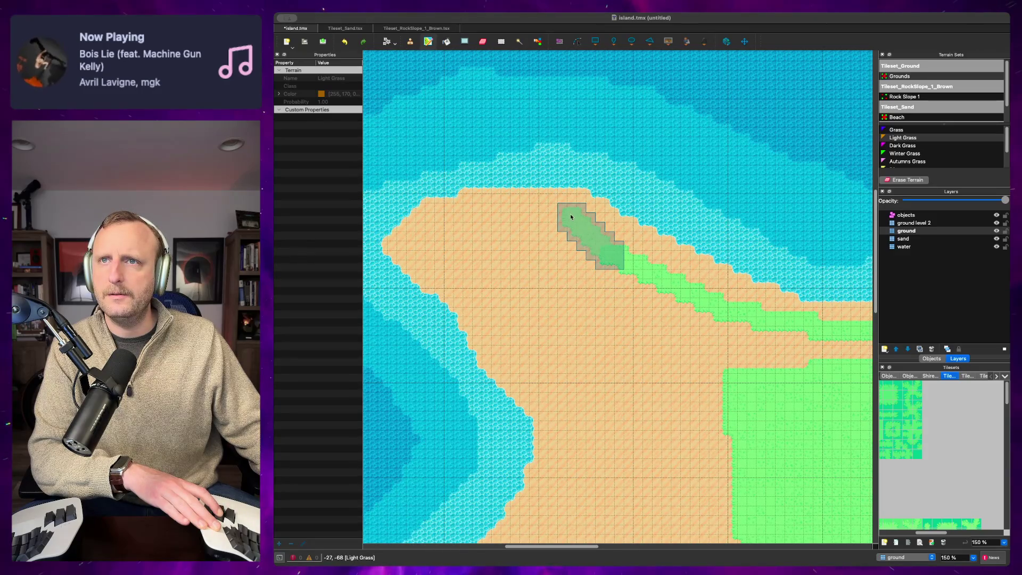
pyautogui.moveTo(575, 223)
pyautogui.mouseDown()
pyautogui.moveTo(486, 217)
pyautogui.moveTo(440, 230)
pyautogui.mouseUp()
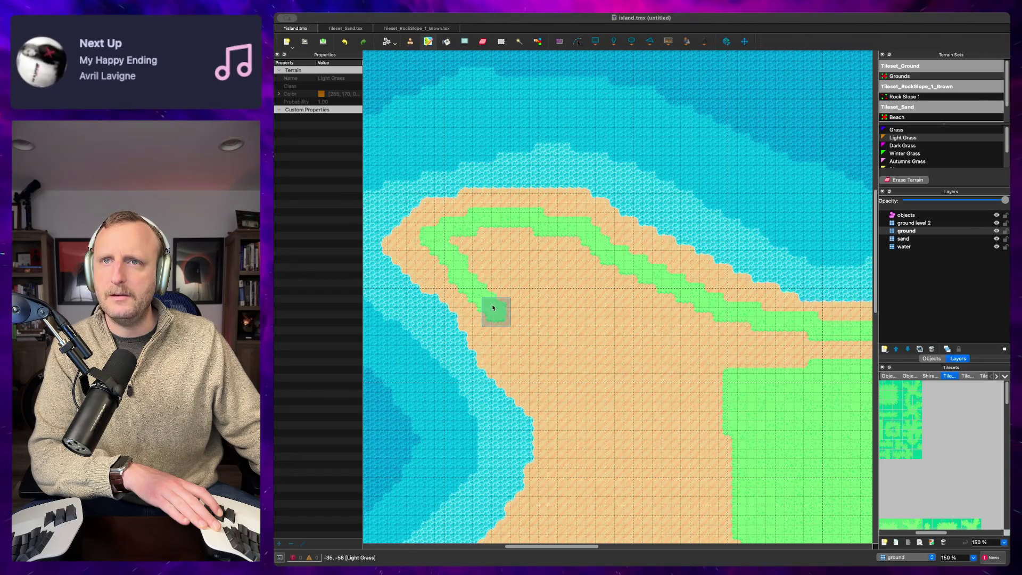
# - Extend the light-grass line down the western shore toward the southwest
pyautogui.keyDown('shift'); pyautogui.click(560, 403); pyautogui.keyUp('shift')
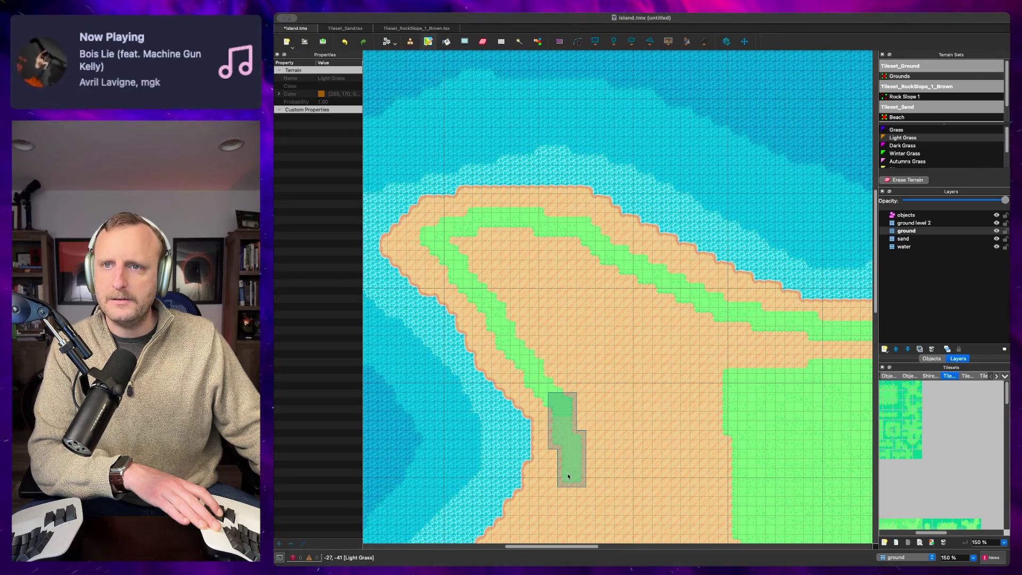
pyautogui.keyDown('shift'); pyautogui.click(568, 476); pyautogui.keyUp('shift')
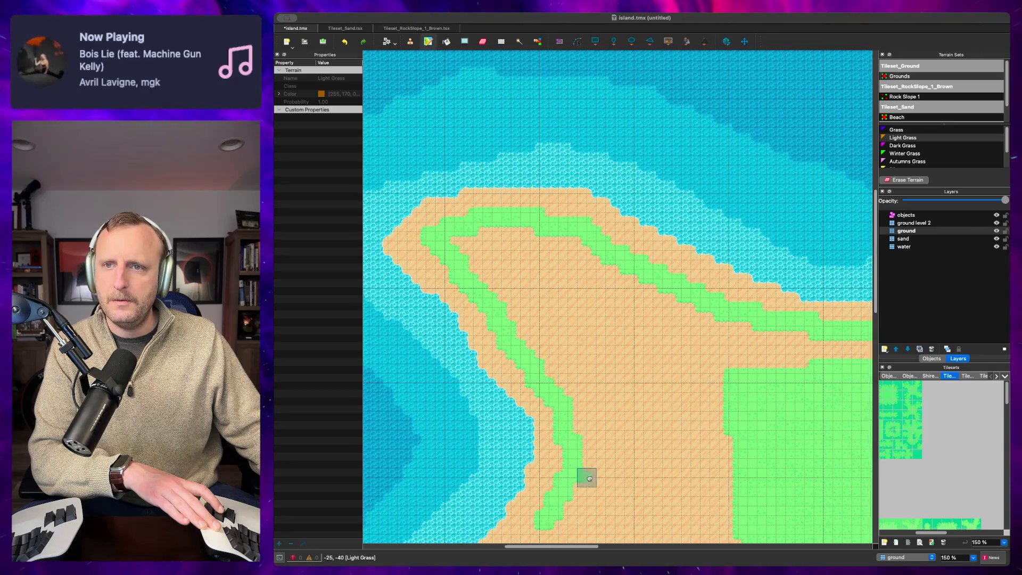
pyautogui.scroll(-5, 584, 474)
pyautogui.hscroll(-2, 584, 474)
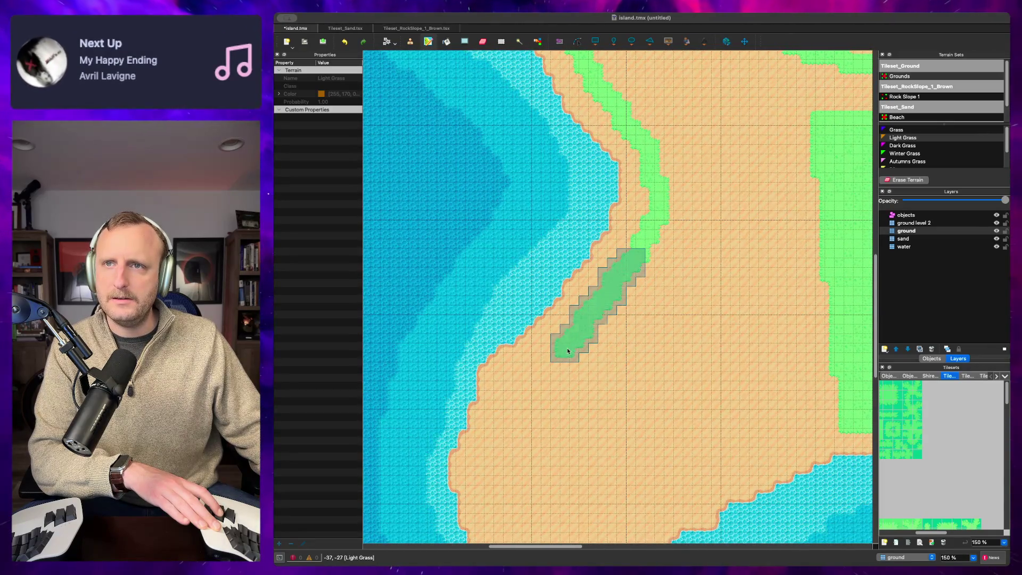
pyautogui.keyDown('shift'); pyautogui.click(562, 347); pyautogui.keyUp('shift')
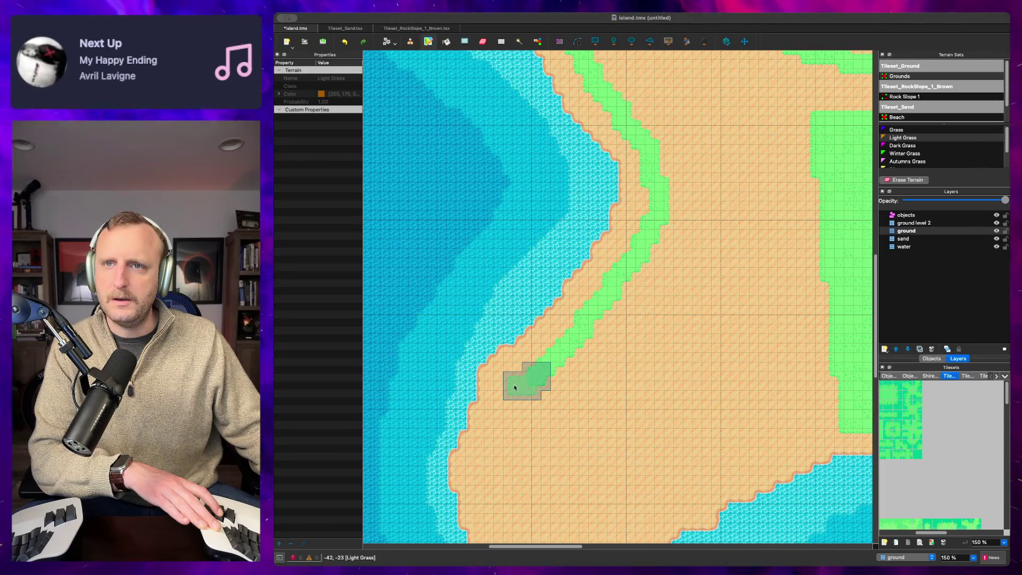
pyautogui.keyDown('shift'); pyautogui.click(520, 388); pyautogui.keyUp('shift')
pyautogui.scroll(-3, 533, 412)
pyautogui.hscroll(-1, 533, 412)
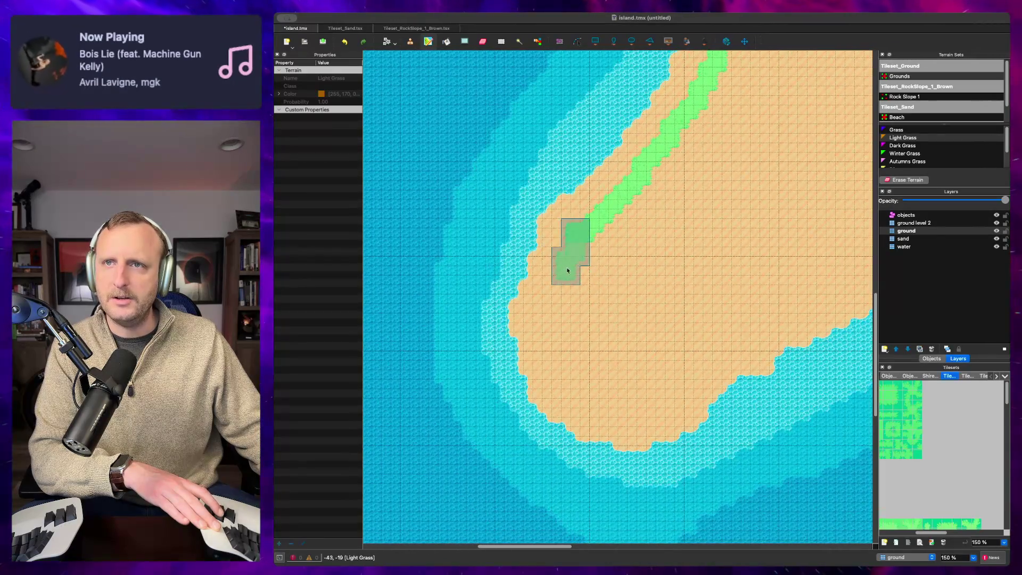
# - Carry the light-grass line around the southern tip and up the southeast shore to join the existing grass
pyautogui.keyDown('shift'); pyautogui.click(553, 347); pyautogui.keyUp('shift')
pyautogui.keyDown('shift'); pyautogui.click(570, 398); pyautogui.keyUp('shift')
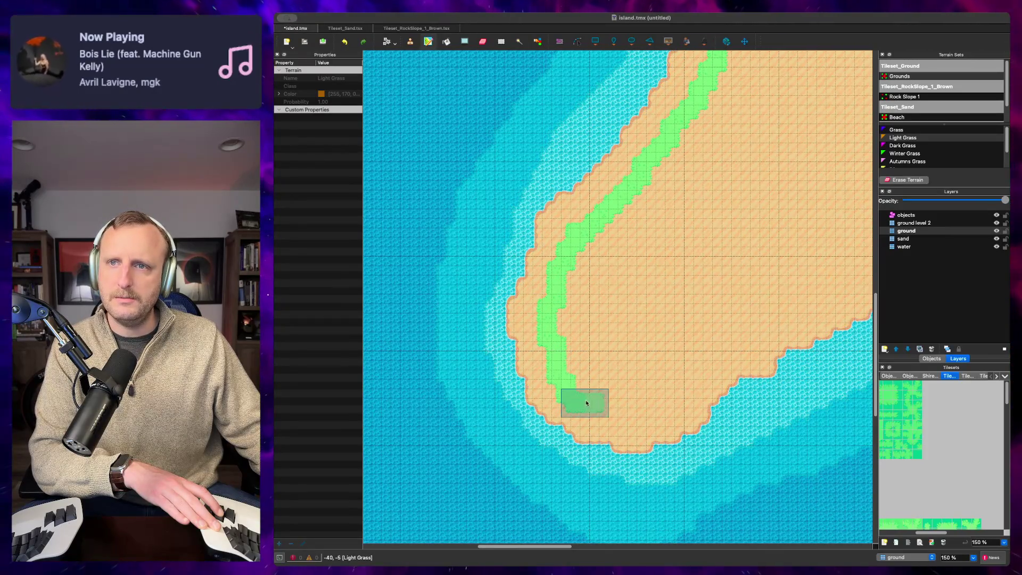
pyautogui.keyDown('shift'); pyautogui.click(636, 415); pyautogui.keyUp('shift')
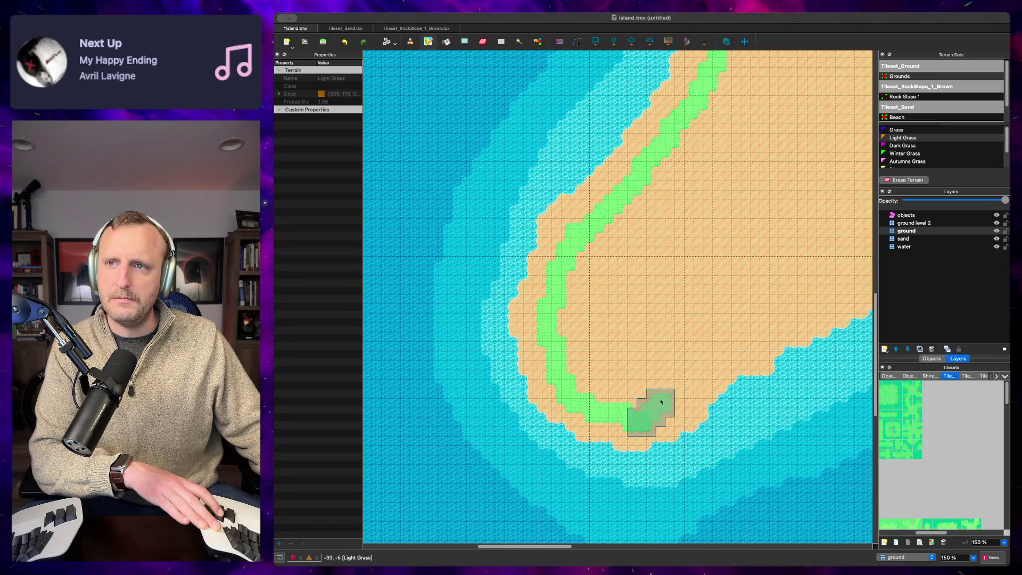
pyautogui.keyDown('shift'); pyautogui.click(697, 374); pyautogui.keyUp('shift')
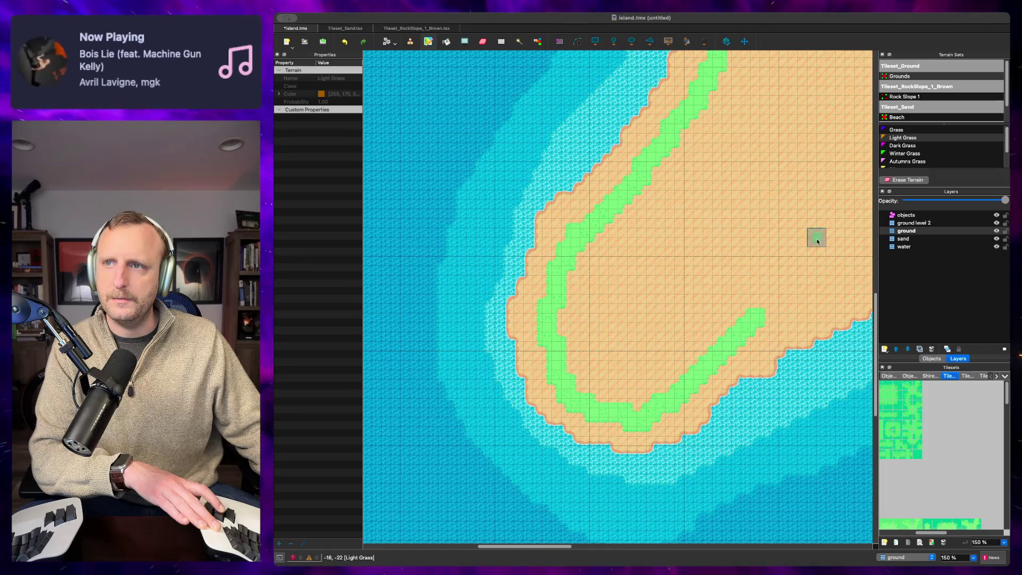
pyautogui.scroll(5, 717, 299)
pyautogui.hscroll(3, 665, 373)
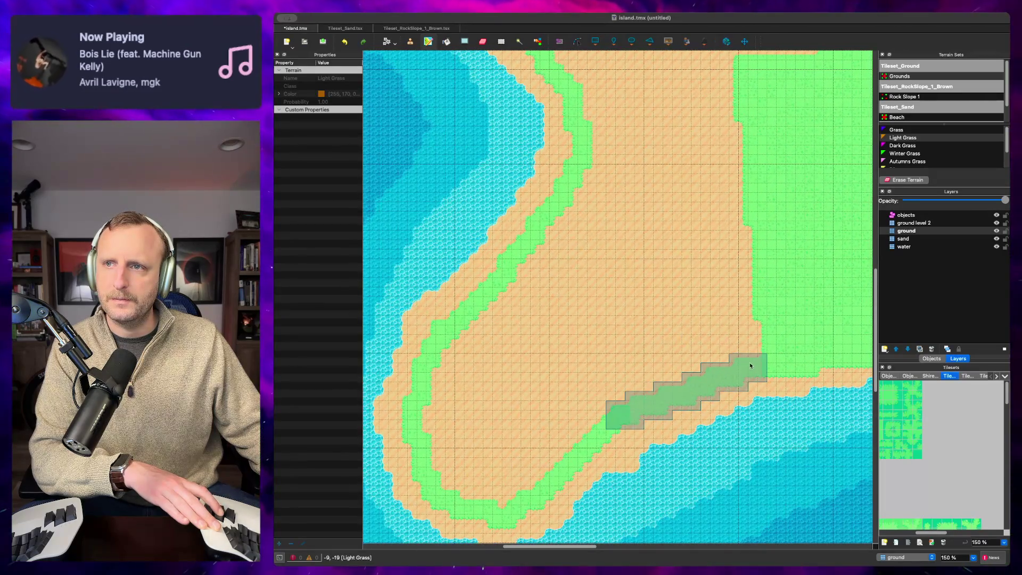
pyautogui.keyDown('shift'); pyautogui.click(765, 361); pyautogui.keyUp('shift')
pyautogui.scroll(3, 689, 219)
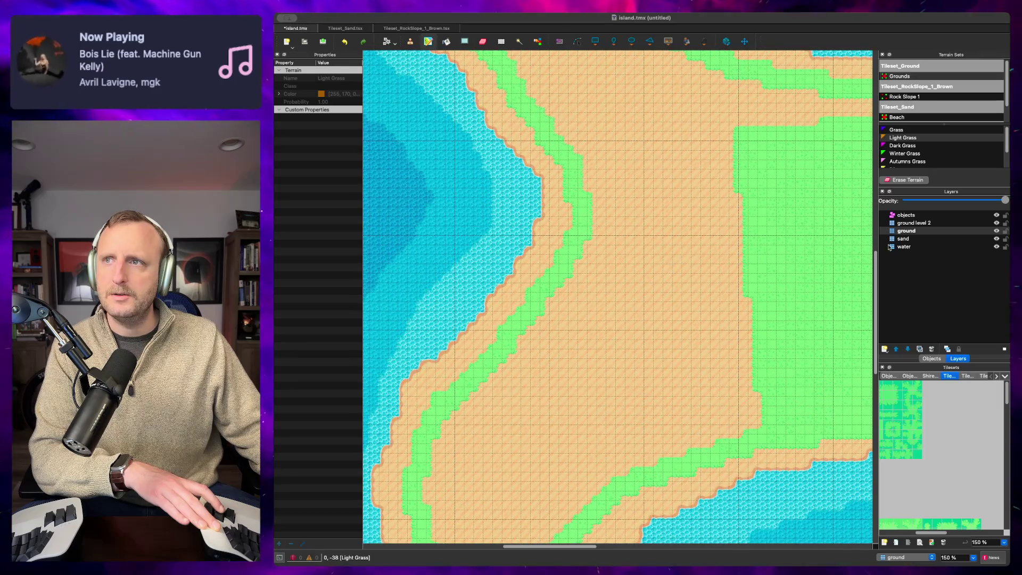
pyautogui.click(447, 42)
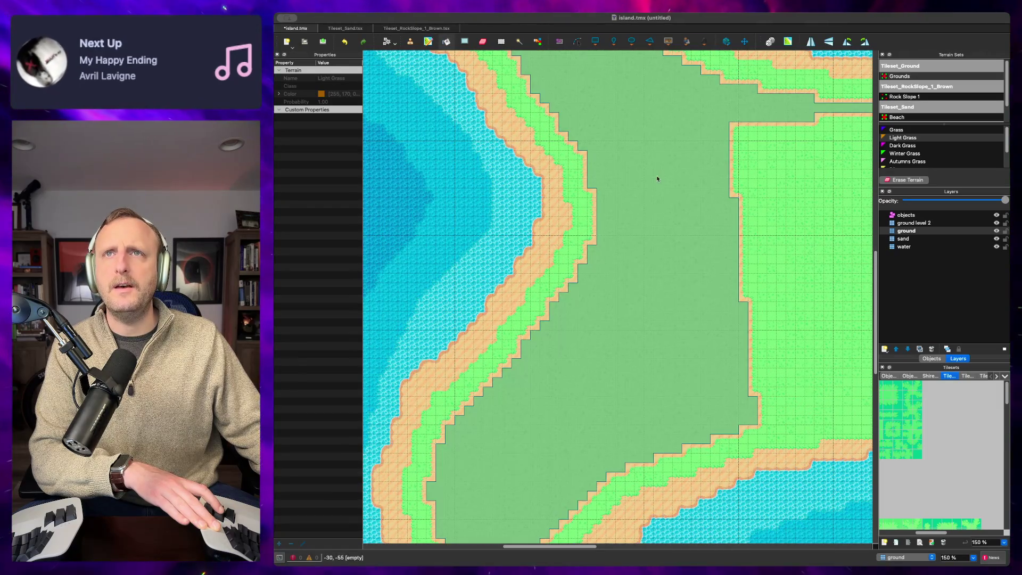
# - Bucket-fill the enclosed sand interior with Light Grass and brush over the leftover sand seams
pyautogui.click(652, 165)
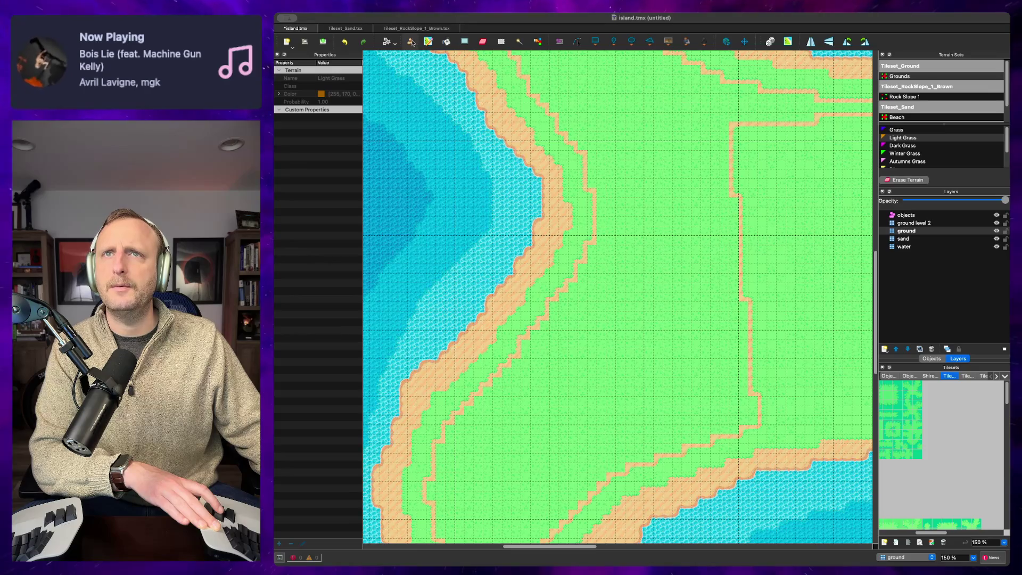
pyautogui.moveTo(721, 152)
pyautogui.mouseDown()
pyautogui.moveTo(748, 304)
pyautogui.moveTo(737, 317)
pyautogui.moveTo(758, 407)
pyautogui.moveTo(749, 403)
pyautogui.mouseUp()
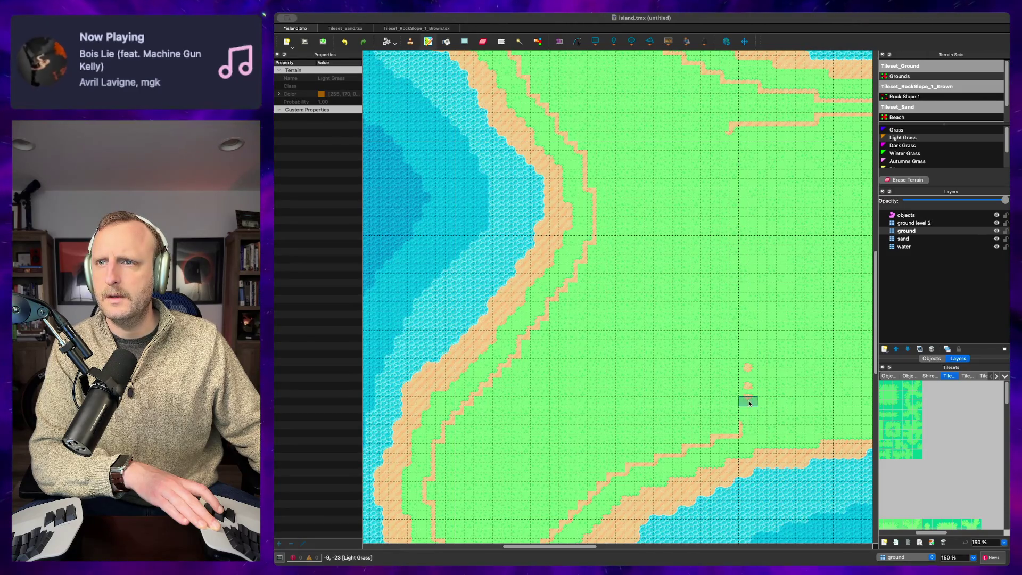
pyautogui.moveTo(746, 360)
pyautogui.mouseDown()
pyautogui.moveTo(736, 420)
pyautogui.moveTo(689, 447)
pyautogui.moveTo(711, 445)
pyautogui.moveTo(676, 452)
pyautogui.moveTo(679, 440)
pyautogui.moveTo(645, 461)
pyautogui.mouseUp()
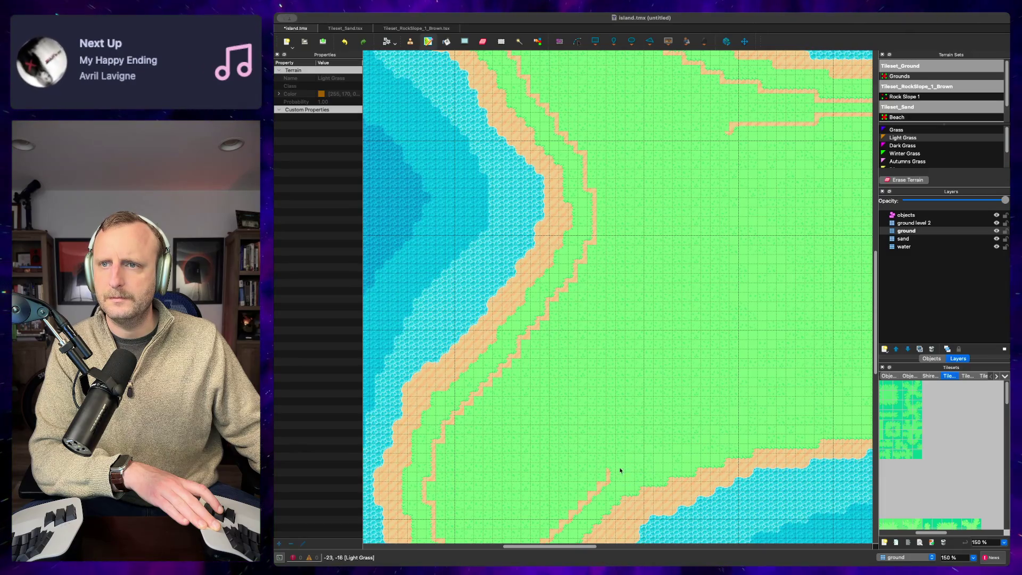
pyautogui.scroll(-7, 605, 474)
pyautogui.hscroll(-3, 605, 474)
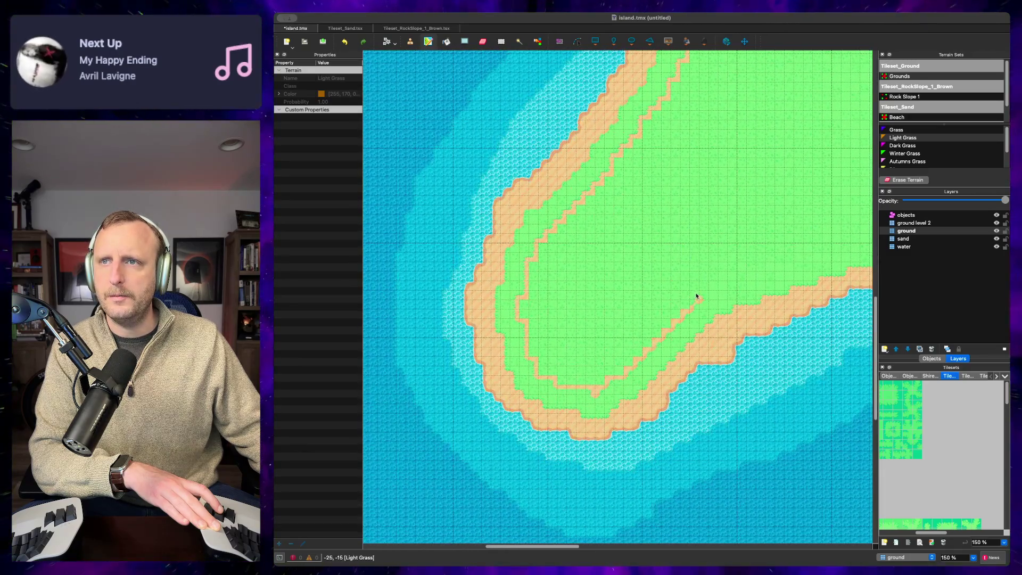
# - Brush Light Grass over the remaining sand strips and spots in the southern, upper and northwest interior
pyautogui.moveTo(699, 299)
pyautogui.mouseDown()
pyautogui.moveTo(587, 387)
pyautogui.moveTo(600, 392)
pyautogui.moveTo(596, 375)
pyautogui.moveTo(544, 384)
pyautogui.moveTo(526, 358)
pyautogui.moveTo(522, 296)
pyautogui.moveTo(538, 349)
pyautogui.moveTo(526, 280)
pyautogui.mouseUp()
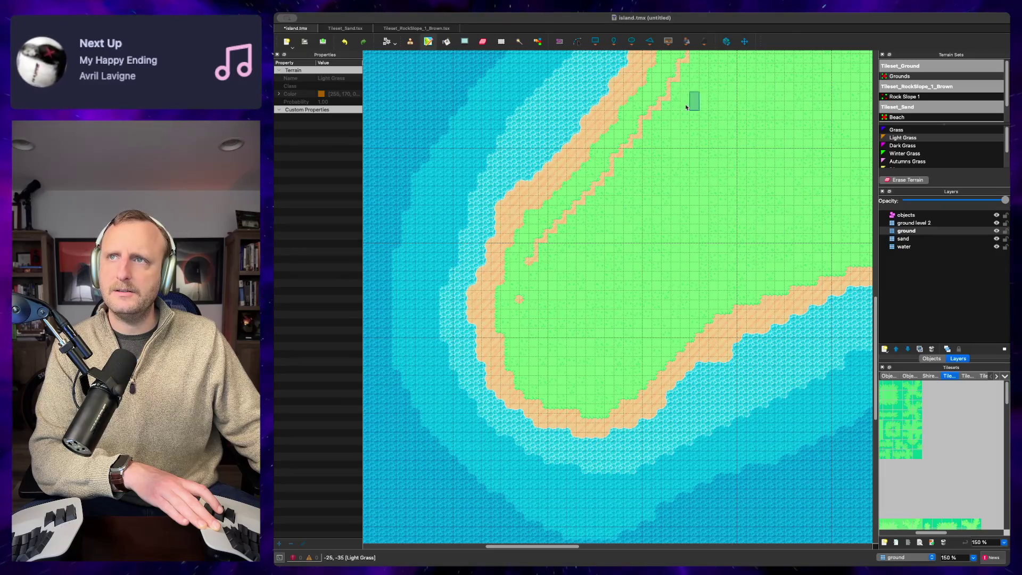
pyautogui.moveTo(676, 103)
pyautogui.mouseDown()
pyautogui.moveTo(645, 107)
pyautogui.moveTo(650, 133)
pyautogui.moveTo(605, 155)
pyautogui.moveTo(611, 166)
pyautogui.moveTo(549, 230)
pyautogui.moveTo(520, 299)
pyautogui.moveTo(580, 194)
pyautogui.mouseUp()
pyautogui.scroll(10, 788, 123)
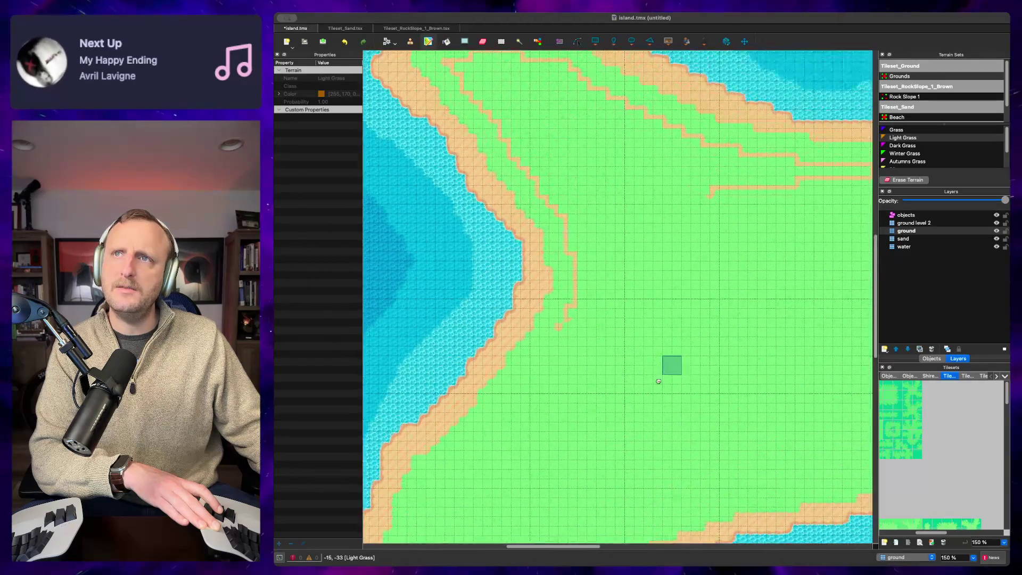
pyautogui.hscroll(2, 692, 320)
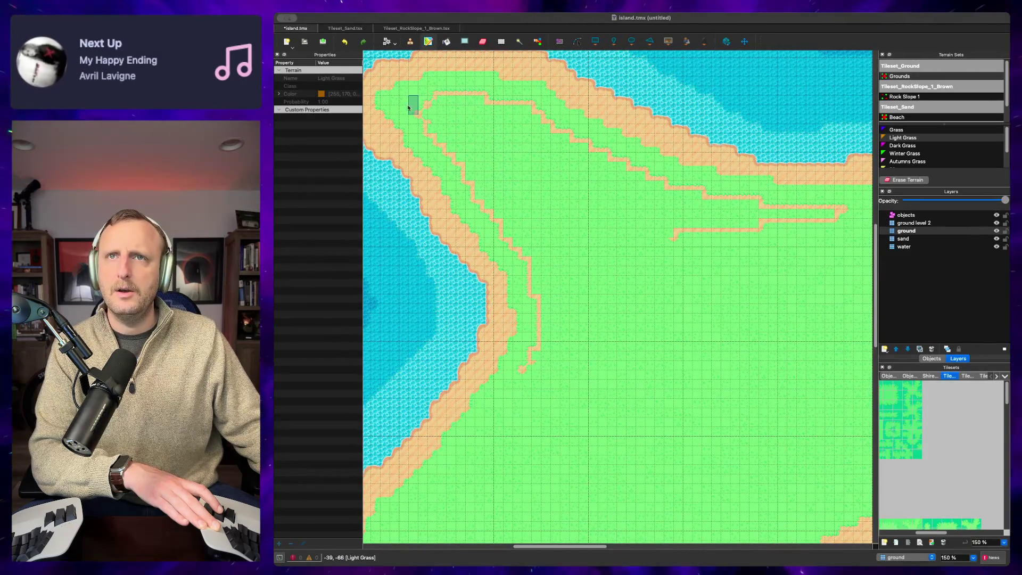
pyautogui.moveTo(433, 140); pyautogui.dragTo(478, 203)
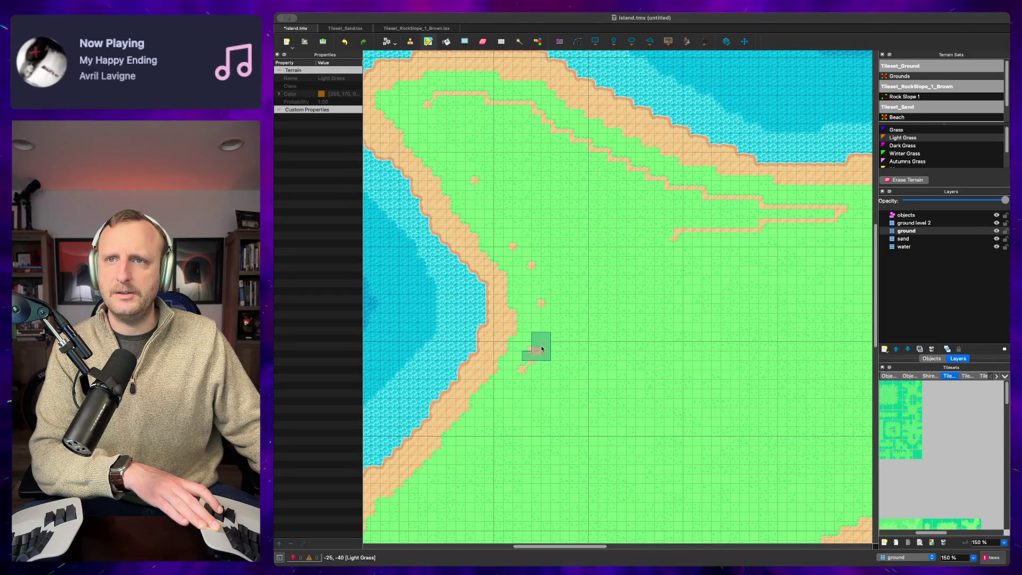
pyautogui.moveTo(522, 254)
pyautogui.mouseDown()
pyautogui.moveTo(479, 216)
pyautogui.moveTo(474, 169)
pyautogui.moveTo(558, 133)
pyautogui.moveTo(490, 93)
pyautogui.moveTo(440, 102)
pyautogui.mouseUp()
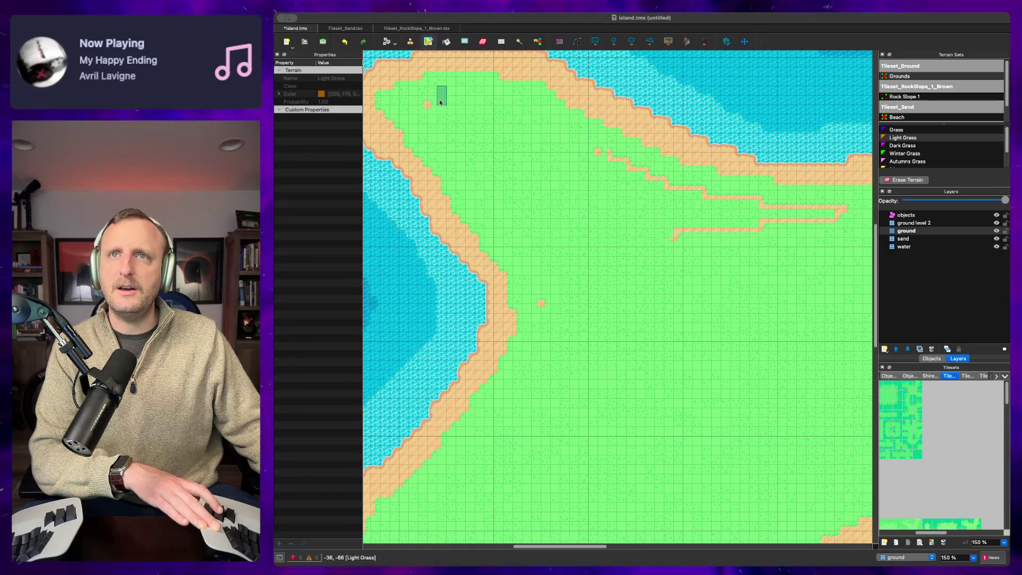
pyautogui.moveTo(572, 162)
pyautogui.mouseDown()
pyautogui.moveTo(641, 167)
pyautogui.moveTo(679, 193)
pyautogui.moveTo(739, 191)
pyautogui.moveTo(753, 210)
pyautogui.moveTo(831, 213)
pyautogui.moveTo(739, 210)
pyautogui.moveTo(680, 221)
pyautogui.moveTo(748, 225)
pyautogui.moveTo(645, 239)
pyautogui.moveTo(541, 300)
pyautogui.mouseUp()
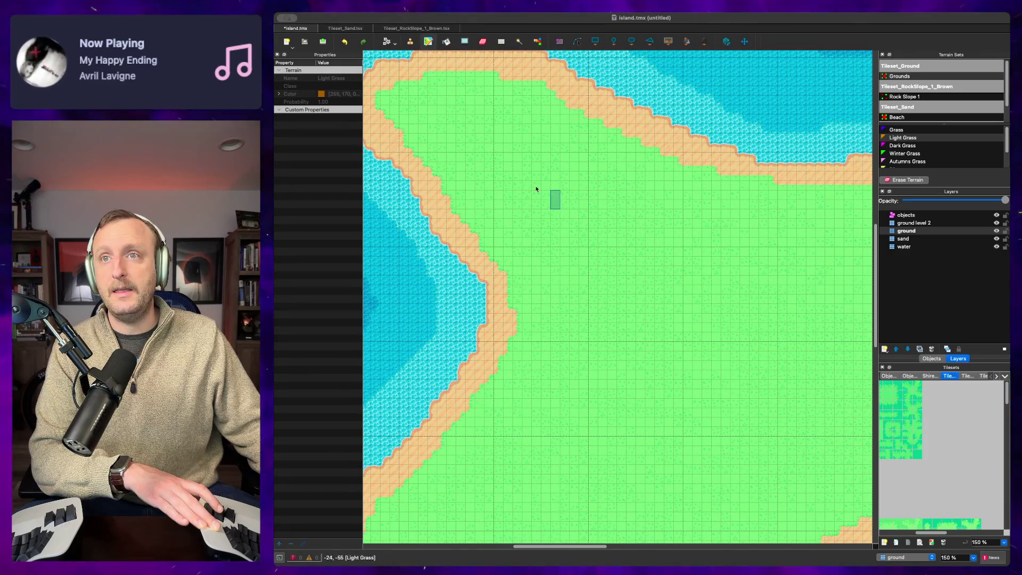
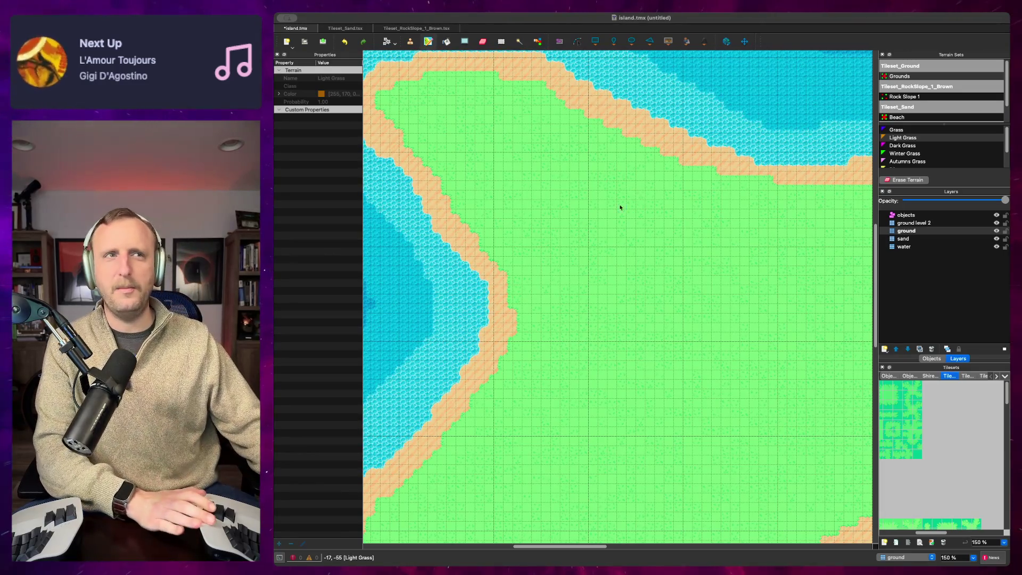
# - Make ground level 2 the active layer with the Rock Slope 1 terrain set, then reselect the ground layer
pyautogui.scroll(-2, 673, 285)
pyautogui.scroll(-1, 675, 286)
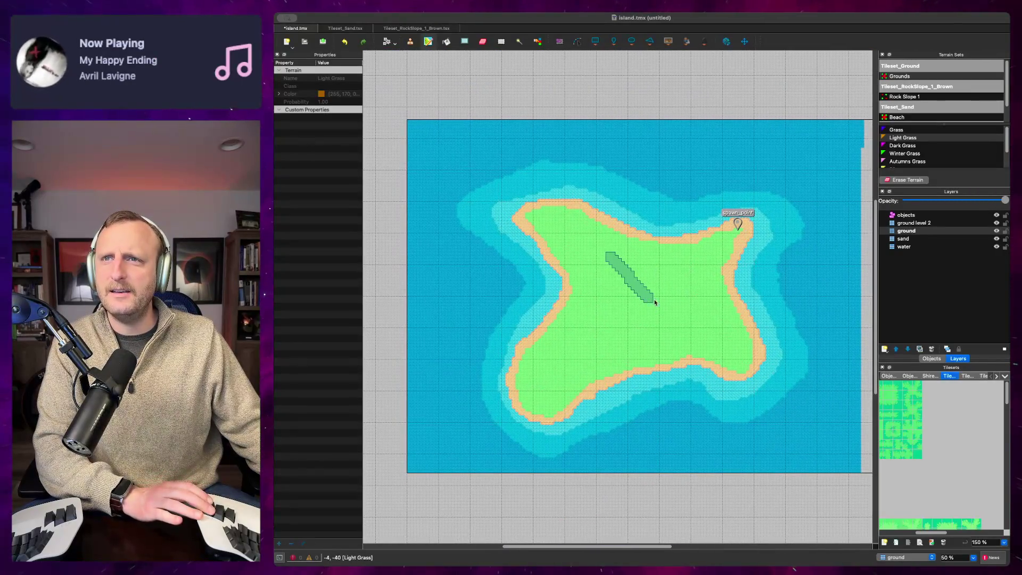
pyautogui.scroll(3, 655, 295)
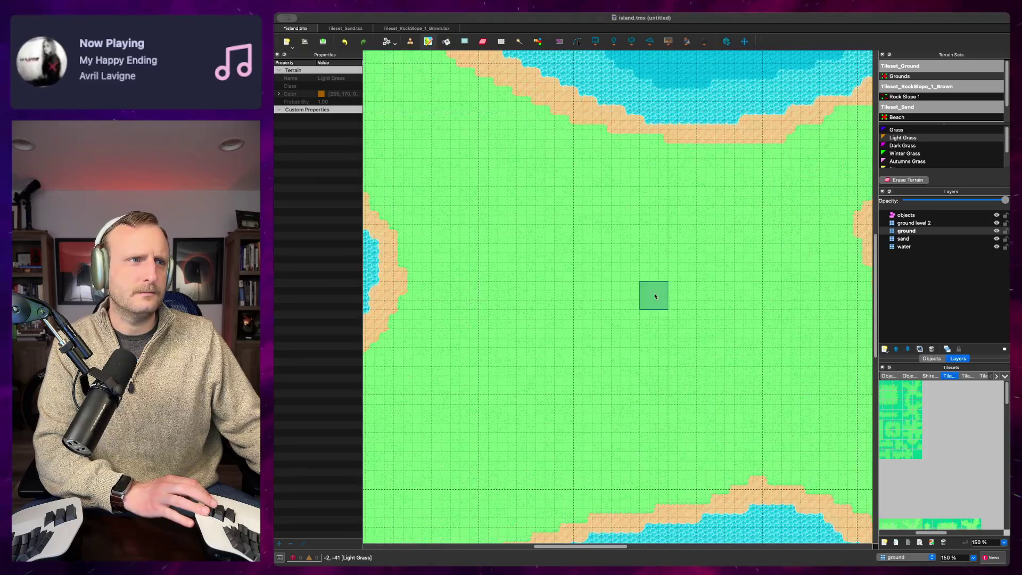
pyautogui.press('super+Tab')
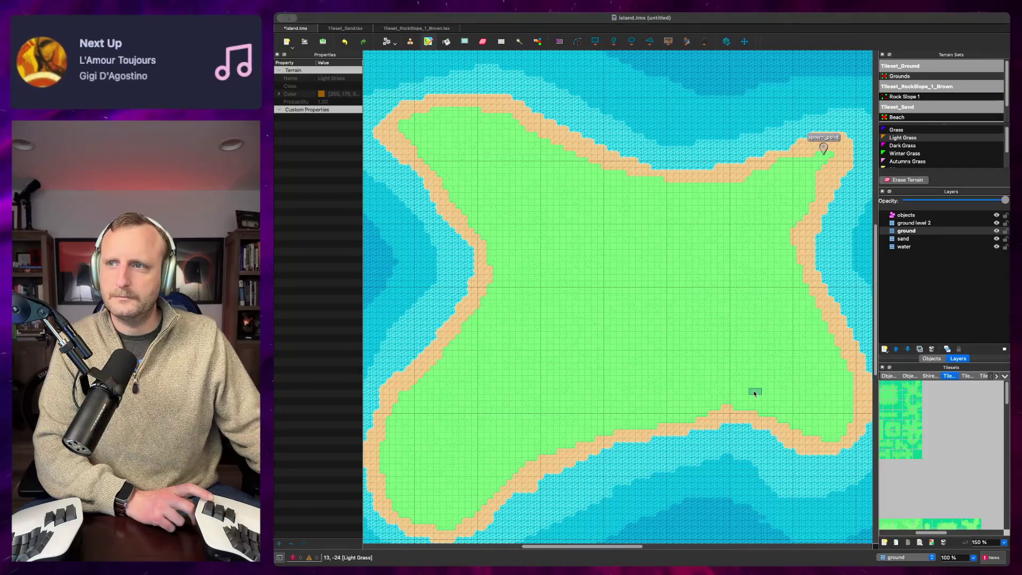
pyautogui.click(913, 223)
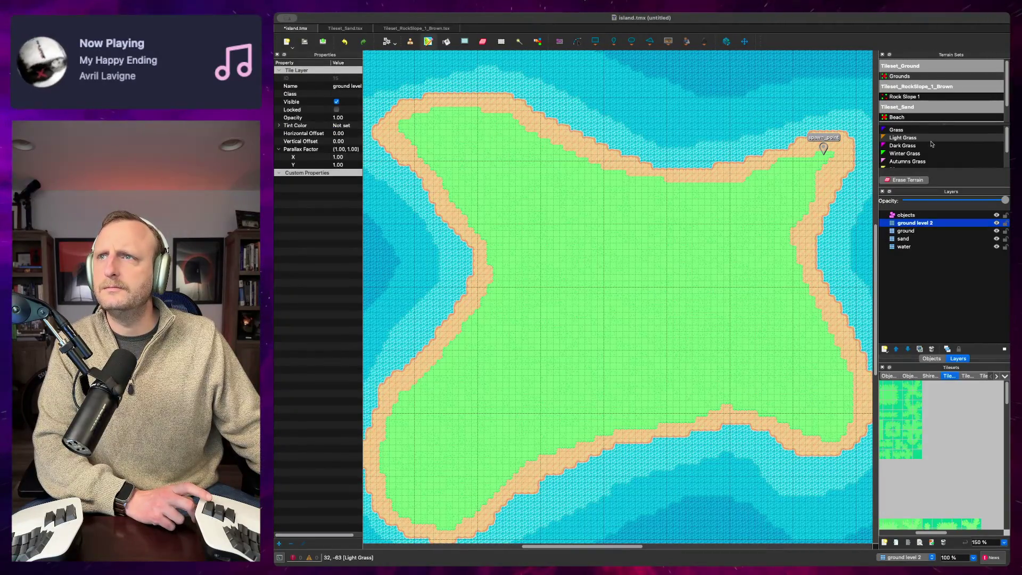
pyautogui.click(904, 97)
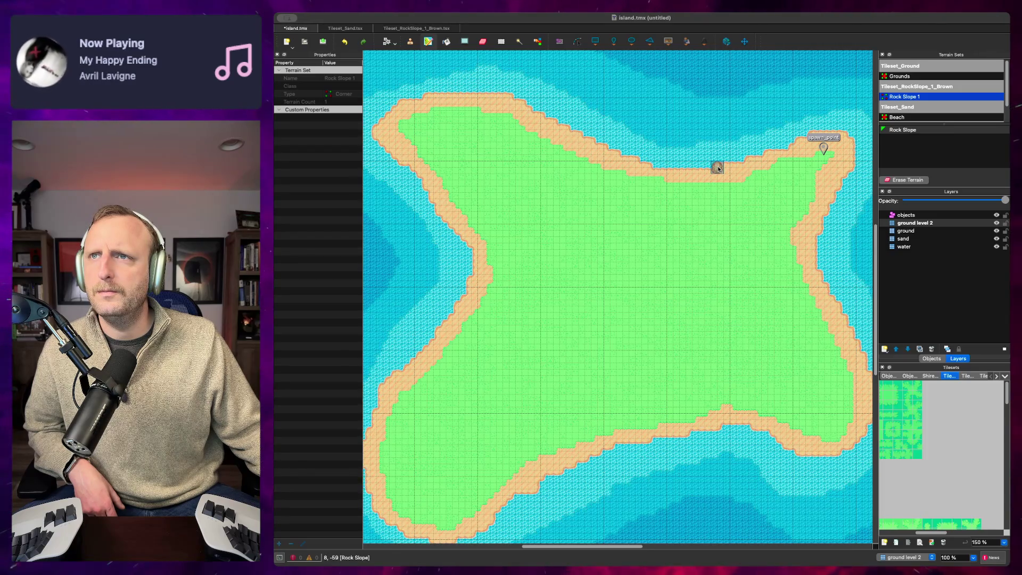
pyautogui.click(907, 230)
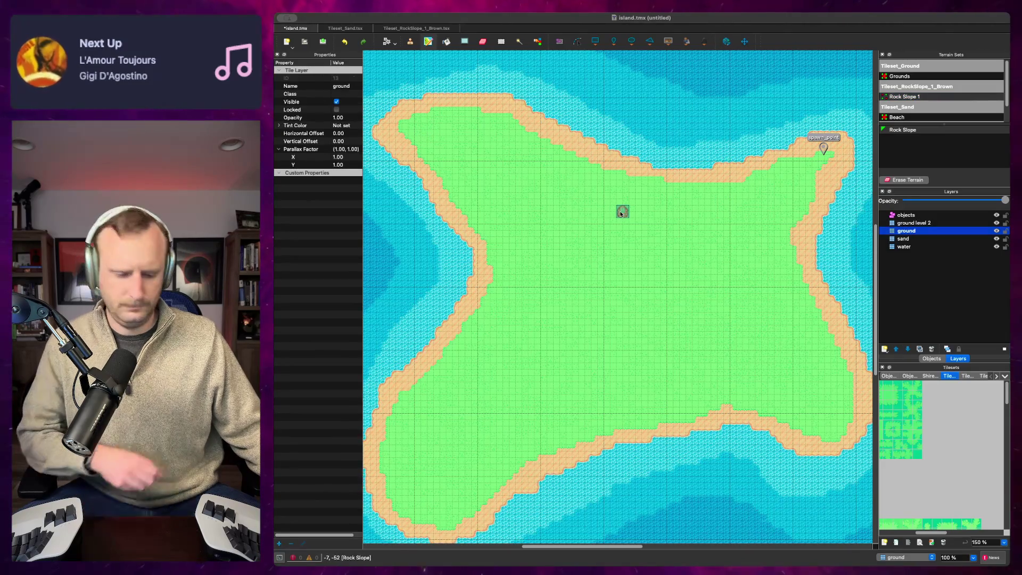
# - Pick Light Grass from the Grounds terrain set for painting on the ground layer
pyautogui.scroll(4, 650, 188)
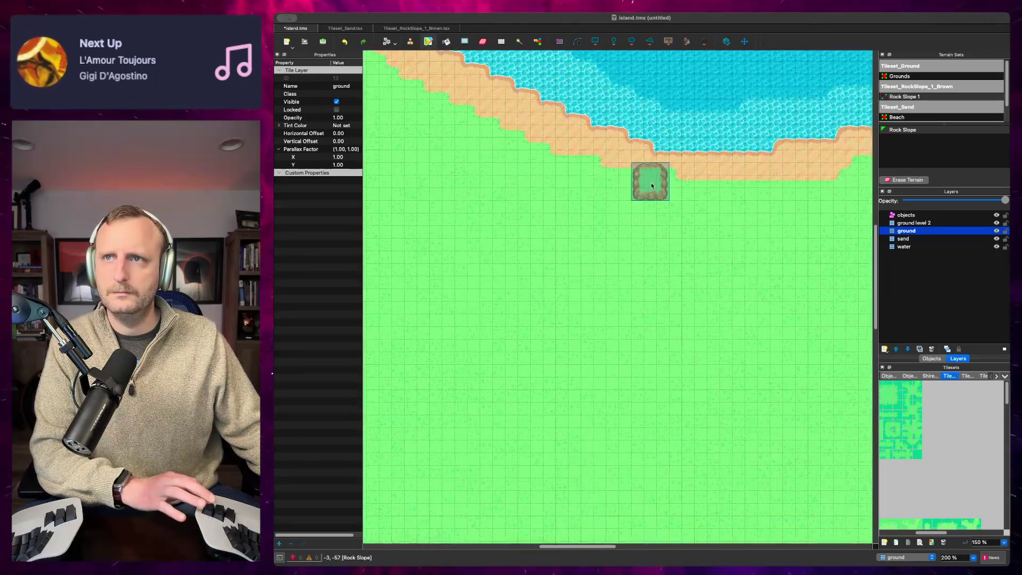
pyautogui.scroll(5, 754, 237)
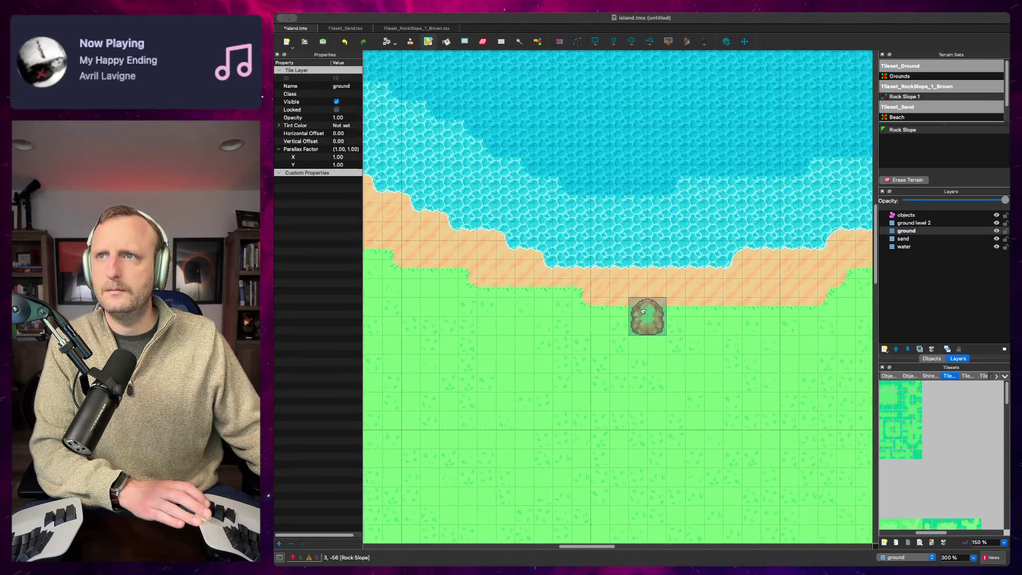
pyautogui.click(897, 117)
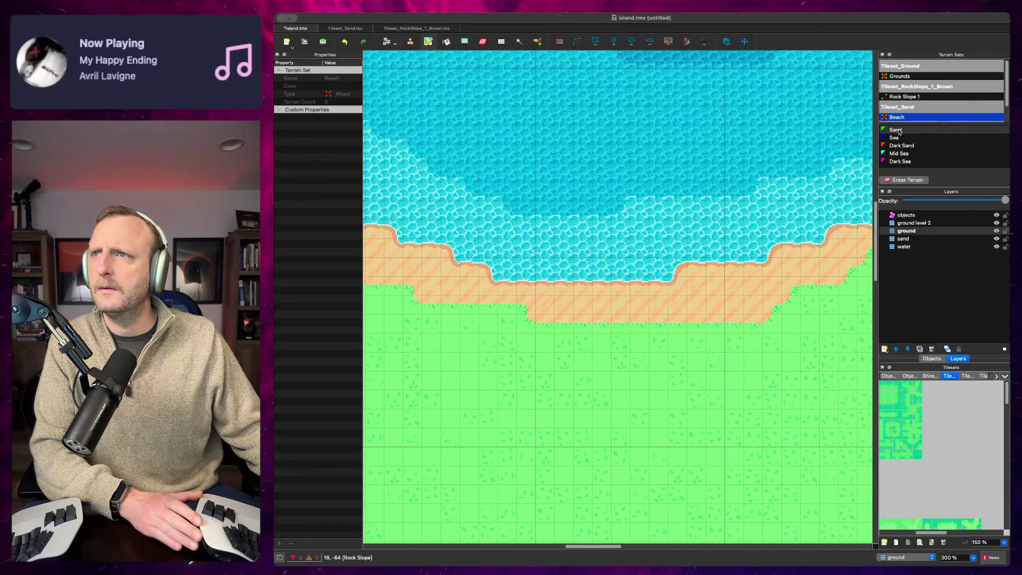
pyautogui.click(905, 96)
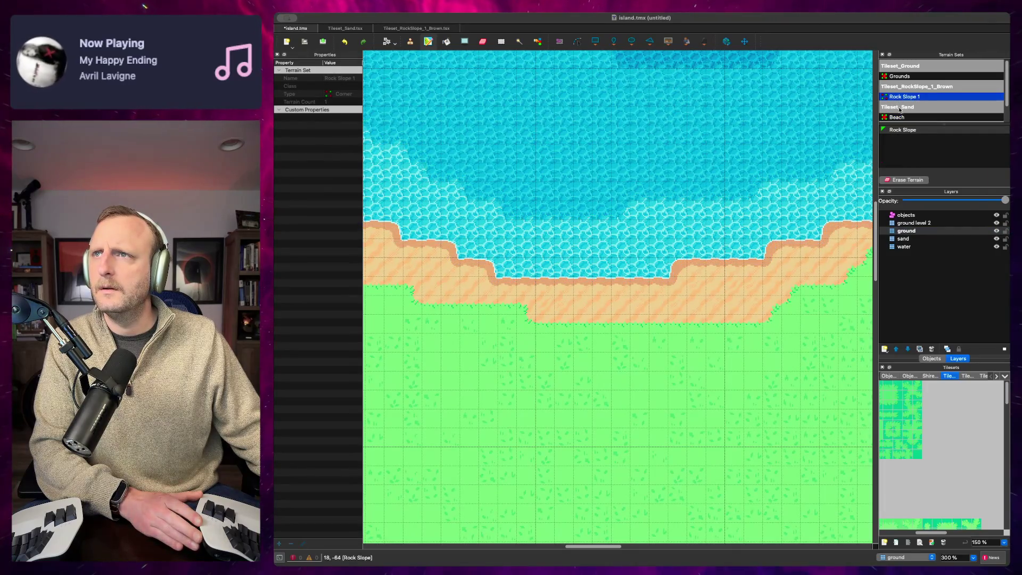
pyautogui.click(899, 76)
pyautogui.click(902, 137)
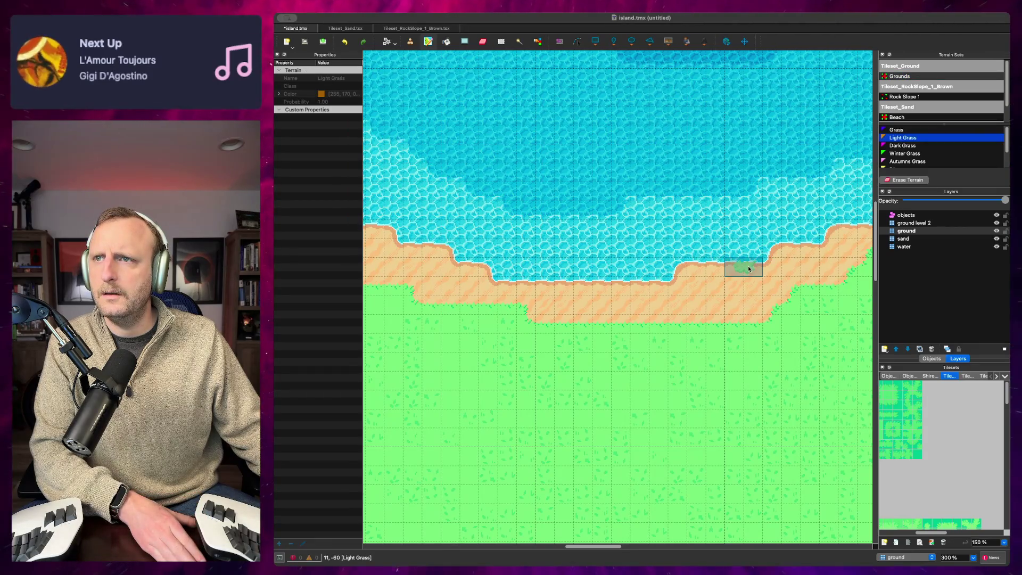
# - Paint Light Grass over the sandy shoreline, undo the strokes, and repaint the diagonal beach
pyautogui.moveTo(722, 269); pyautogui.dragTo(693, 274)
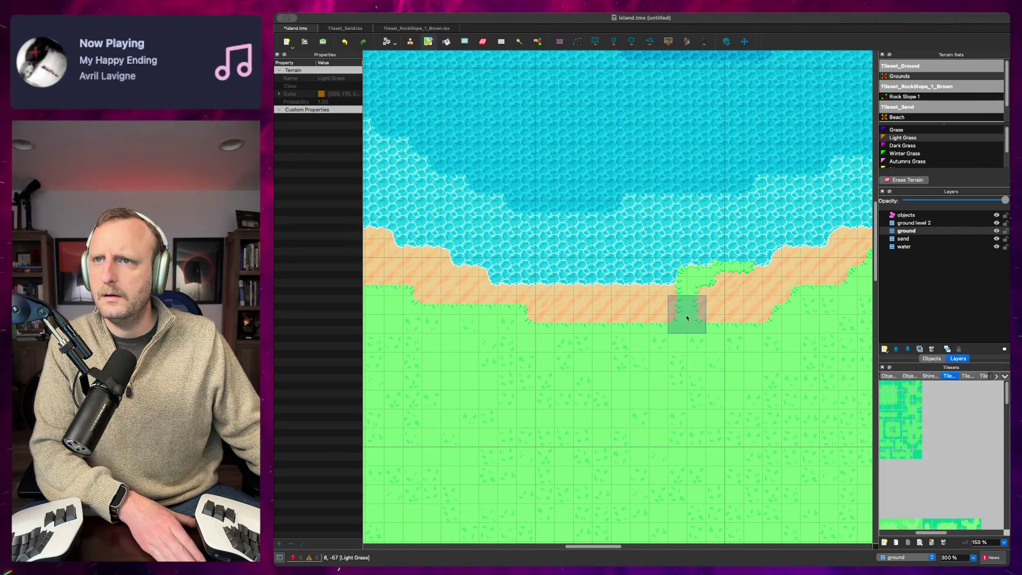
pyautogui.moveTo(716, 319)
pyautogui.mouseDown()
pyautogui.moveTo(753, 315)
pyautogui.moveTo(758, 298)
pyautogui.mouseUp()
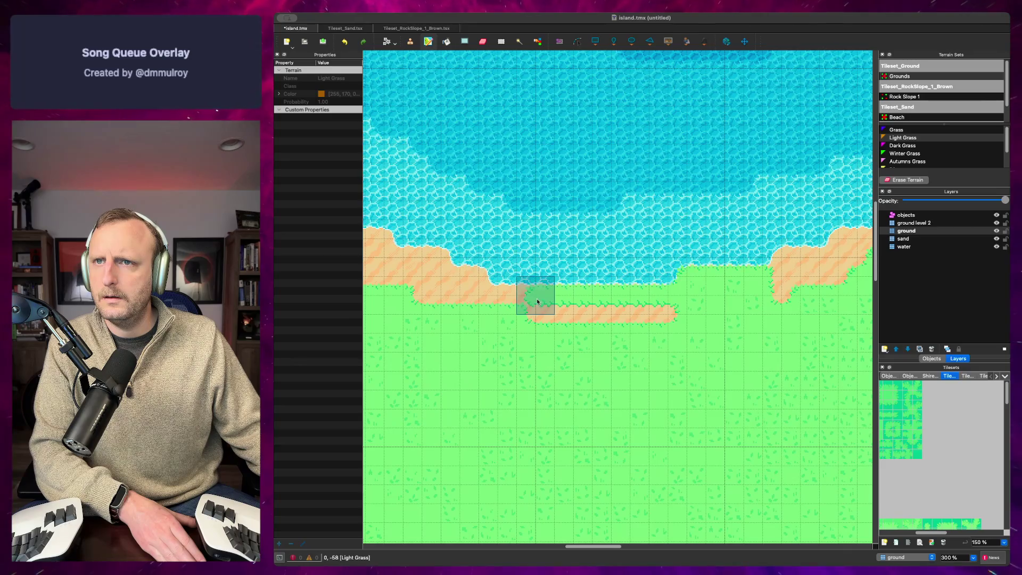
pyautogui.moveTo(583, 315)
pyautogui.mouseDown()
pyautogui.moveTo(664, 319)
pyautogui.moveTo(487, 291)
pyautogui.mouseUp()
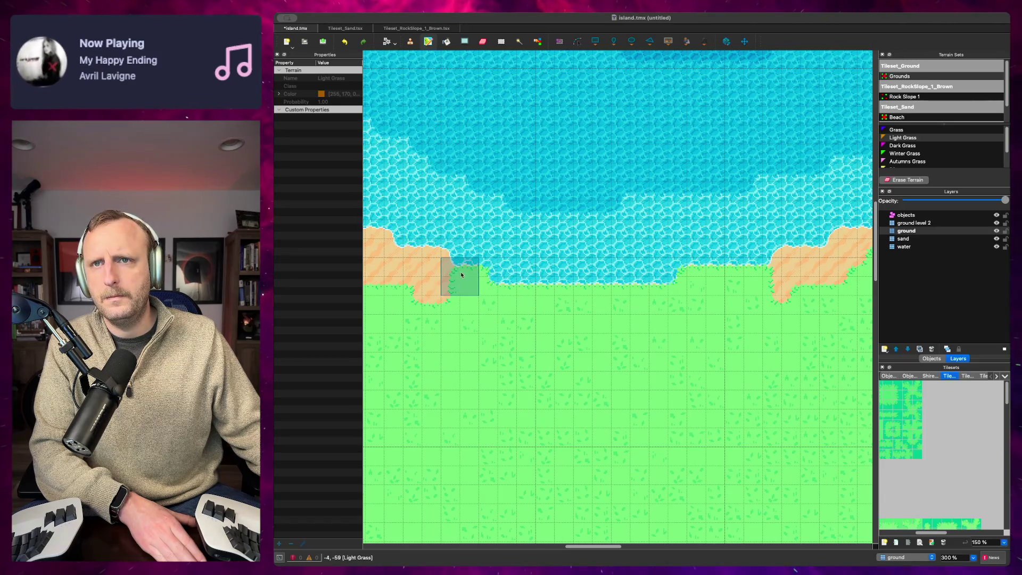
pyautogui.hotkey('ctrl', 'z')
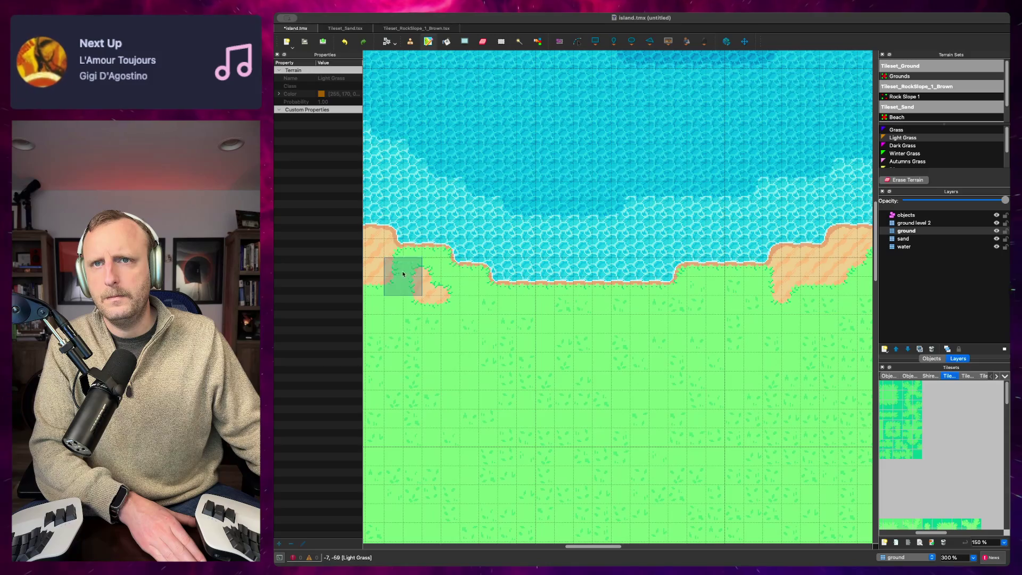
pyautogui.hscroll(-10, 411, 299)
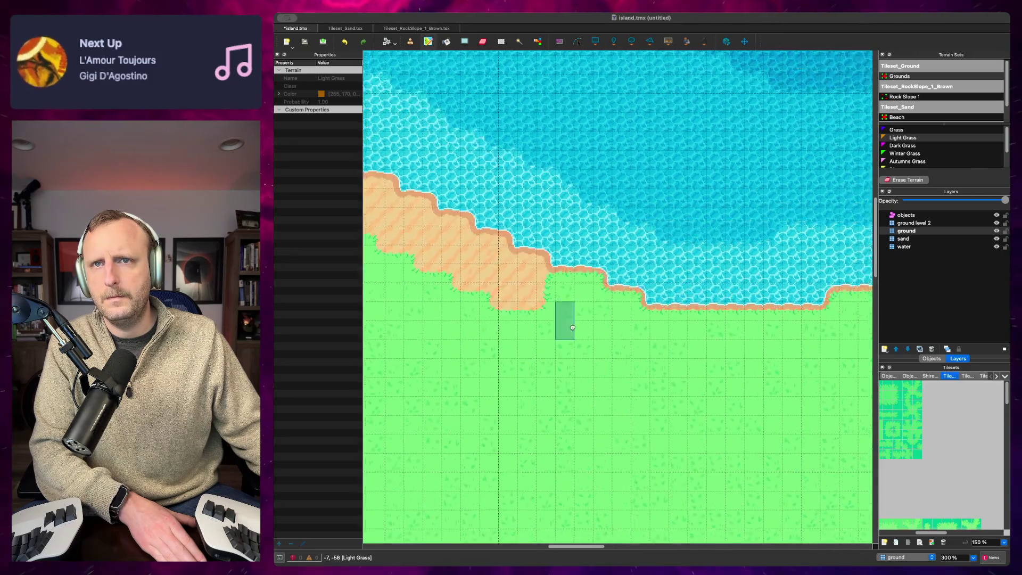
pyautogui.moveTo(563, 213)
pyautogui.mouseDown()
pyautogui.moveTo(712, 296)
pyautogui.moveTo(686, 287)
pyautogui.moveTo(676, 319)
pyautogui.moveTo(675, 292)
pyautogui.moveTo(645, 269)
pyautogui.moveTo(629, 302)
pyautogui.moveTo(607, 266)
pyautogui.moveTo(560, 255)
pyautogui.moveTo(538, 200)
pyautogui.moveTo(497, 179)
pyautogui.moveTo(516, 218)
pyautogui.moveTo(503, 195)
pyautogui.moveTo(473, 218)
pyautogui.moveTo(516, 235)
pyautogui.moveTo(501, 226)
pyautogui.mouseUp()
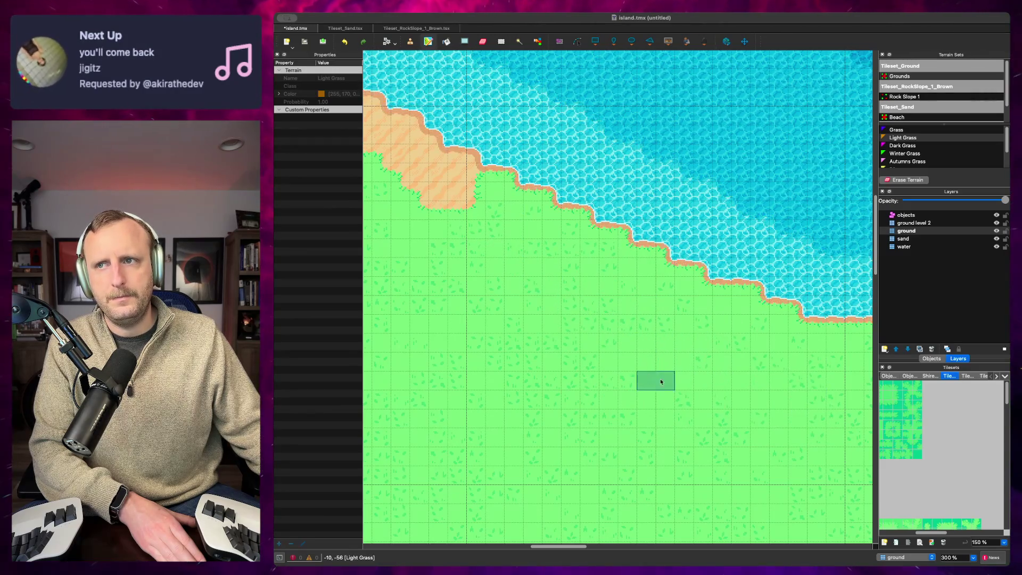
pyautogui.scroll(10, 655, 378)
pyautogui.hscroll(-4, 655, 378)
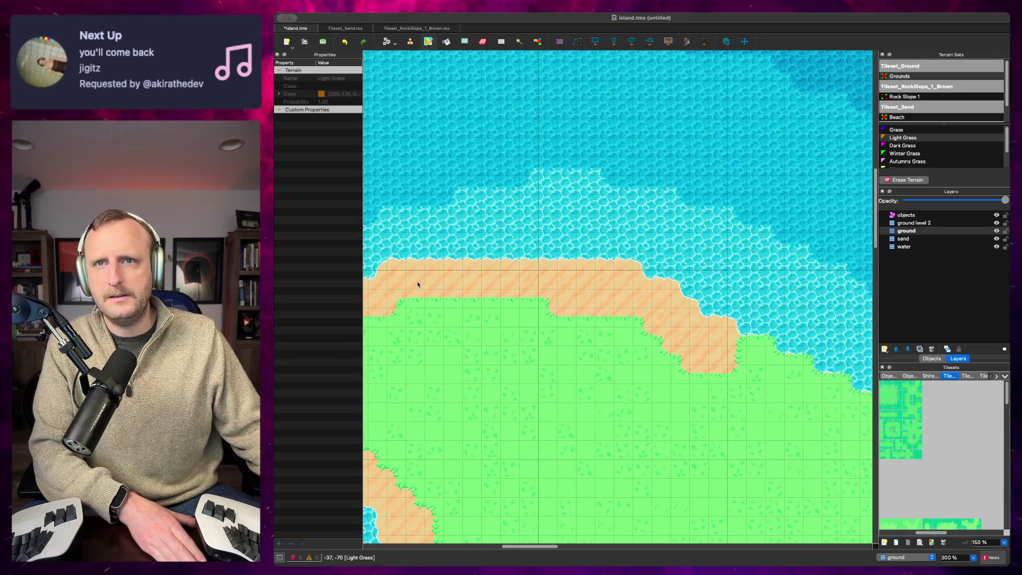
# - Cover the remaining northern sand strip with Light Grass and zoom out to 100%
pyautogui.moveTo(386, 269)
pyautogui.mouseDown()
pyautogui.moveTo(629, 268)
pyautogui.moveTo(729, 330)
pyautogui.moveTo(691, 344)
pyautogui.moveTo(703, 360)
pyautogui.moveTo(654, 317)
pyautogui.moveTo(670, 306)
pyautogui.moveTo(634, 306)
pyautogui.moveTo(610, 288)
pyautogui.moveTo(478, 306)
pyautogui.moveTo(402, 287)
pyautogui.moveTo(389, 306)
pyautogui.moveTo(411, 285)
pyautogui.moveTo(566, 306)
pyautogui.moveTo(506, 301)
pyautogui.moveTo(669, 342)
pyautogui.moveTo(650, 383)
pyautogui.moveTo(689, 353)
pyautogui.moveTo(626, 395)
pyautogui.mouseUp()
pyautogui.scroll(-3, 620, 392)
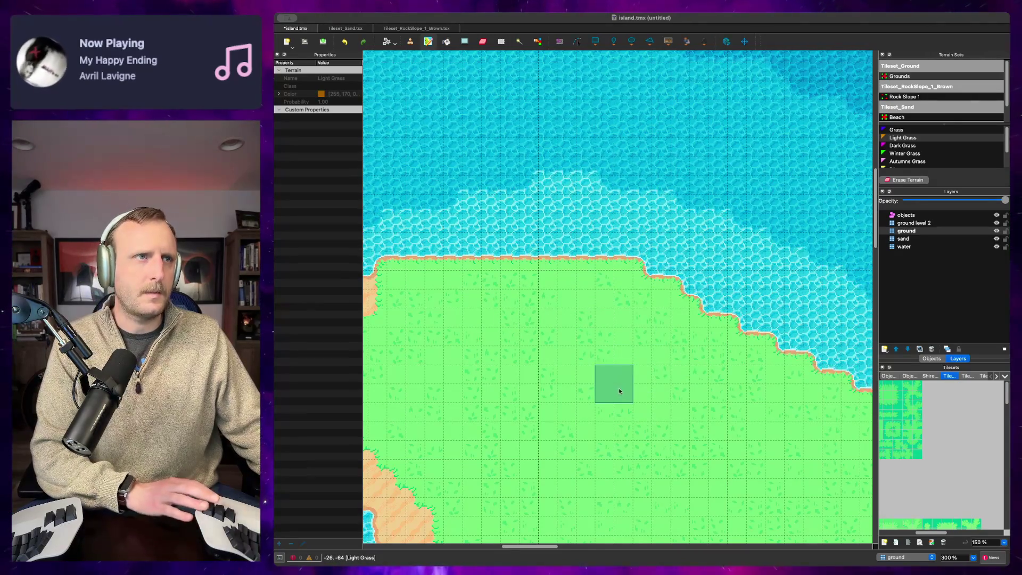
pyautogui.scroll(-3, 605, 355)
pyautogui.hscroll(3, 605, 355)
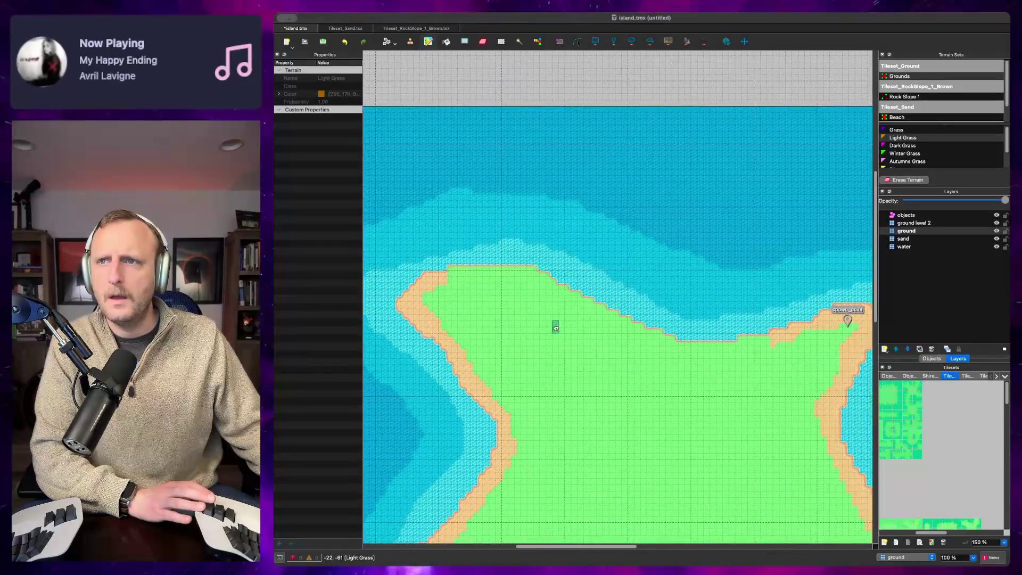
# - On ground level 2 with Rock Slope 1, undo a trial coastal strip and start a straight line at the shore
pyautogui.click(914, 222)
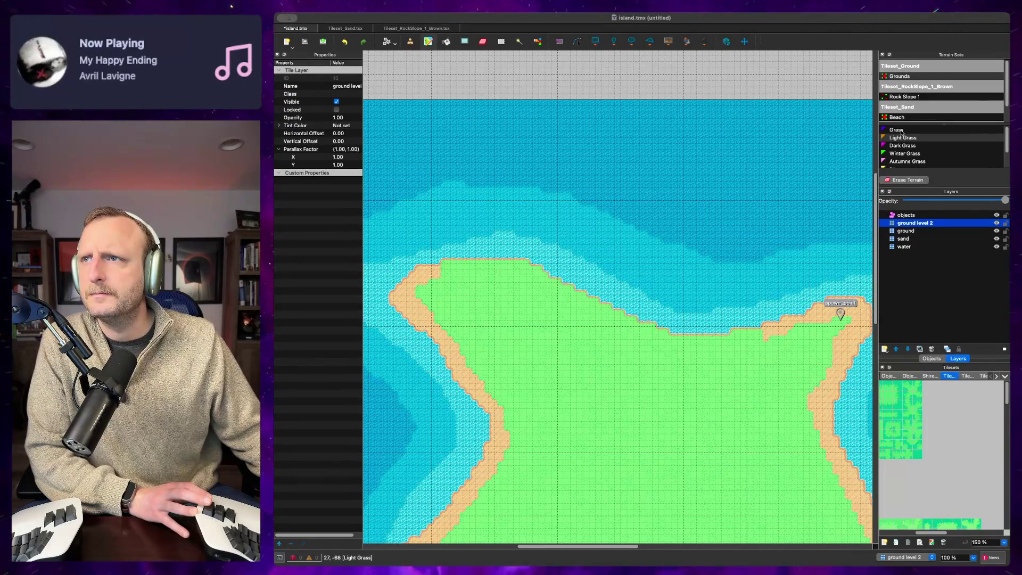
pyautogui.click(893, 97)
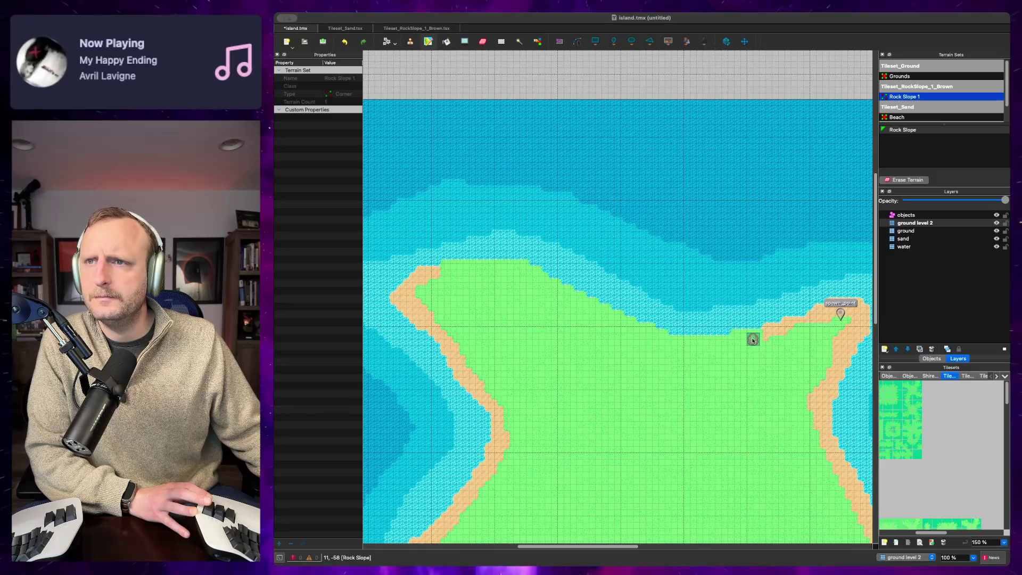
pyautogui.moveTo(756, 335); pyautogui.dragTo(733, 334)
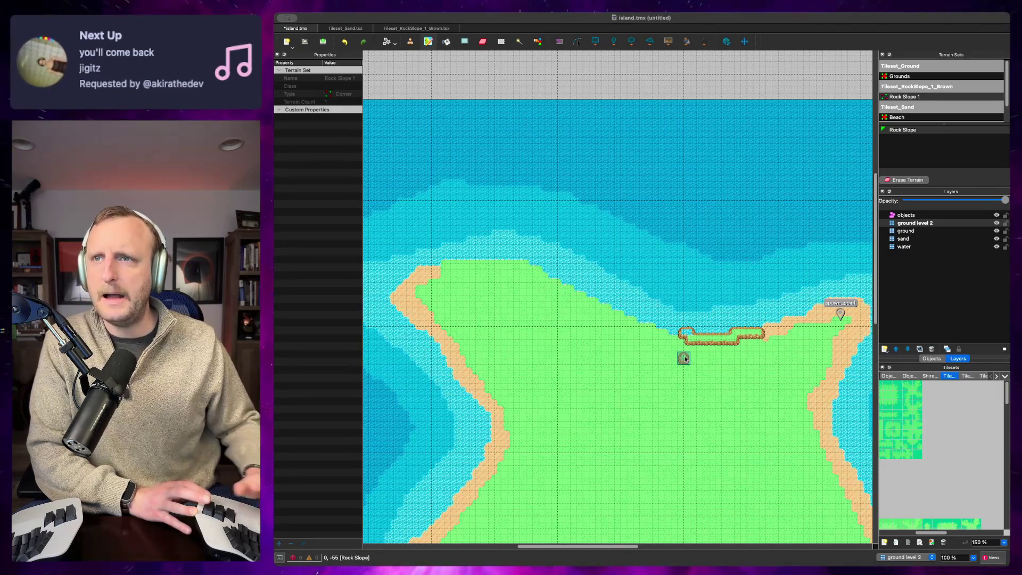
pyautogui.press('super+z')
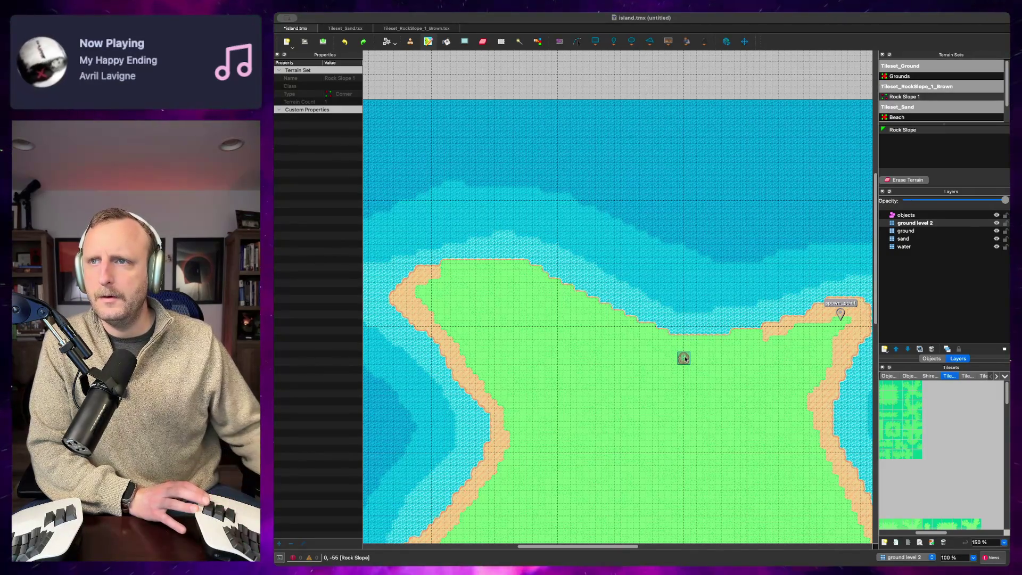
pyautogui.keyDown('shift'); pyautogui.click(684, 358); pyautogui.keyUp('shift')
pyautogui.hscroll(-1, 733, 353)
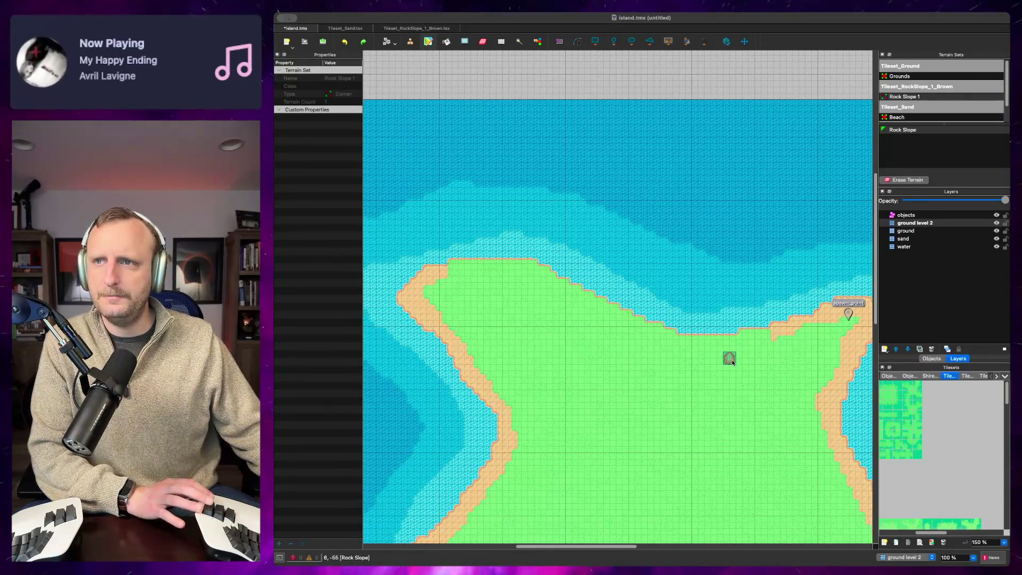
pyautogui.scroll(4, 733, 352)
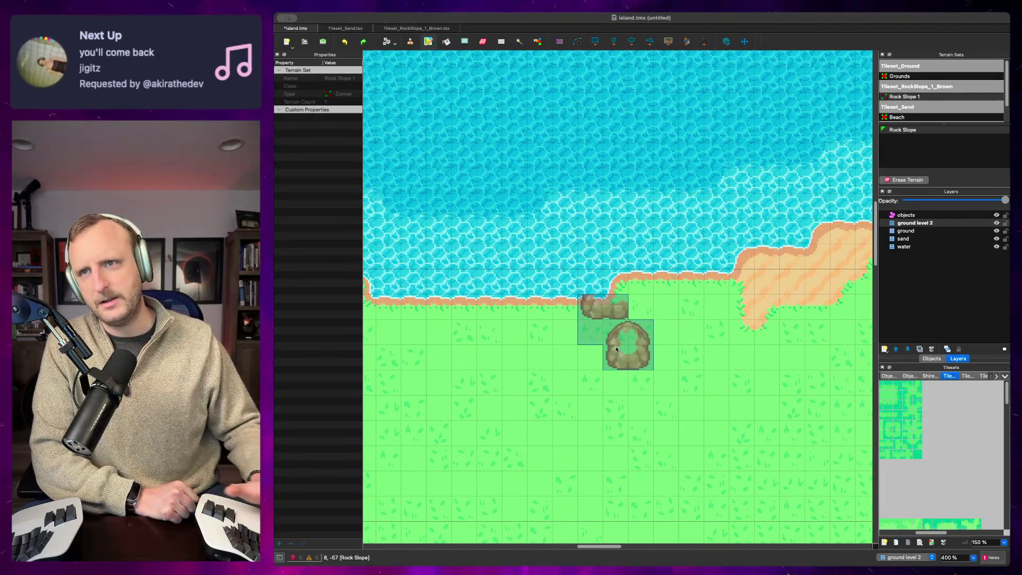
# - Paint Rock Slope cliff and mounds along the diagonal north shore, rejoining the upper-left mounds
pyautogui.click(386, 319)
pyautogui.moveTo(431, 325); pyautogui.dragTo(584, 333)
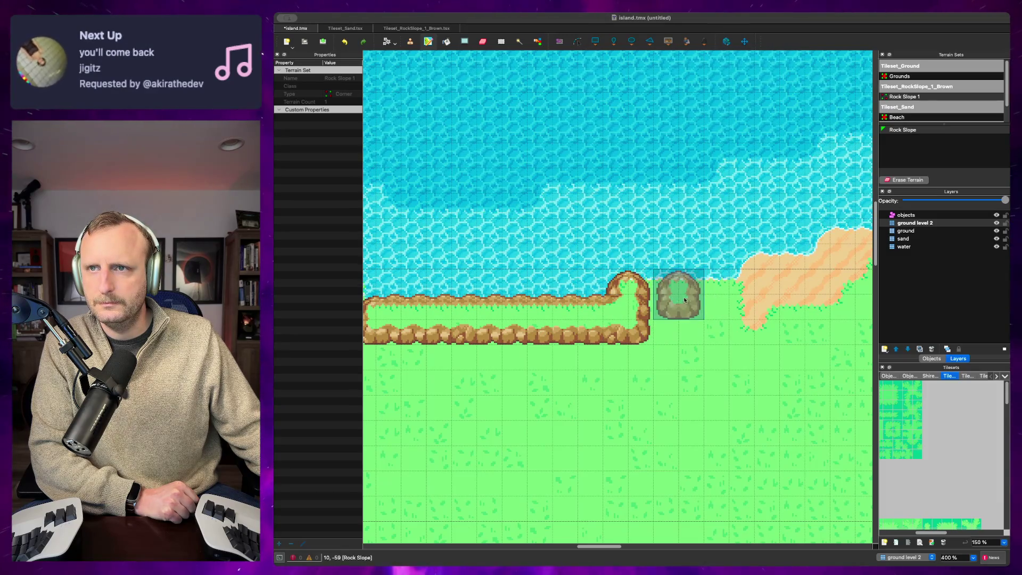
pyautogui.moveTo(684, 302)
pyautogui.mouseDown()
pyautogui.moveTo(730, 308)
pyautogui.moveTo(728, 447)
pyautogui.mouseUp()
pyautogui.moveTo(500, 421); pyautogui.dragTo(732, 432)
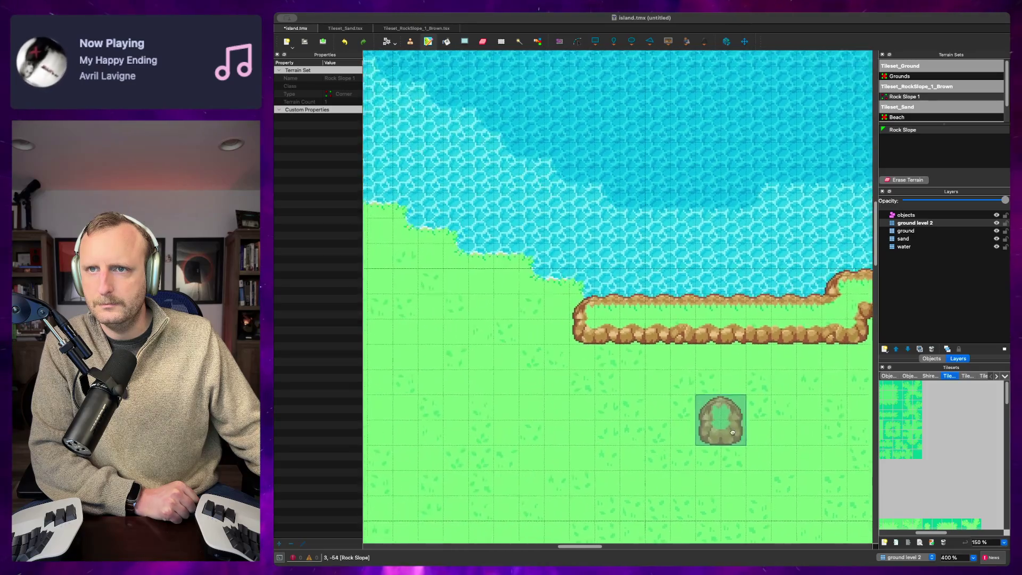
pyautogui.hscroll(-2, 732, 432)
pyautogui.scroll(1, 732, 432)
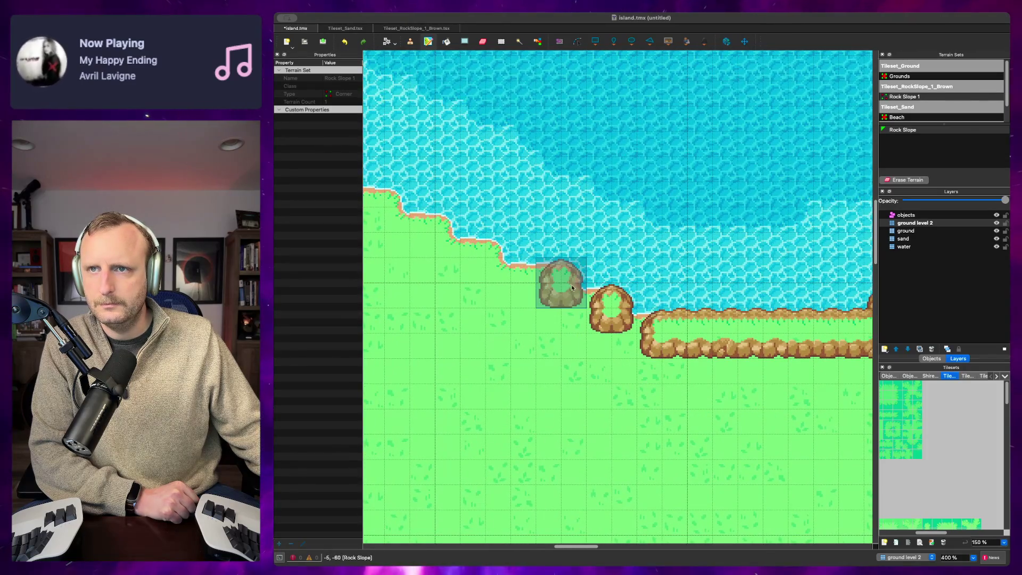
pyautogui.click(572, 287)
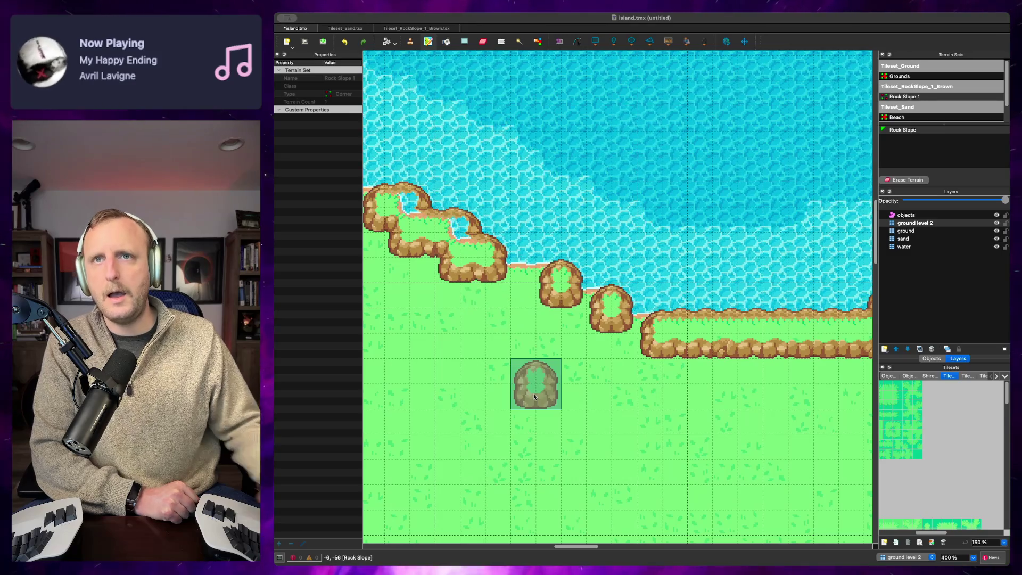
pyautogui.hotkey('ctrl', 'z')
pyautogui.hotkey('ctrl', 'z')
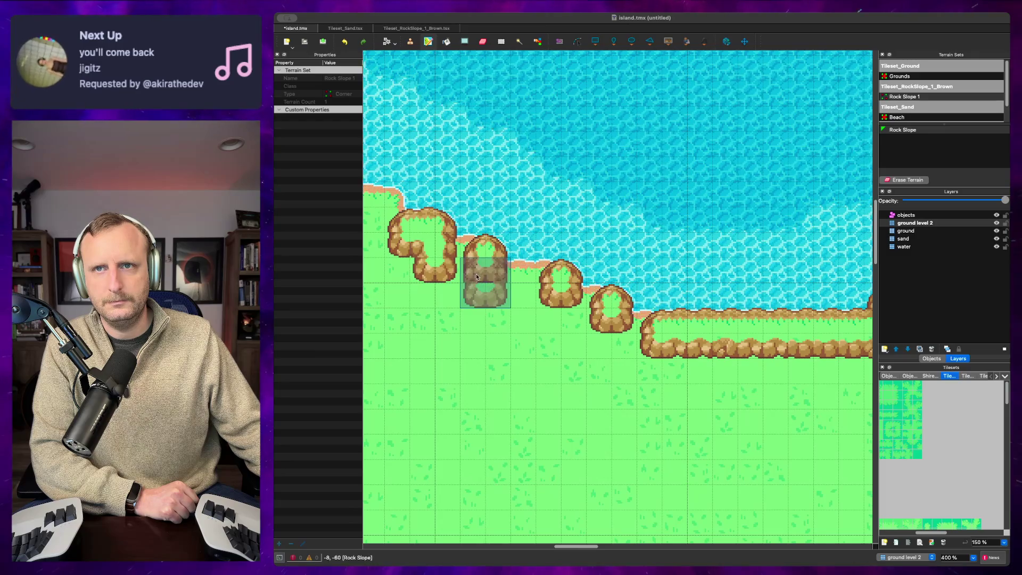
pyautogui.moveTo(535, 277); pyautogui.dragTo(559, 299)
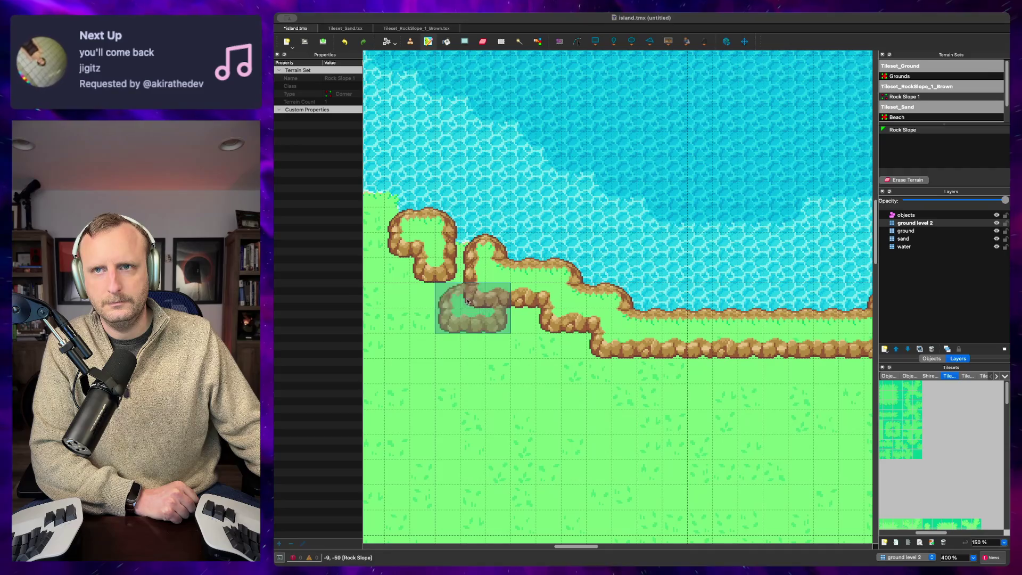
# - Extend the rock-slope ledge up-left along the shoreline with lobes and a hook, undoing unwanted strokes
pyautogui.moveTo(406, 307); pyautogui.dragTo(615, 429)
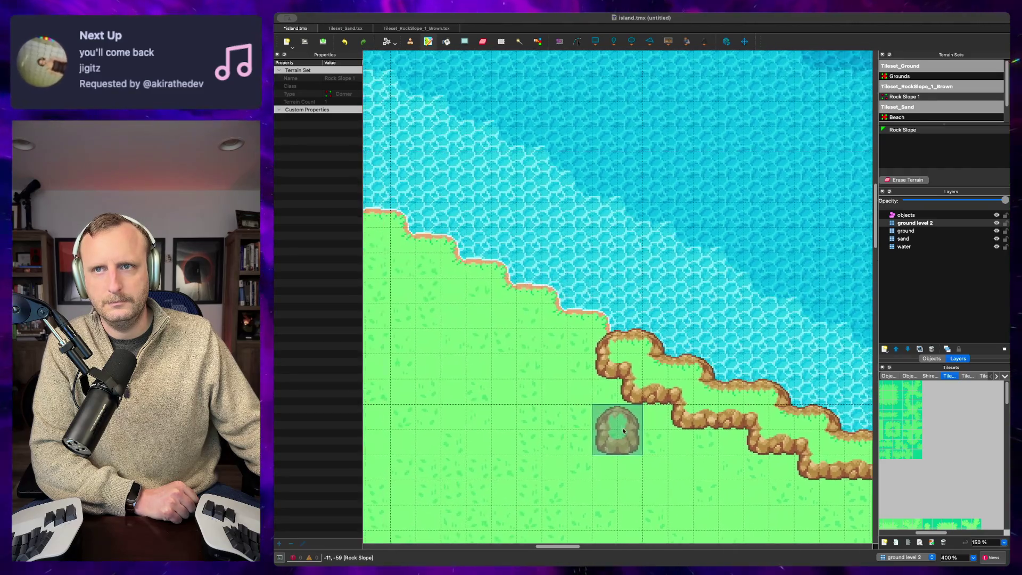
pyautogui.click(524, 292)
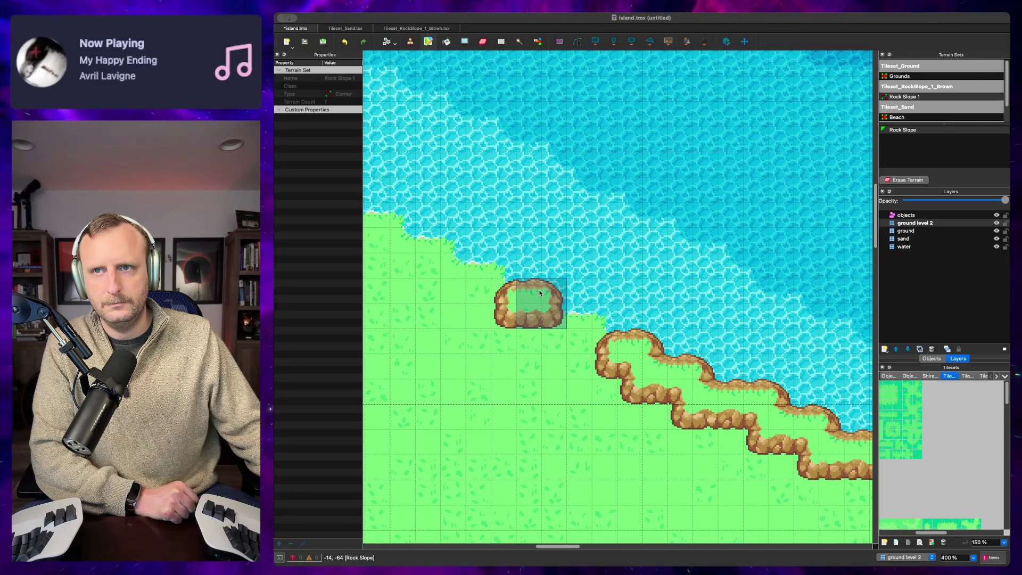
pyautogui.click(573, 322)
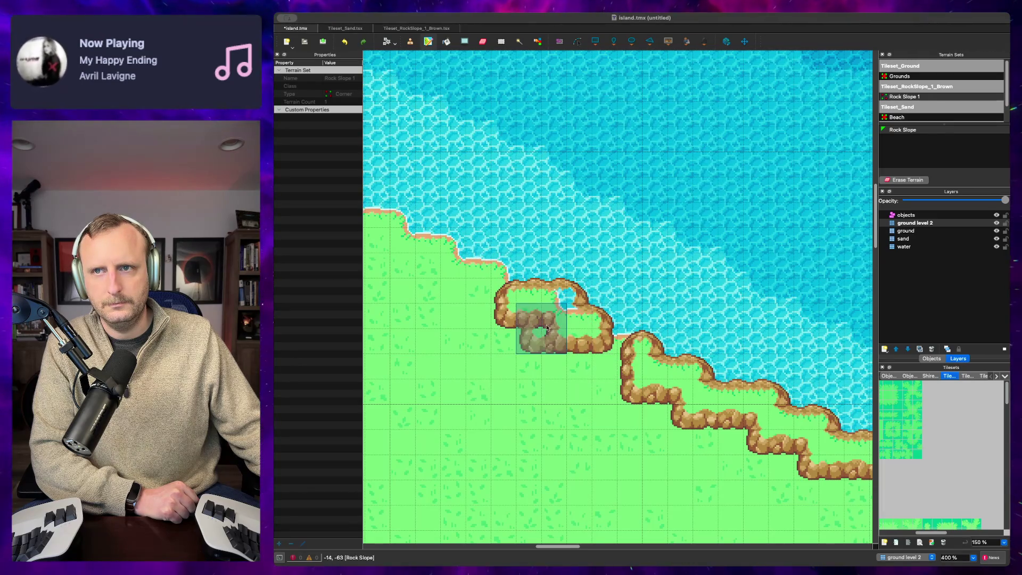
pyautogui.click(618, 351)
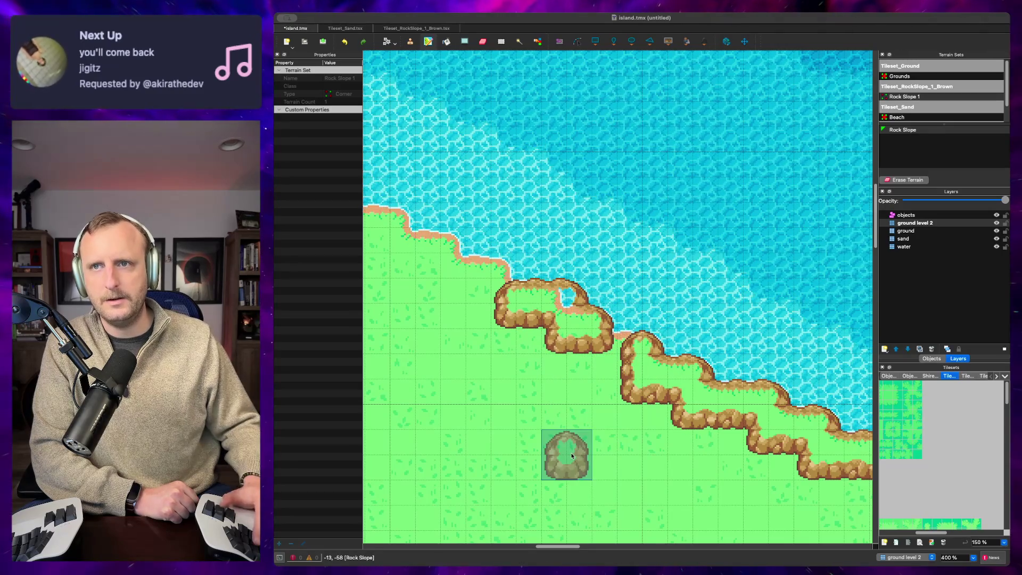
pyautogui.press('super+z')
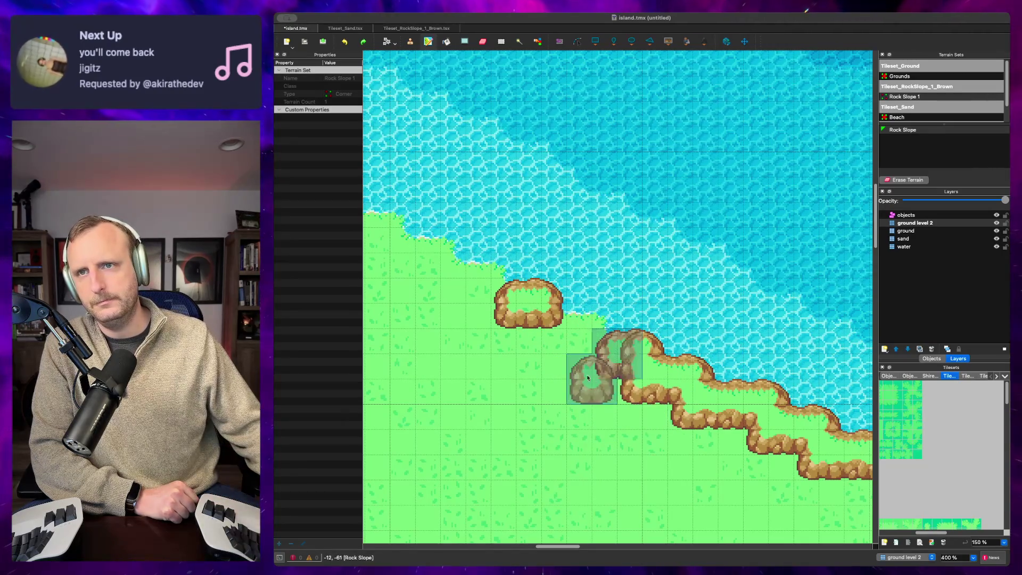
pyautogui.click(549, 336)
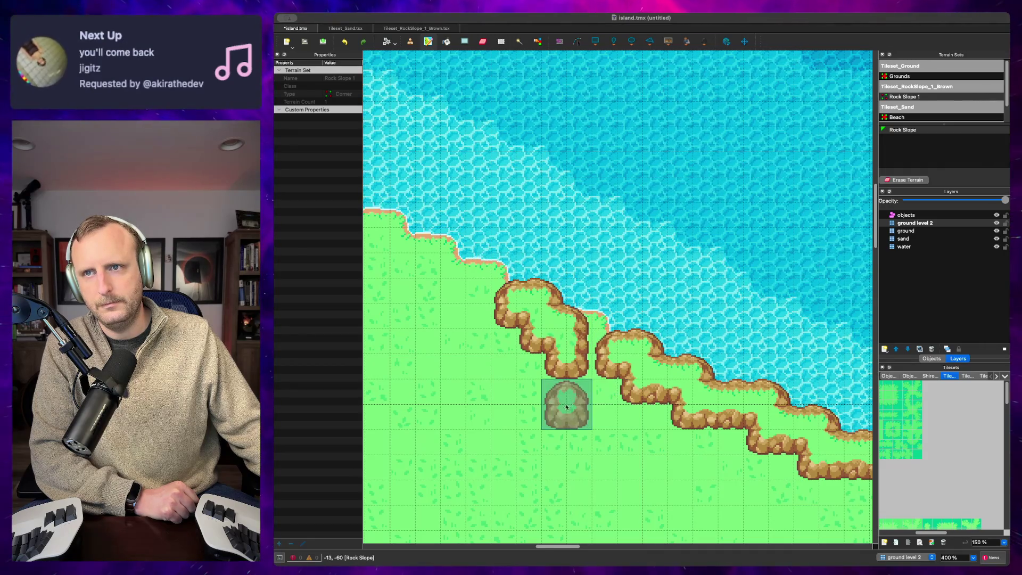
pyautogui.click(584, 342)
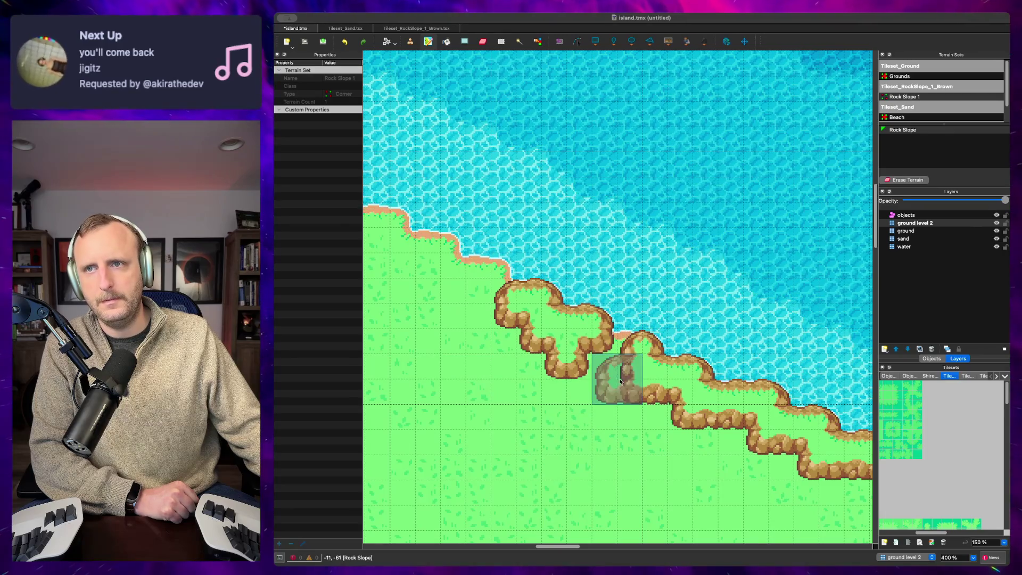
pyautogui.click(617, 329)
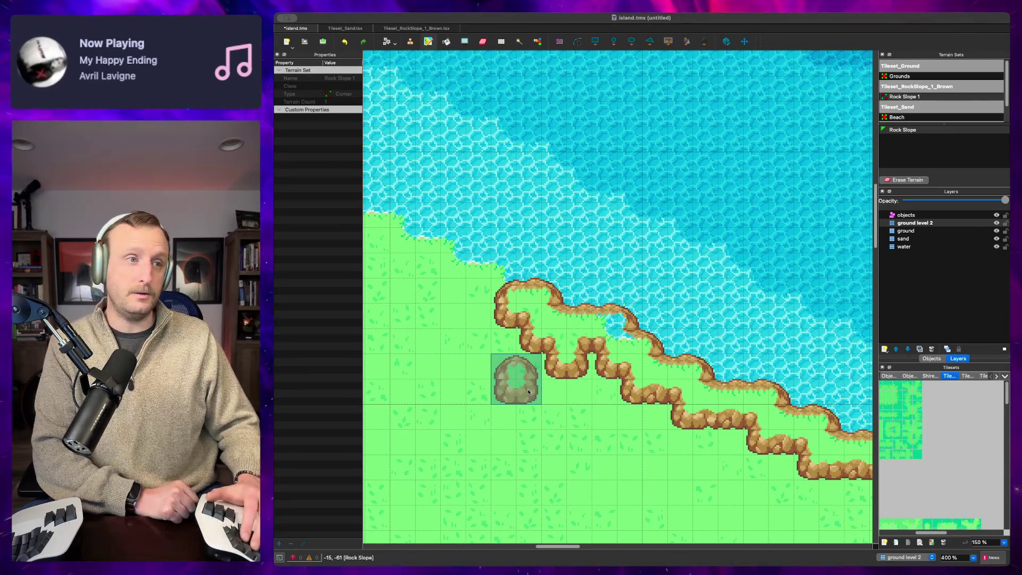
pyautogui.press('super+z')
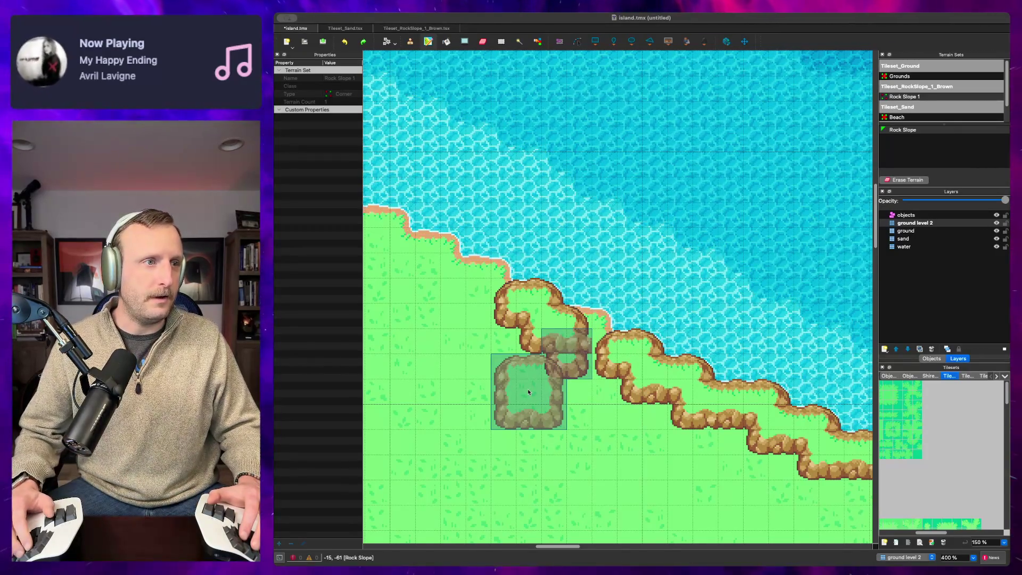
# - Undo the extra upper-left shoreline rock lobes with repeated Cmd+Z
pyautogui.press('super+z')
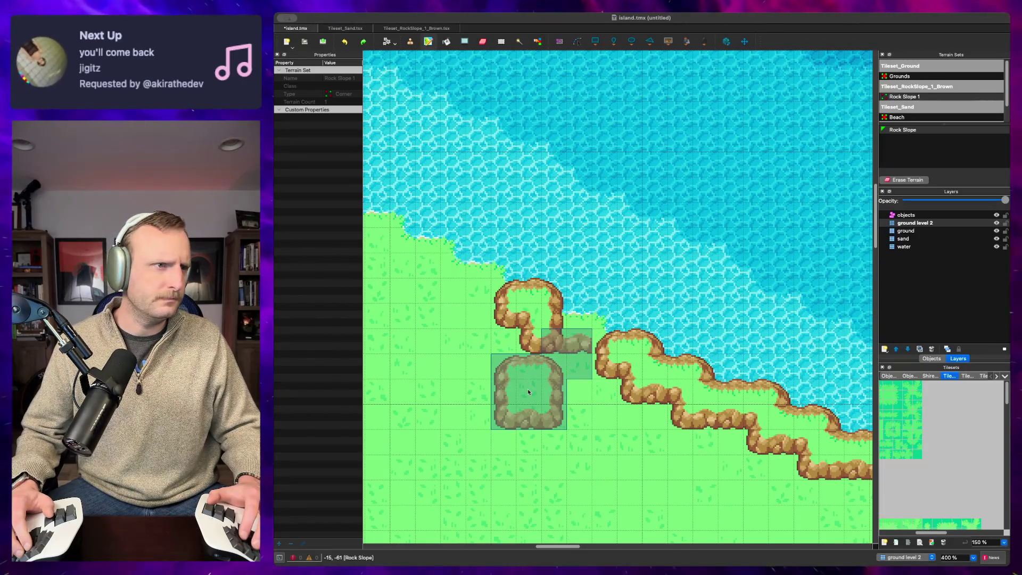
pyautogui.press('super+z')
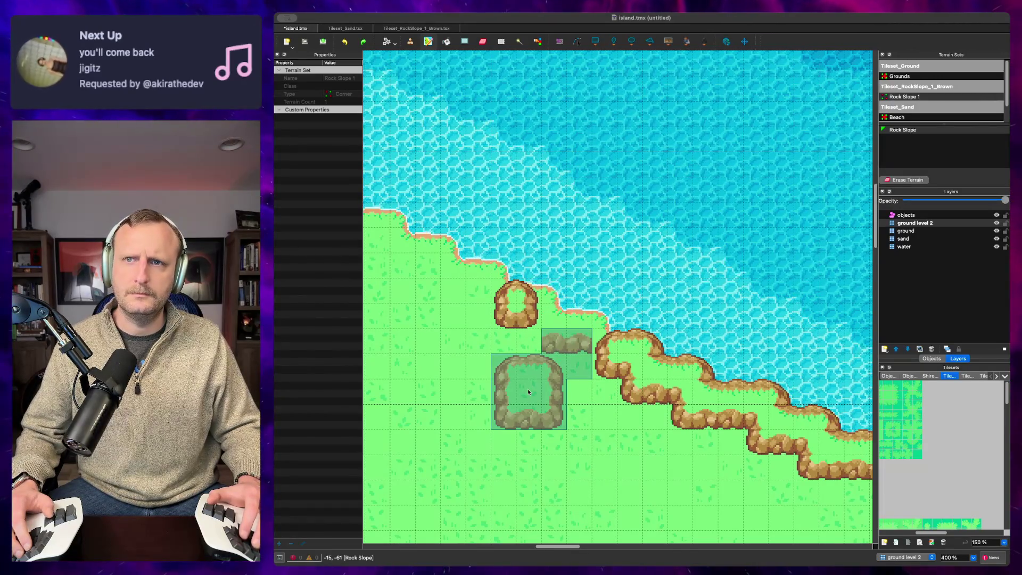
pyautogui.press('super+z')
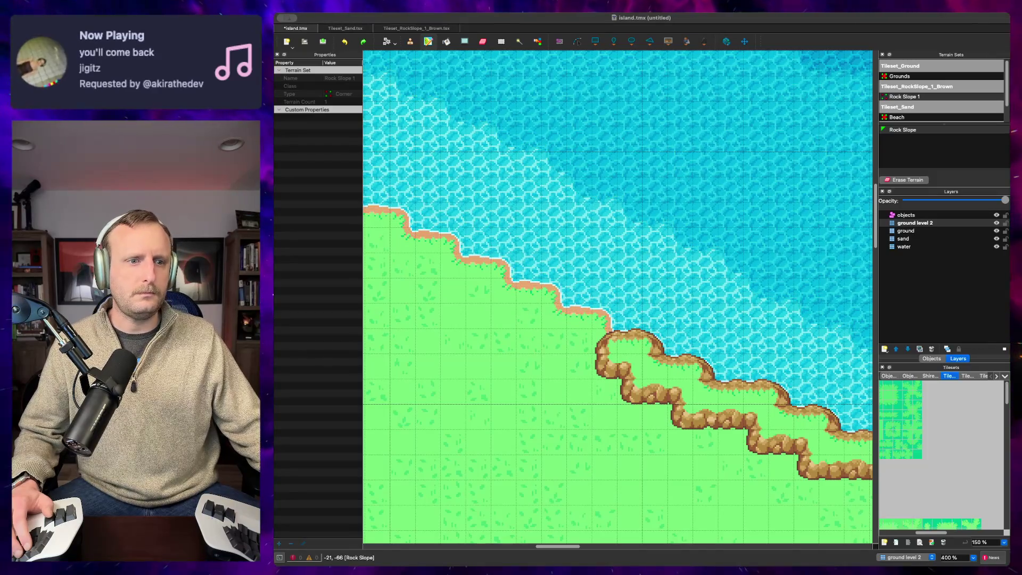
pyautogui.press('super+z')
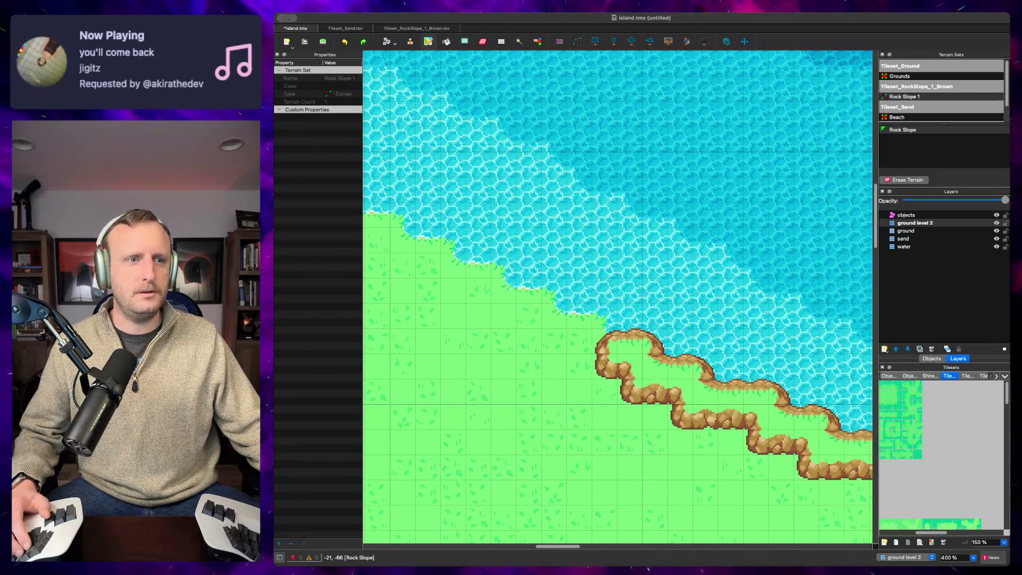
pyautogui.press('super+z')
pyautogui.press('super+Tab')
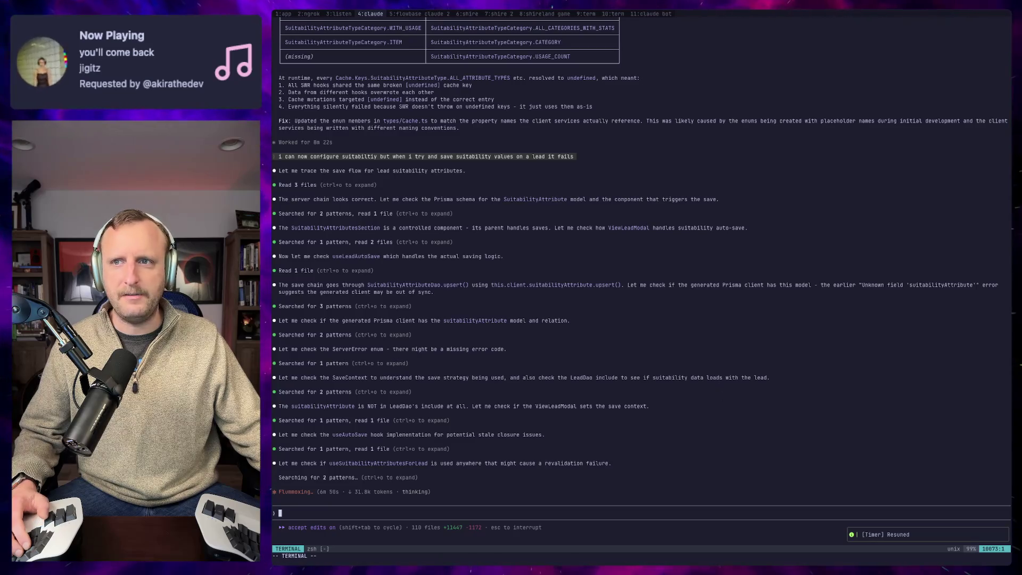
pyautogui.press('super+Tab')
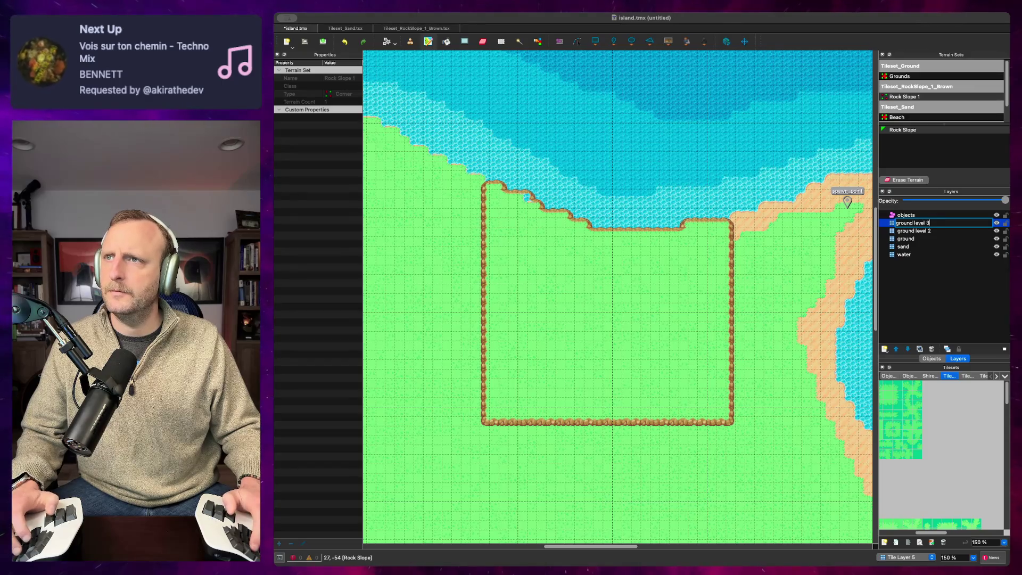
# - Name the layer 'ground level 3' and draw an inner rock-slope outline: a vertical wall, top edge, and lower extension
pyautogui.press('Return')
pyautogui.moveTo(669, 273)
pyautogui.mouseDown()
pyautogui.moveTo(675, 266)
pyautogui.moveTo(680, 319)
pyautogui.mouseUp()
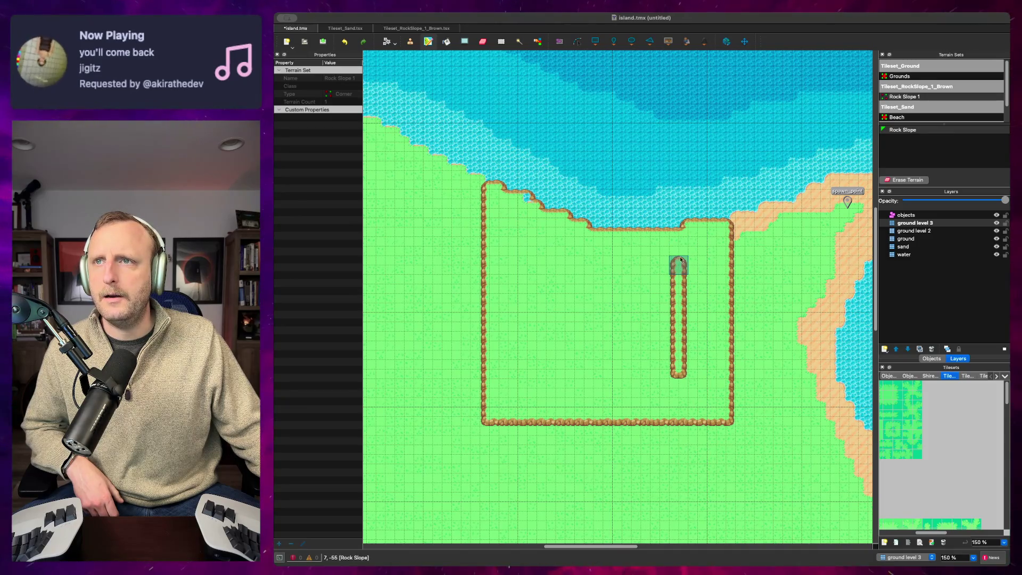
pyautogui.moveTo(648, 236); pyautogui.dragTo(605, 238)
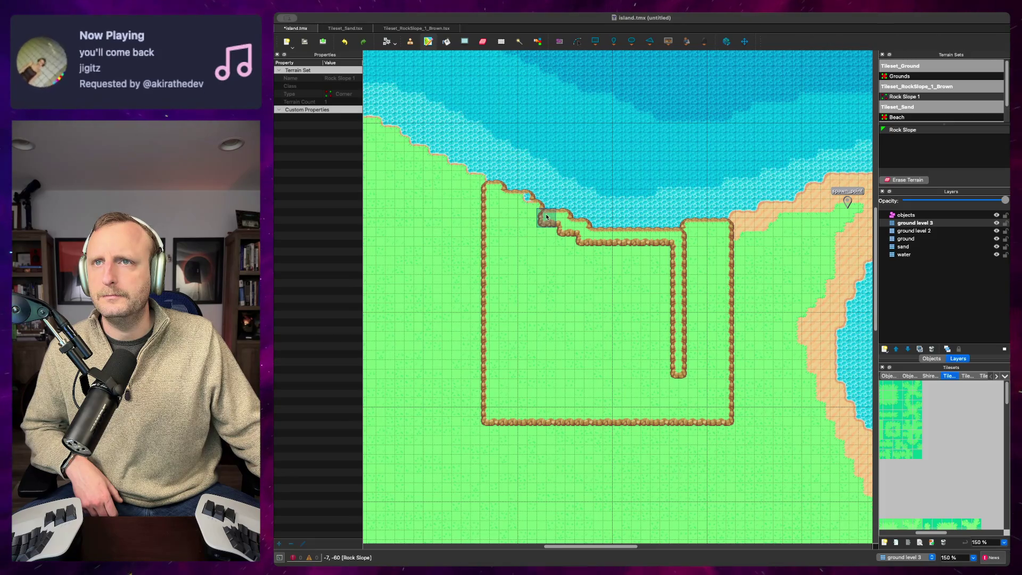
pyautogui.moveTo(544, 258)
pyautogui.mouseDown()
pyautogui.moveTo(543, 285)
pyautogui.moveTo(673, 303)
pyautogui.moveTo(553, 299)
pyautogui.moveTo(558, 237)
pyautogui.moveTo(665, 244)
pyautogui.moveTo(667, 281)
pyautogui.moveTo(579, 283)
pyautogui.moveTo(565, 250)
pyautogui.moveTo(564, 277)
pyautogui.moveTo(570, 244)
pyautogui.moveTo(617, 242)
pyautogui.moveTo(652, 256)
pyautogui.moveTo(600, 250)
pyautogui.moveTo(584, 274)
pyautogui.moveTo(648, 268)
pyautogui.moveTo(634, 275)
pyautogui.mouseUp()
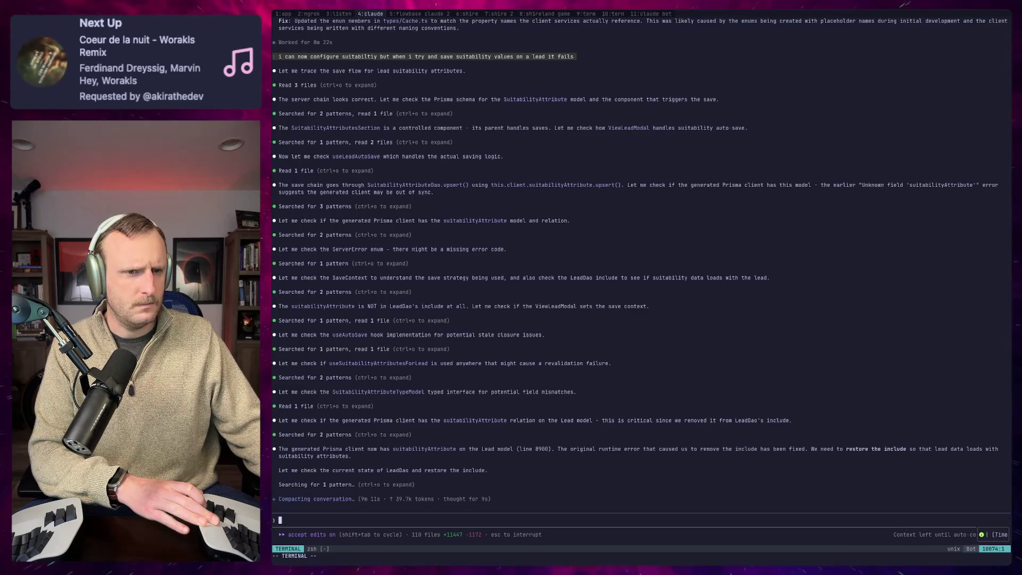
pyautogui.press('super+Tab')
pyautogui.hscroll(1, 574, 288)
pyautogui.scroll(-4, 574, 288)
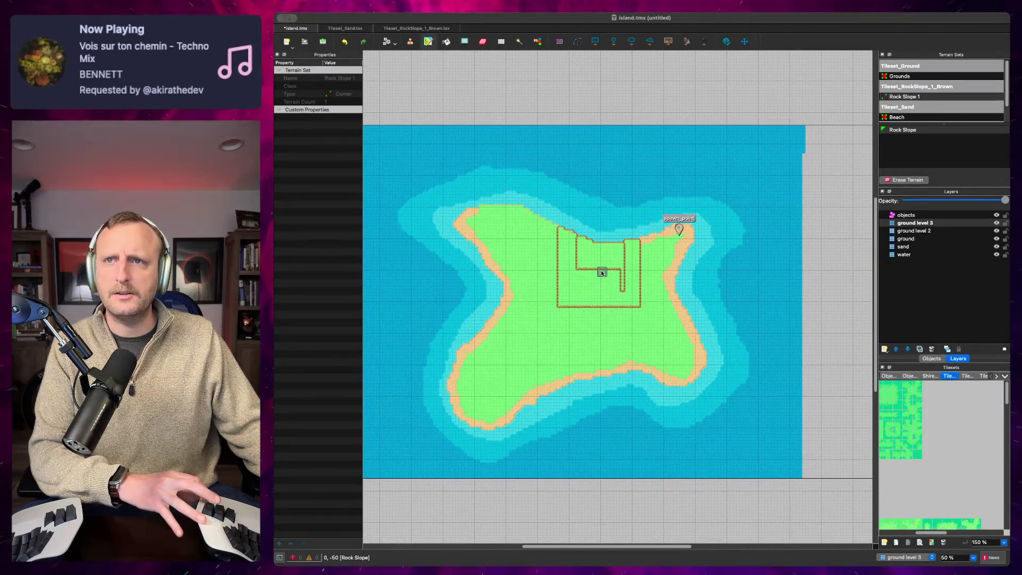
# - On ground level 3, redraw the inner plateau's bottom and left edges into a tidy rectangle
pyautogui.scroll(4, 604, 274)
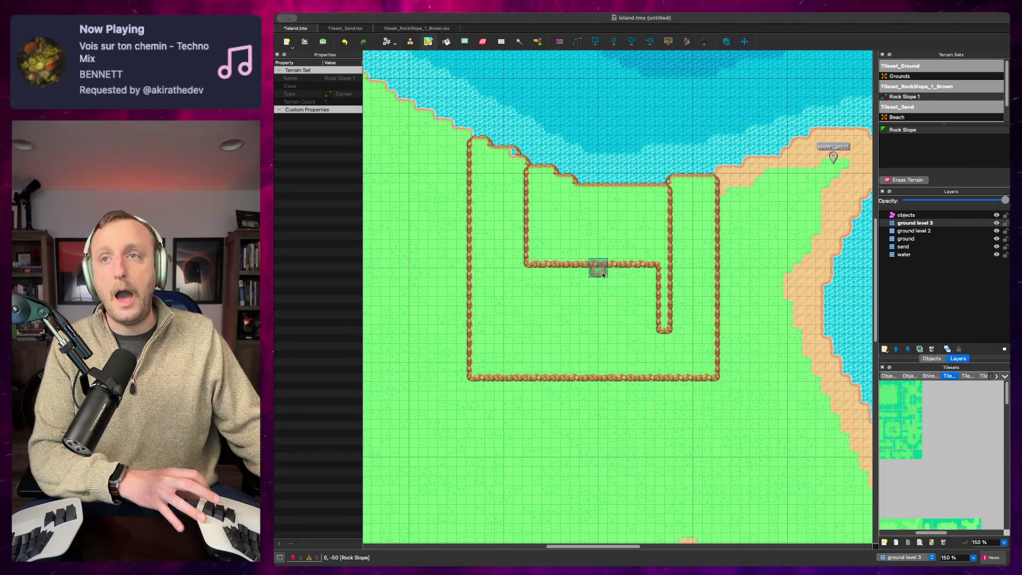
pyautogui.click(920, 231)
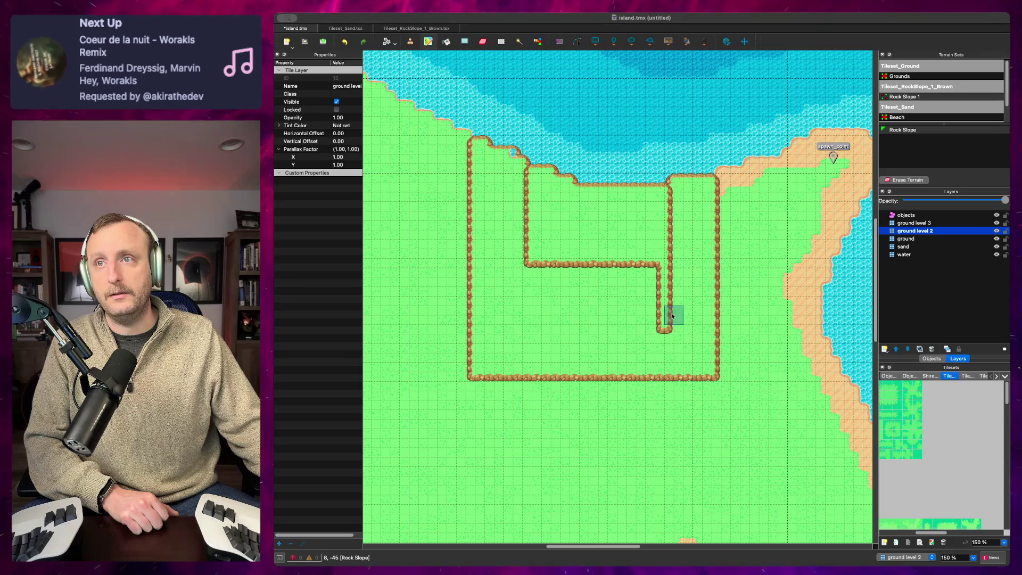
pyautogui.click(914, 222)
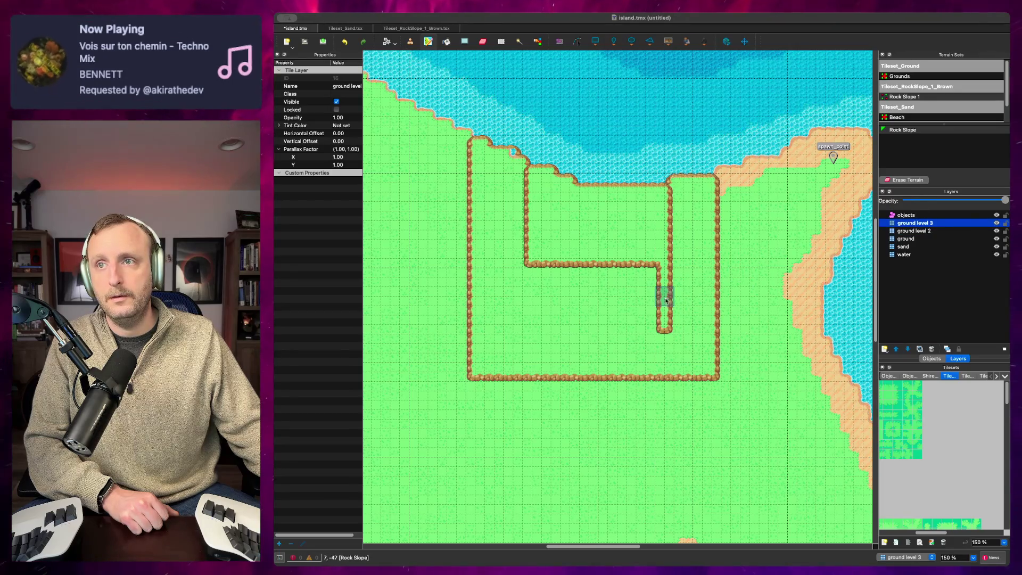
pyautogui.moveTo(662, 324)
pyautogui.mouseDown()
pyautogui.moveTo(549, 328)
pyautogui.moveTo(534, 268)
pyautogui.mouseUp()
pyautogui.moveTo(531, 304)
pyautogui.mouseDown()
pyautogui.moveTo(550, 269)
pyautogui.moveTo(541, 304)
pyautogui.moveTo(642, 321)
pyautogui.moveTo(662, 271)
pyautogui.moveTo(565, 270)
pyautogui.moveTo(618, 268)
pyautogui.moveTo(589, 286)
pyautogui.moveTo(630, 311)
pyautogui.moveTo(569, 298)
pyautogui.mouseUp()
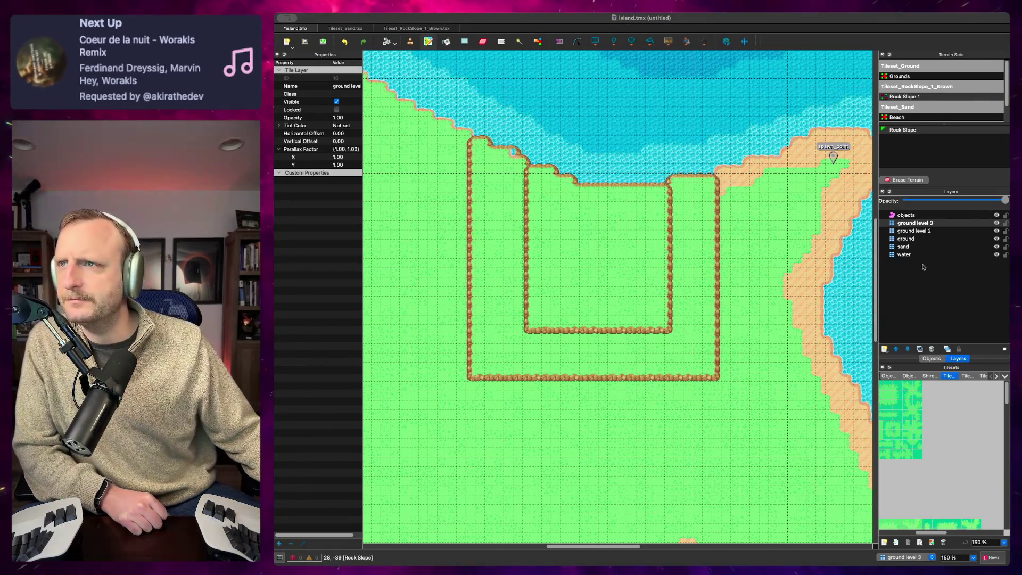
pyautogui.click(917, 232)
# - Bring up the rock-slope tileset's tiles with the base ground layer selected
pyautogui.click(908, 238)
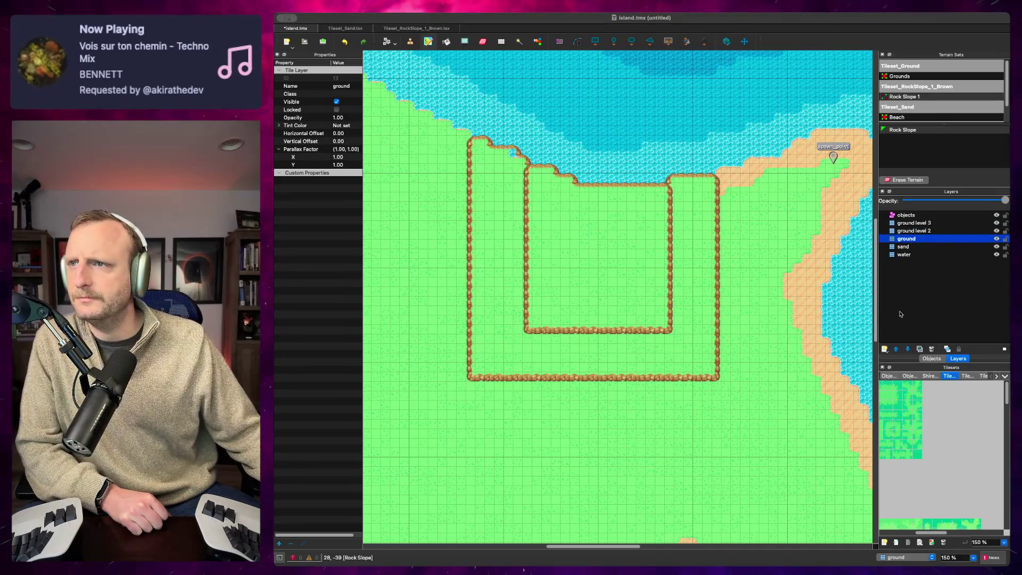
pyautogui.click(928, 376)
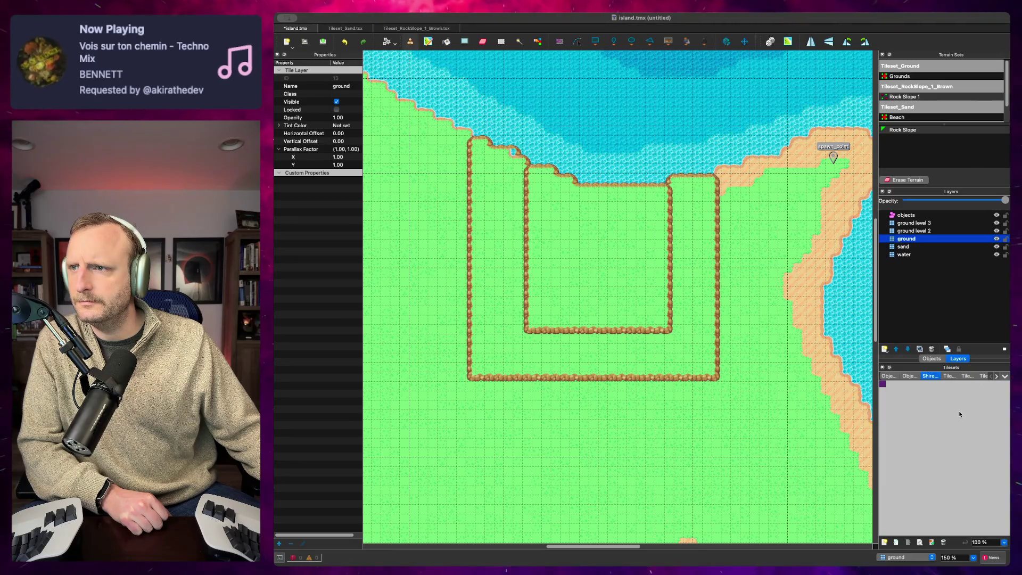
pyautogui.click(967, 376)
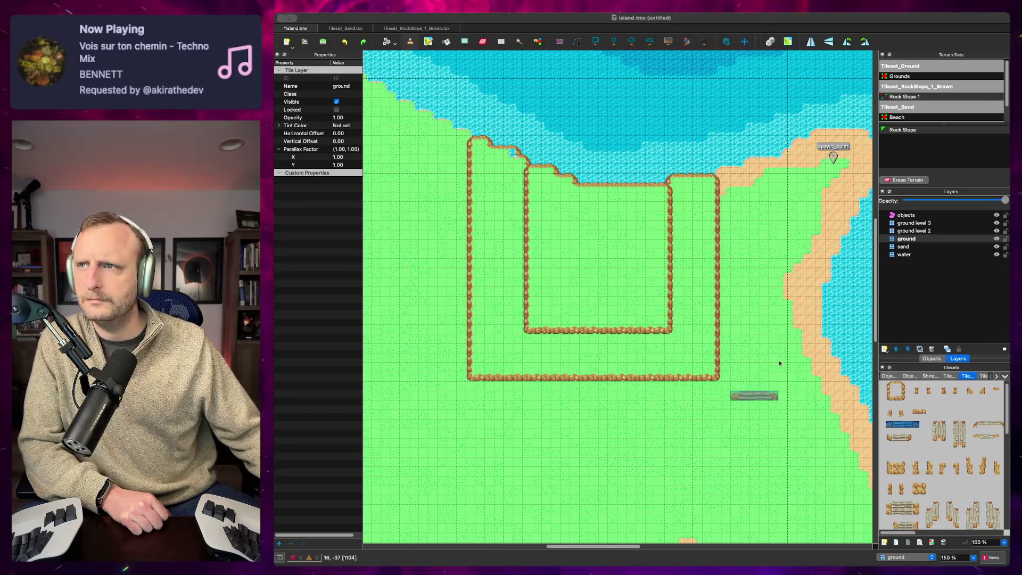
# - Place stone steps in the outer and inner cliffs' bottom edges on ground levels 2 and 3, showing the buildings tileset
pyautogui.click(910, 232)
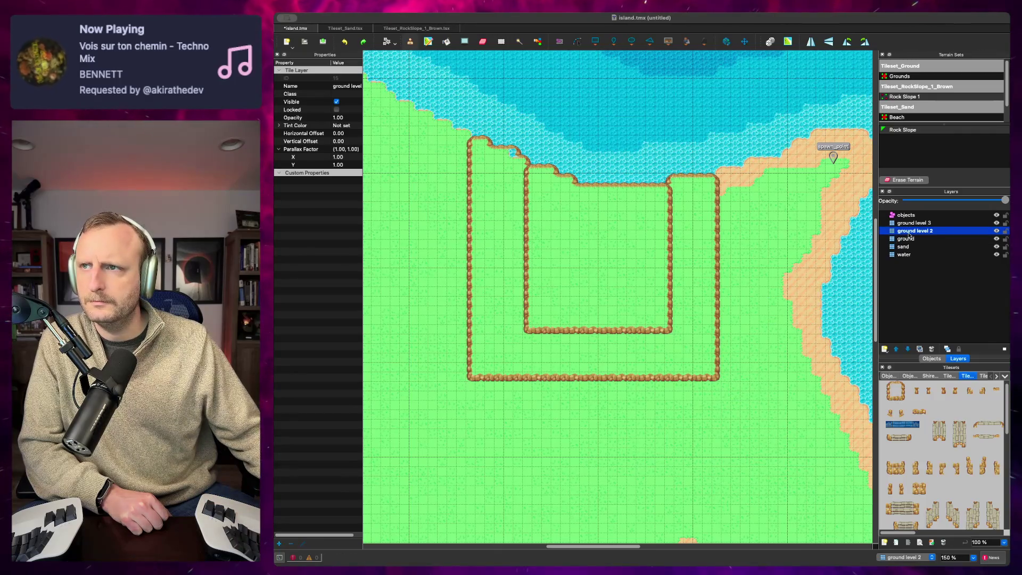
pyautogui.click(603, 376)
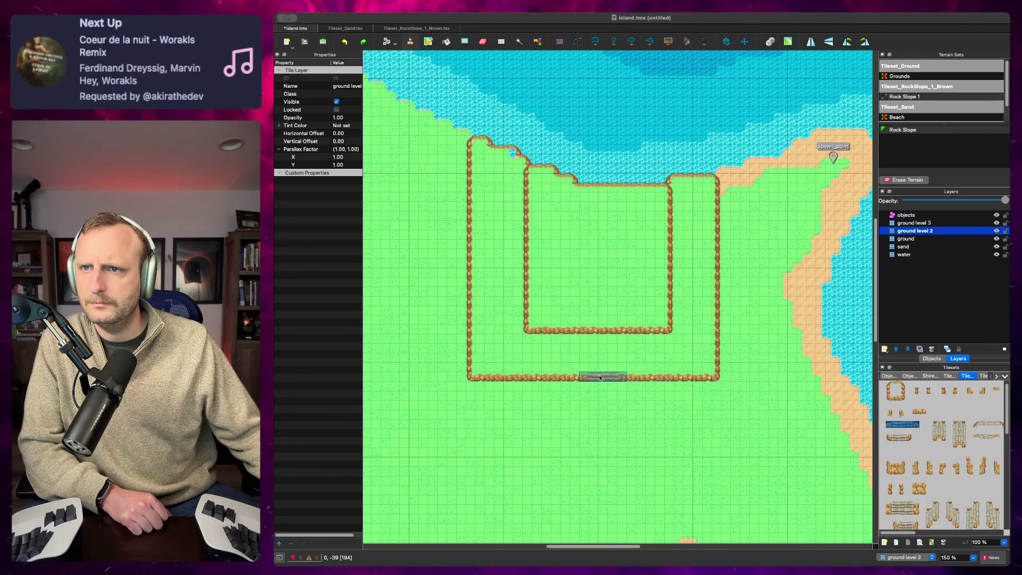
pyautogui.click(910, 223)
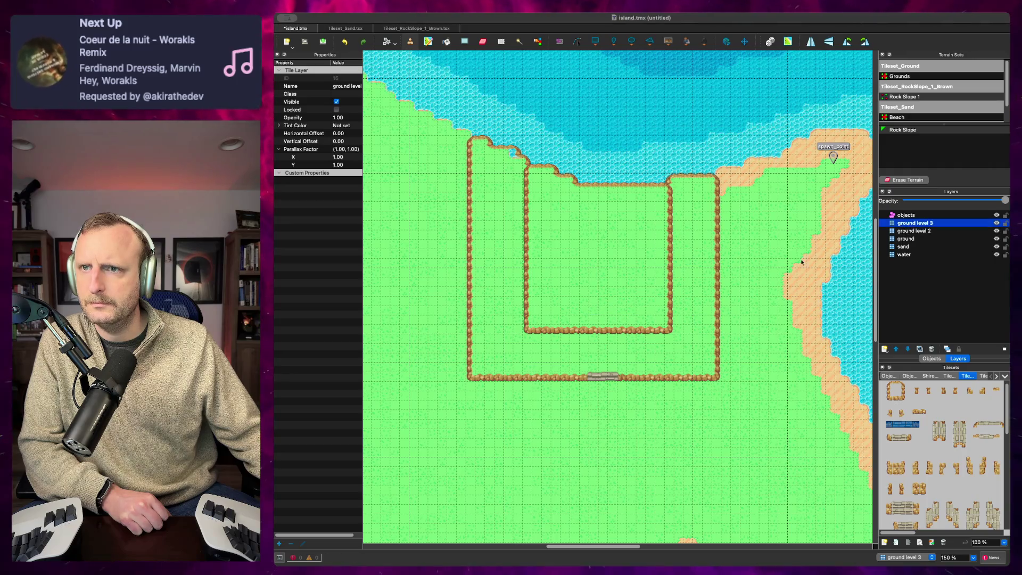
pyautogui.click(604, 331)
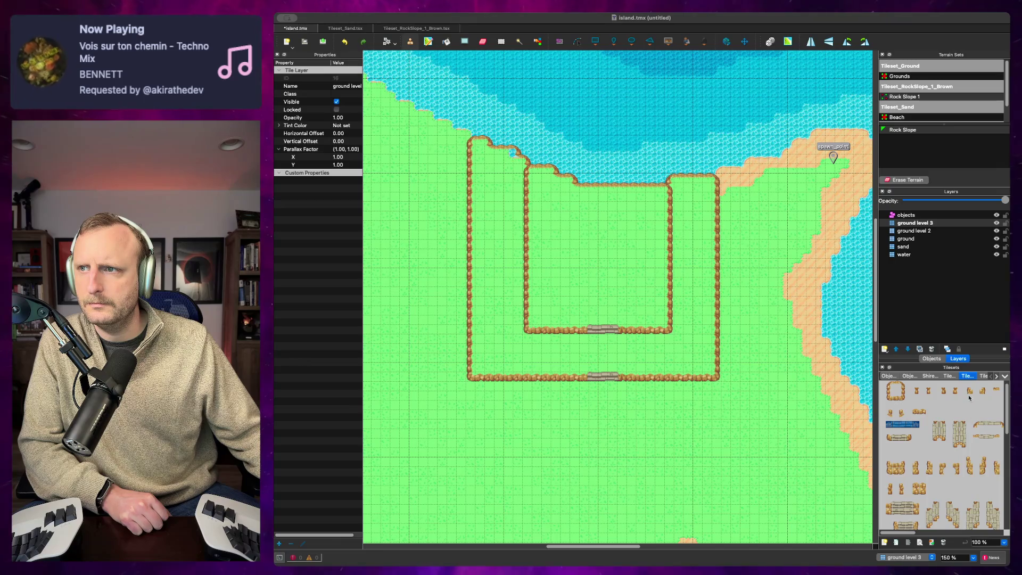
pyautogui.click(887, 375)
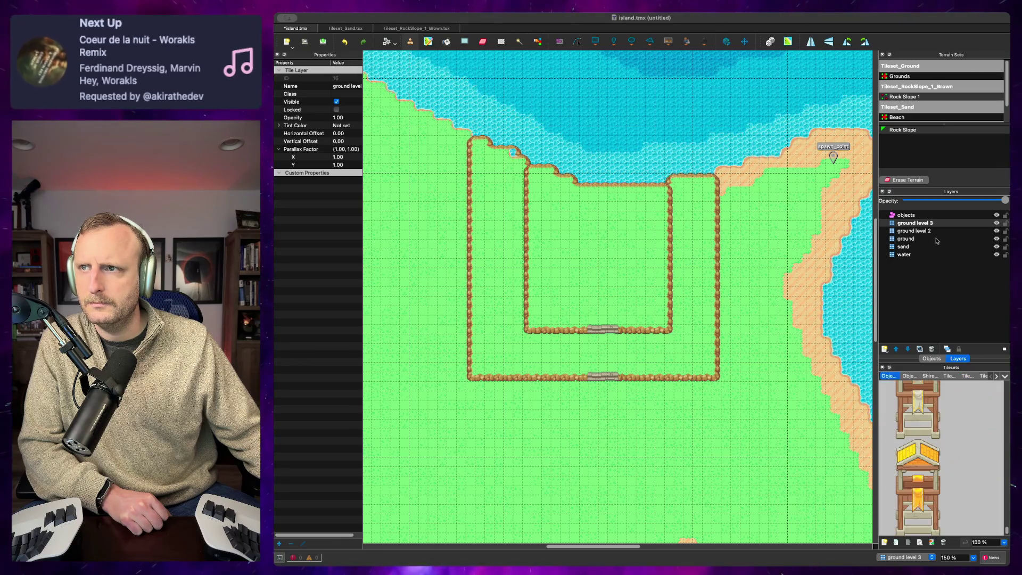
# - Scroll the buildings tileset and select the yellow-roofed house with a chimney as the stamp
pyautogui.scroll(-2, 958, 479)
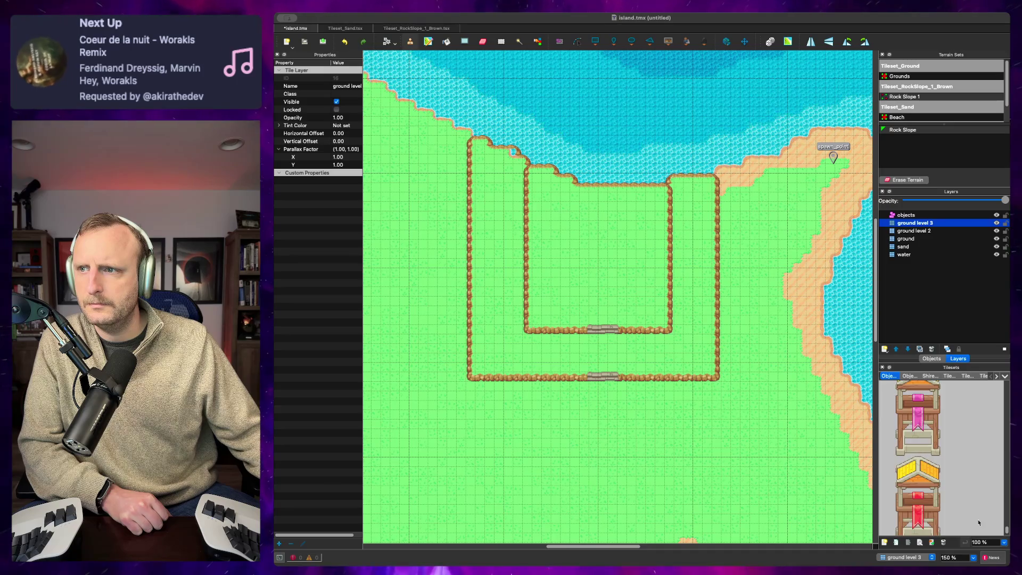
pyautogui.moveTo(1006, 531); pyautogui.dragTo(989, 412)
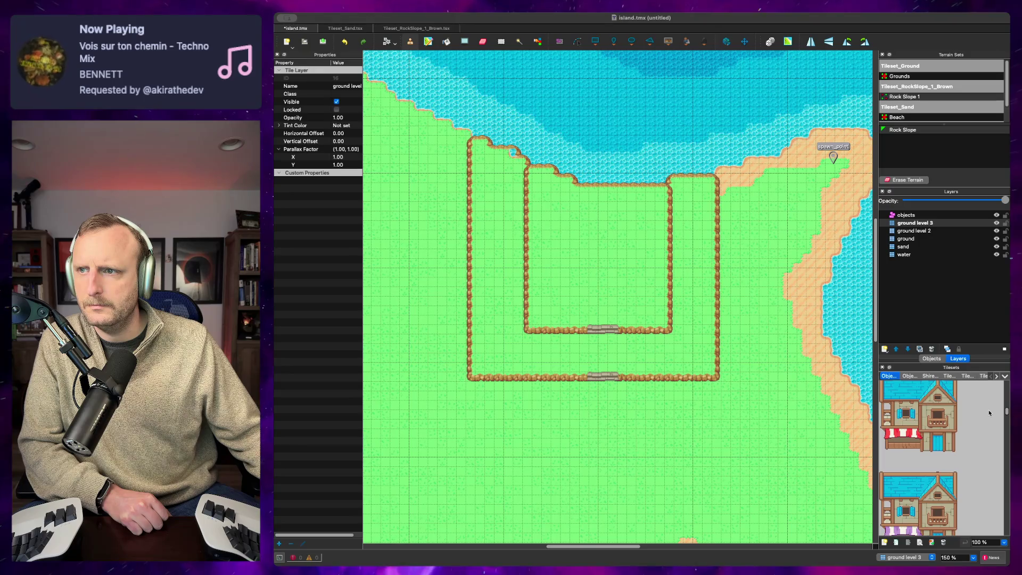
pyautogui.scroll(5, 915, 430)
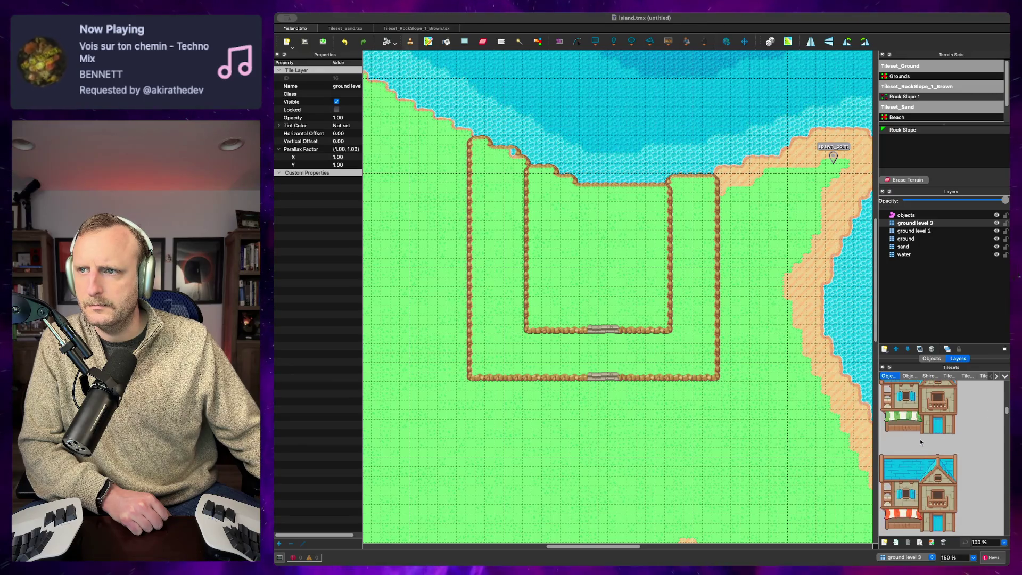
pyautogui.scroll(5, 923, 461)
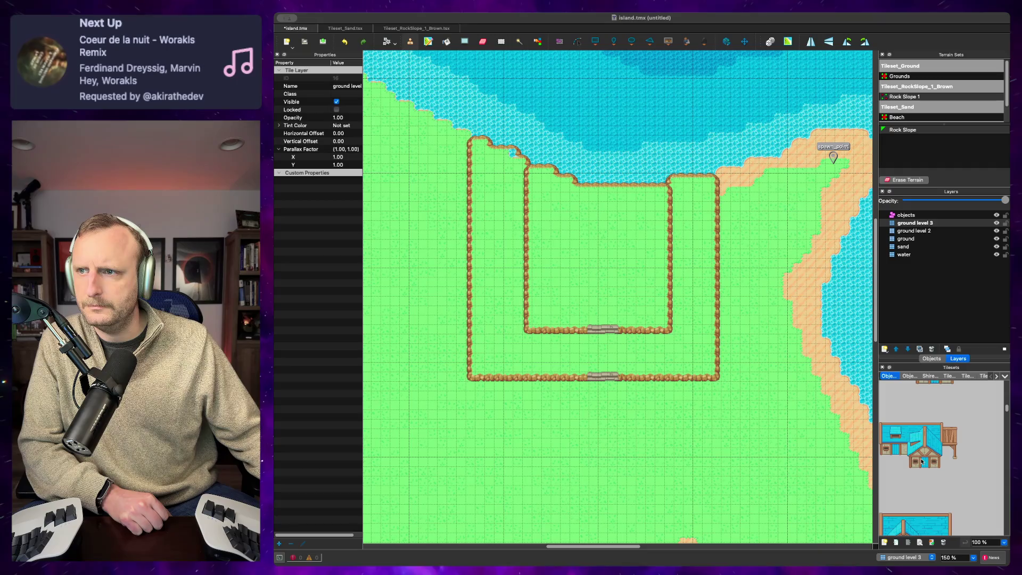
pyautogui.scroll(10, 920, 459)
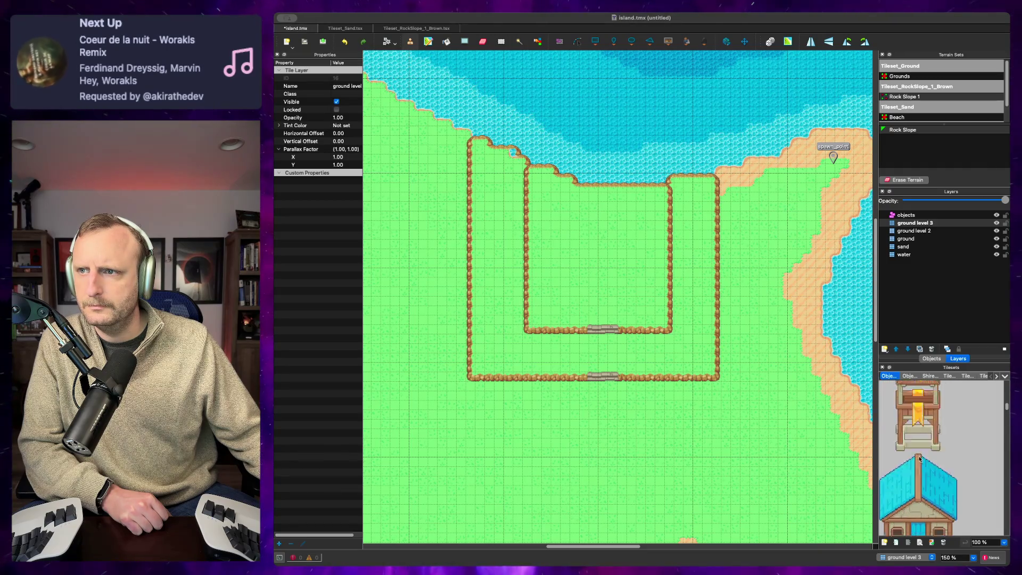
pyautogui.scroll(5, 921, 461)
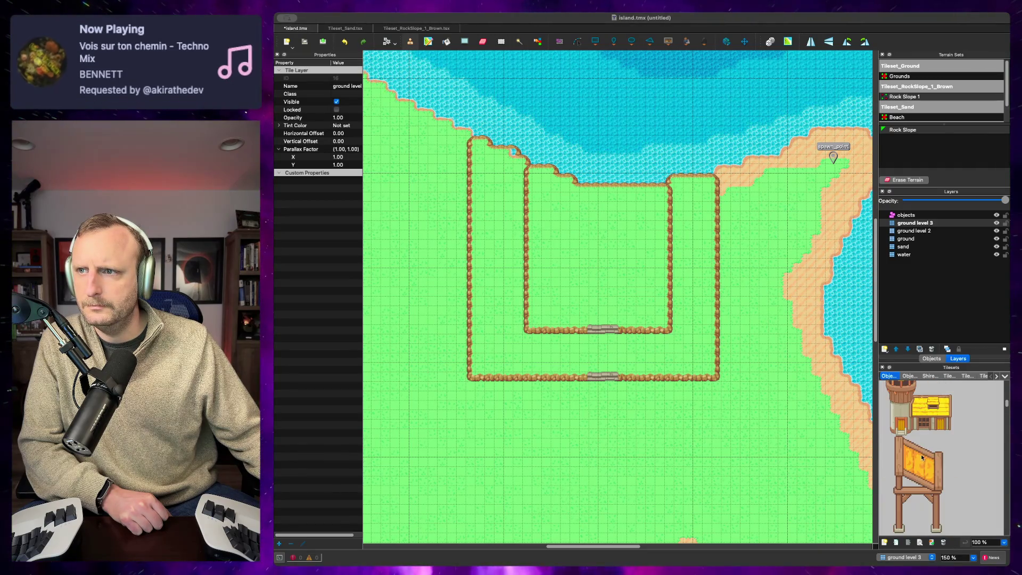
pyautogui.scroll(10, 978, 434)
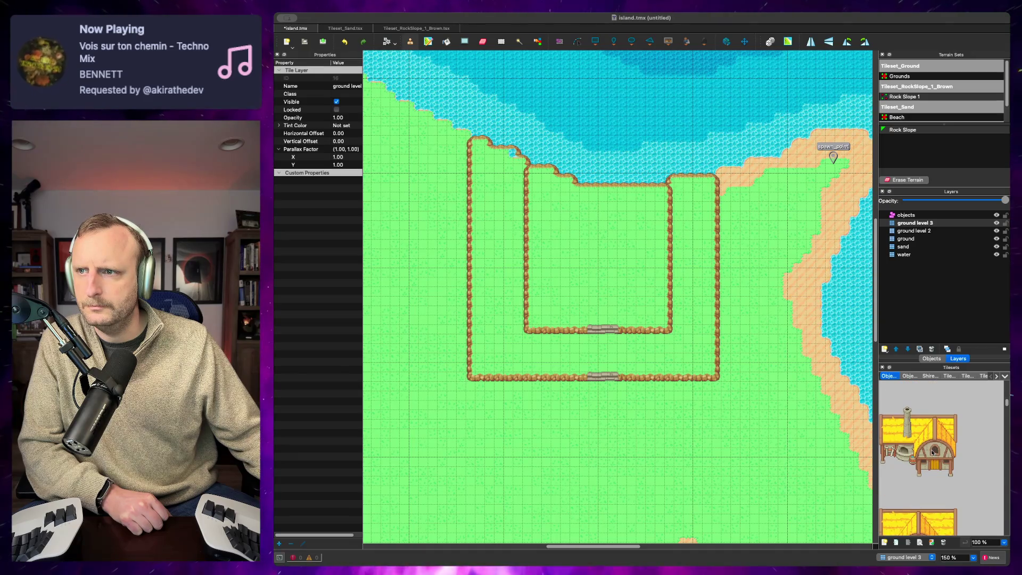
pyautogui.scroll(3, 931, 452)
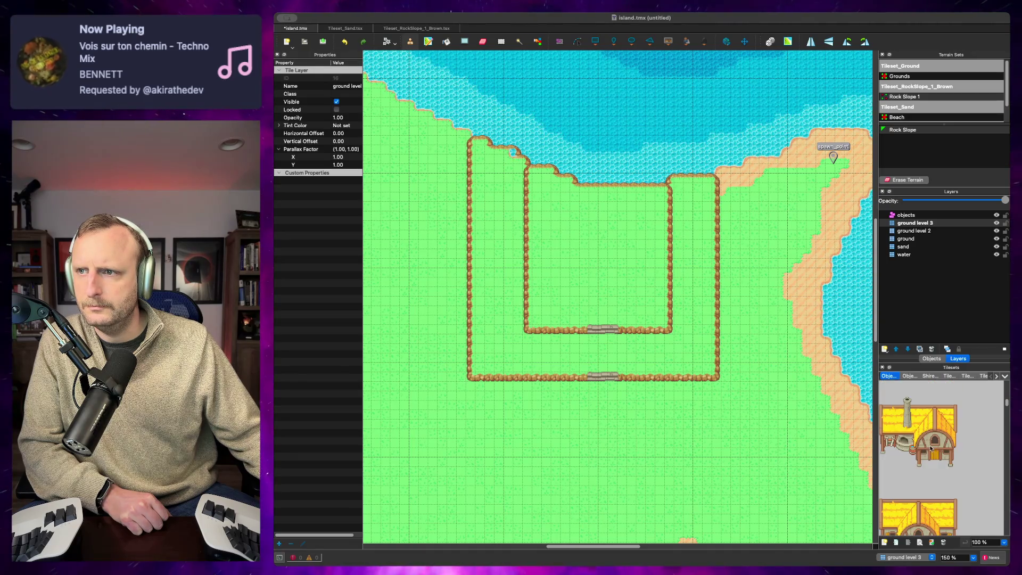
pyautogui.click(931, 453)
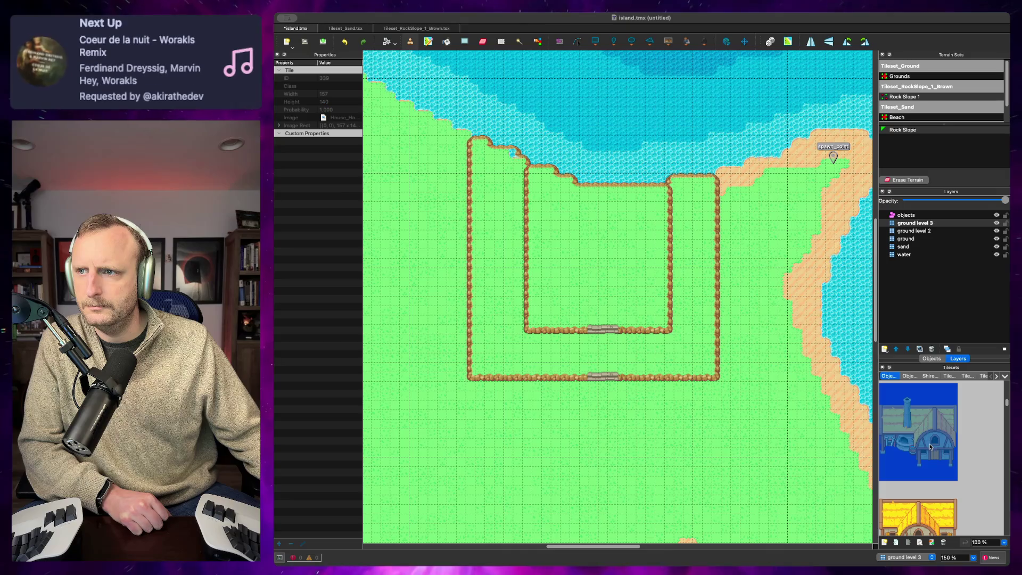
# - Stamp the yellow-roofed chimney house onto the inner plateau near its top edge
pyautogui.click(559, 236)
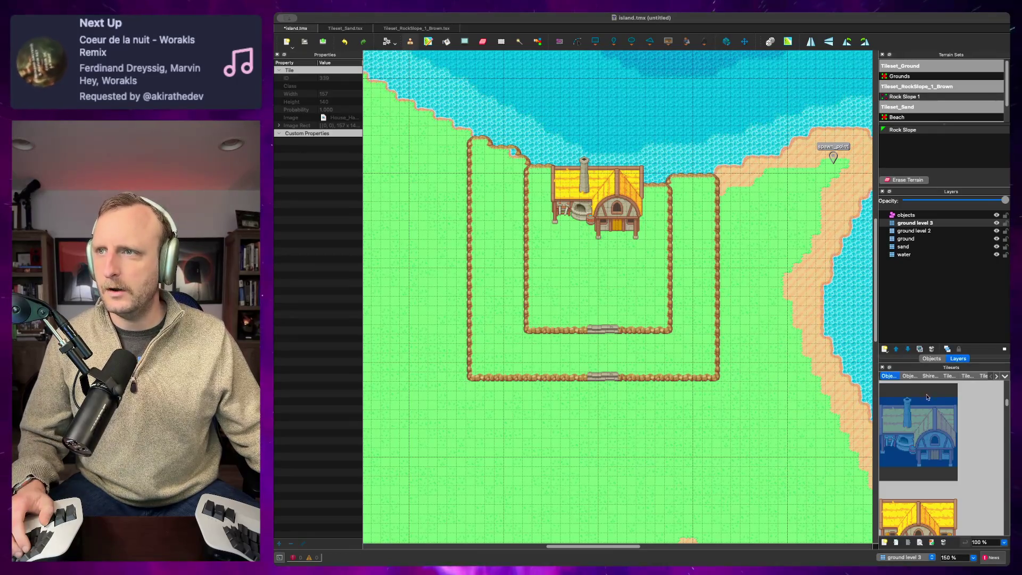
pyautogui.scroll(-3, 850, 443)
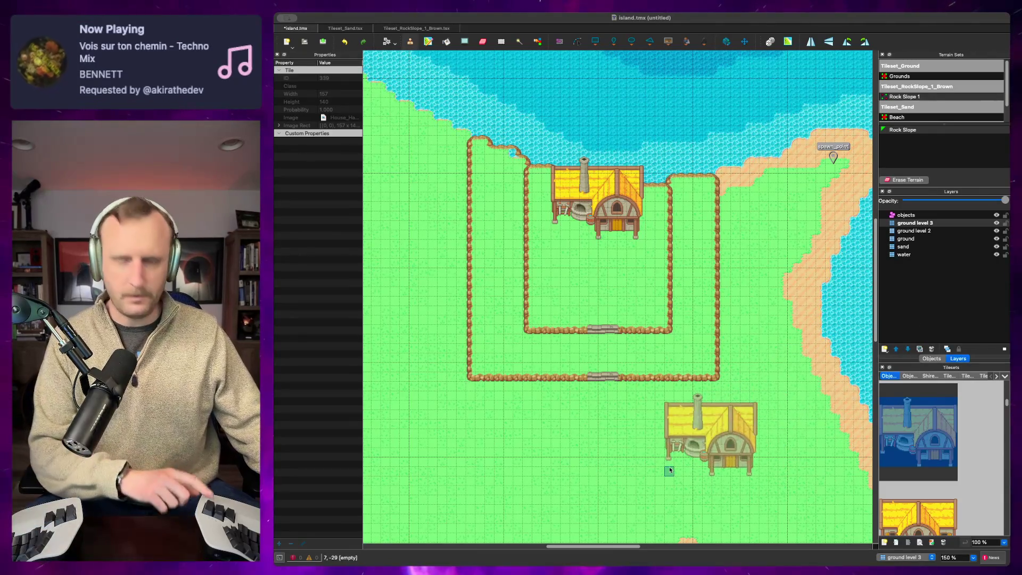
pyautogui.scroll(3, 735, 416)
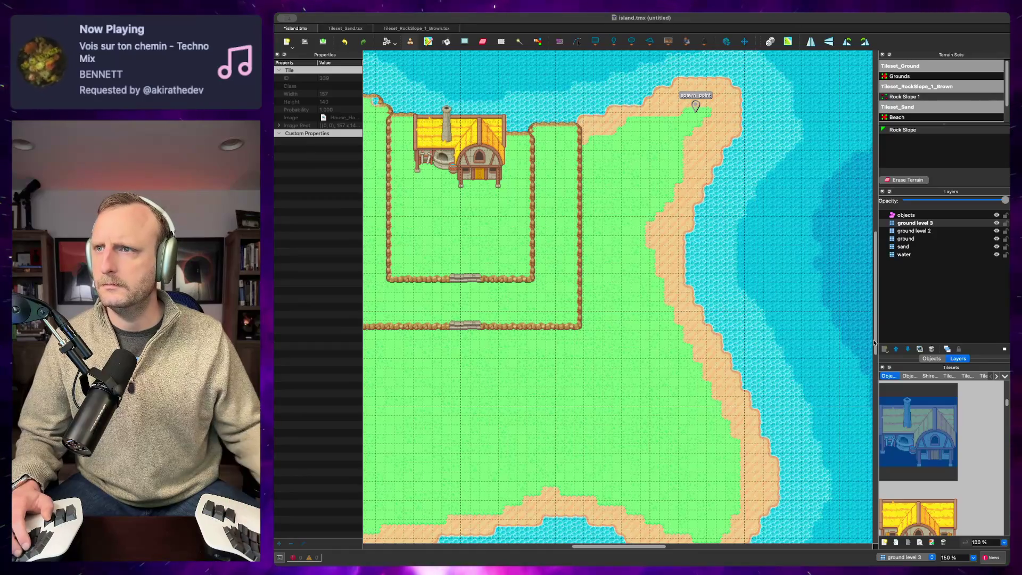
# - Add a new tile layer named colision and pick the red collision tile from the Shire tileset
pyautogui.hotkey('ctrl', 'shift', 'n')
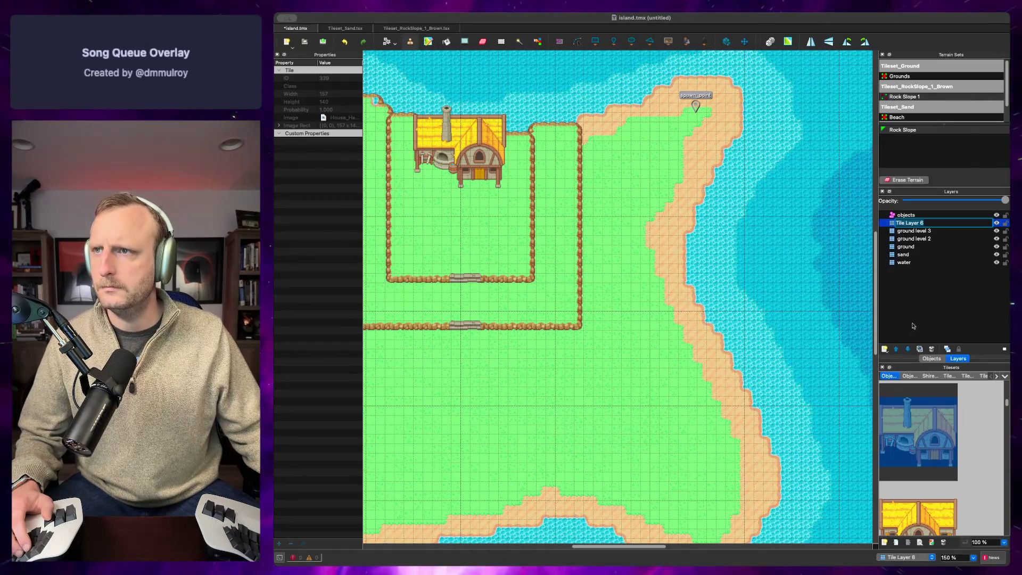
pyautogui.write('colision')
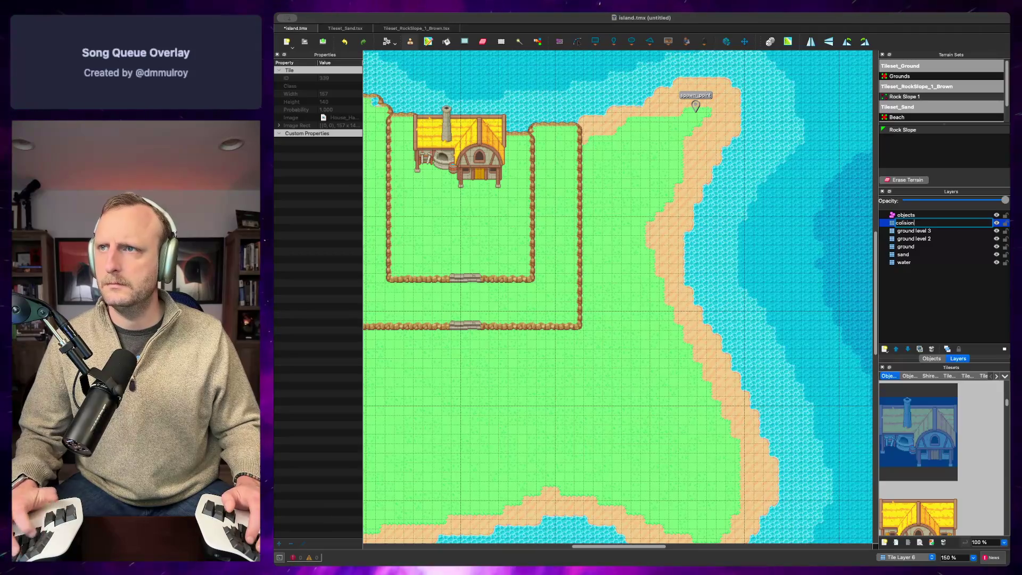
pyautogui.press('Return')
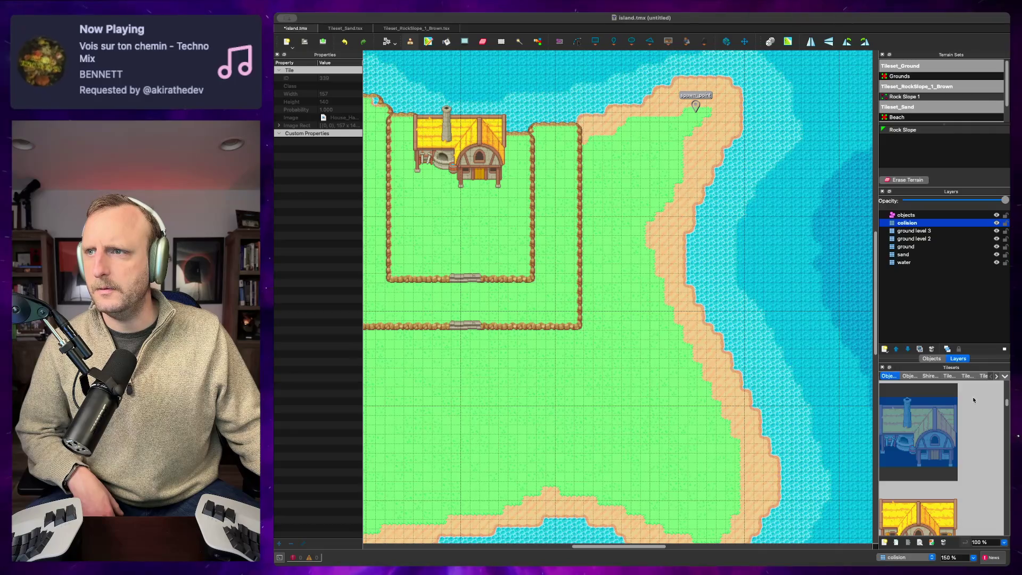
pyautogui.click(929, 376)
pyautogui.click(882, 384)
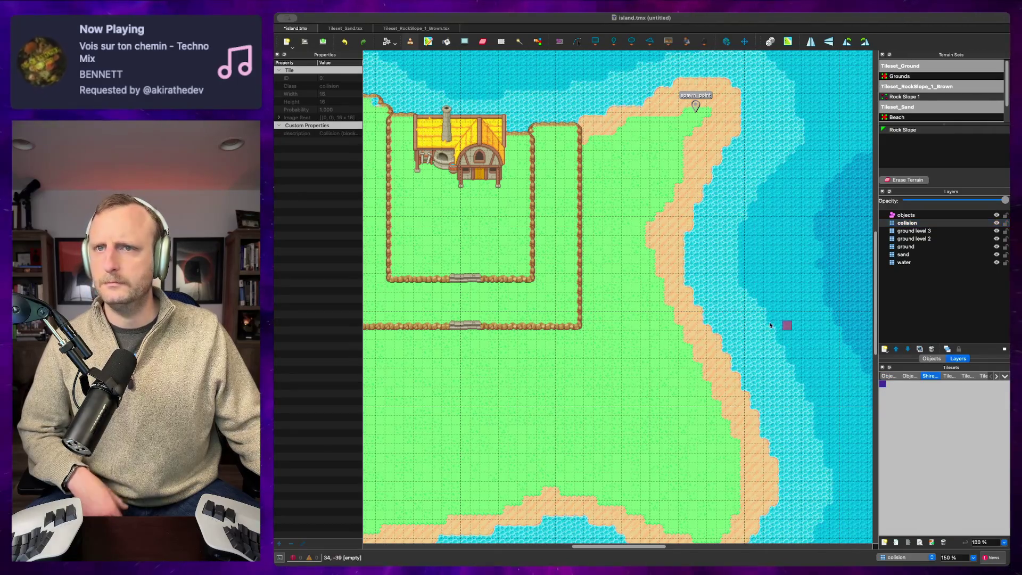
# - Paint collision tiles down the plateau's right cliff edge and along the bottom edge
pyautogui.scroll(5, 596, 264)
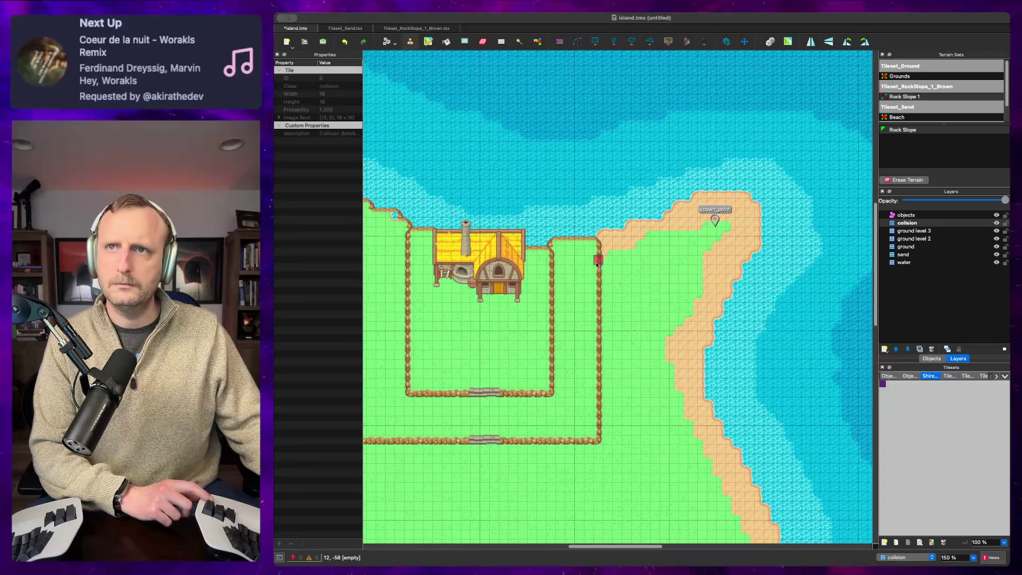
pyautogui.scroll(2, 597, 263)
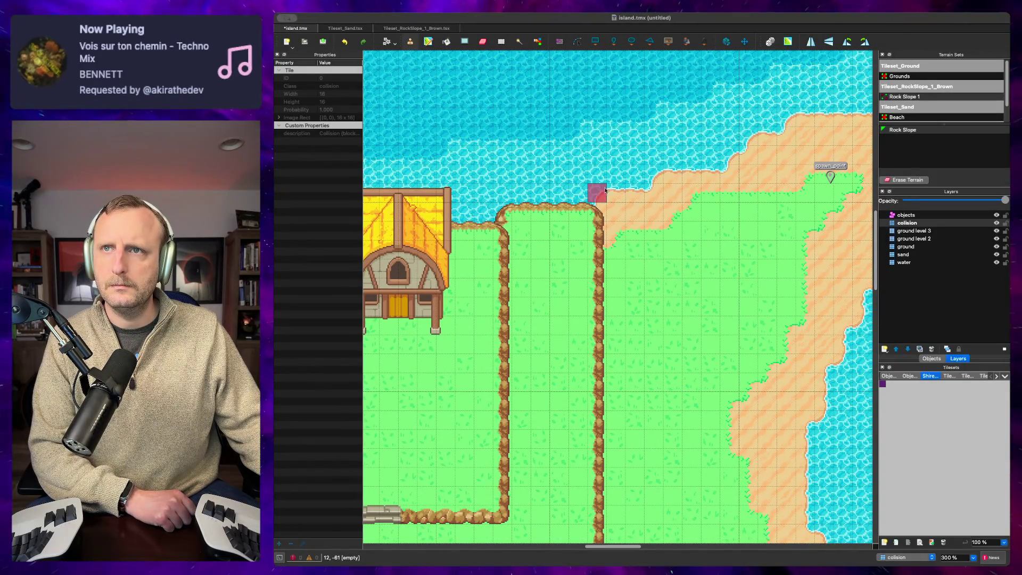
pyautogui.moveTo(596, 220); pyautogui.dragTo(597, 308)
pyautogui.scroll(-3, 598, 294)
pyautogui.scroll(-6, 598, 295)
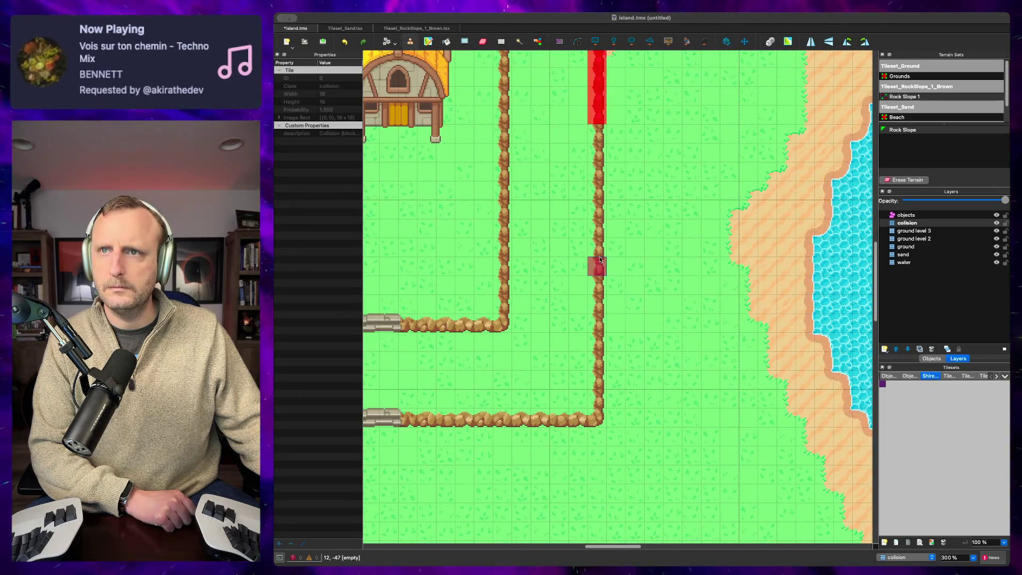
pyautogui.click(595, 127)
pyautogui.moveTo(596, 128); pyautogui.dragTo(598, 421)
pyautogui.moveTo(407, 418); pyautogui.dragTo(572, 423)
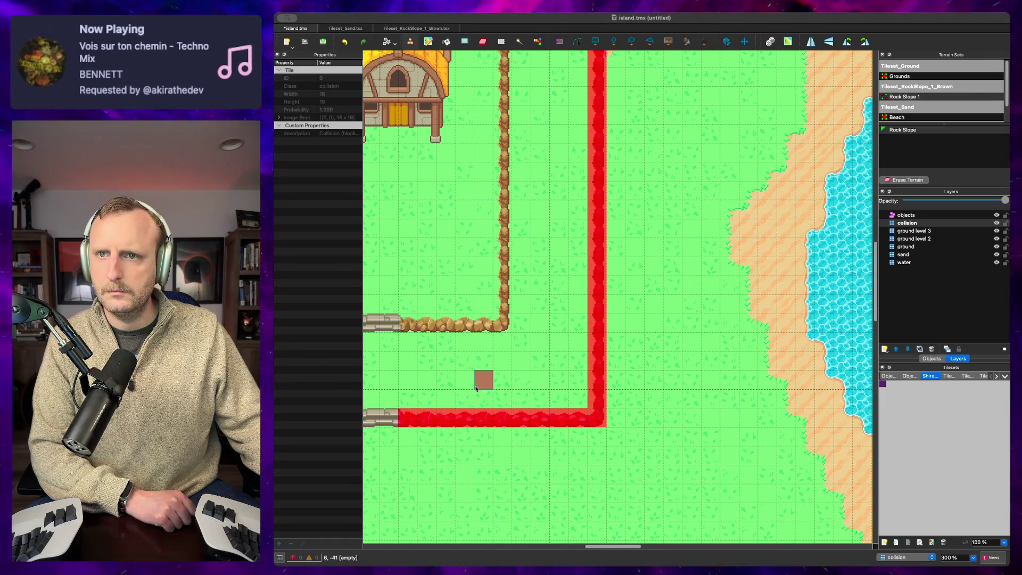
# - Continue the collision tiles left along the bottom edge and down the left cliff edge
pyautogui.hscroll(-10, 660, 340)
pyautogui.hscroll(-5, 563, 321)
pyautogui.scroll(1, 562, 321)
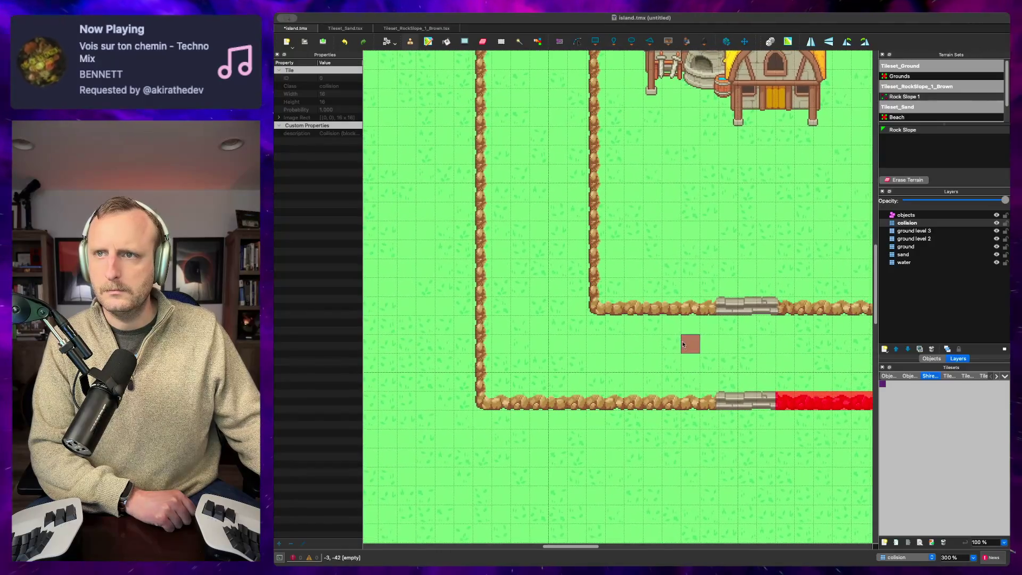
pyautogui.moveTo(709, 401); pyautogui.dragTo(476, 404)
pyautogui.scroll(5, 482, 394)
pyautogui.scroll(2, 485, 380)
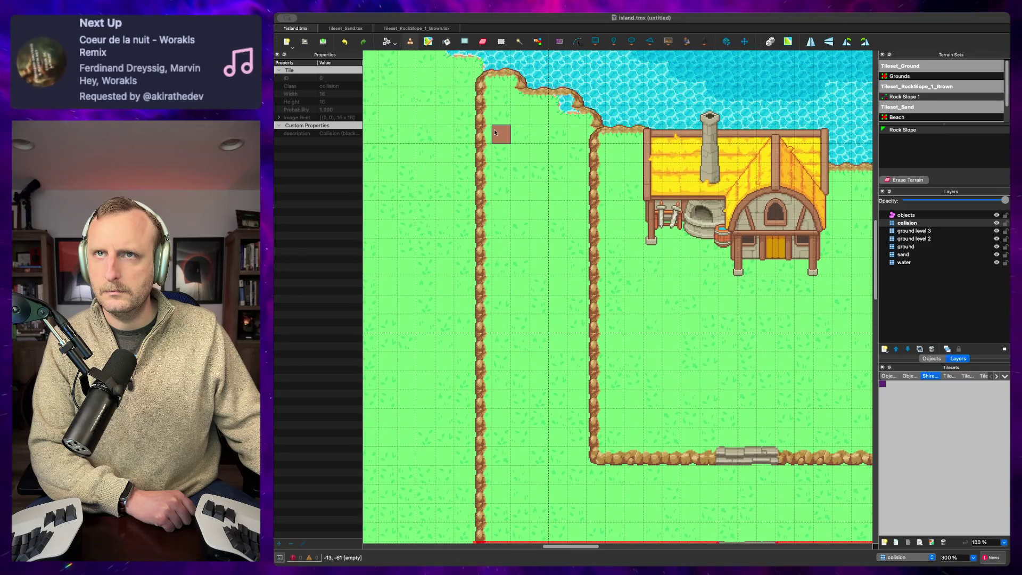
pyautogui.moveTo(482, 75); pyautogui.dragTo(482, 327)
pyautogui.scroll(-9, 458, 373)
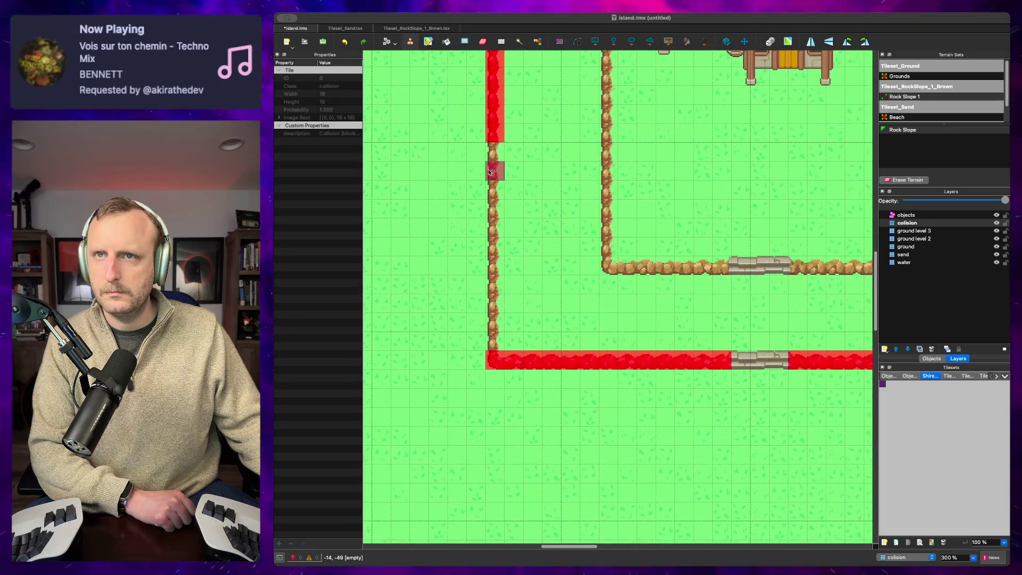
pyautogui.moveTo(495, 151); pyautogui.dragTo(483, 248)
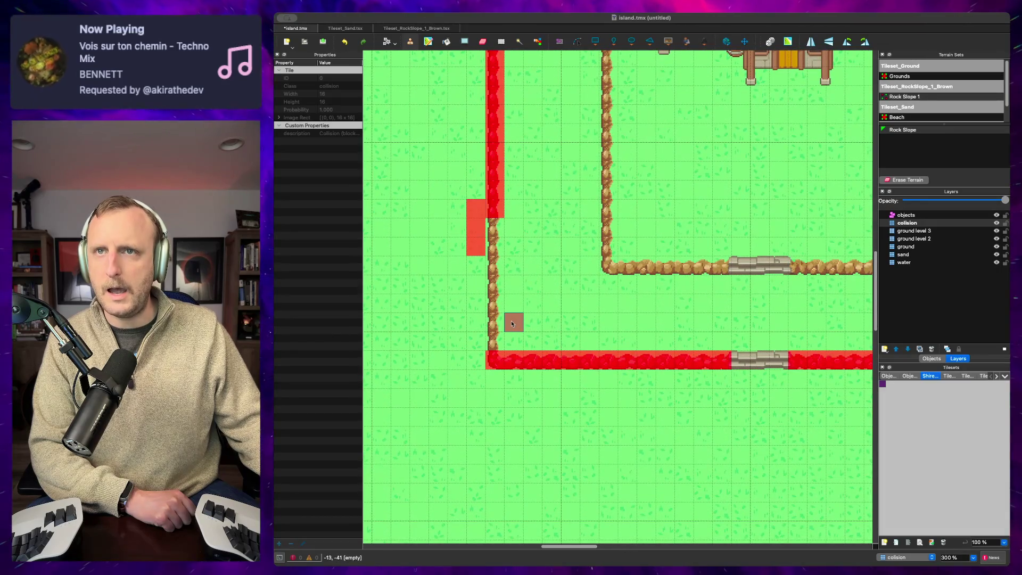
pyautogui.hotkey('ctrl', 'z')
pyautogui.moveTo(495, 144); pyautogui.dragTo(495, 362)
pyautogui.press('super+Tab')
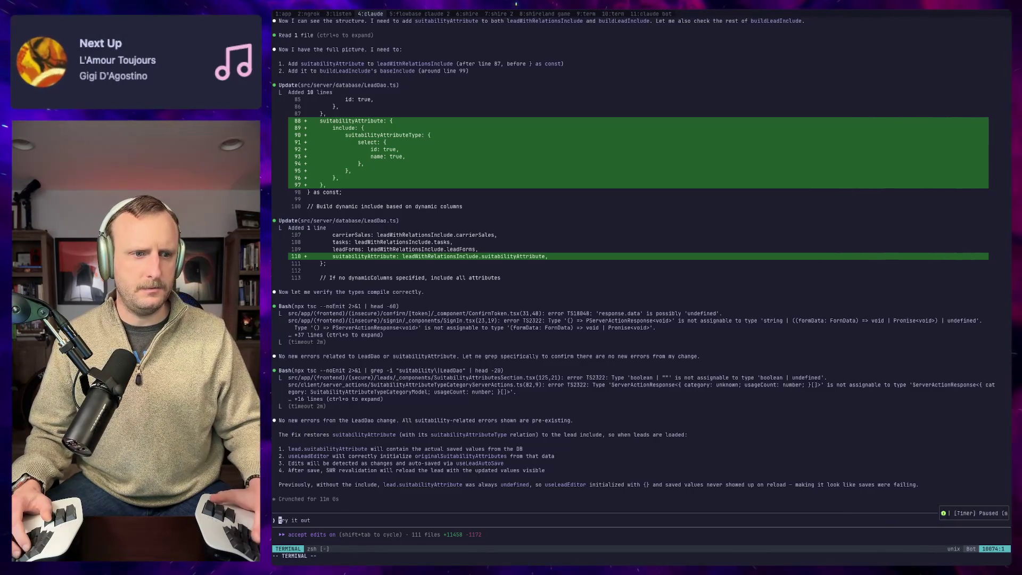
# - Restart the Flowbase dev server with the nrd alias and bring up the Leads page in the browser
pyautogui.press('super+Tab')
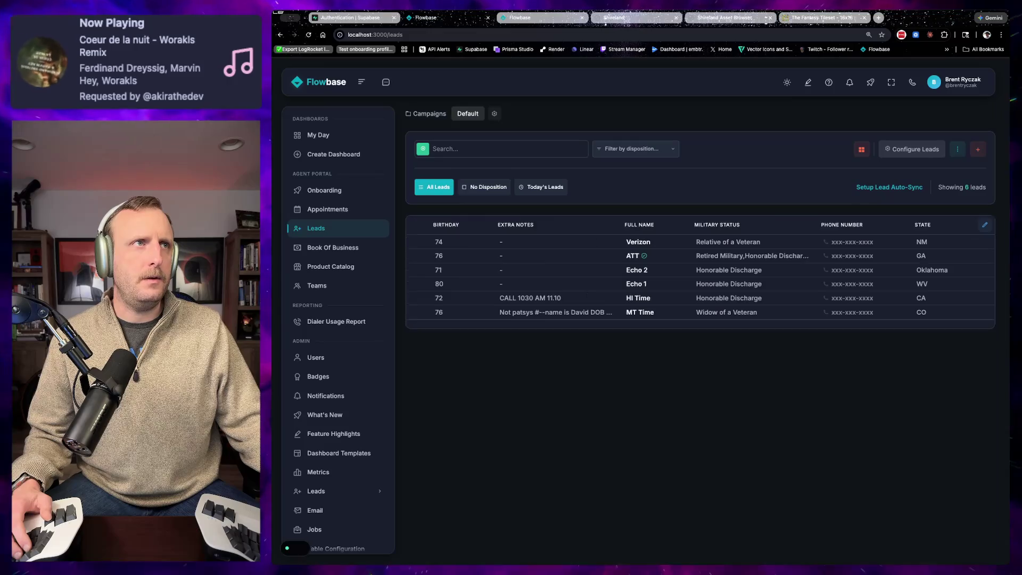
pyautogui.press('super+Tab')
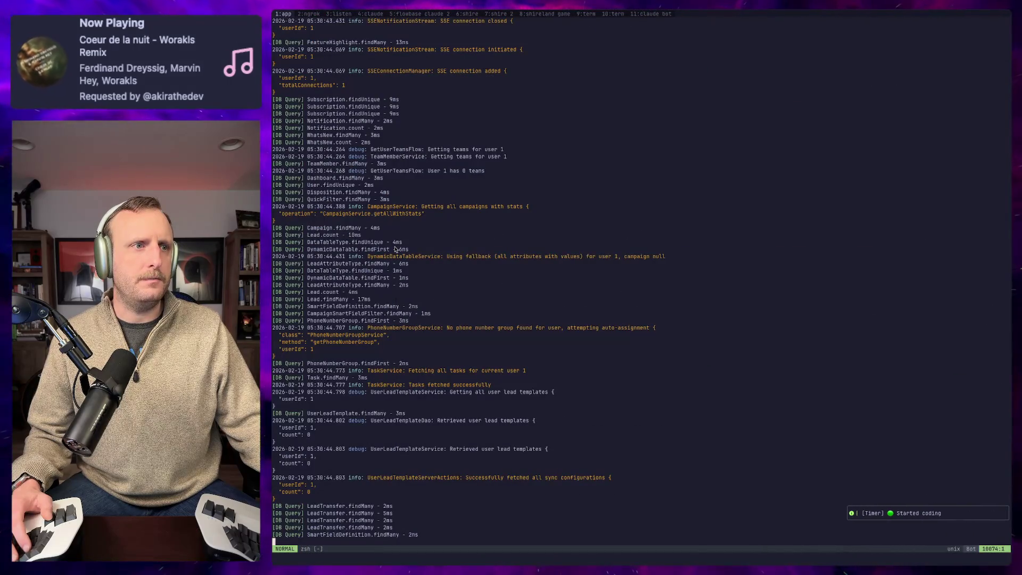
pyautogui.hotkey('ctrl', 'c')
pyautogui.hotkey('ctrl', 'c')
pyautogui.hotkey('ctrl', 'c')
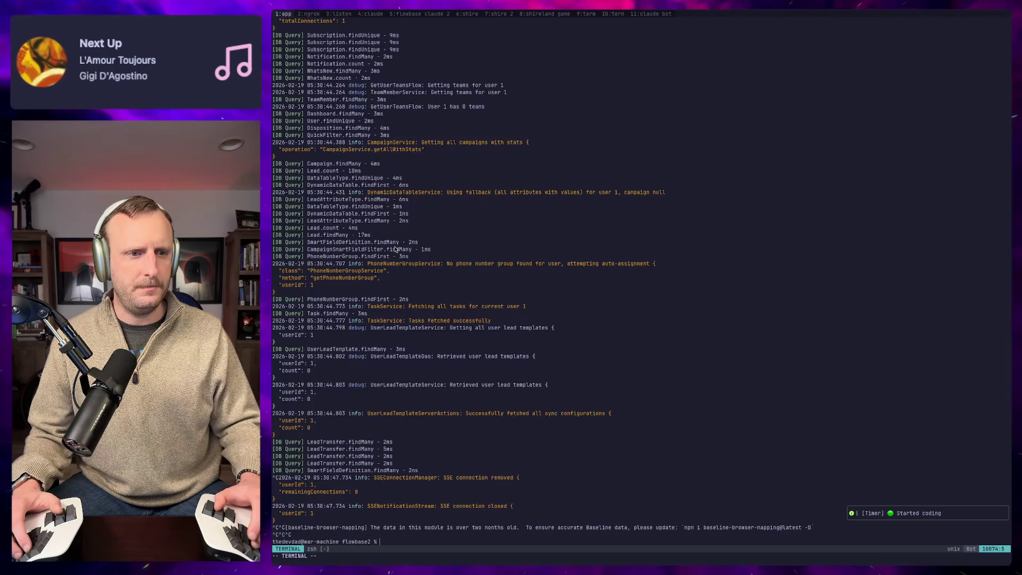
pyautogui.write('cl')
pyautogui.hotkey('ctrl', 'l')
pyautogui.write('nrd')
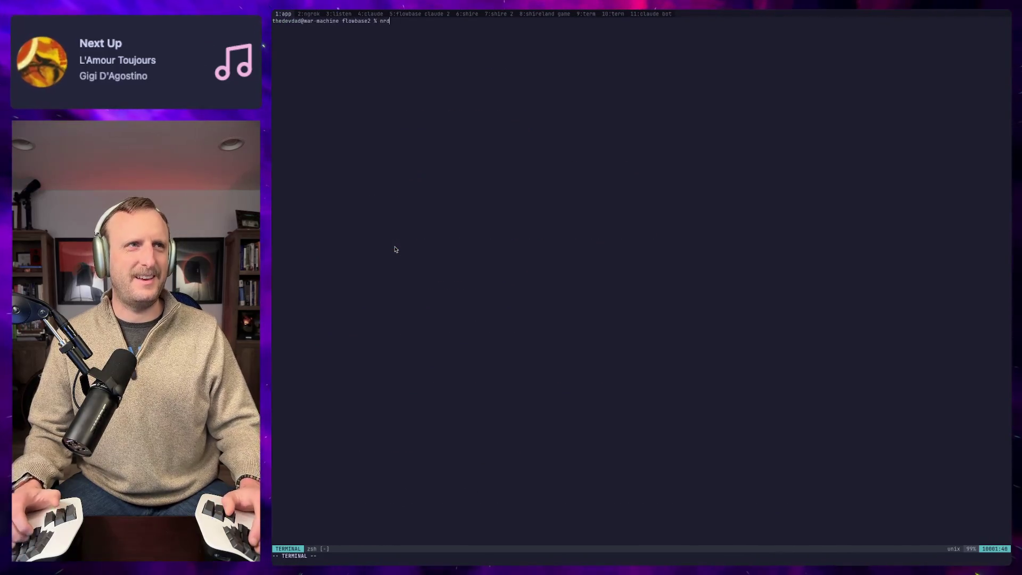
pyautogui.write('nrd')
pyautogui.press('Return')
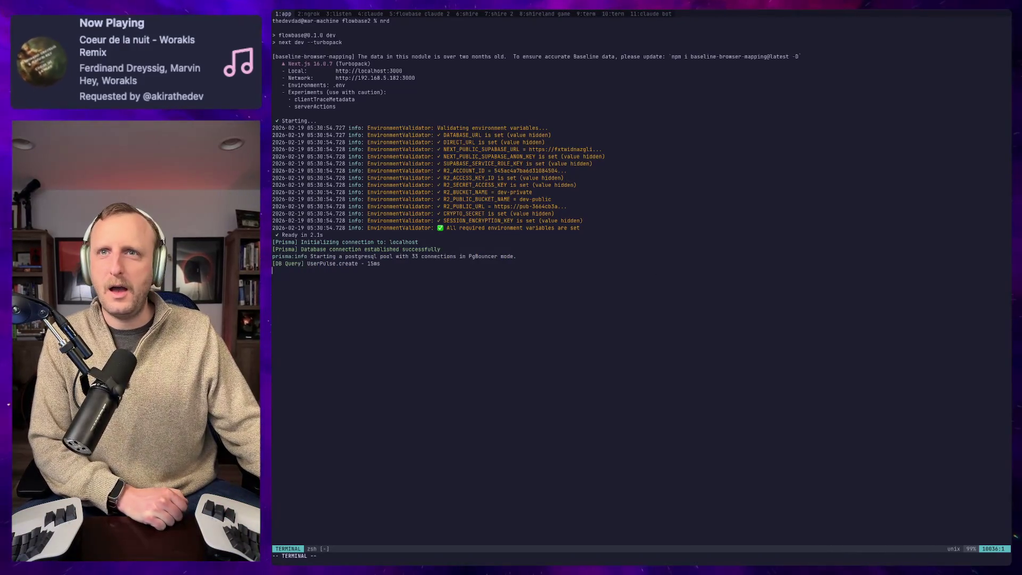
pyautogui.press('super+Tab')
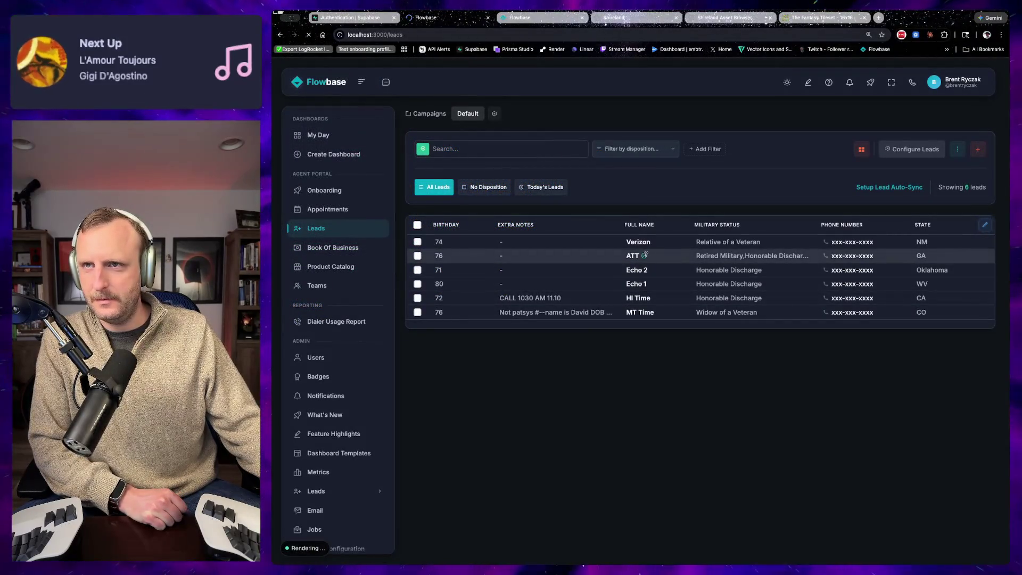
# - Open the ATT lead's Suitability section and replace field c1.a1's text
pyautogui.moveTo(644, 256)
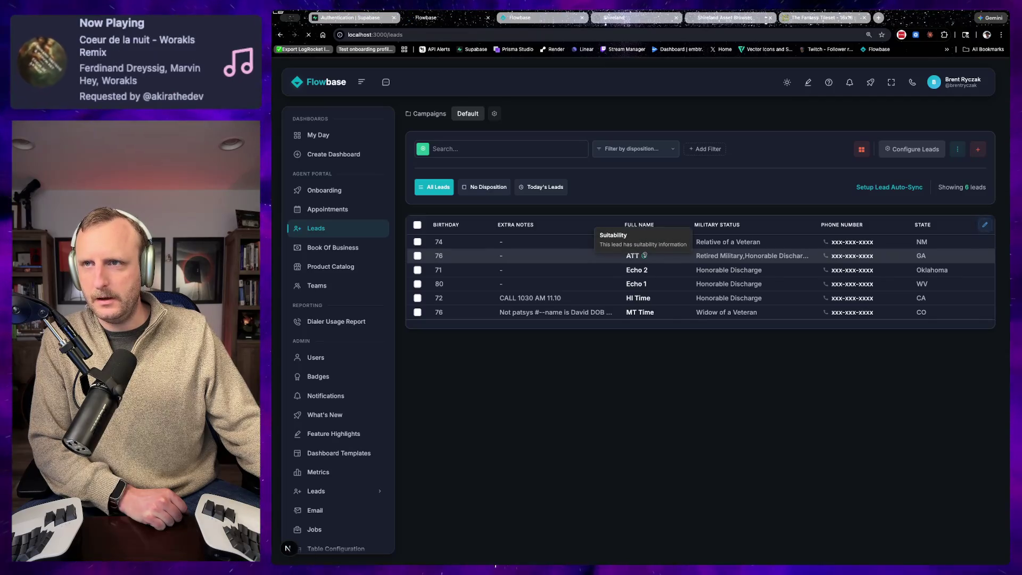
pyautogui.click(644, 261)
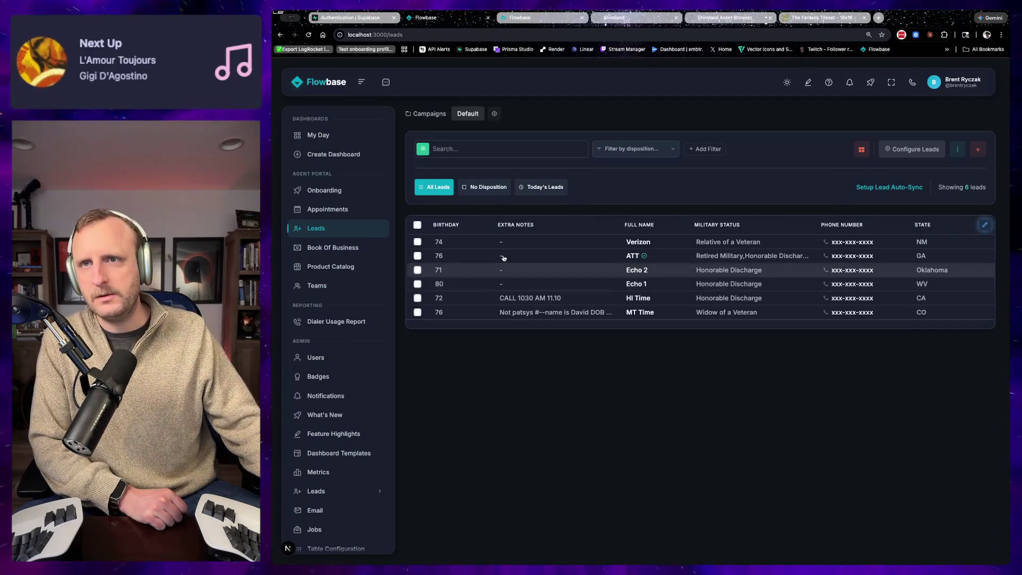
pyautogui.click(504, 255)
pyautogui.click(423, 229)
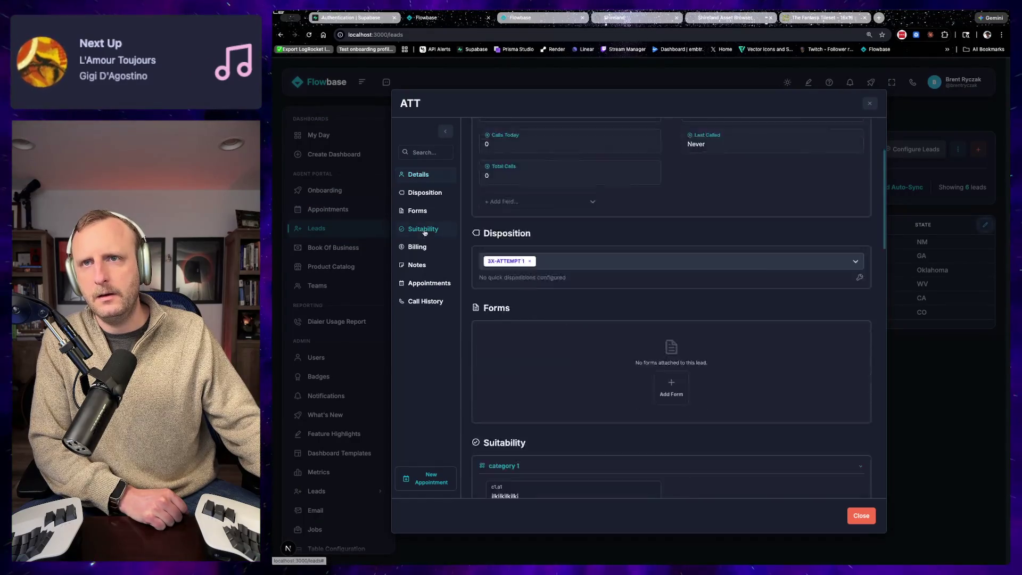
pyautogui.doubleClick(515, 176)
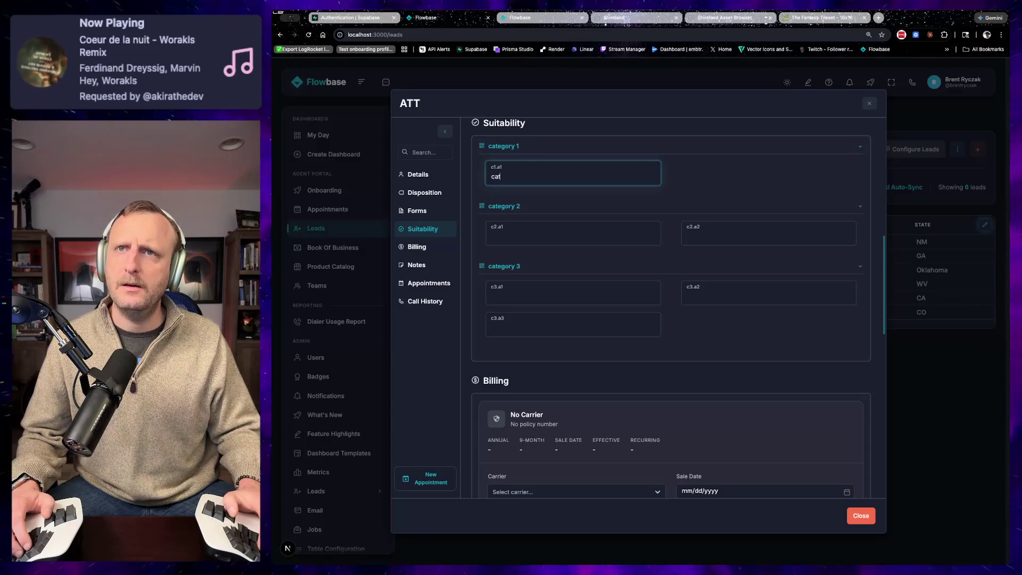
pyautogui.write('av')
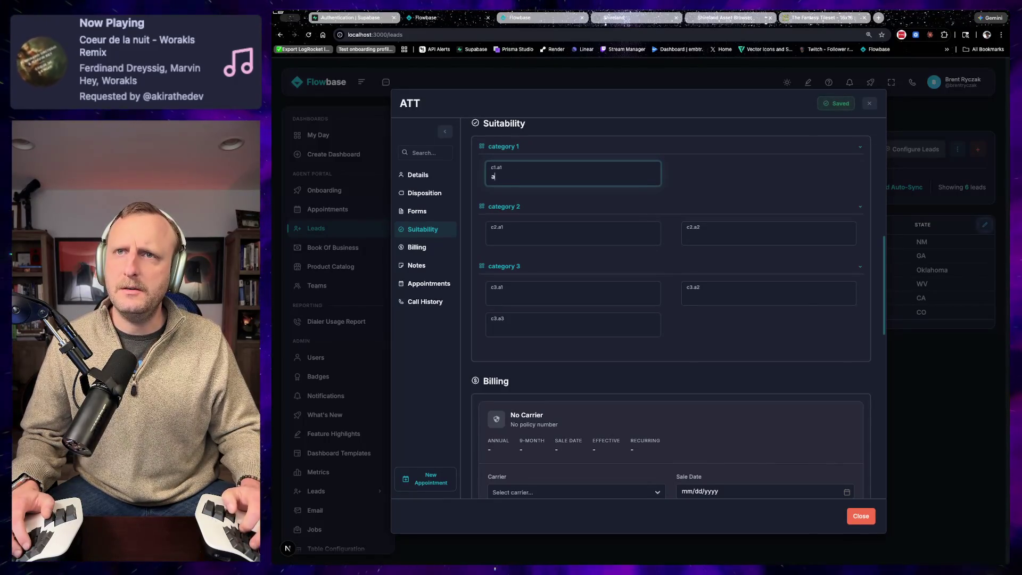
pyautogui.press('BackSpace')
pyautogui.write('ca.')
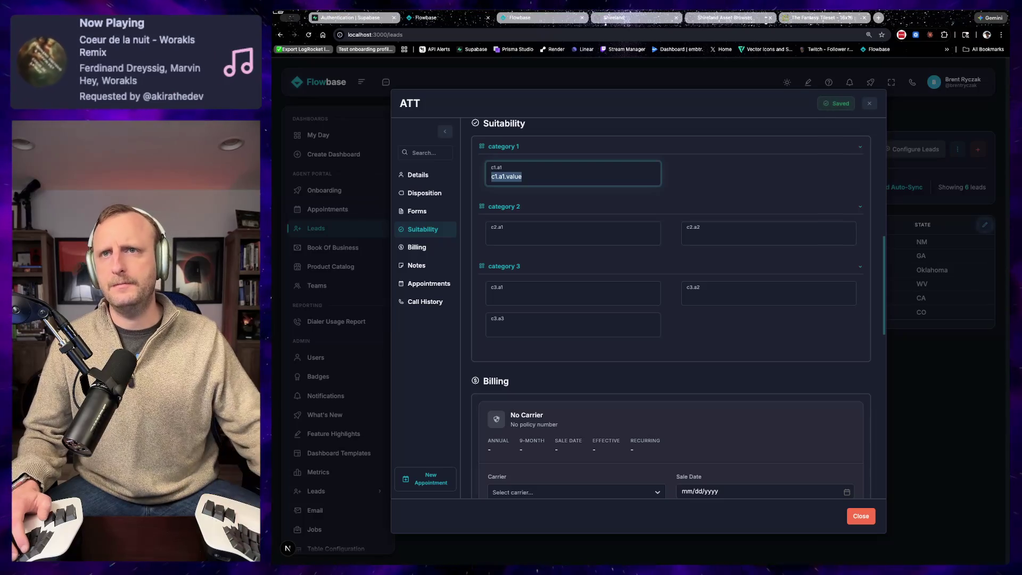
# - Fill the category 2 fields with c2.a1.value and c2.a2.value
pyautogui.click(511, 229)
pyautogui.write('c1.a1.value')
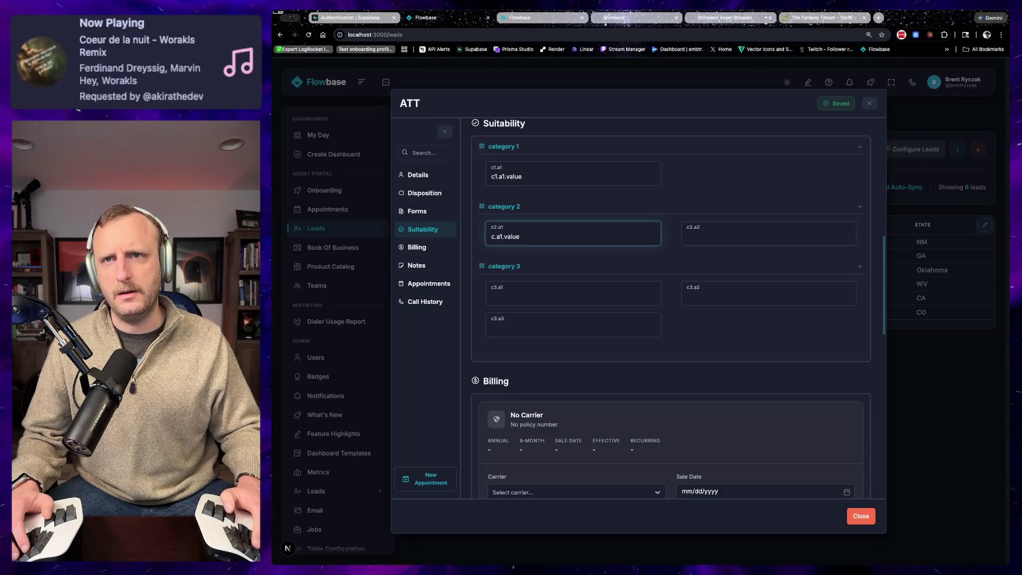
pyautogui.click(498, 236)
pyautogui.press('BackSpace')
pyautogui.write('2')
pyautogui.click(696, 235)
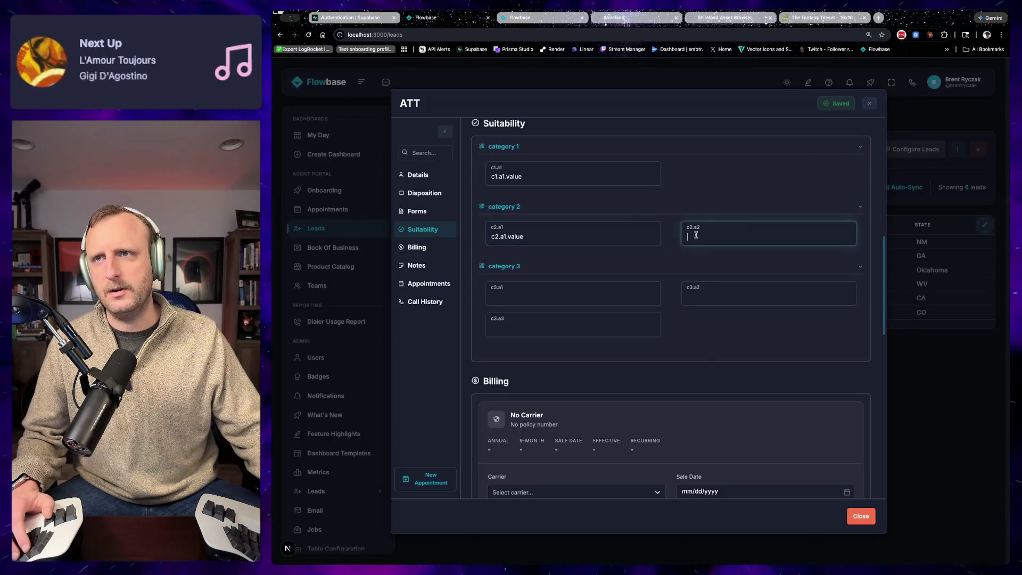
pyautogui.write('c1.a1.value')
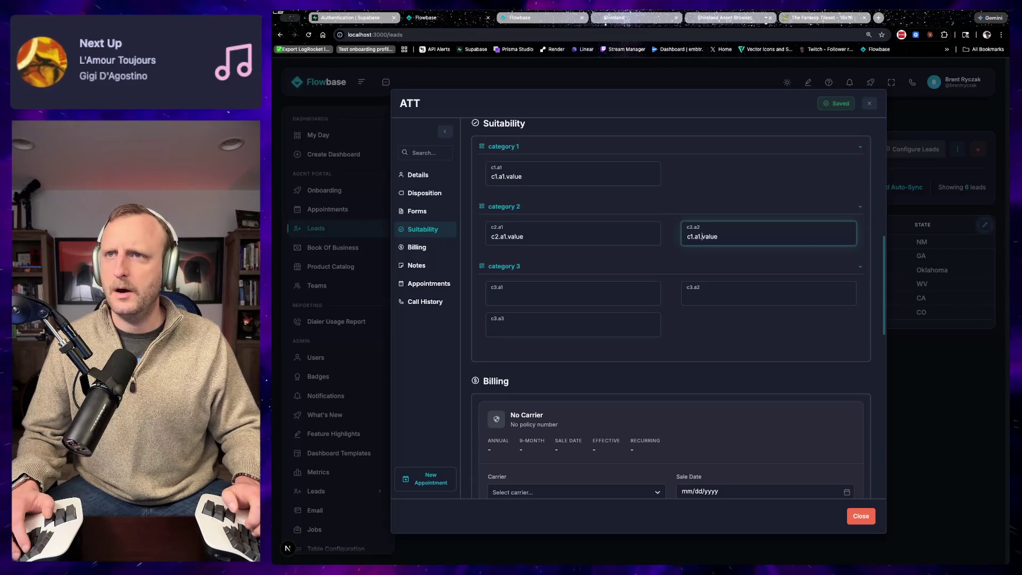
pyautogui.press('BackSpace')
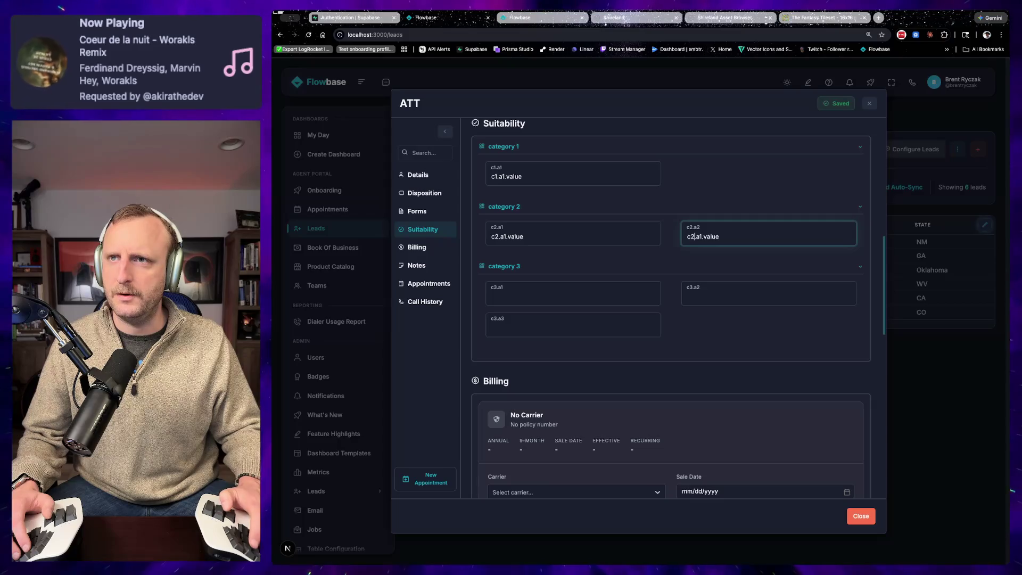
# - Fill the category 3 fields with c3.a1.value, c3.a2.value and c3.a3.value
pyautogui.click(543, 298)
pyautogui.write('c1.a1.value')
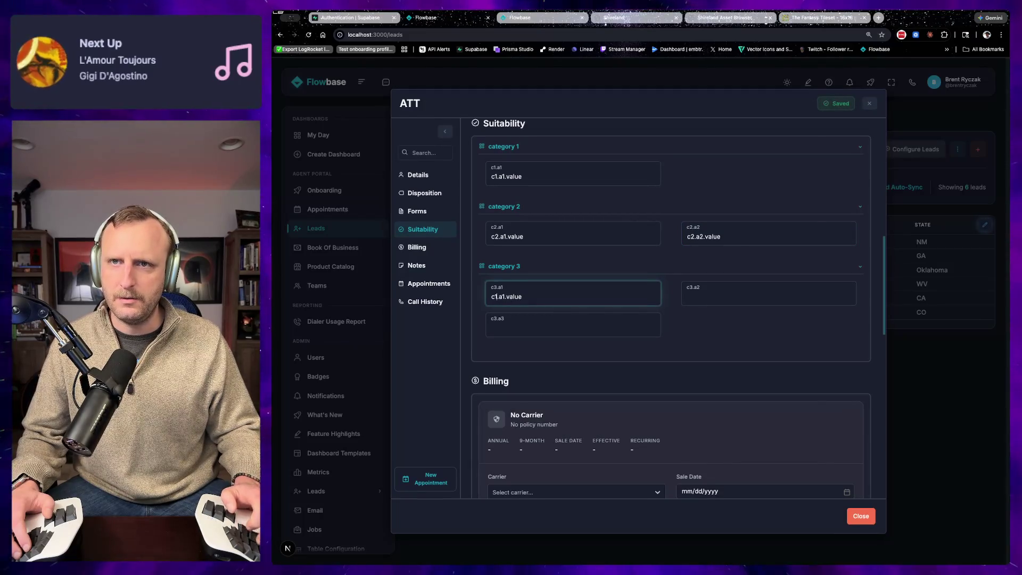
pyautogui.press('BackSpace')
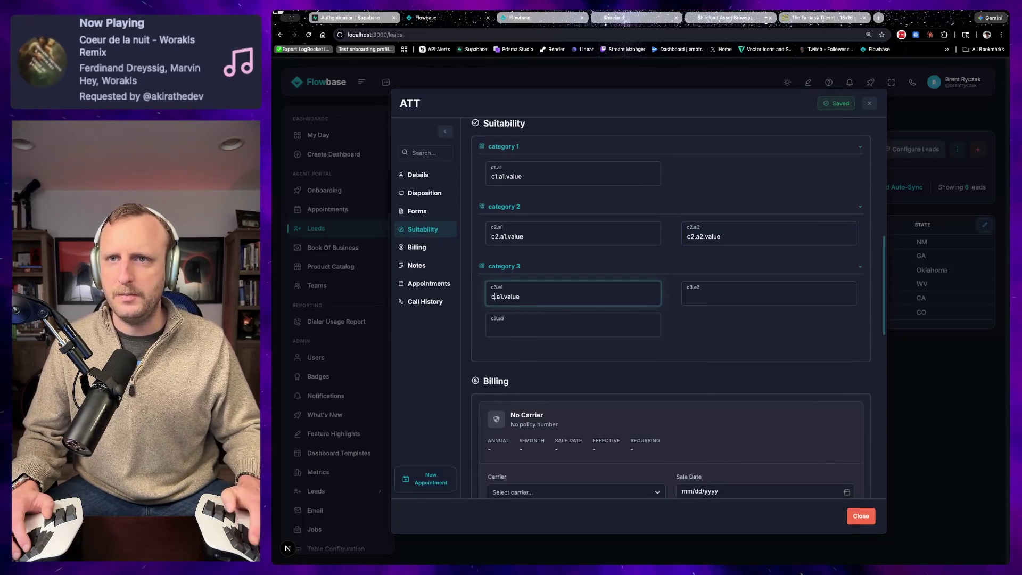
pyautogui.write('3')
pyautogui.click(772, 301)
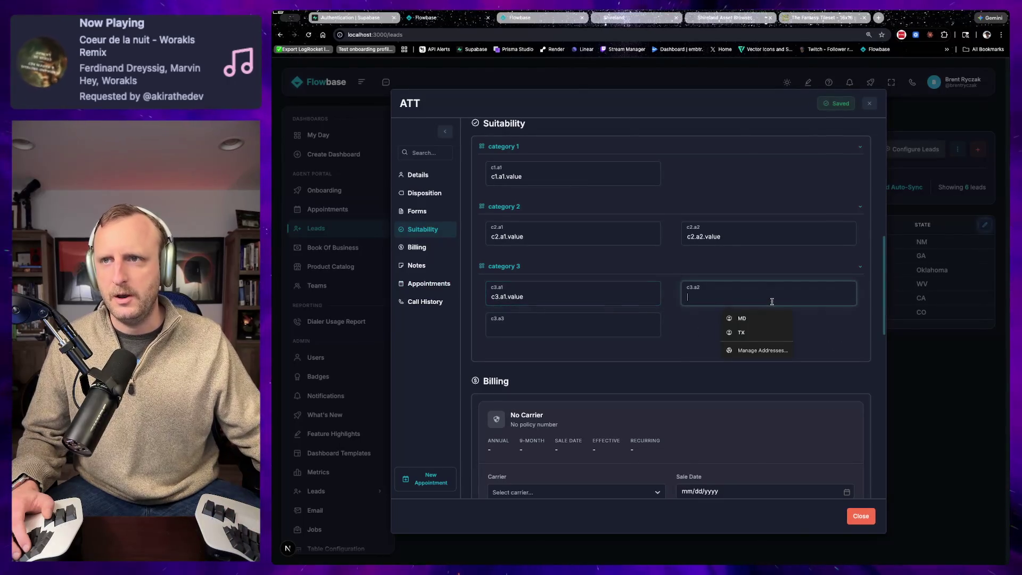
pyautogui.write('c1.a1.value')
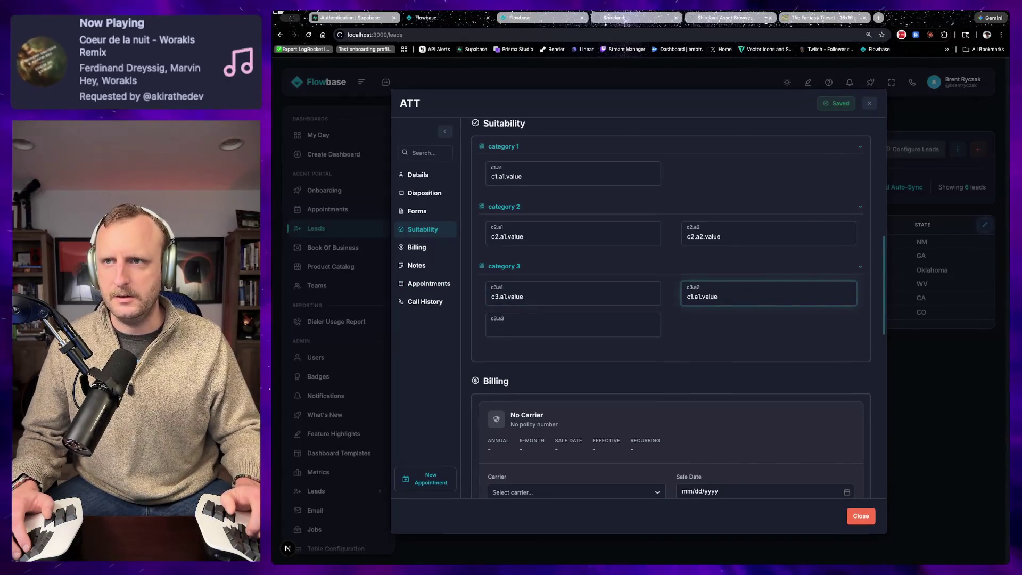
pyautogui.press('BackSpace')
pyautogui.write('2')
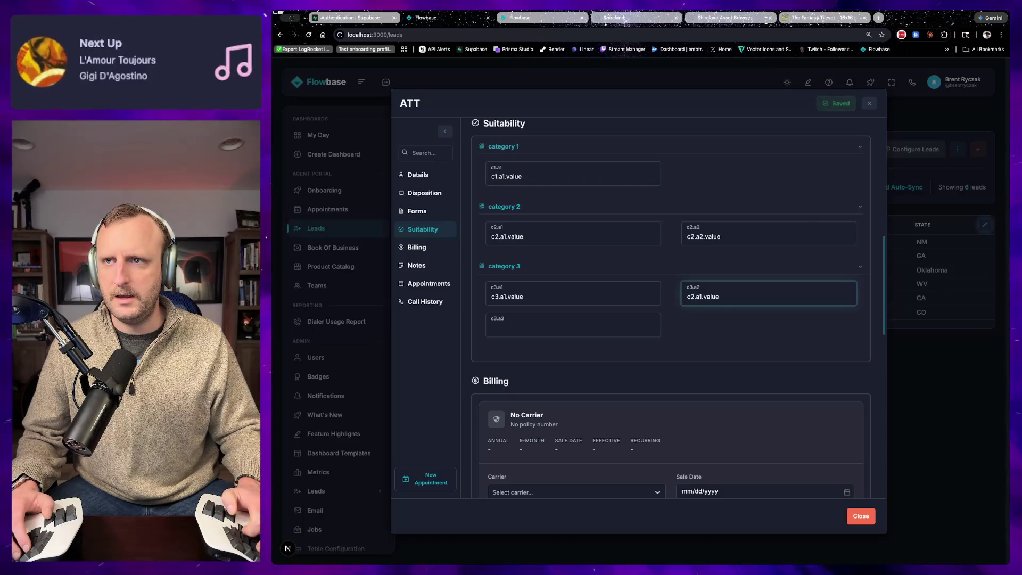
pyautogui.press('BackSpace')
pyautogui.write('3')
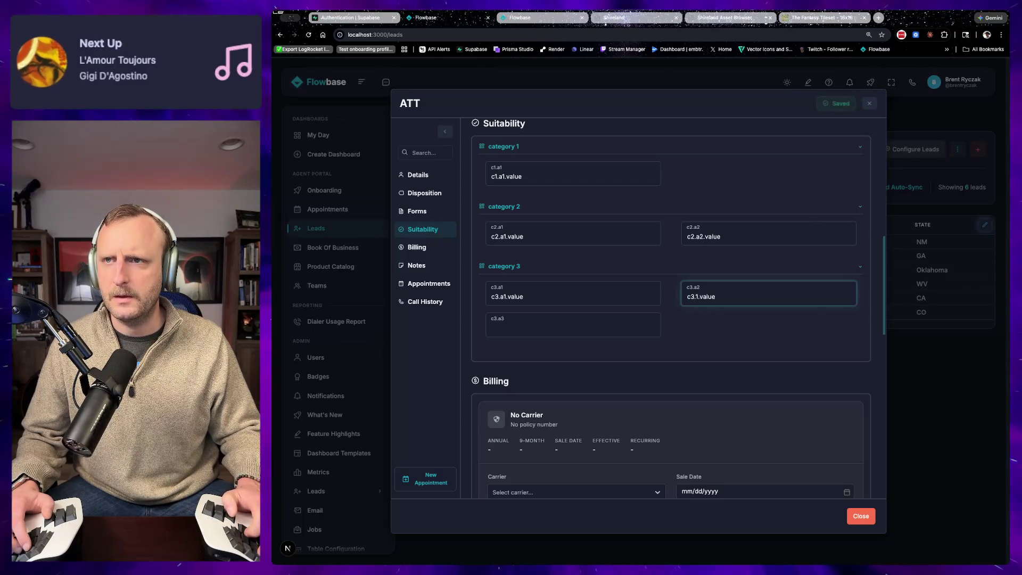
pyautogui.press('BackSpace')
pyautogui.write('a2')
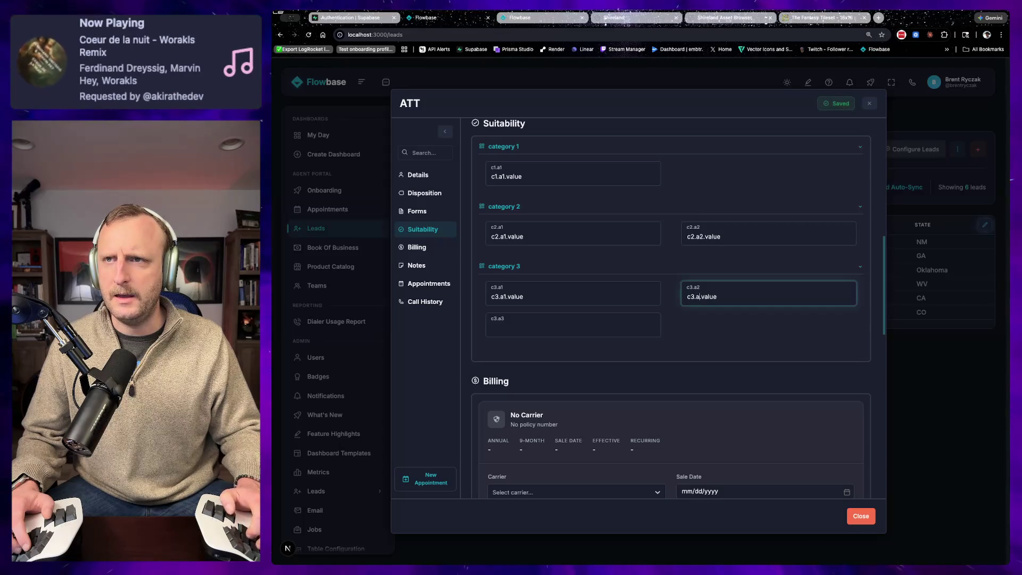
pyautogui.click(503, 324)
pyautogui.write('c1.a1.value')
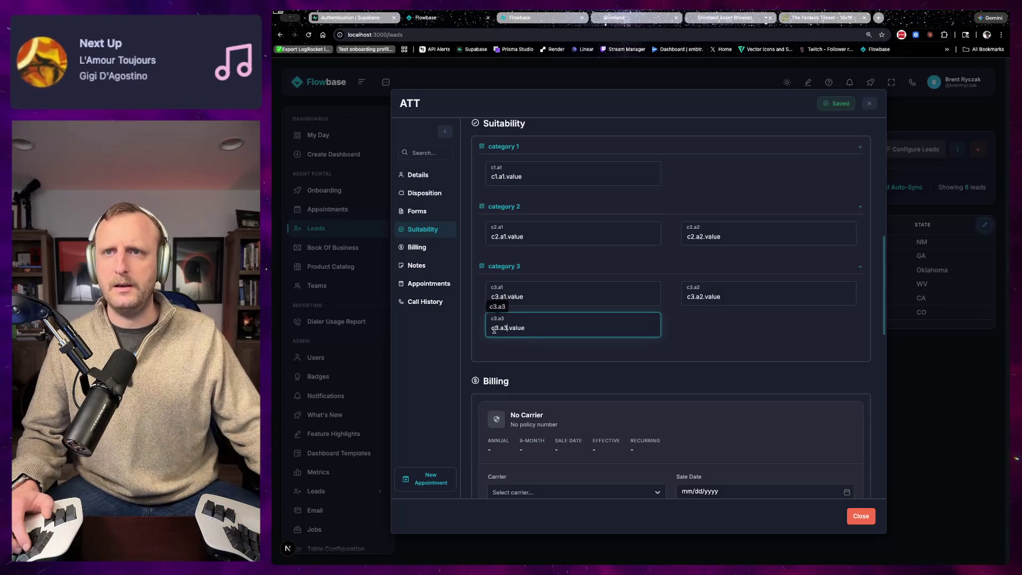
# - Reload, reopen ATT's Suitability to confirm the values persisted, and cancel an Add Form attempt
pyautogui.click(313, 36)
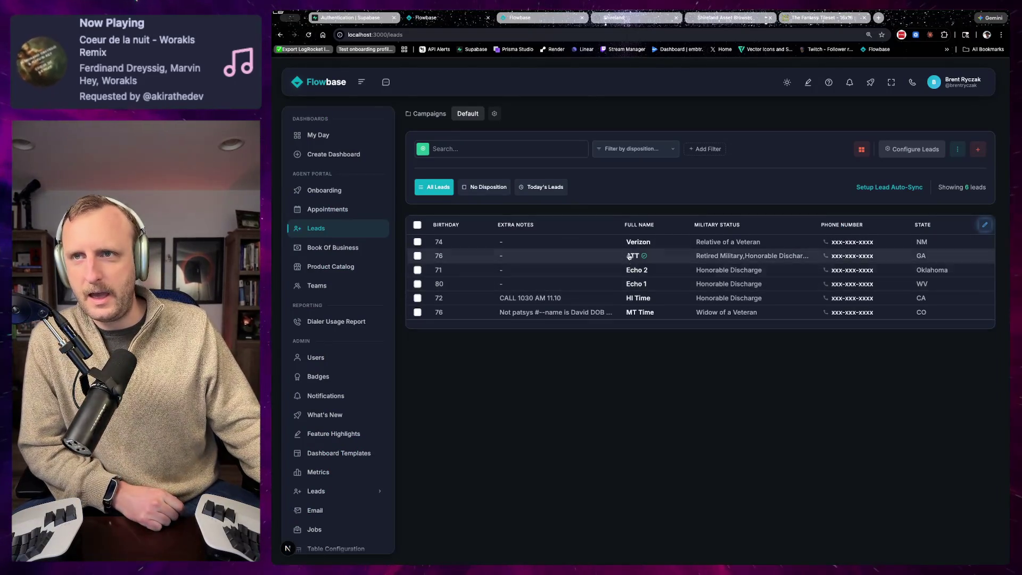
pyautogui.click(612, 257)
pyautogui.click(424, 229)
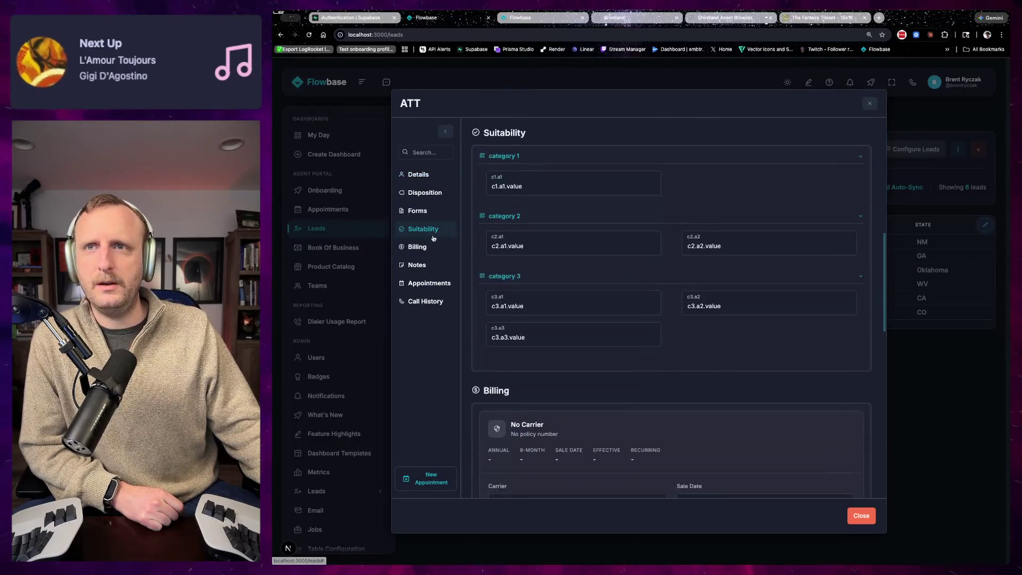
pyautogui.click(417, 212)
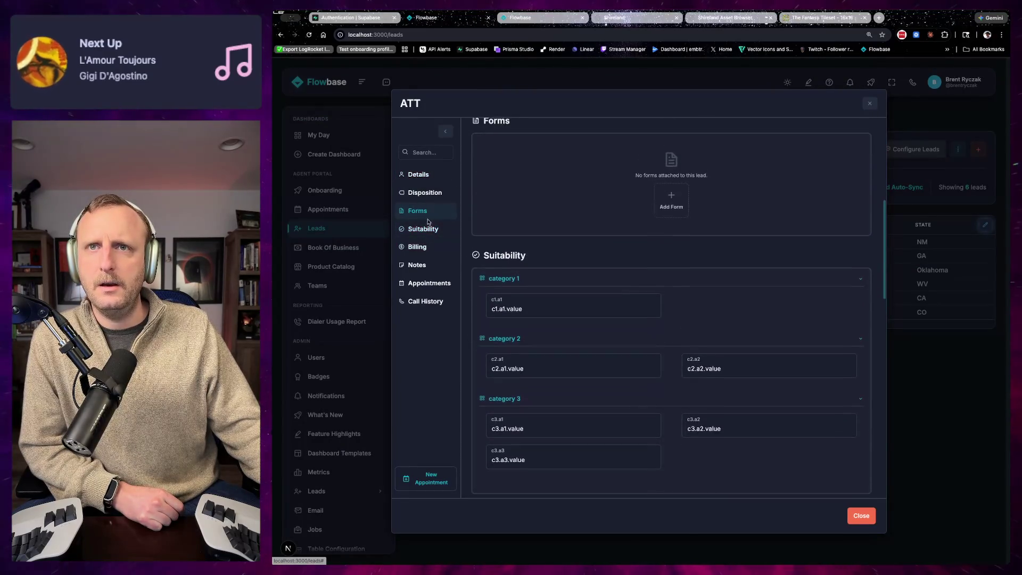
pyautogui.click(670, 201)
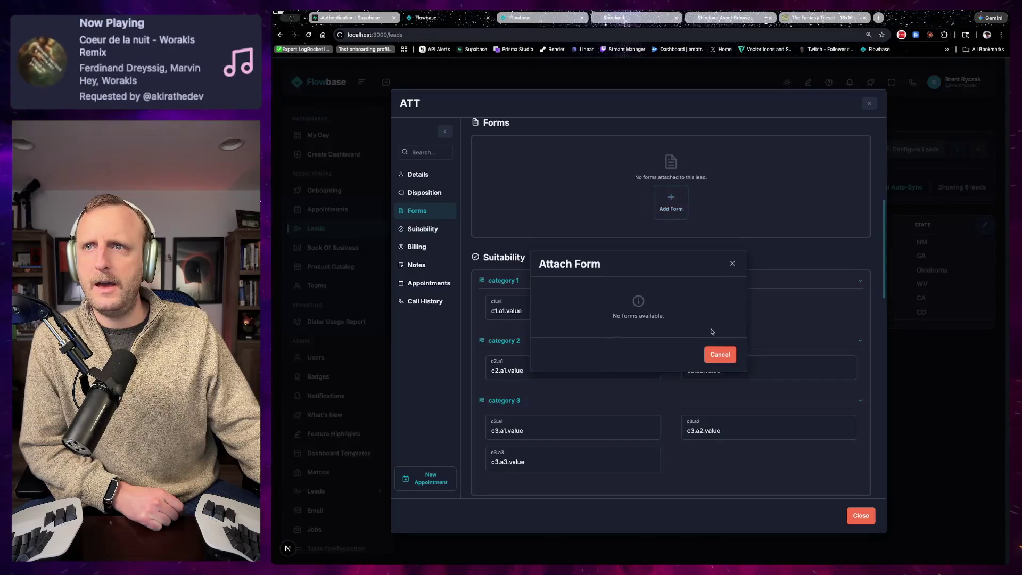
pyautogui.click(722, 355)
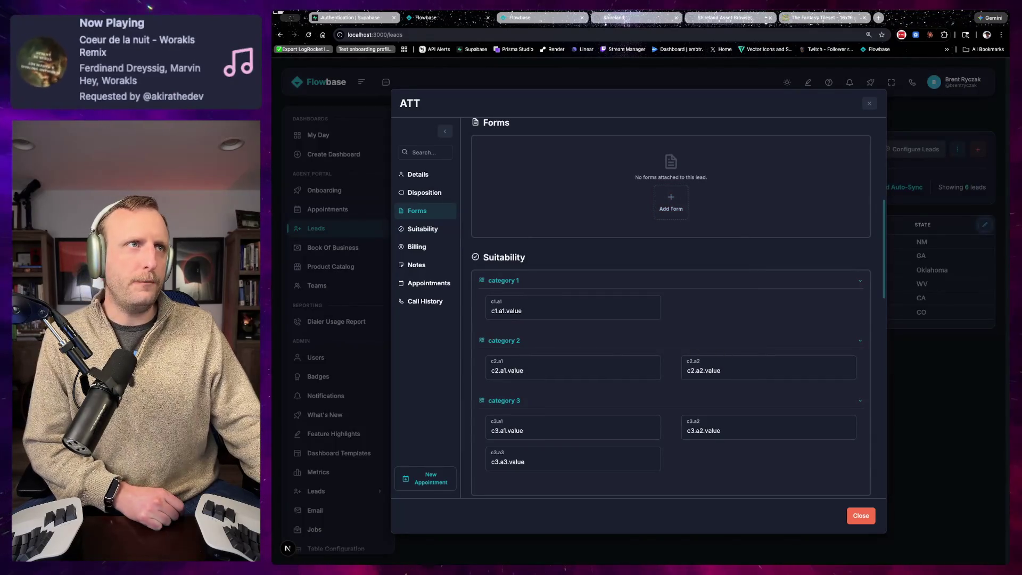
pyautogui.press('super+Tab')
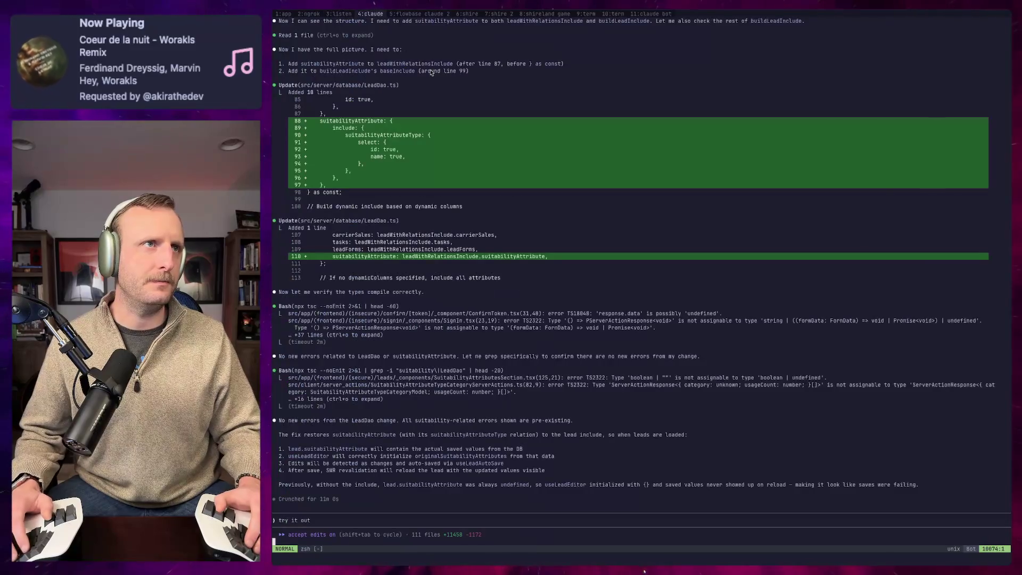
# - Ask Claude Code how to migrate suitability into a form, then copy its suggested npx migration command
pyautogui.write('io')
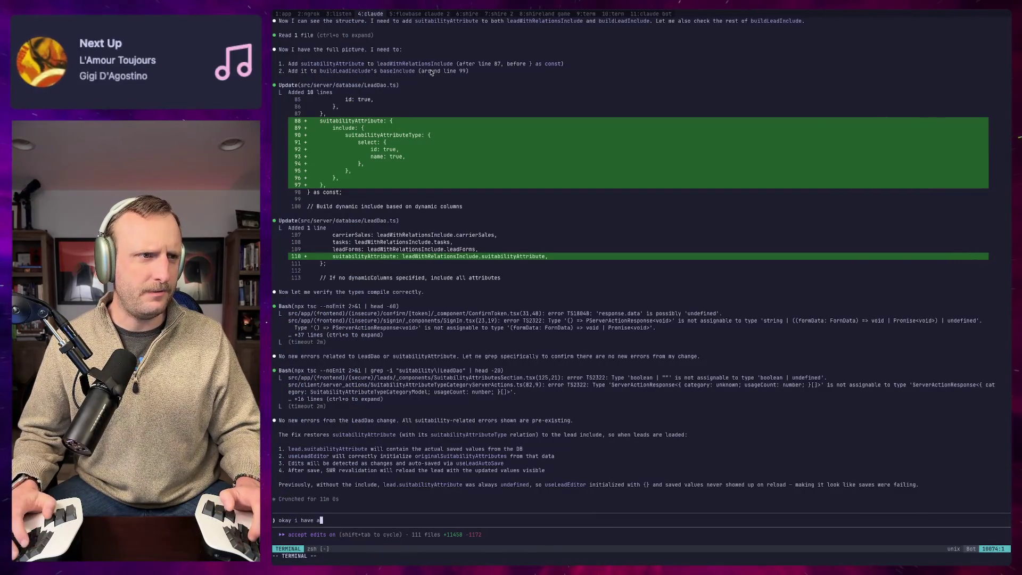
pyautogui.write('ility ')
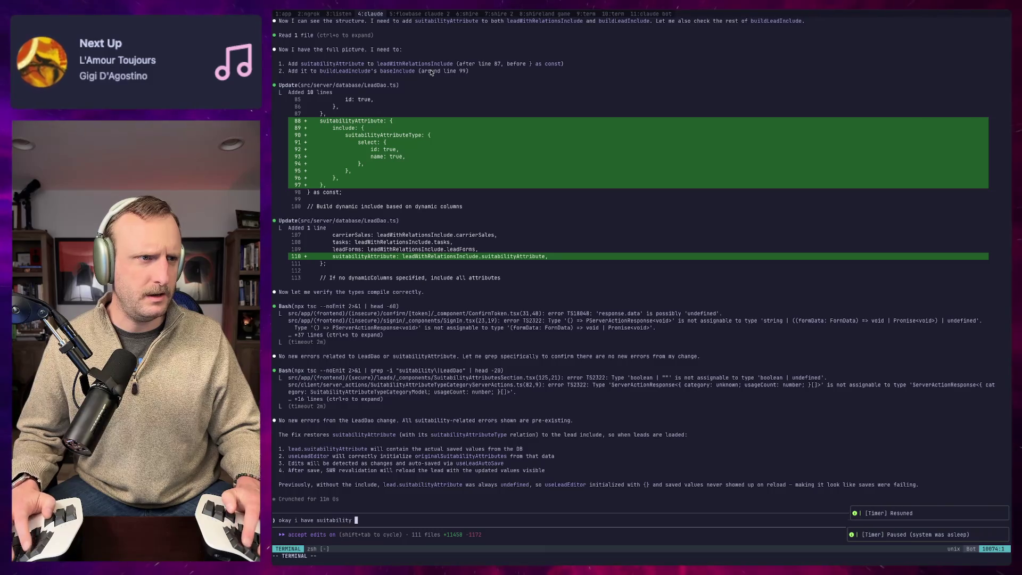
pyautogui.write('m')
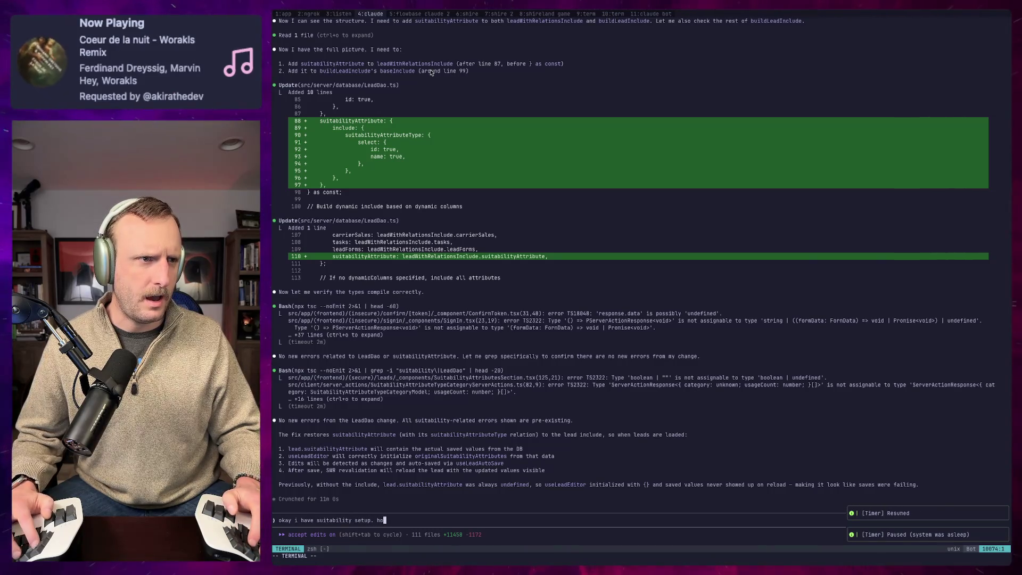
pyautogui.write('i kick this off to migrate it t')
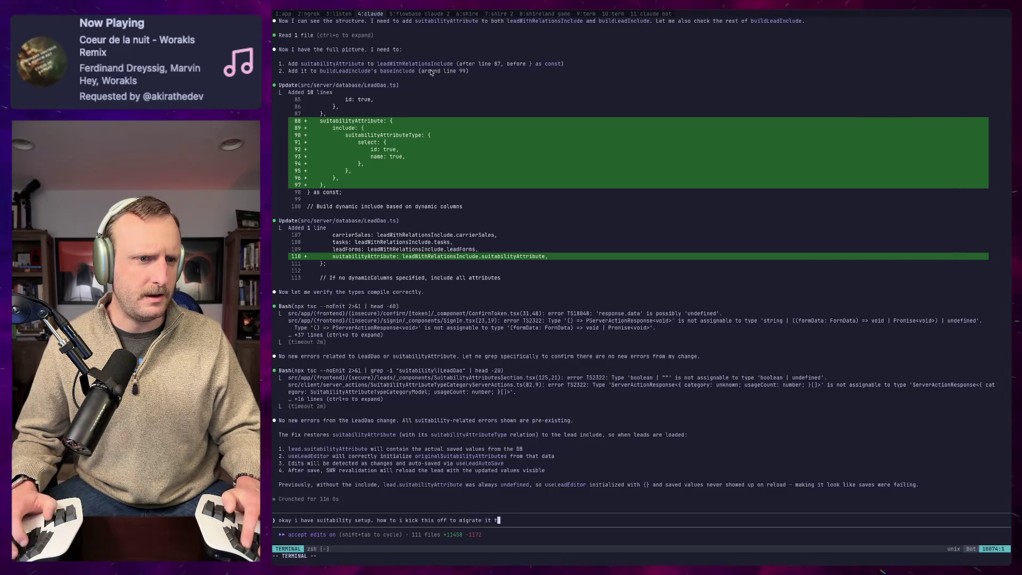
pyautogui.write('o a form')
pyautogui.press('Return')
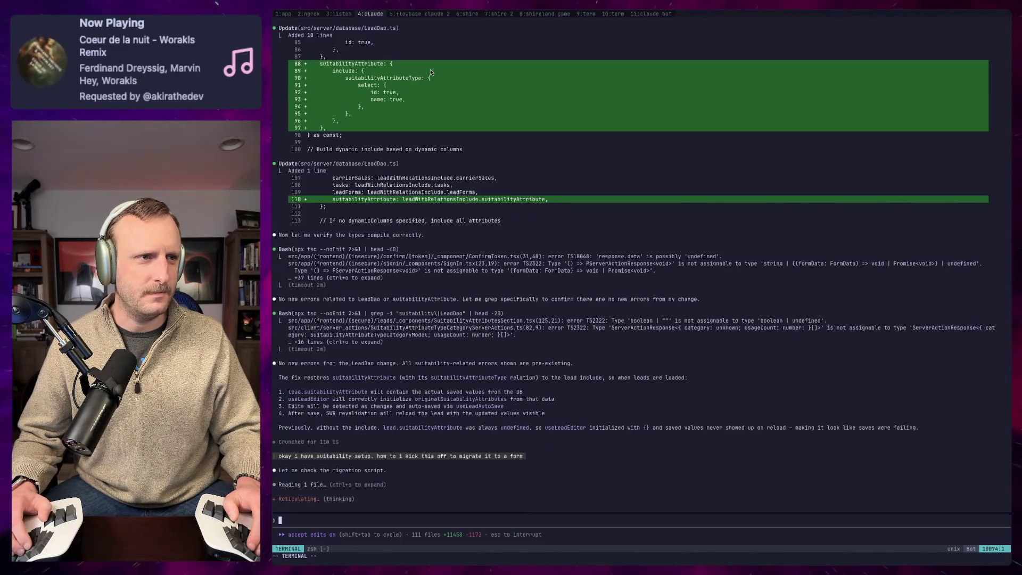
pyautogui.hotkey('ctrl', '\\')
pyautogui.hotkey('ctrl', 'n')
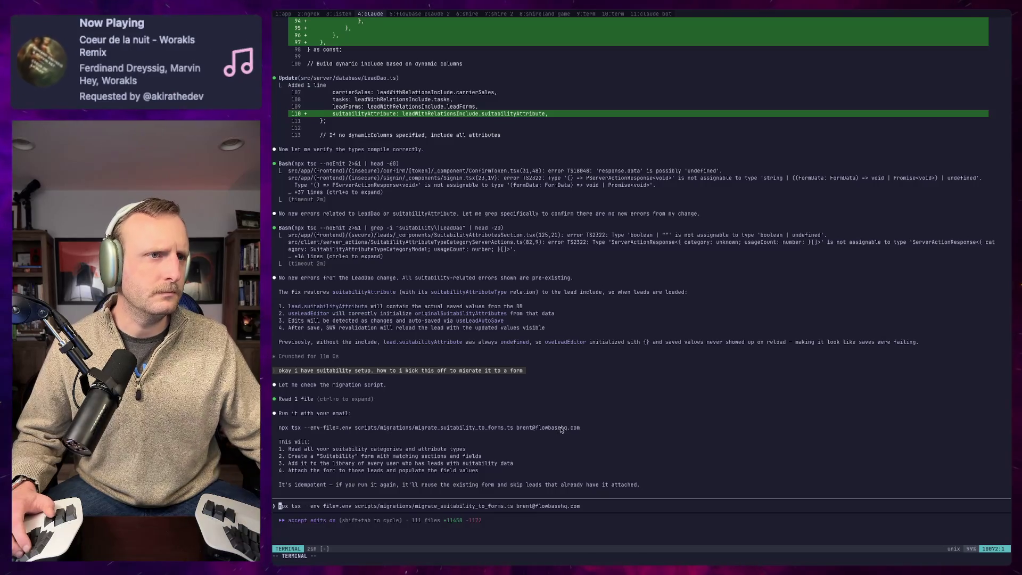
pyautogui.moveTo(549, 430); pyautogui.dragTo(277, 427)
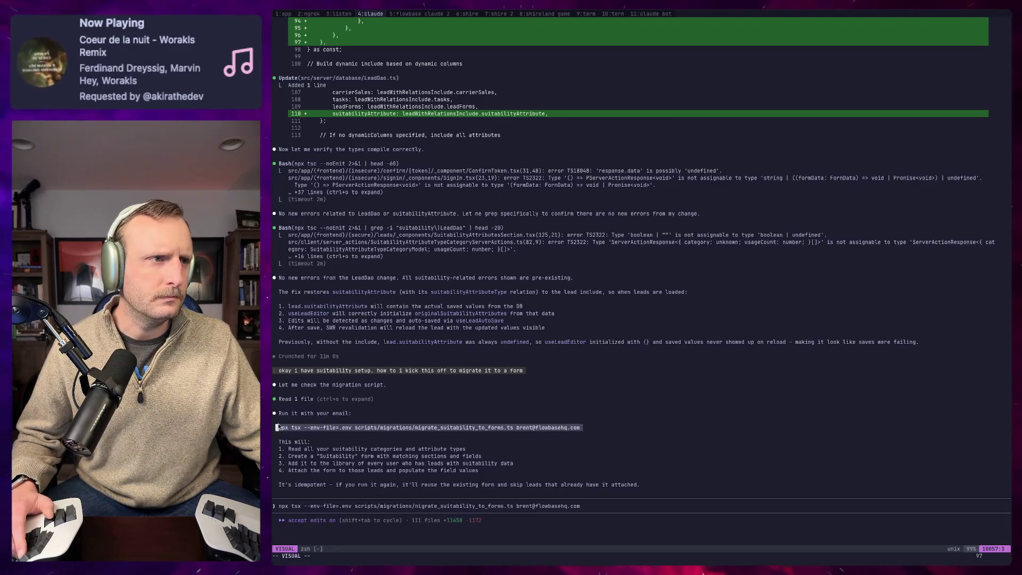
pyautogui.press('y')
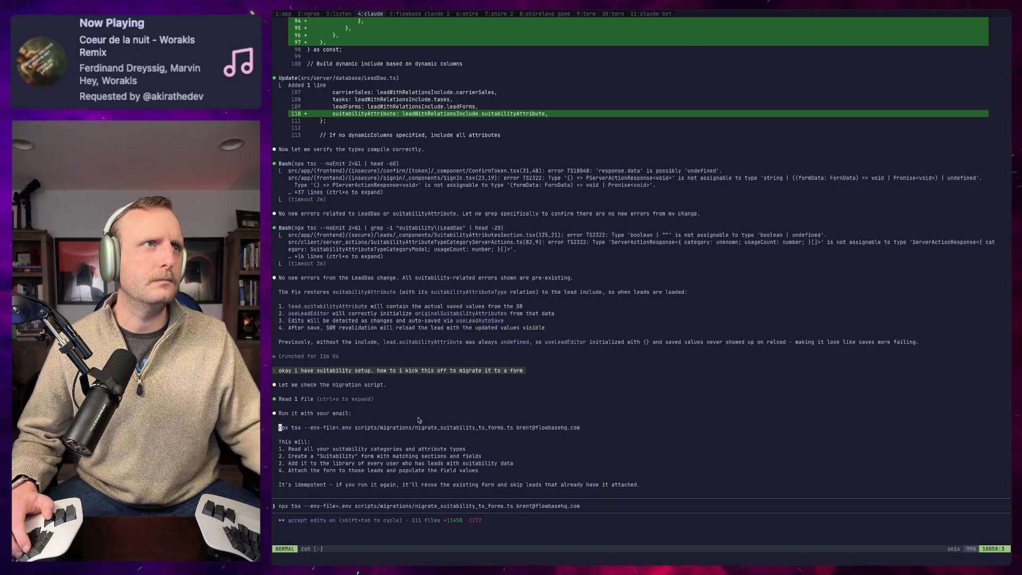
# - Open a new tab named term and run the pasted migration command with the corrected e-mail argument
pyautogui.hotkey('ctrl', 't')
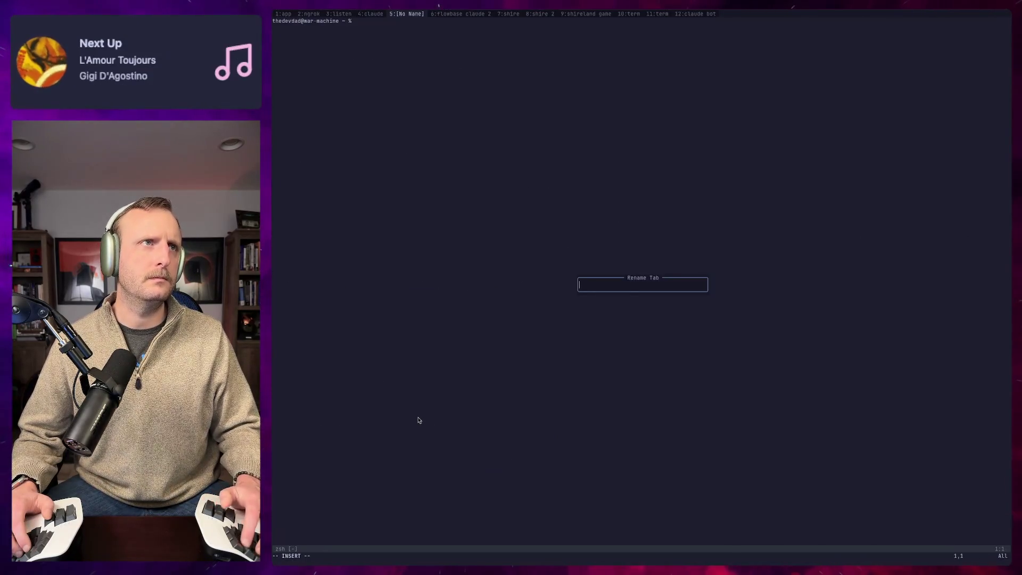
pyautogui.write('term')
pyautogui.press('Return')
pyautogui.write('fb2')
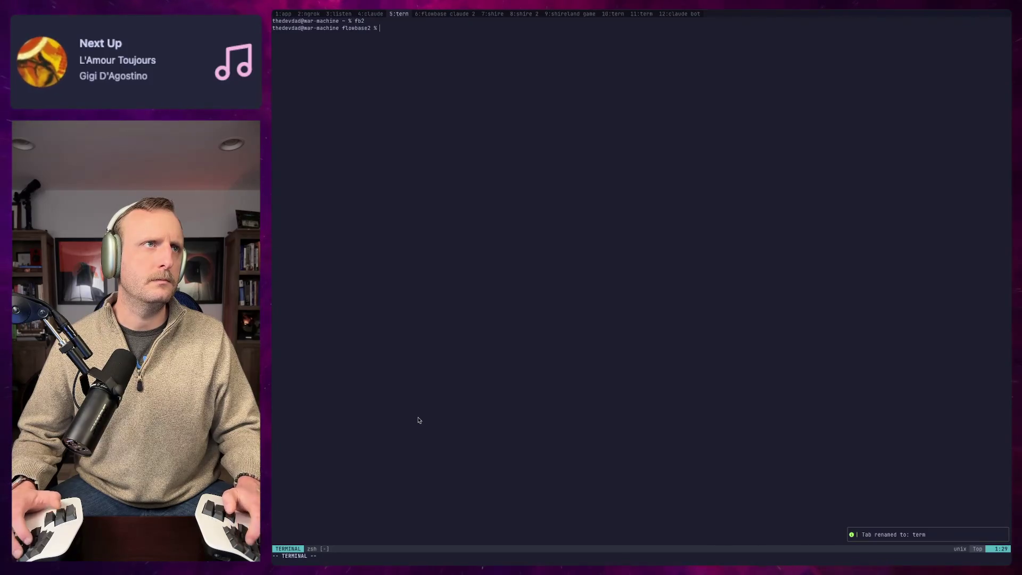
pyautogui.press('Up')
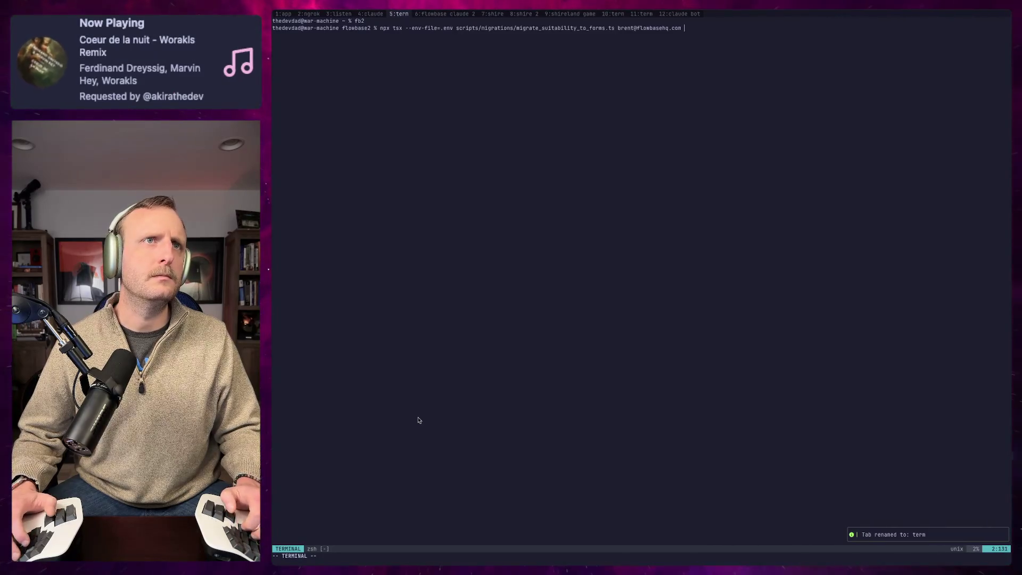
pyautogui.press('BackSpace')
pyautogui.press('BackSpace')
pyautogui.press('BackSpace')
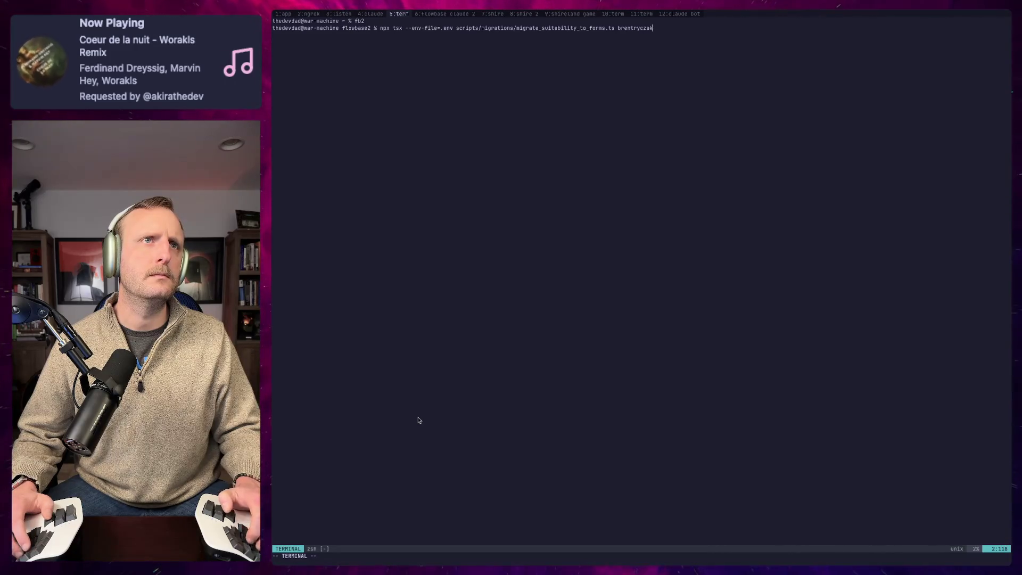
pyautogui.write('mail.com')
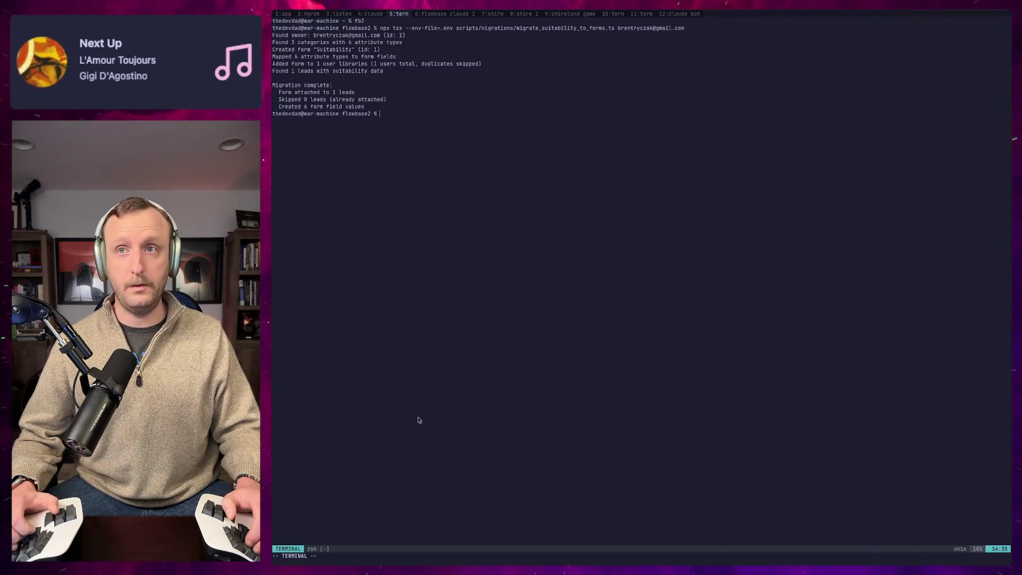
pyautogui.press('super+Tab')
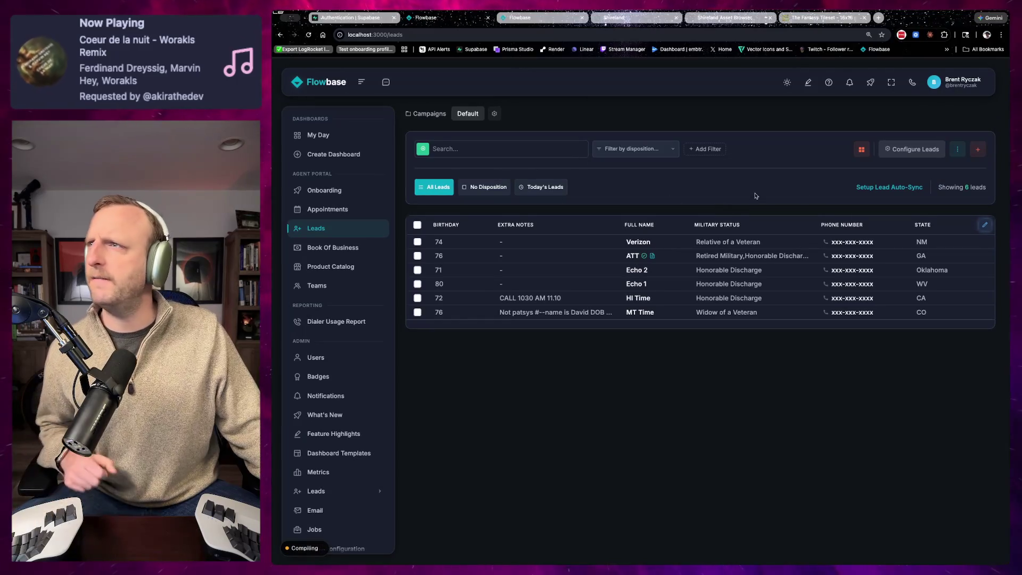
pyautogui.click(955, 81)
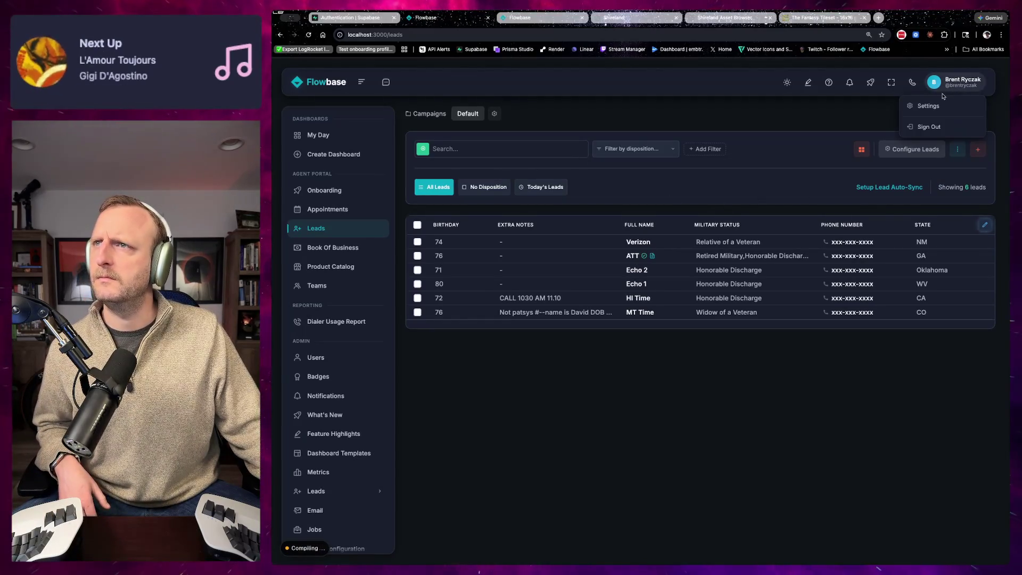
pyautogui.click(929, 106)
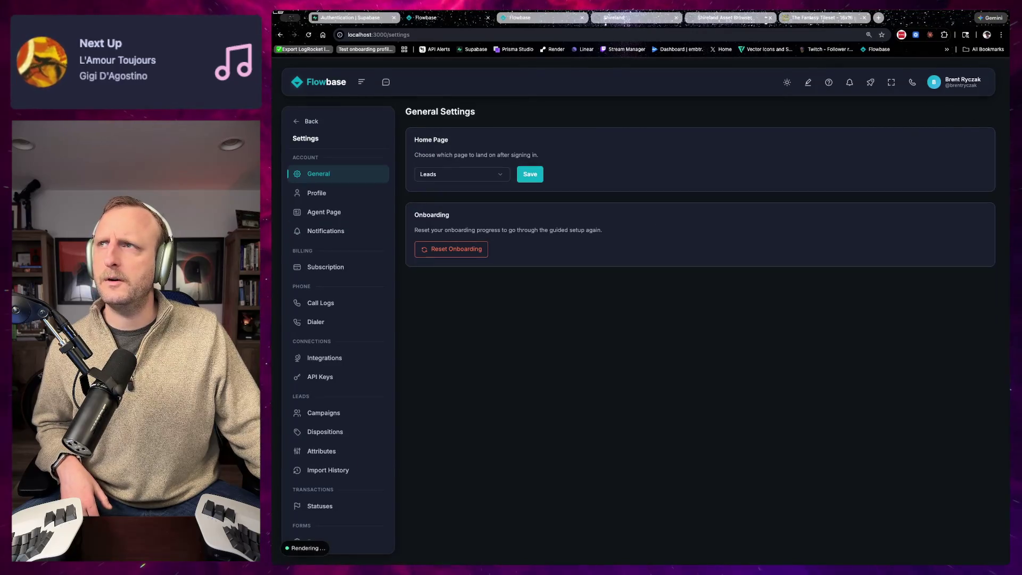
pyautogui.scroll(-2, 314, 320)
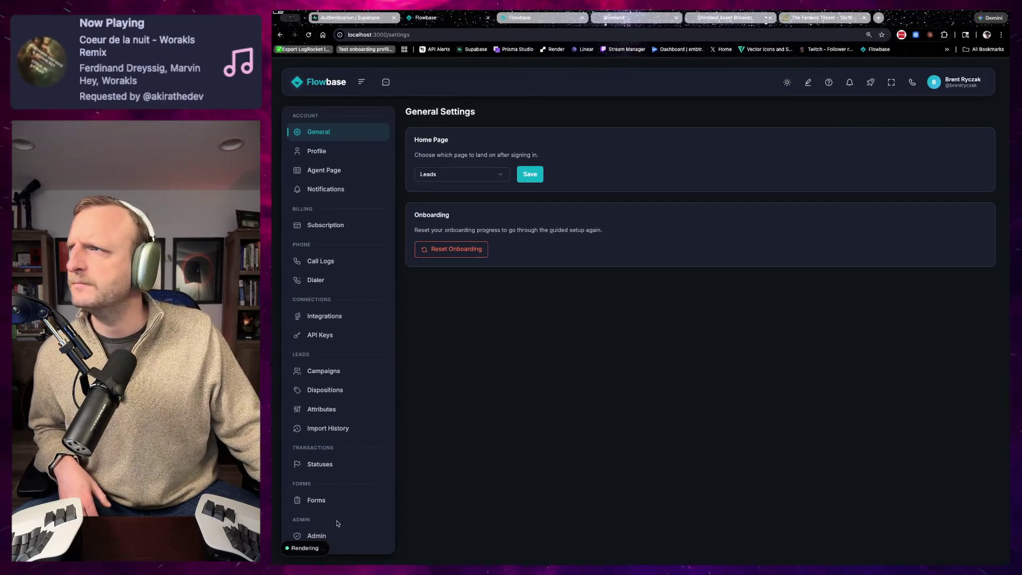
pyautogui.click(324, 503)
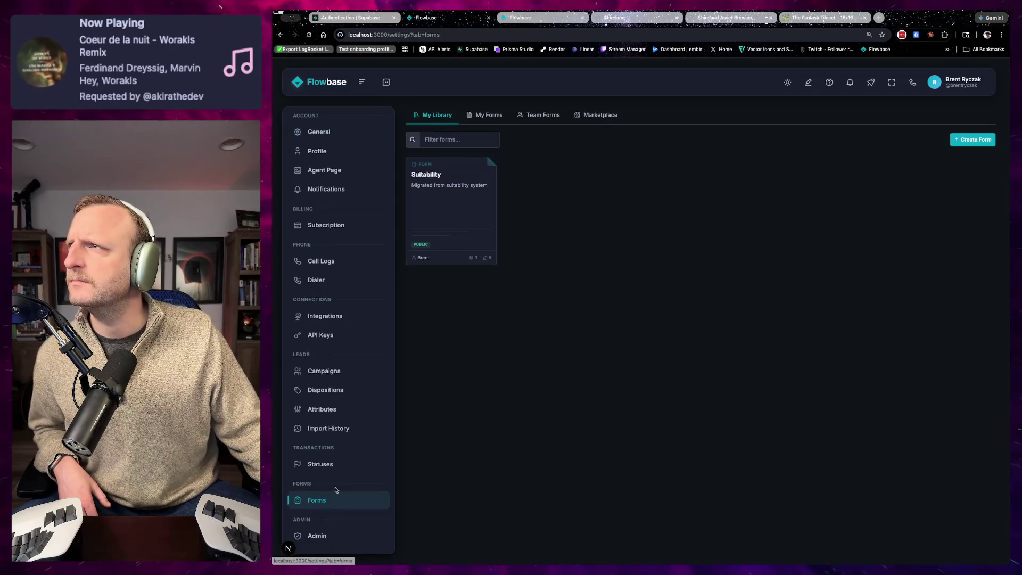
pyautogui.click(434, 203)
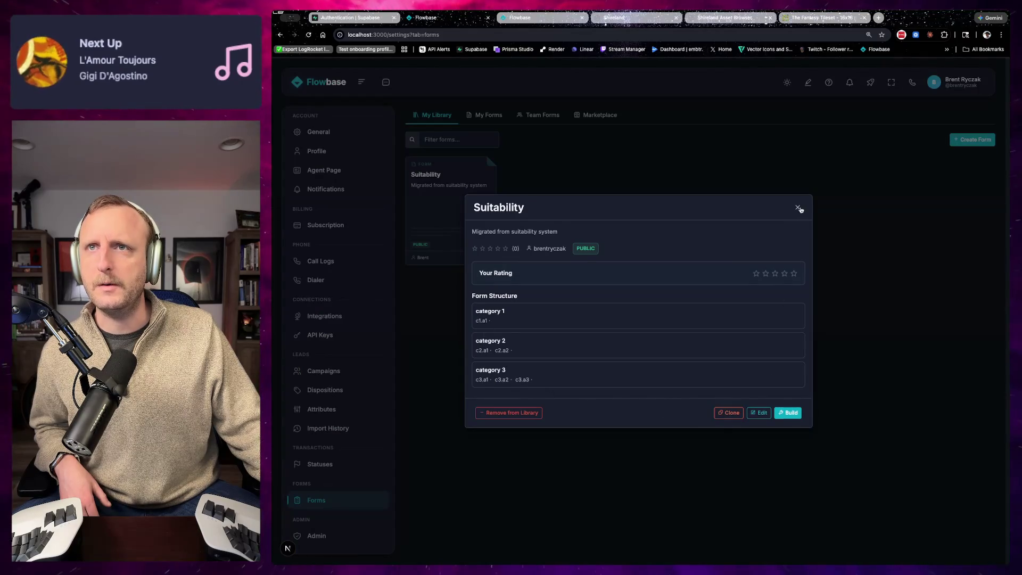
pyautogui.click(798, 208)
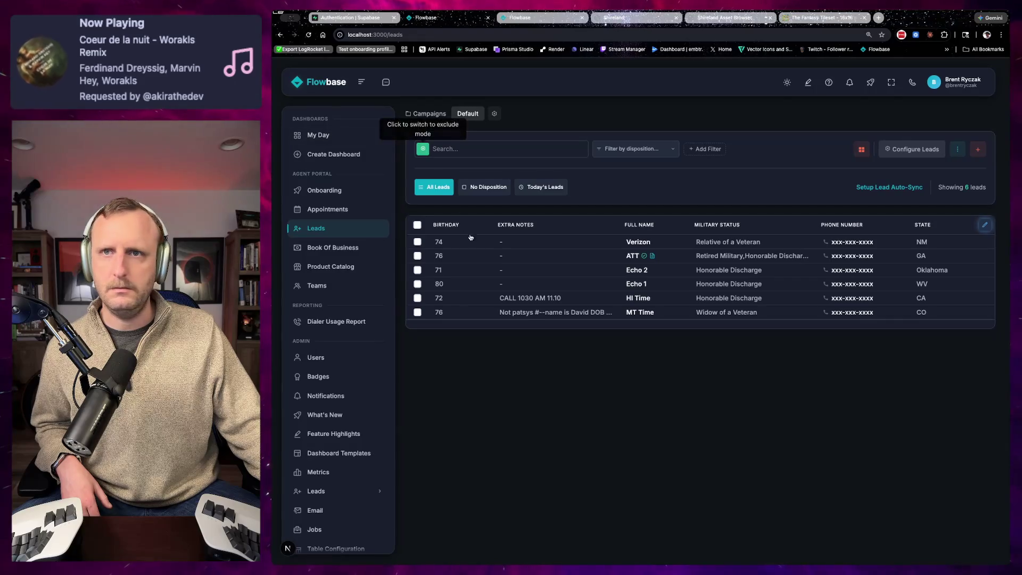
pyautogui.click(632, 256)
pyautogui.scroll(-3, 489, 331)
pyautogui.scroll(-3, 491, 318)
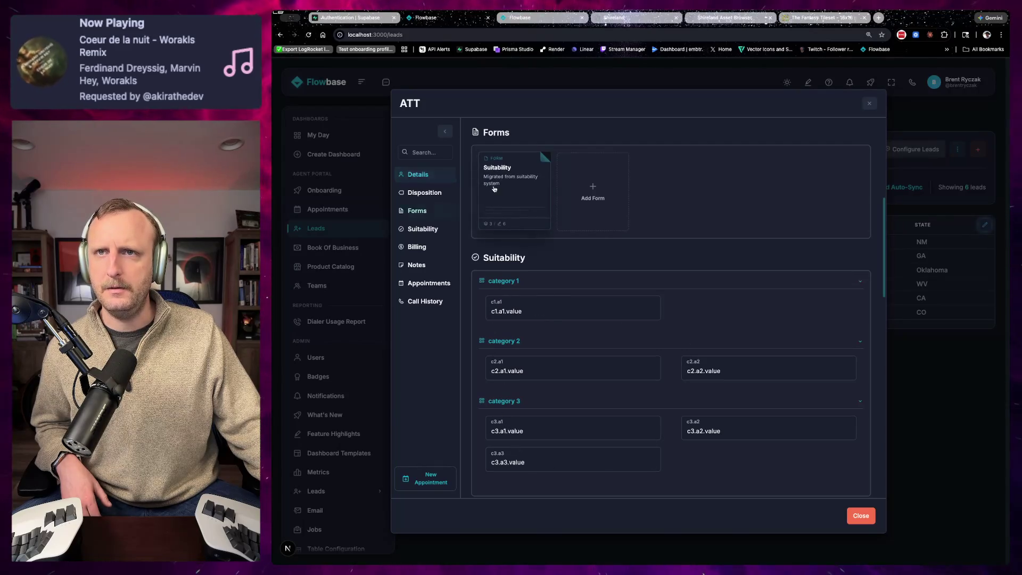
pyautogui.click(510, 178)
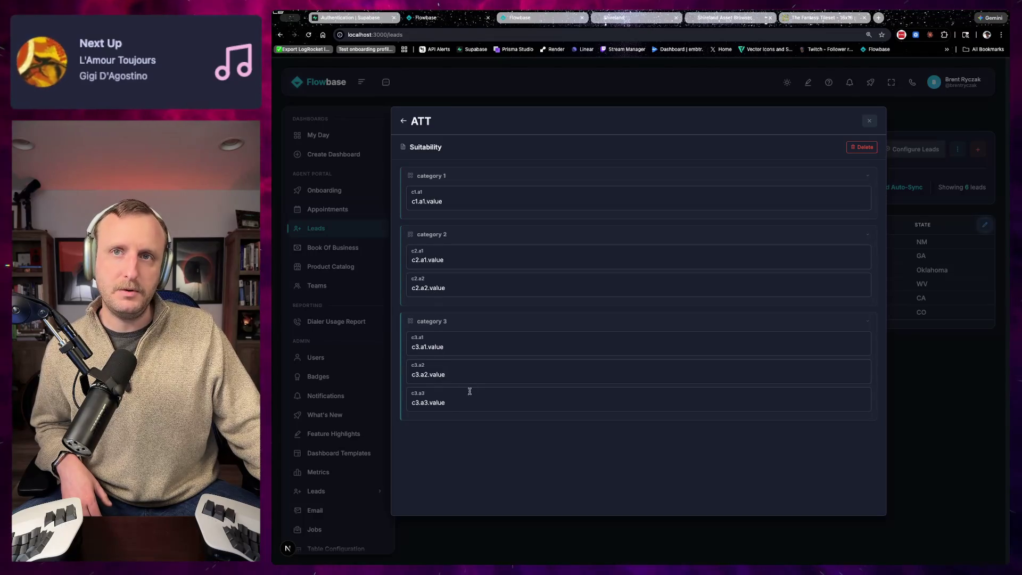
pyautogui.click(870, 123)
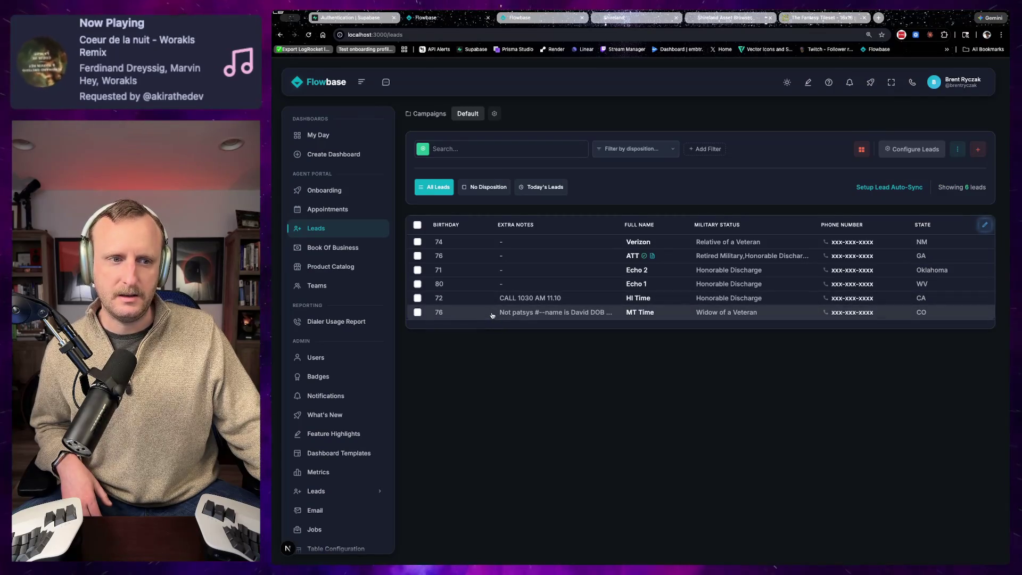
pyautogui.click(933, 82)
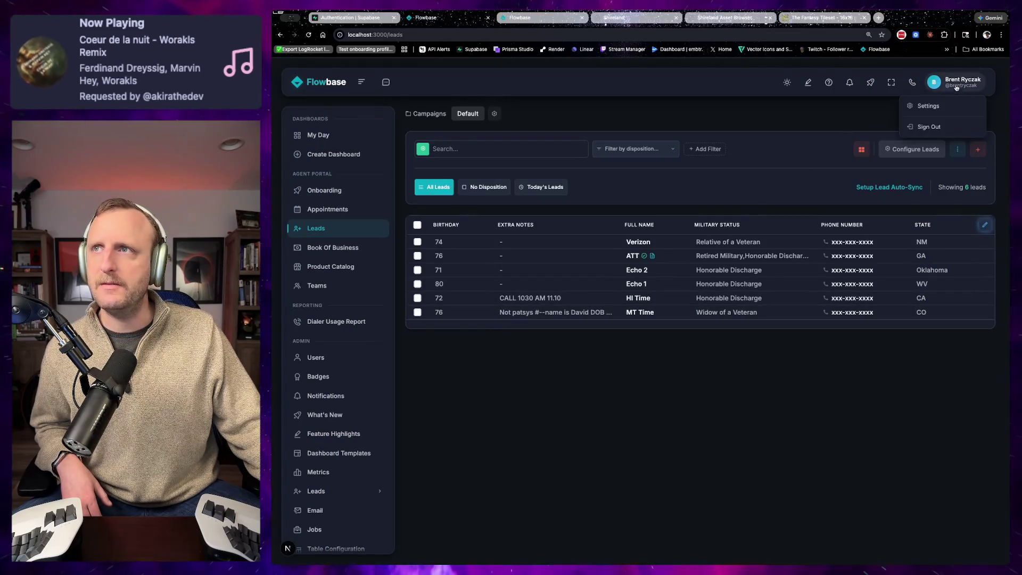
# - In My Forms, set the Suitability form's category 2 to two columns and category 3 to three
pyautogui.click(926, 111)
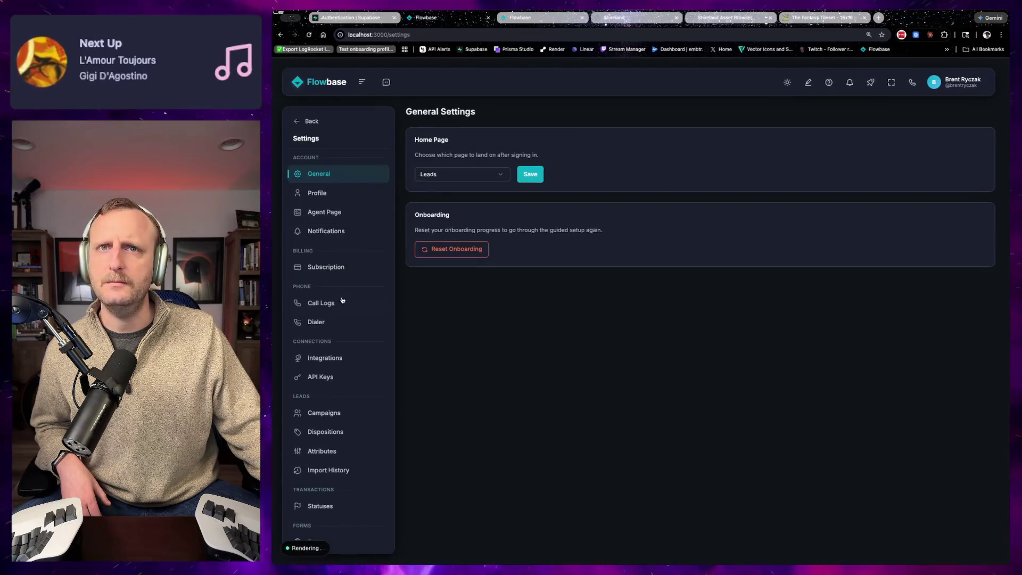
pyautogui.scroll(-2, 345, 446)
pyautogui.click(320, 499)
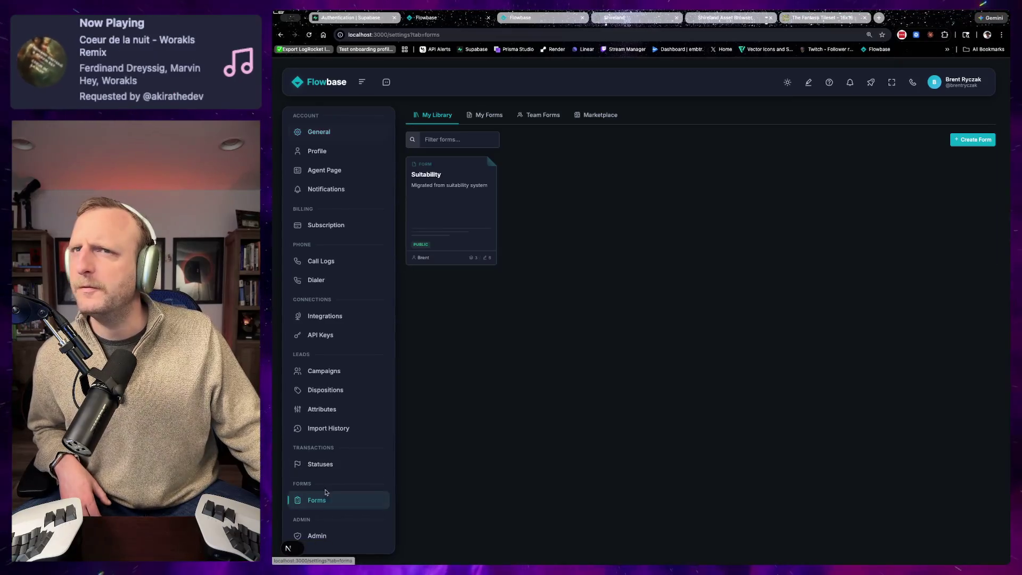
pyautogui.click(485, 114)
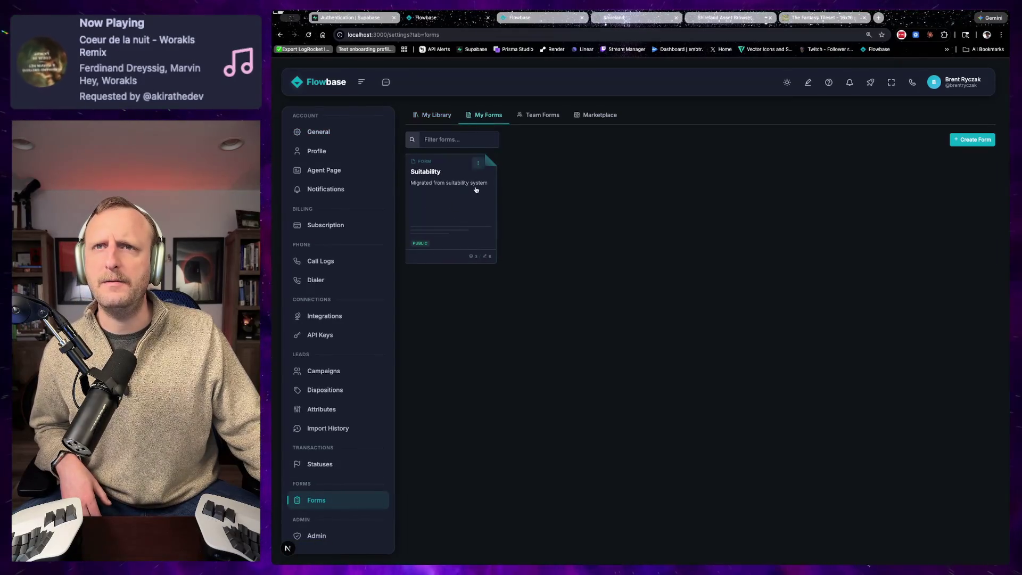
pyautogui.click(470, 202)
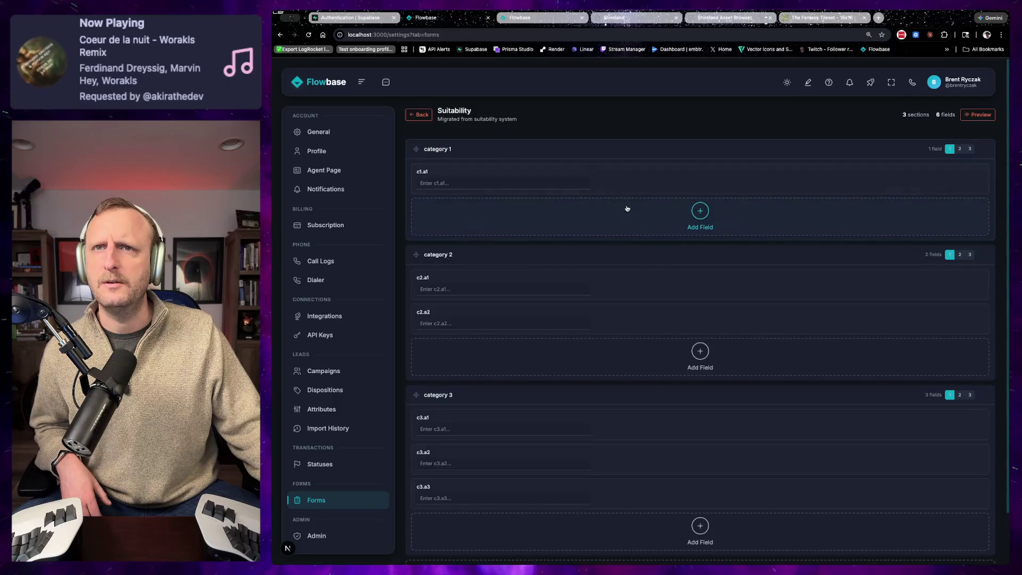
pyautogui.scroll(-2, 647, 260)
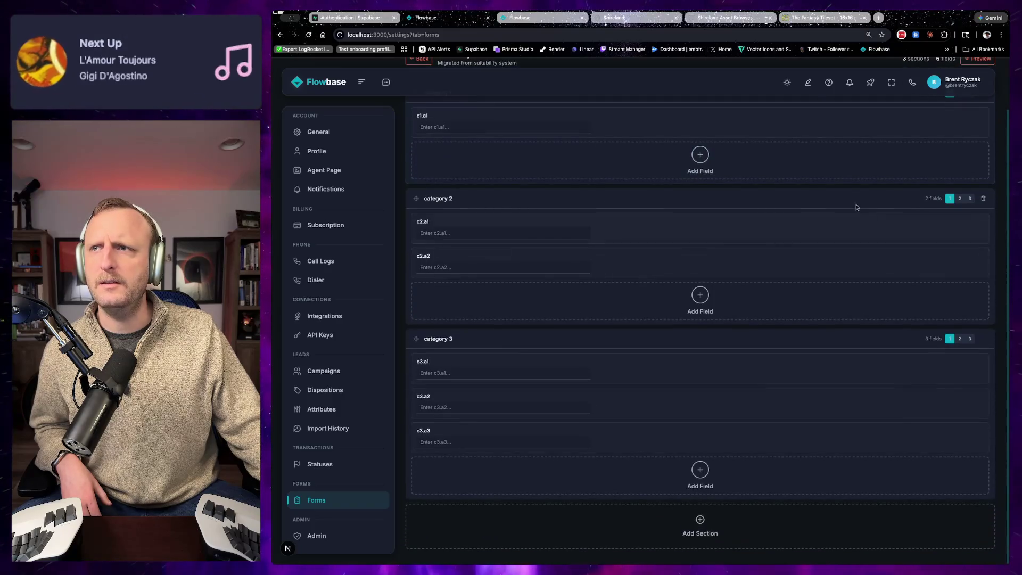
pyautogui.click(959, 199)
pyautogui.click(969, 338)
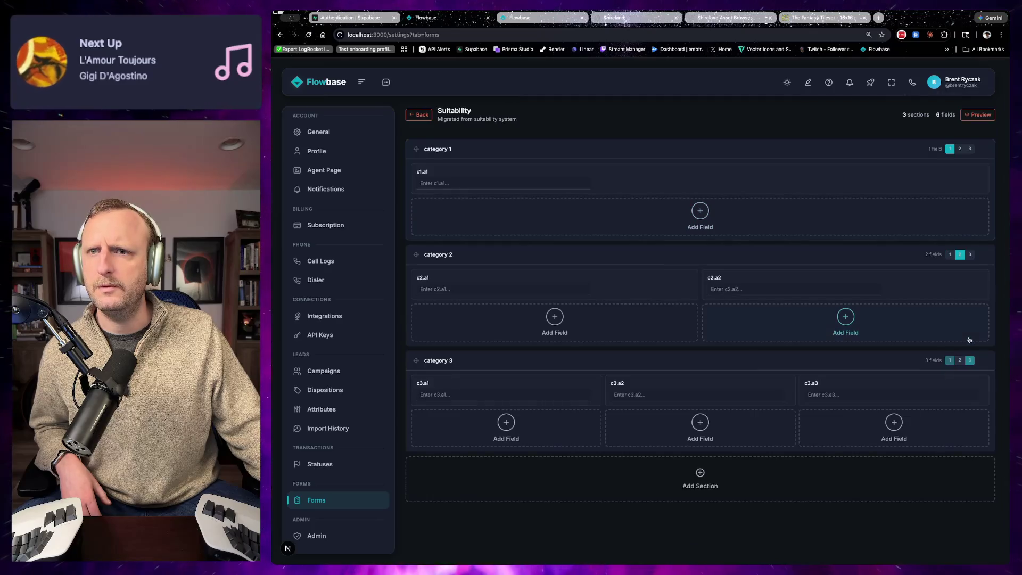
pyautogui.click(419, 115)
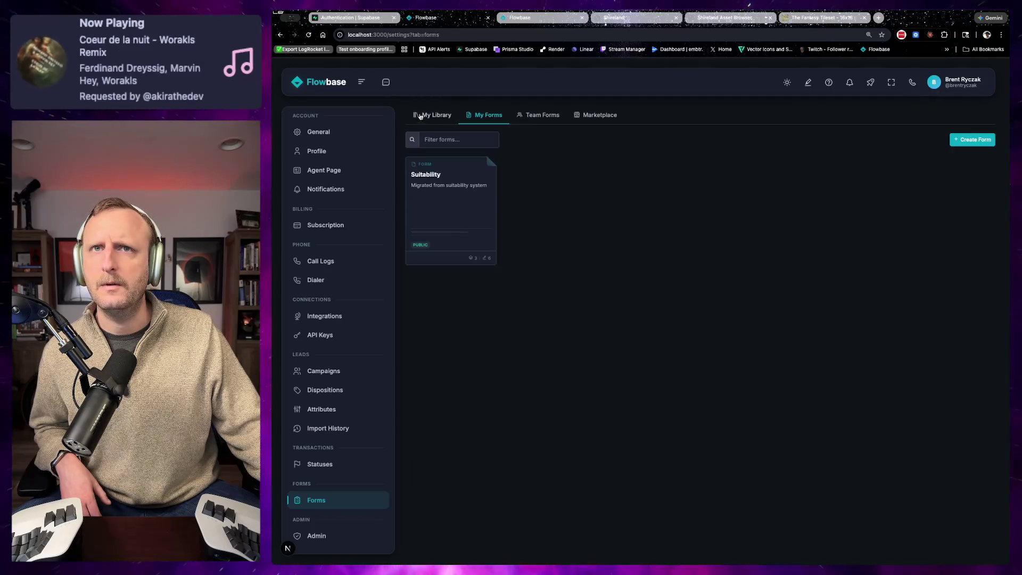
# - Open the ATT lead's Suitability form from the Leads list to check the new column layout
pyautogui.click(326, 83)
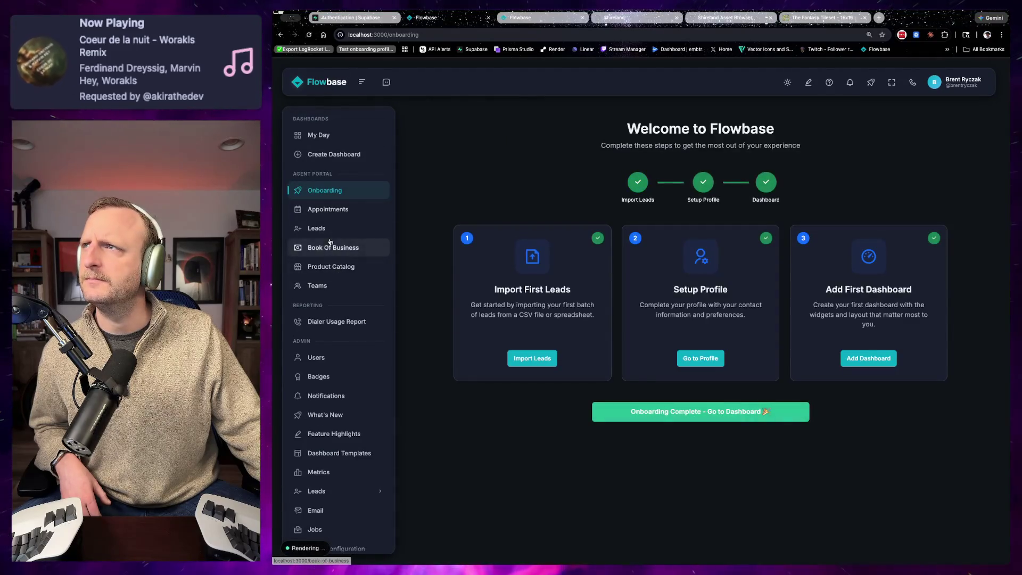
pyautogui.click(316, 228)
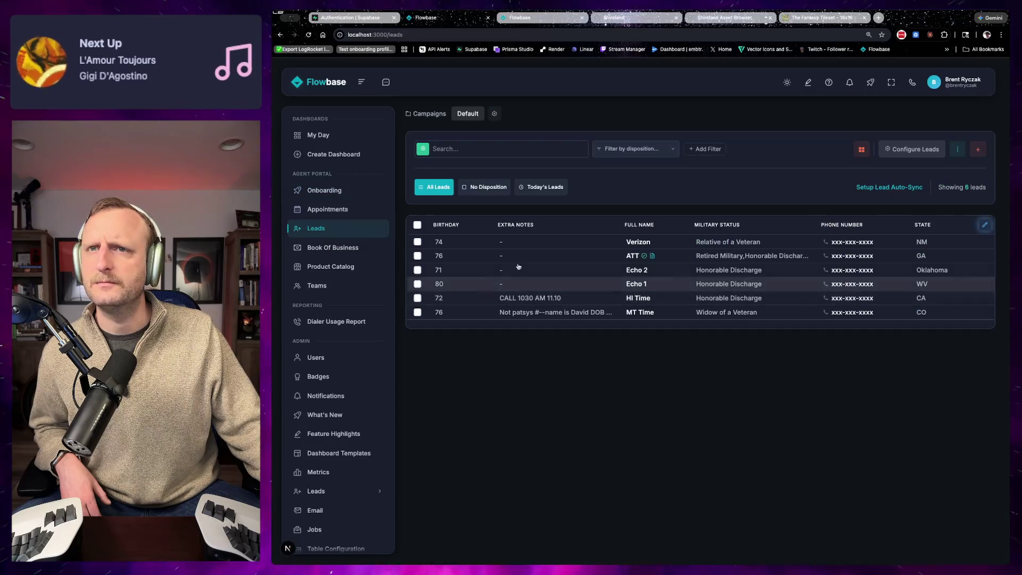
pyautogui.click(528, 256)
pyautogui.scroll(-5, 506, 270)
pyautogui.click(506, 235)
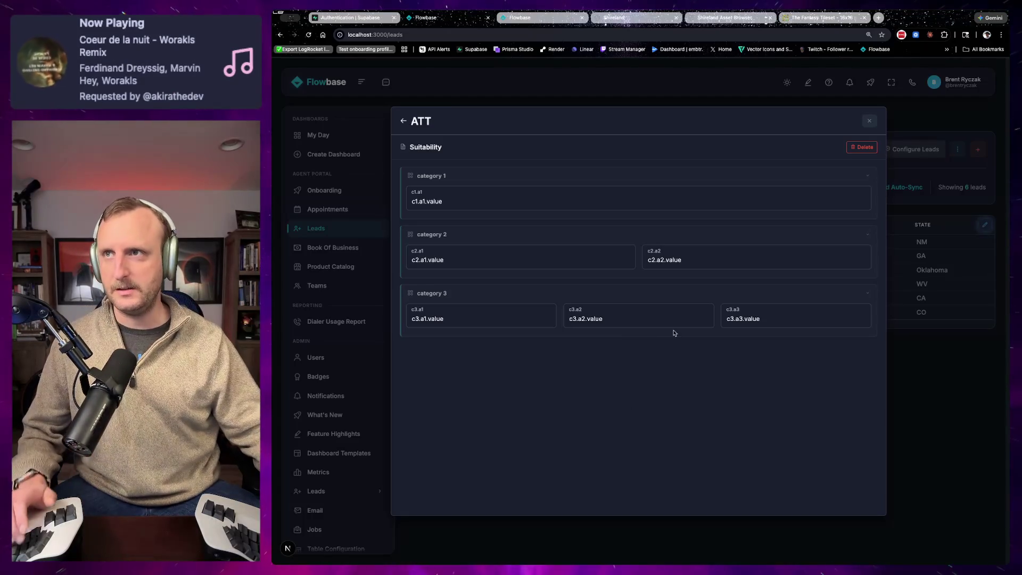
pyautogui.click(868, 122)
pyautogui.press('super+Tab')
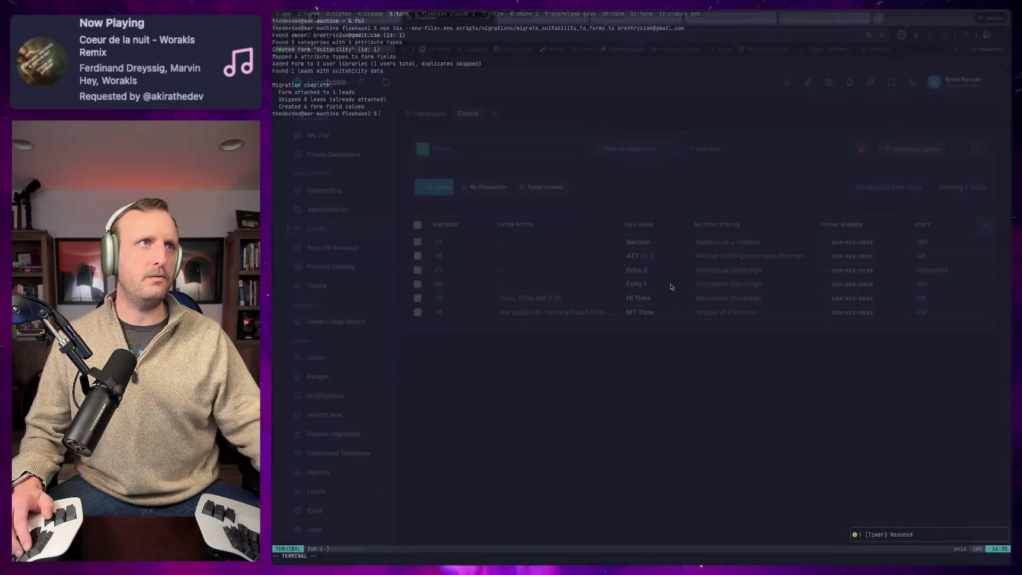
# - Ask Claude Code, in plan mode, to review the repo's entire change set before release
pyautogui.hotkey('ctrl', 'b')
pyautogui.press('p')
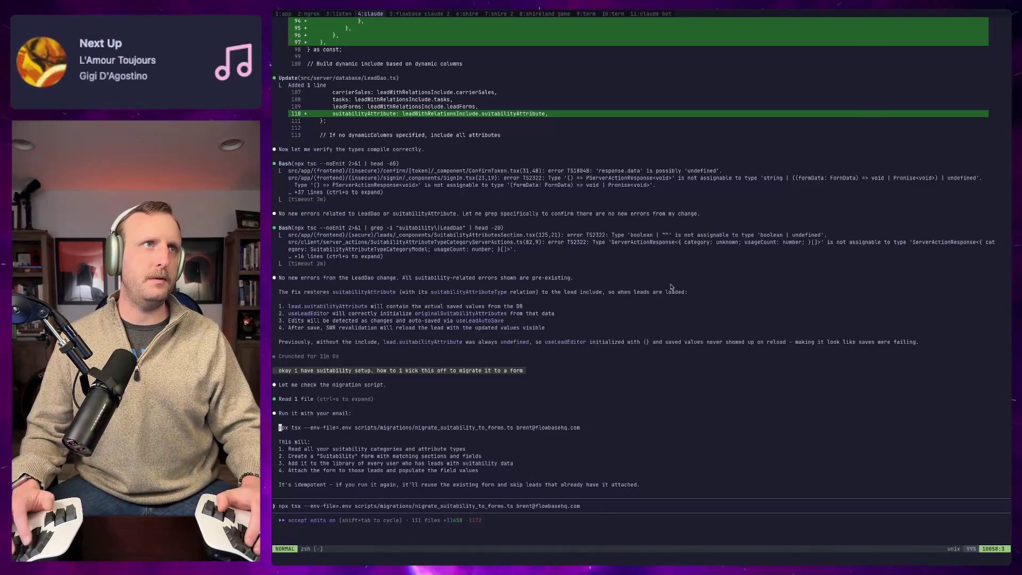
pyautogui.write('okay ')
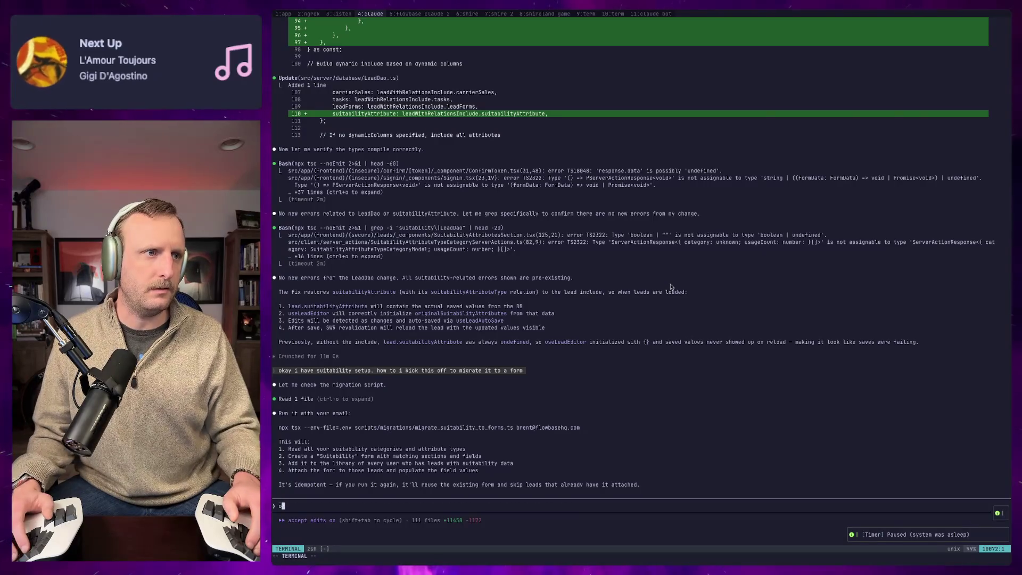
pyautogui.write('are w')
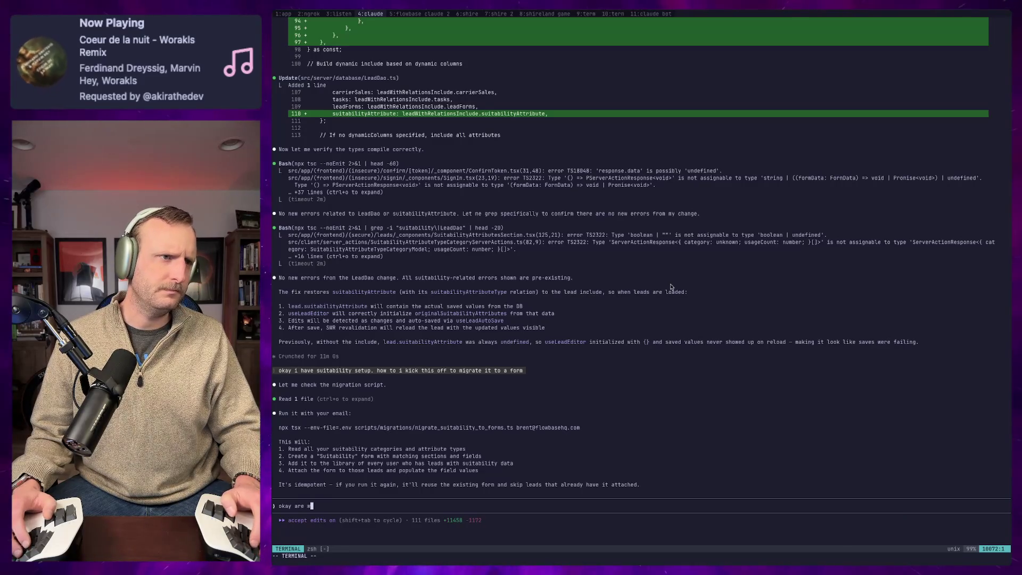
pyautogui.write('ing anything b')
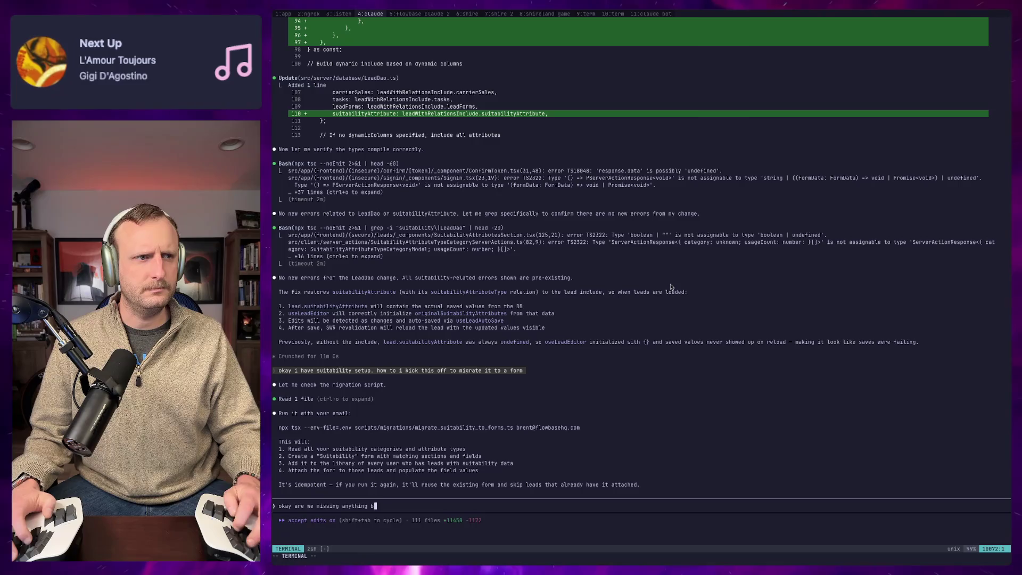
pyautogui.write('ore i ')
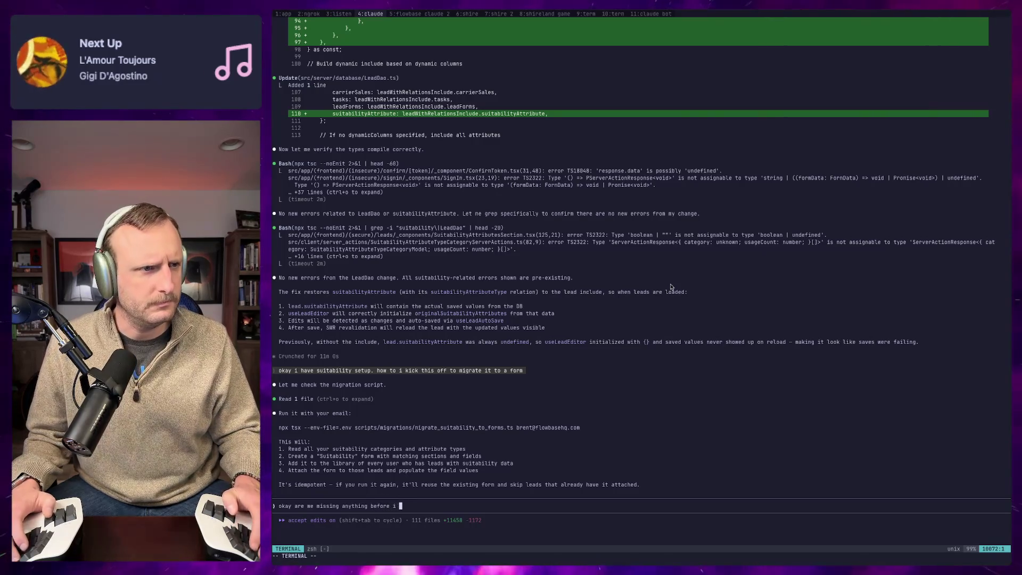
pyautogui.write('e this? ')
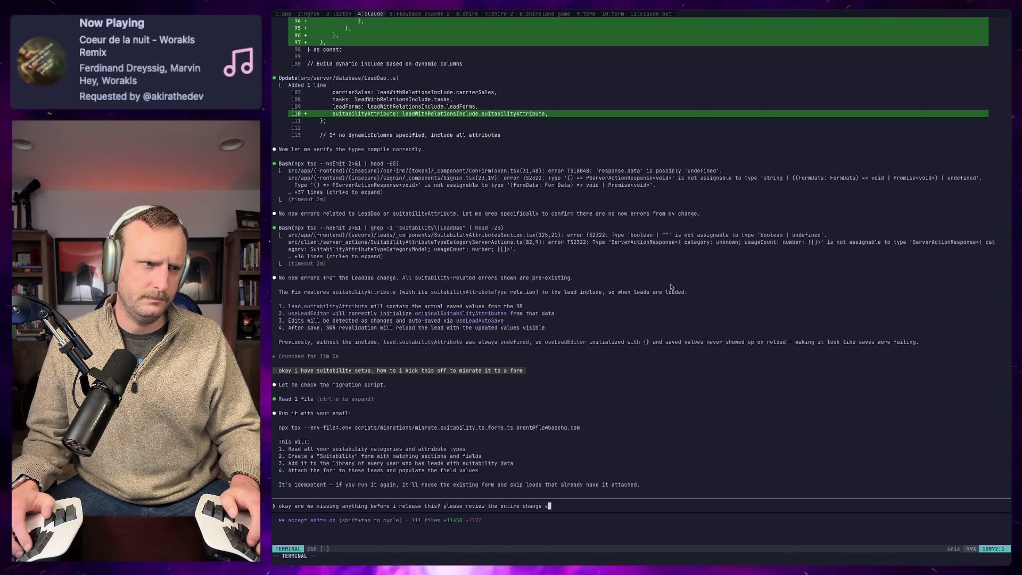
pyautogui.write('et on this un')
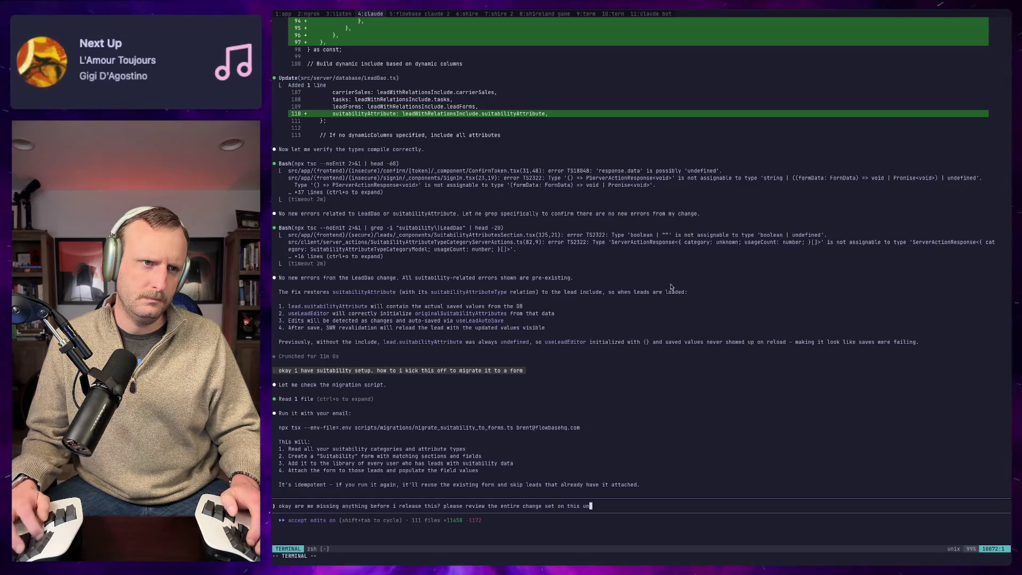
pyautogui.write(' thi')
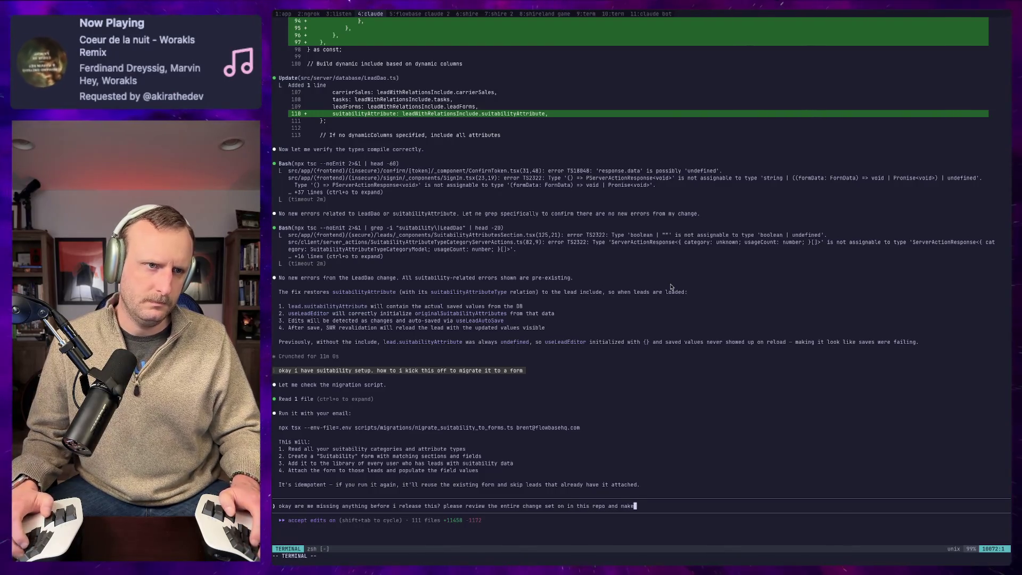
pyautogui.write(' good')
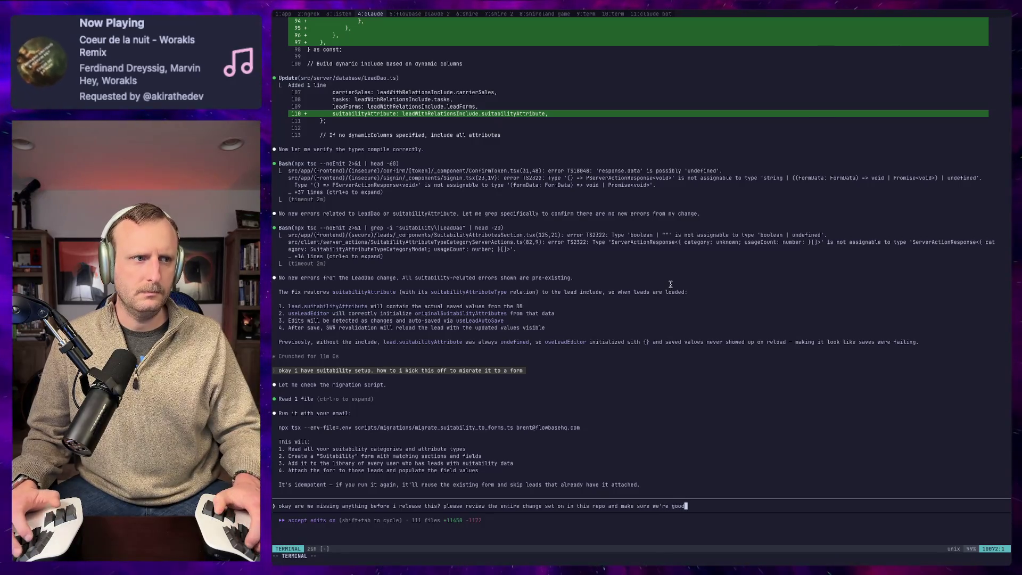
pyautogui.hotkey('shift', 'Tab')
pyautogui.press('Return')
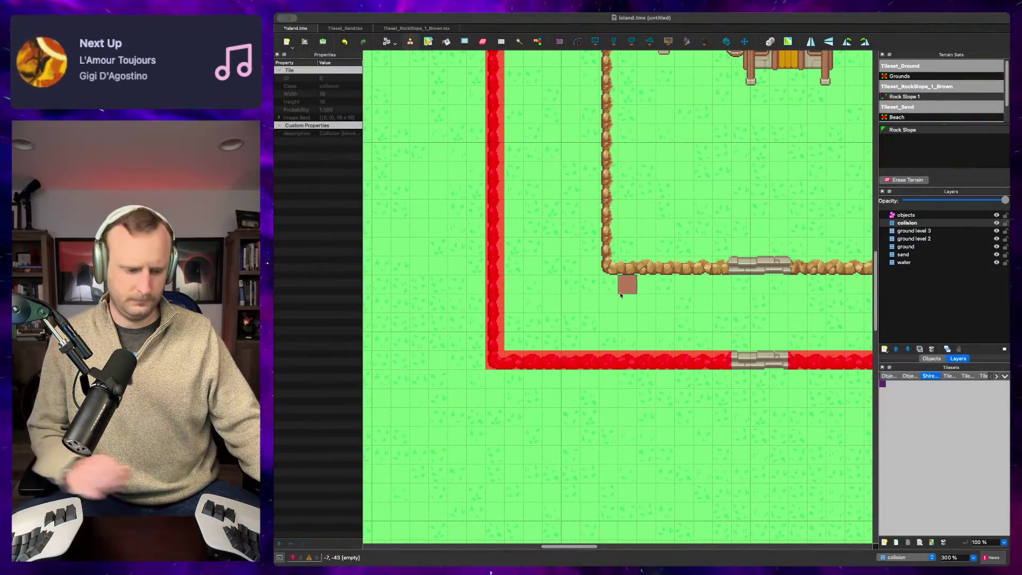
pyautogui.hotkey('ctrl', '0')
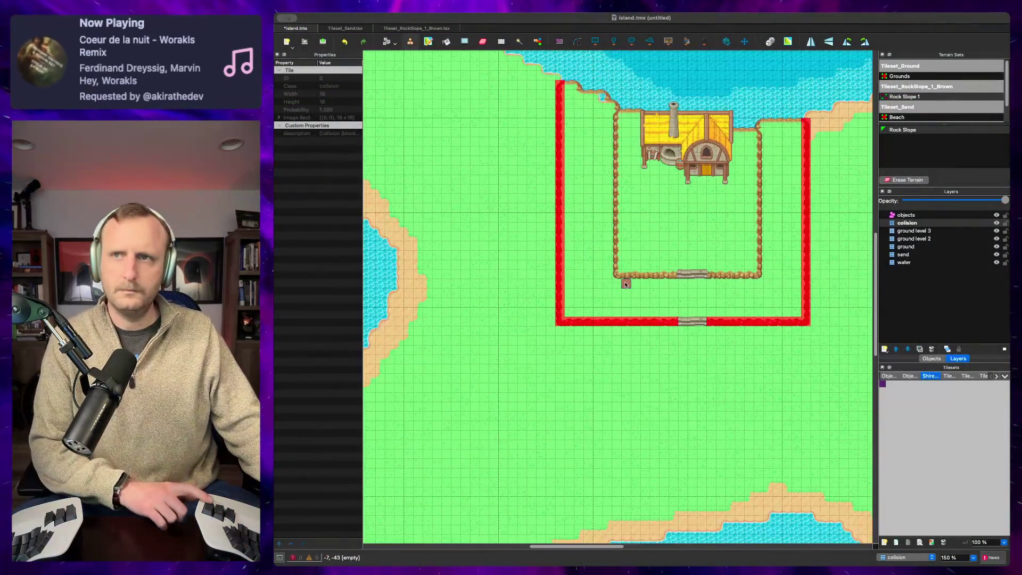
# - Move colision beneath ground level 2 and gather it with ground into a new group layer ground 0
pyautogui.click(906, 222)
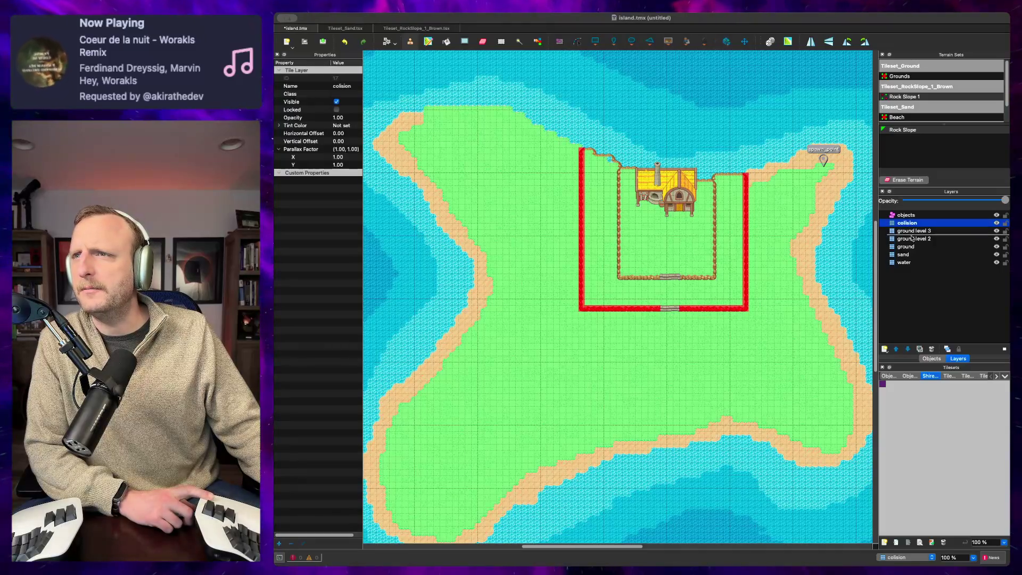
pyautogui.moveTo(915, 246); pyautogui.dragTo(914, 245)
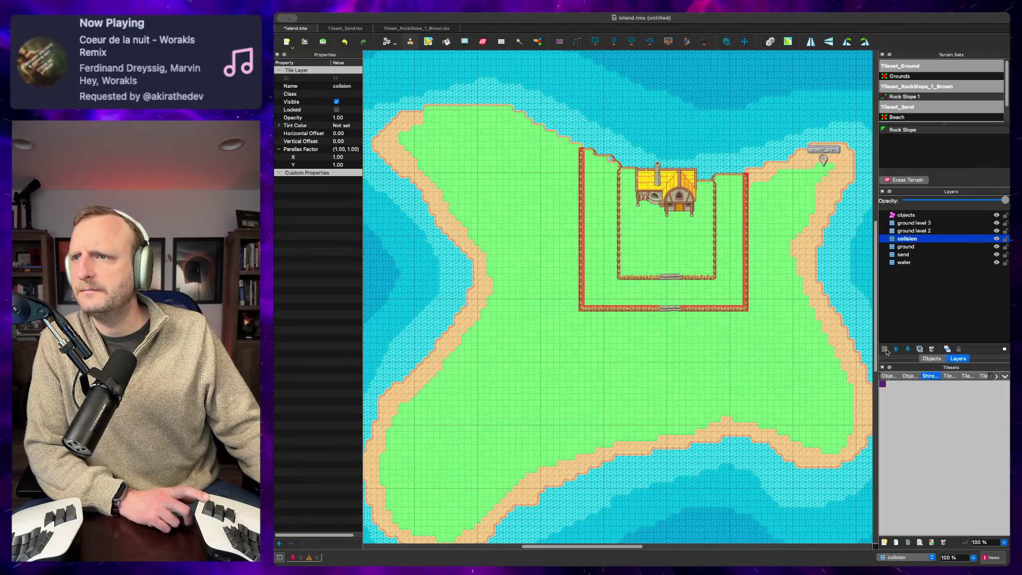
pyautogui.hotkey('ctrl', 'g')
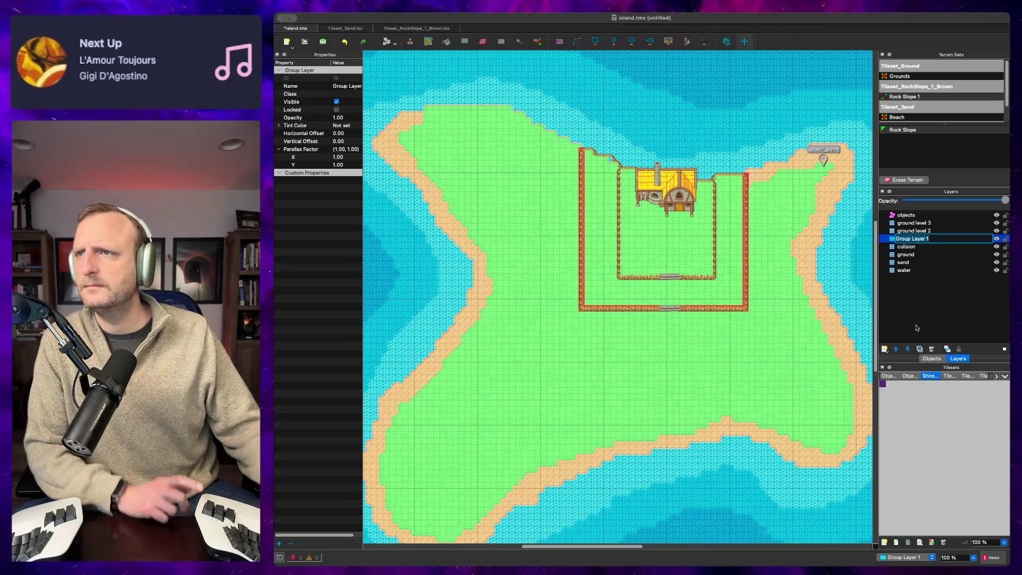
pyautogui.write('ground 0')
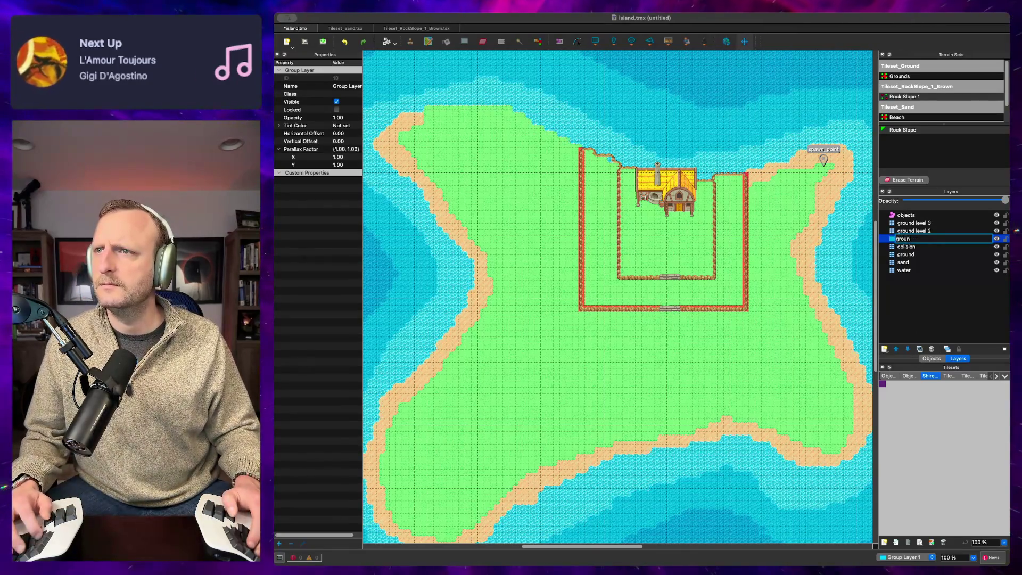
pyautogui.press('Return')
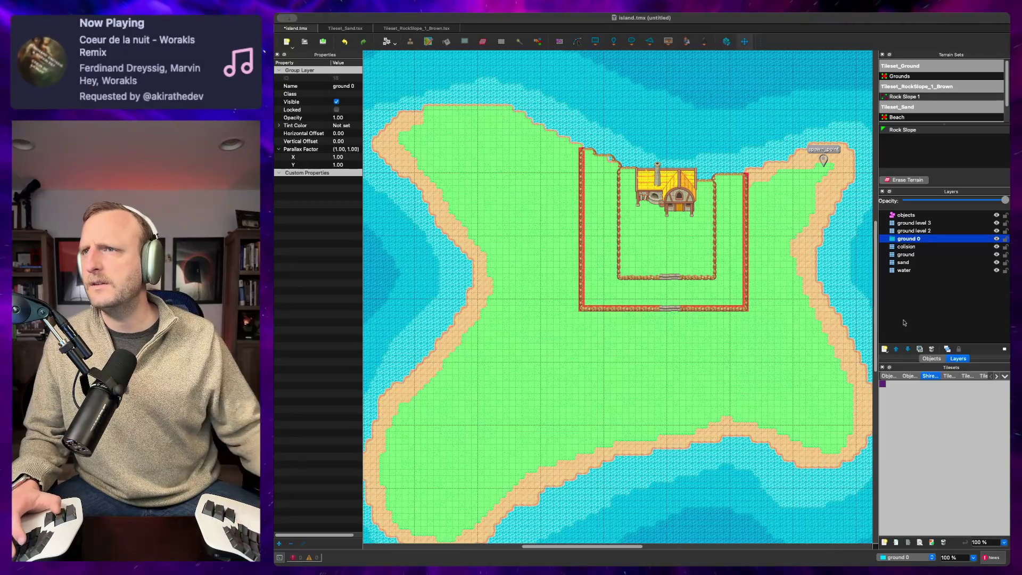
pyautogui.moveTo(900, 256)
pyautogui.mouseDown()
pyautogui.moveTo(903, 239)
pyautogui.moveTo(932, 249)
pyautogui.moveTo(912, 240)
pyautogui.mouseUp()
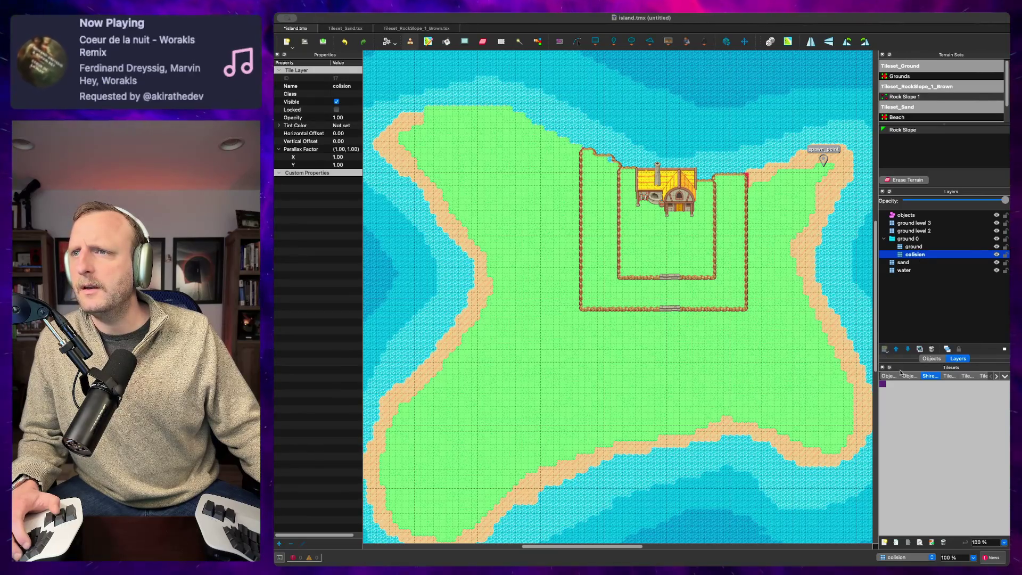
# - Add a top-level group layer named ground 1 and move ground level 2 into it
pyautogui.click(884, 348)
pyautogui.click(900, 379)
pyautogui.write('group 1')
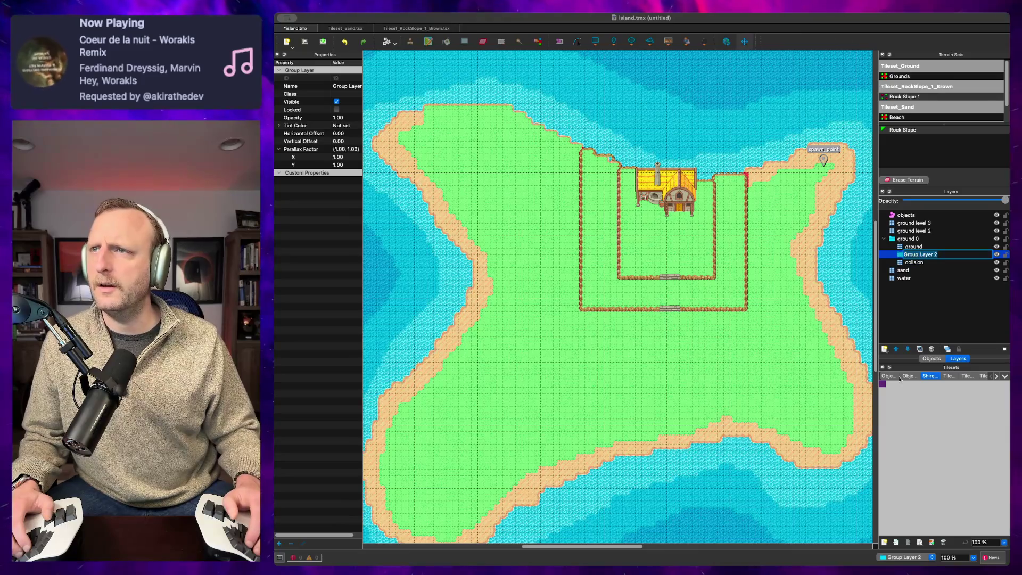
pyautogui.press('Return')
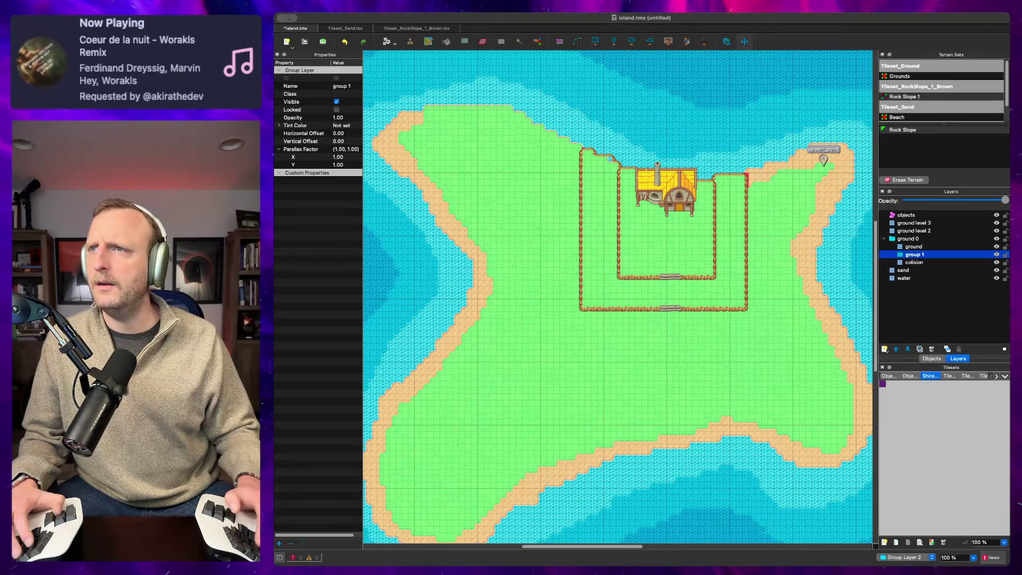
pyautogui.moveTo(902, 258); pyautogui.dragTo(907, 242)
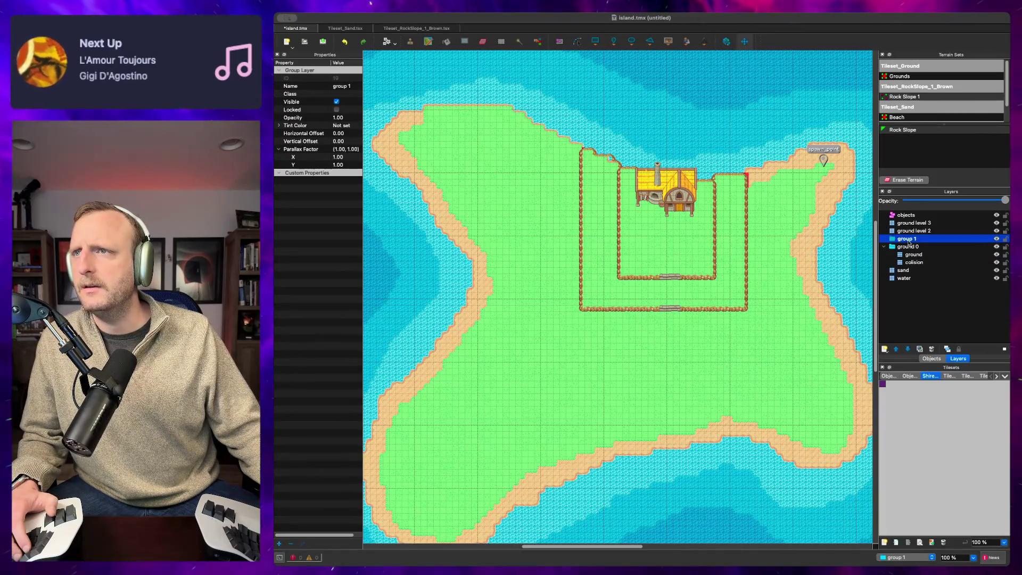
pyautogui.doubleClick(907, 239)
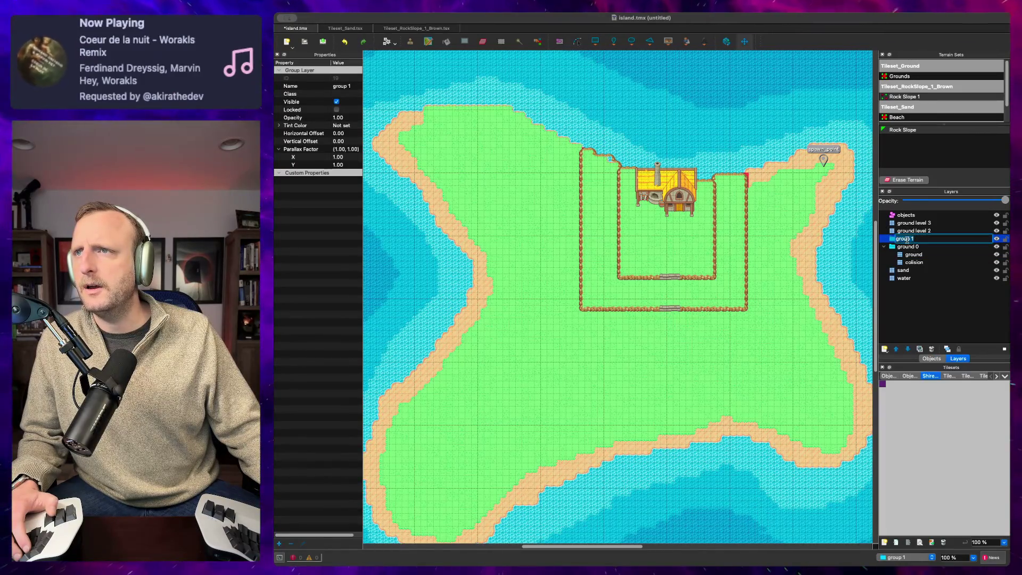
pyautogui.write('nd')
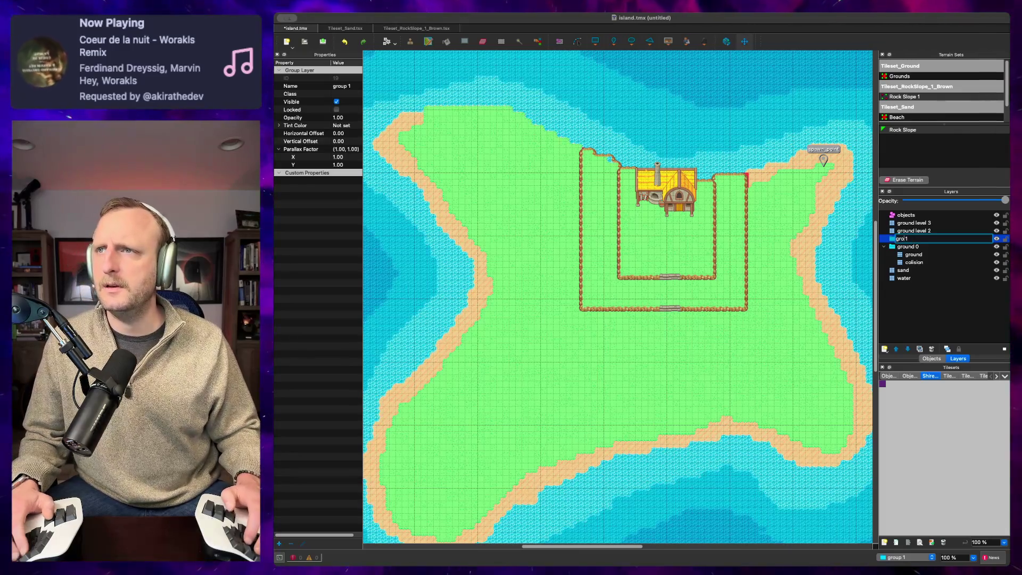
pyautogui.press('Return')
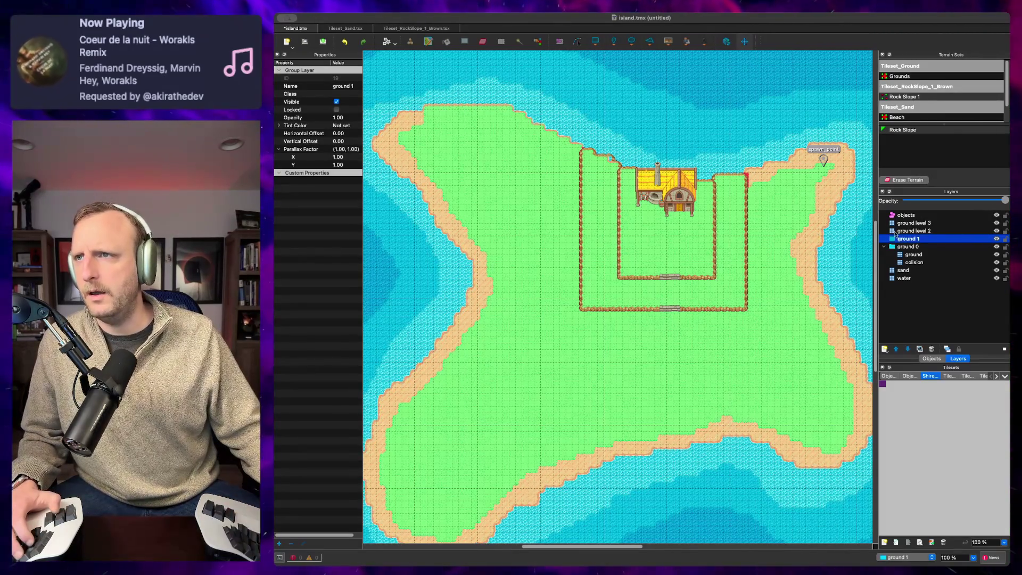
pyautogui.moveTo(913, 230); pyautogui.dragTo(907, 239)
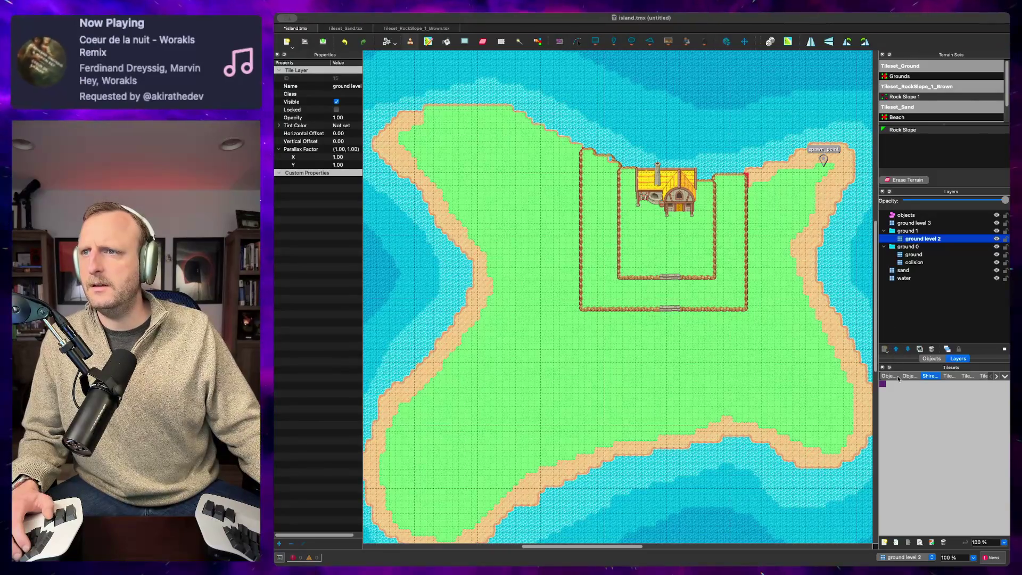
# - Create a group layer named 'ground 2' and place it between sand and water
pyautogui.hotkey('ctrl', 'shift', 'g')
pyautogui.write('grou')
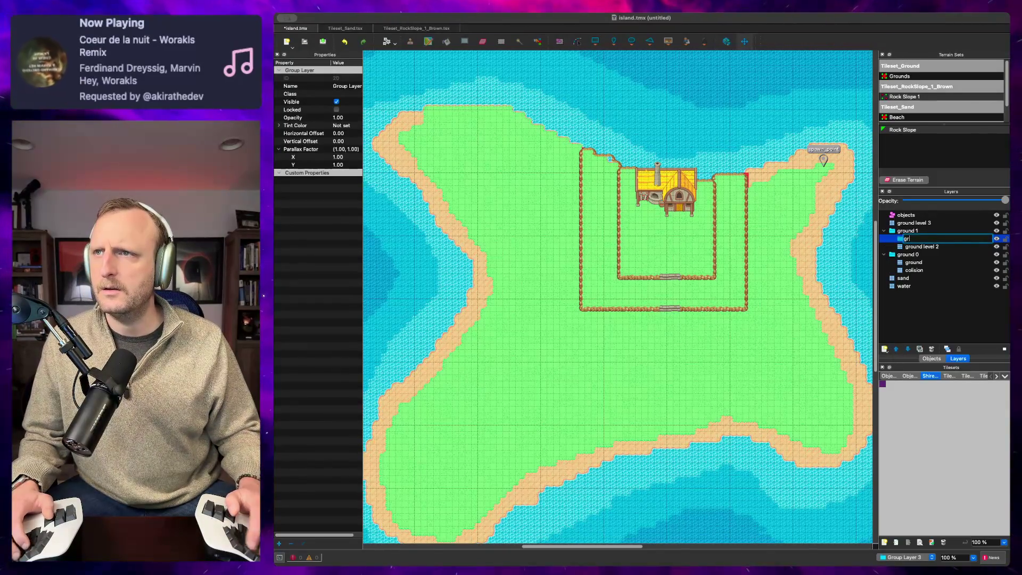
pyautogui.write('nd')
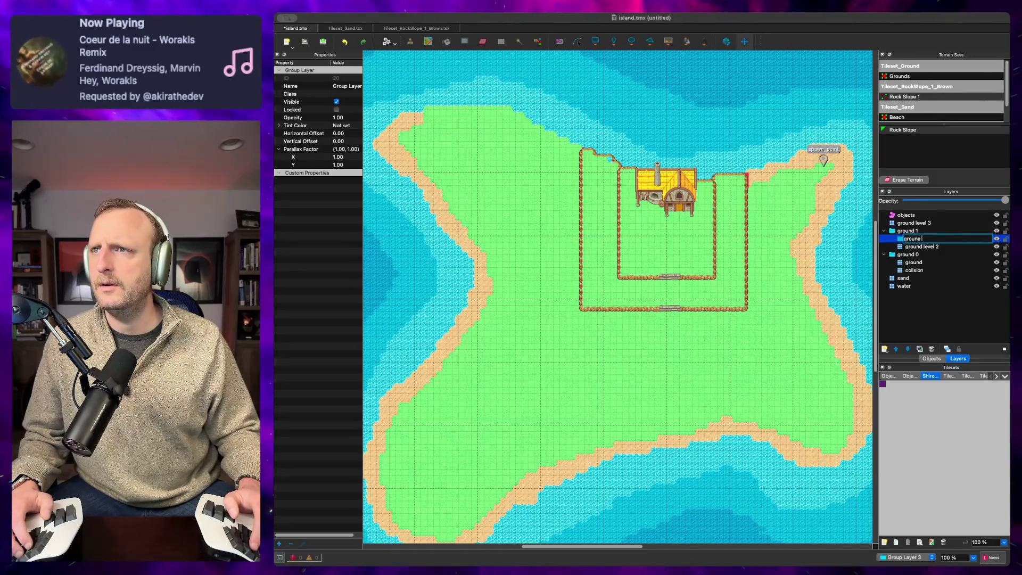
pyautogui.write(' 2')
pyautogui.press('Return')
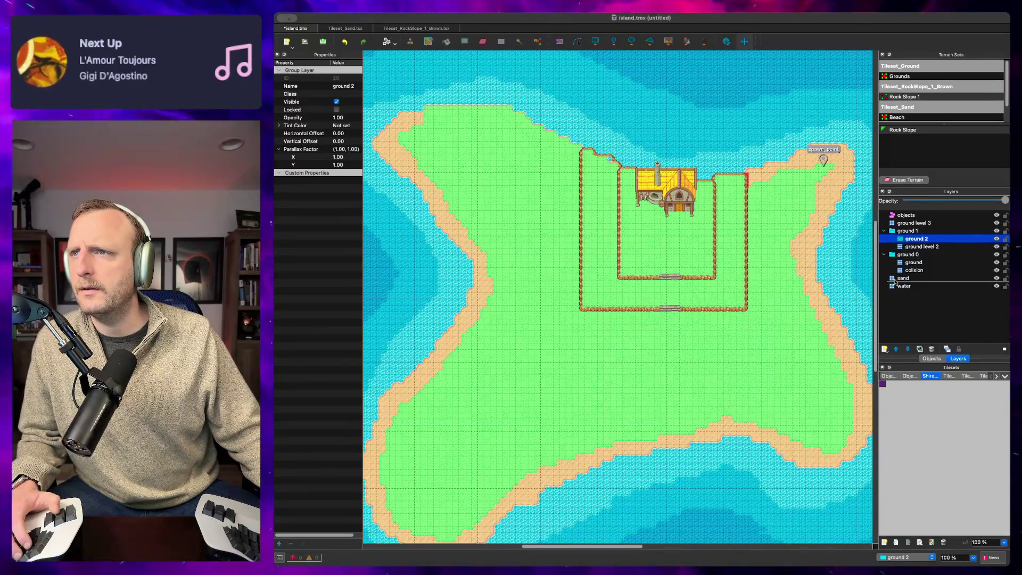
pyautogui.moveTo(904, 238); pyautogui.dragTo(899, 284)
# - Move ground 1 below ground 0, then create a parent group 'ground' and nest ground 1 in it
pyautogui.click(896, 232)
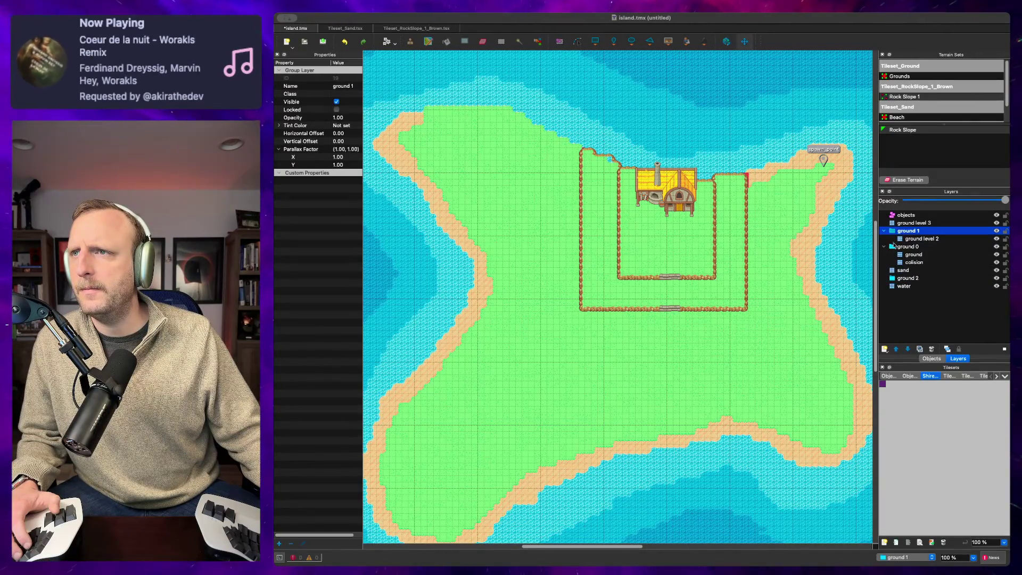
pyautogui.moveTo(895, 268); pyautogui.dragTo(907, 264)
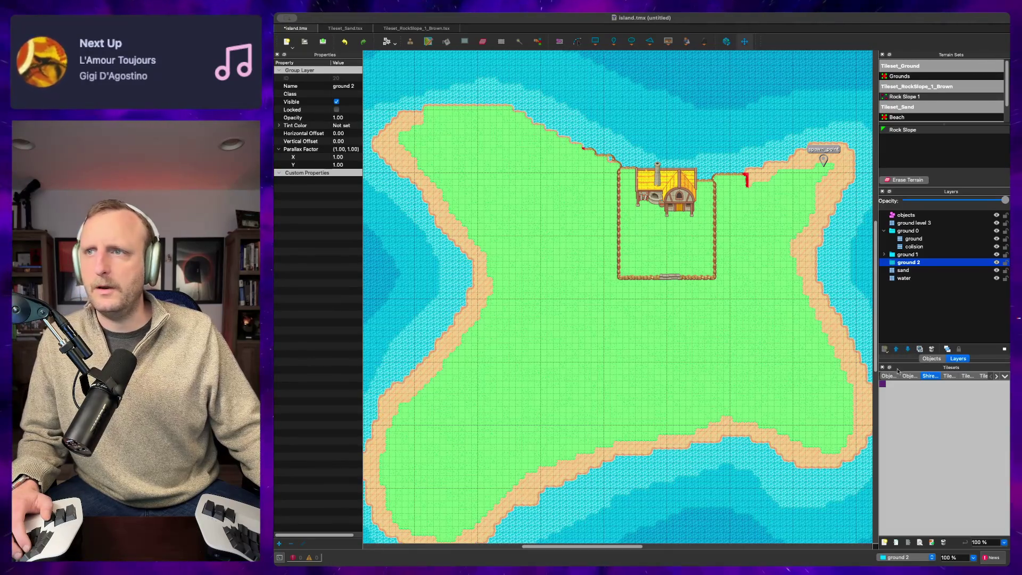
pyautogui.click(884, 348)
pyautogui.click(905, 395)
pyautogui.write('ground')
pyautogui.press('Return')
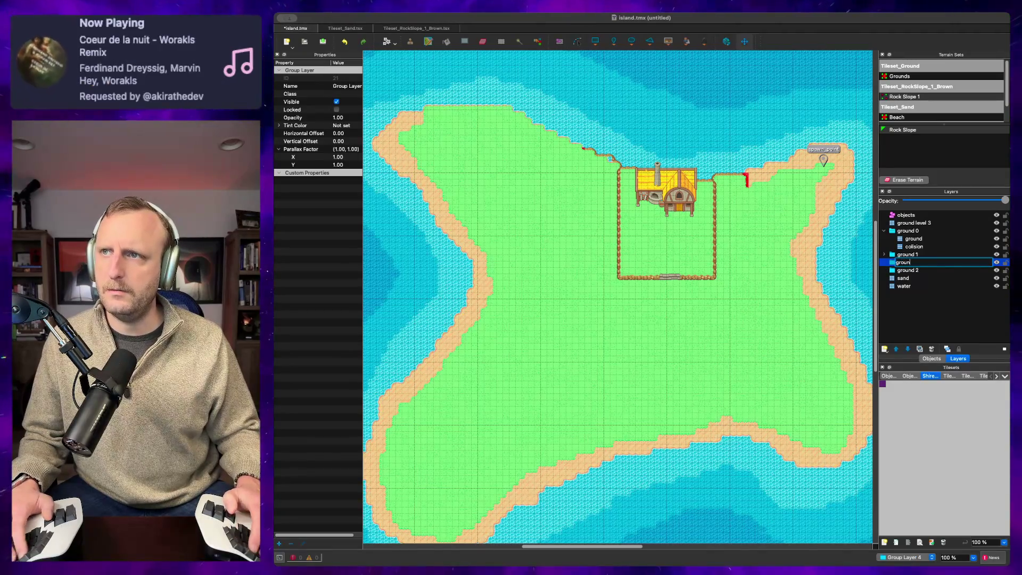
pyautogui.moveTo(908, 254); pyautogui.dragTo(906, 262)
# - Put ground 0 at the top of the ground group, expand ground 1 and ground 0, and select ground level 3
pyautogui.click(900, 270)
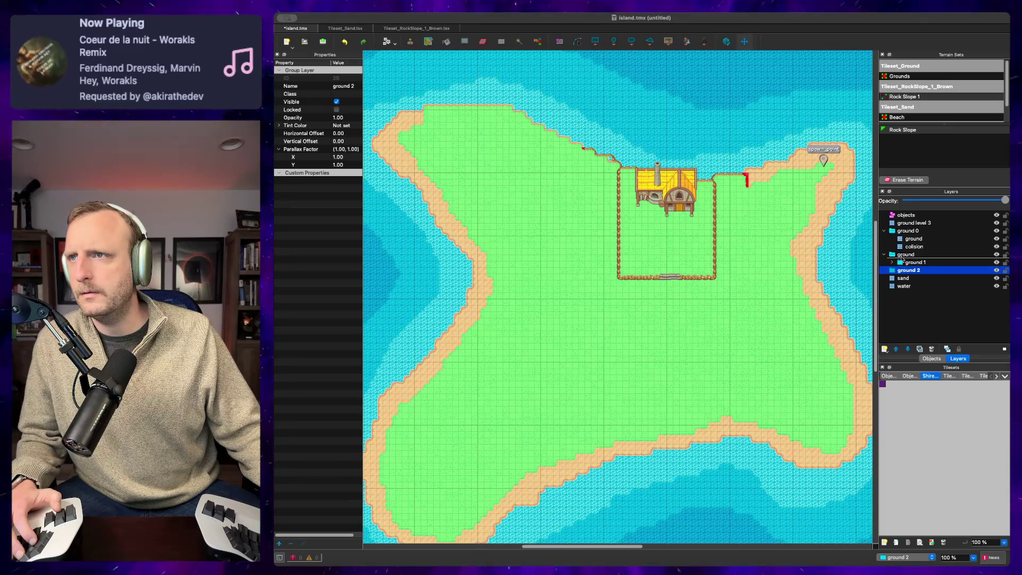
pyautogui.click(896, 231)
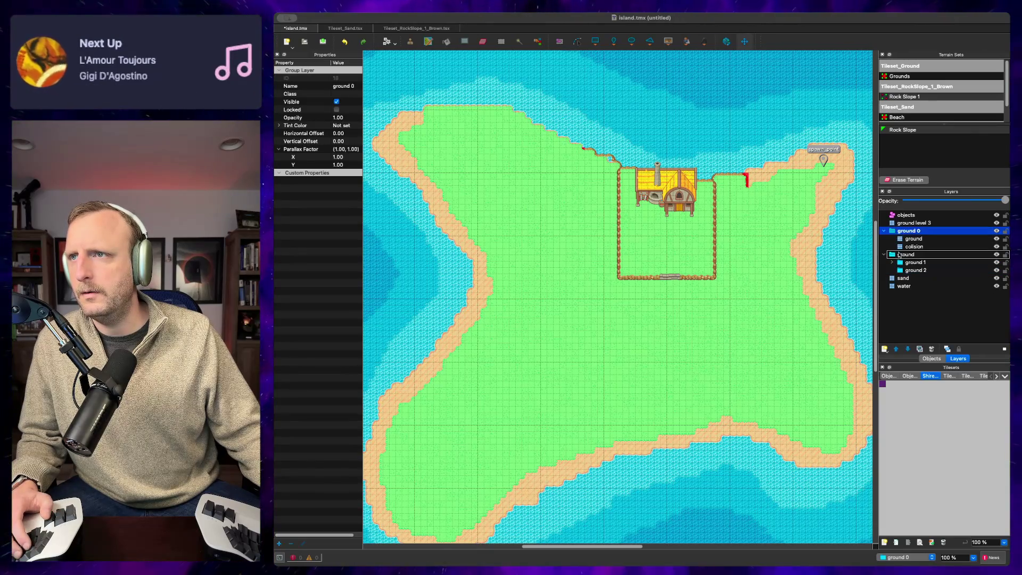
pyautogui.moveTo(899, 254); pyautogui.dragTo(904, 259)
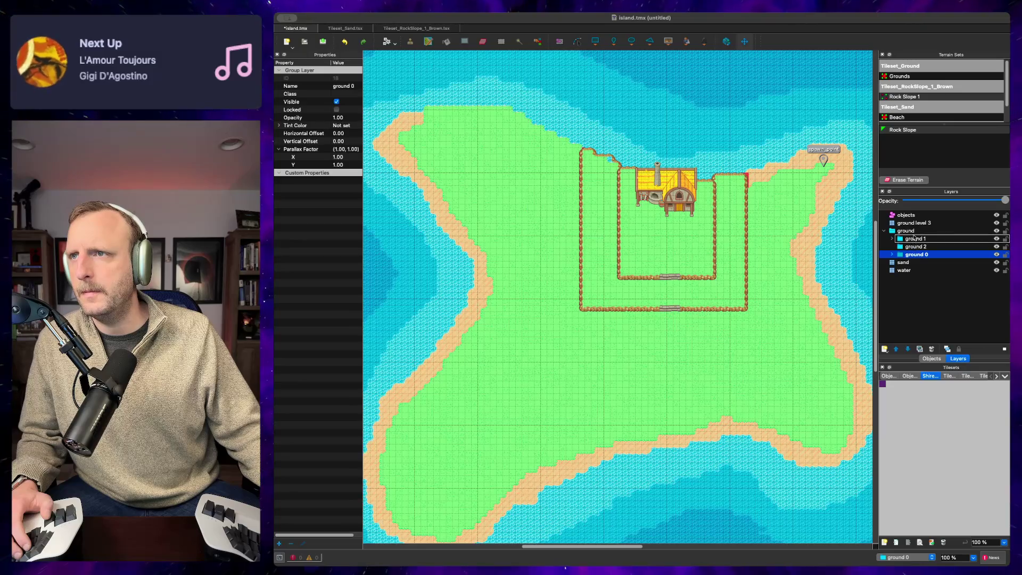
pyautogui.moveTo(913, 237); pyautogui.dragTo(913, 235)
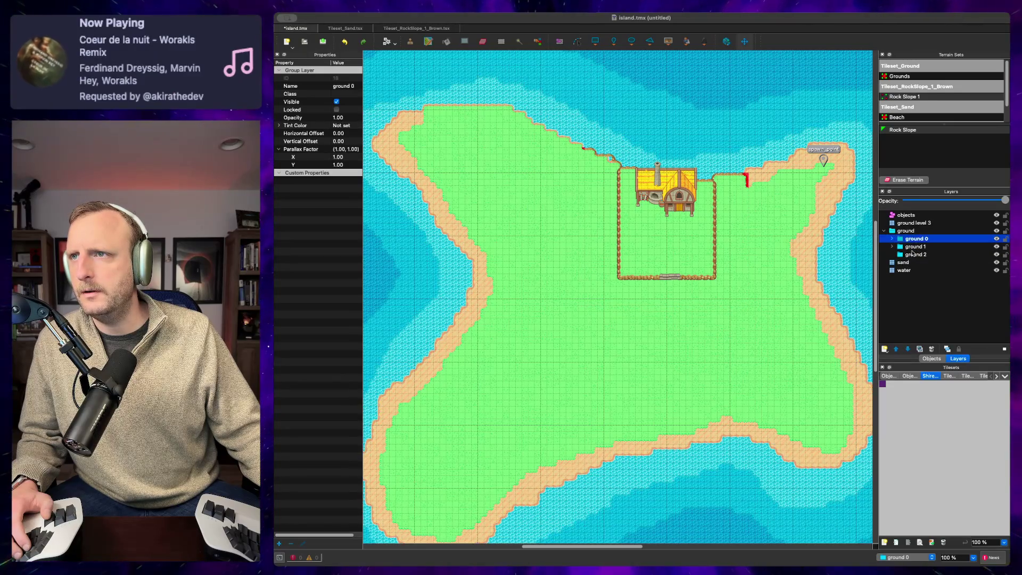
pyautogui.click(893, 247)
pyautogui.click(892, 239)
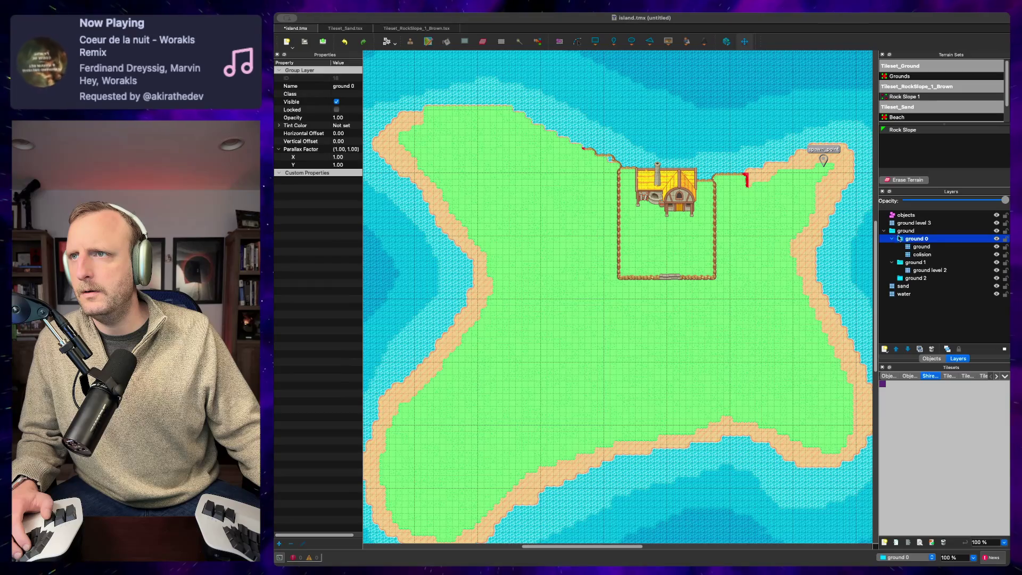
pyautogui.click(906, 224)
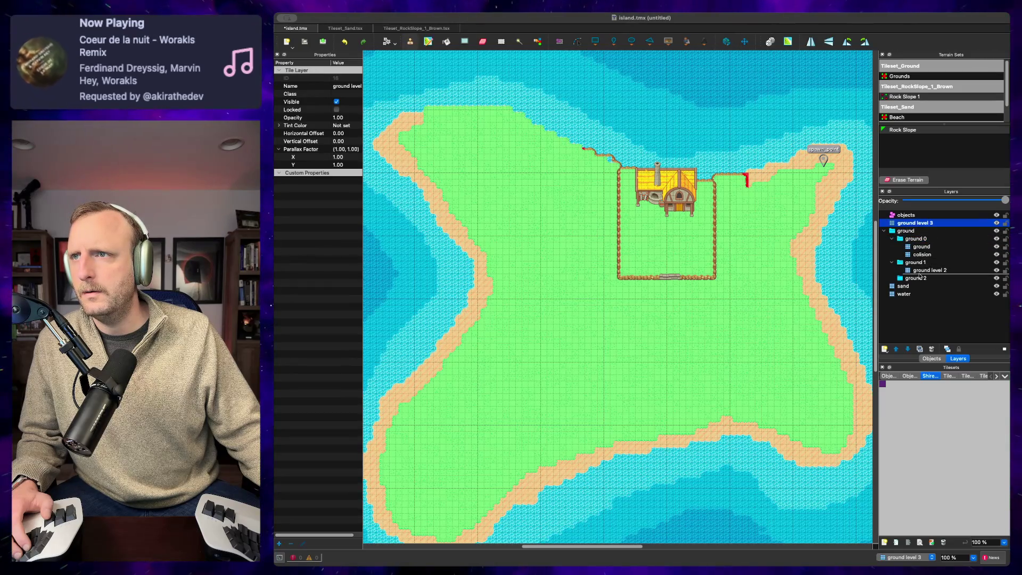
# - Move the ground level 3 layer into the ground 2 group and rename it 'ground'
pyautogui.moveTo(913, 278); pyautogui.dragTo(913, 277)
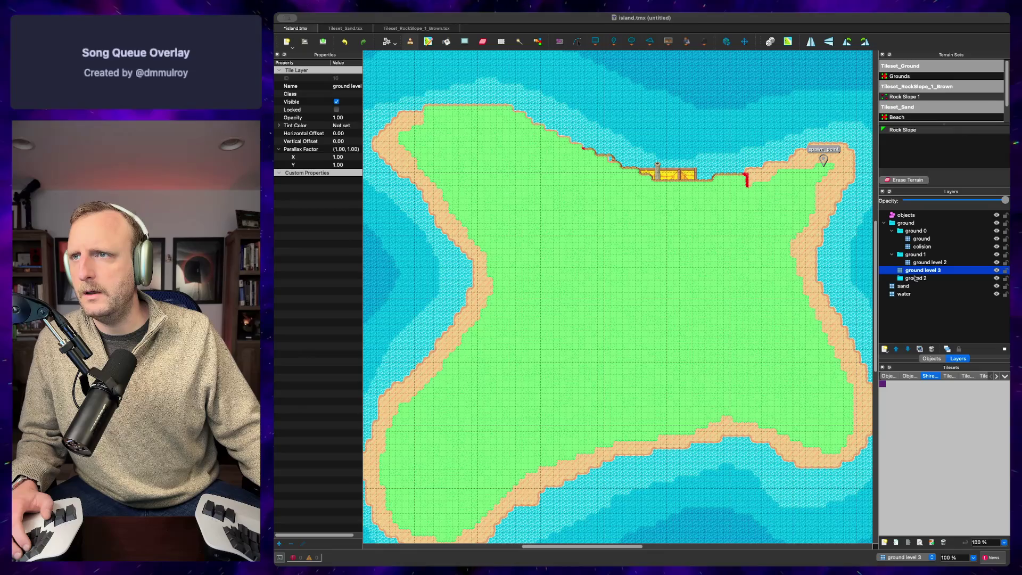
pyautogui.click(903, 279)
pyautogui.click(911, 271)
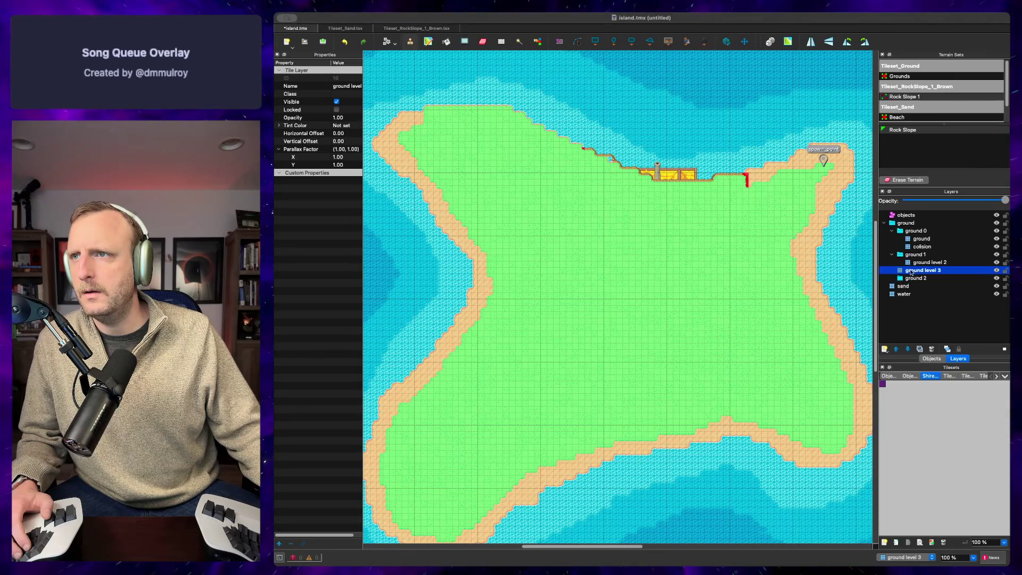
pyautogui.moveTo(911, 271); pyautogui.dragTo(915, 278)
pyautogui.doubleClick(947, 278)
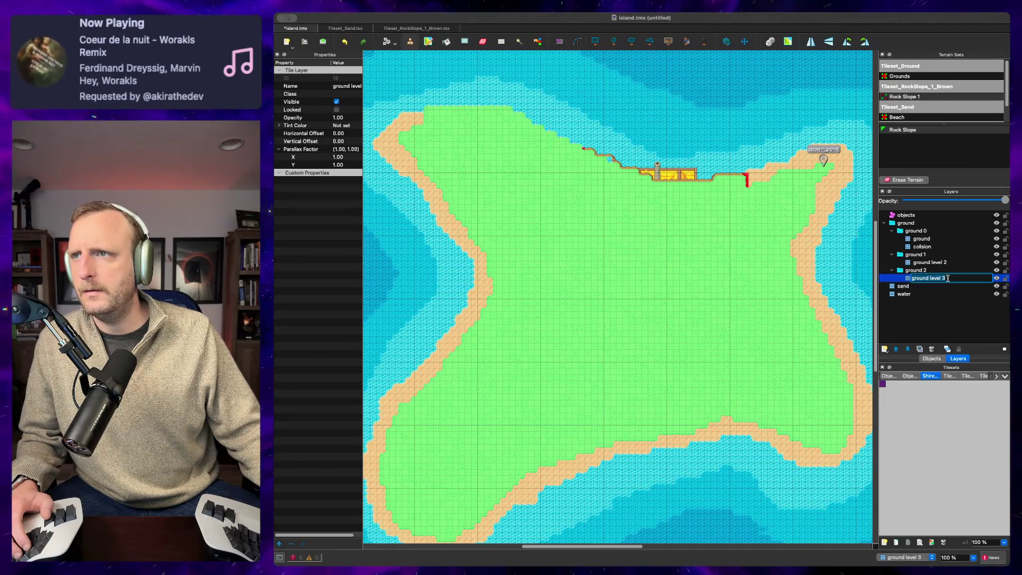
pyautogui.press('BackSpace')
pyautogui.press('BackSpace')
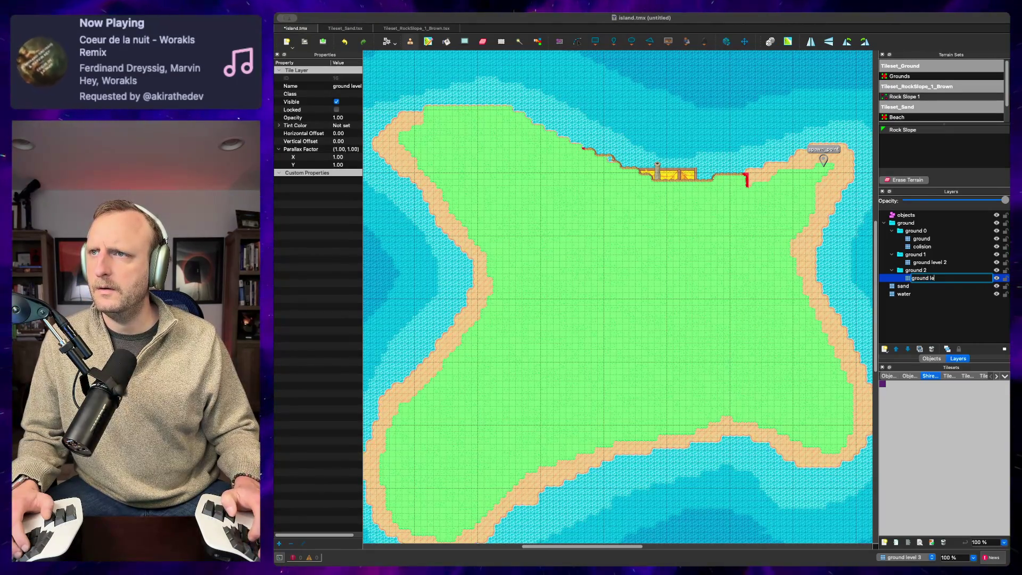
pyautogui.press('Return')
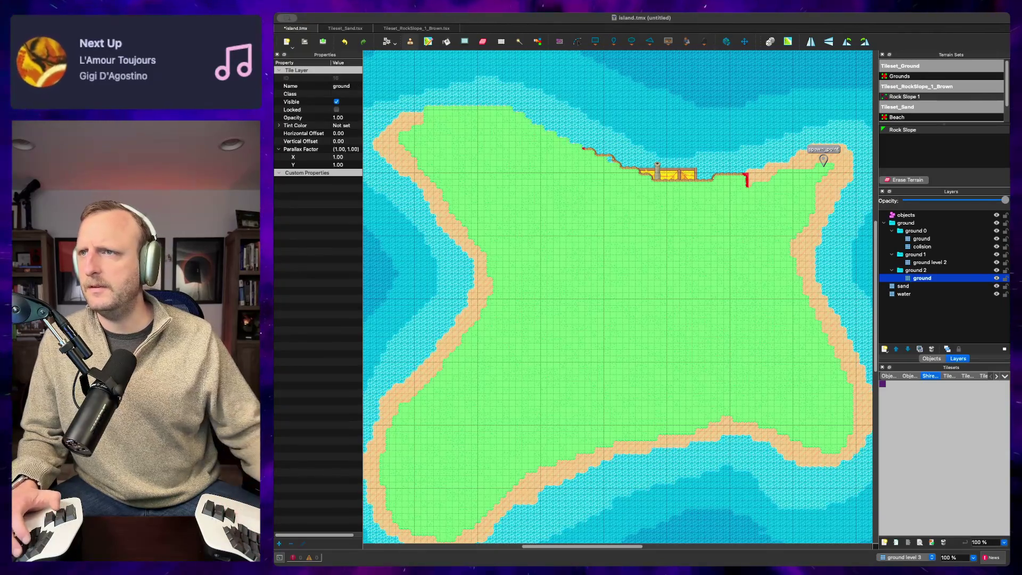
# - Rename ground level 2 to 'ground' and move the sand layer up into the ground group
pyautogui.doubleClick(945, 262)
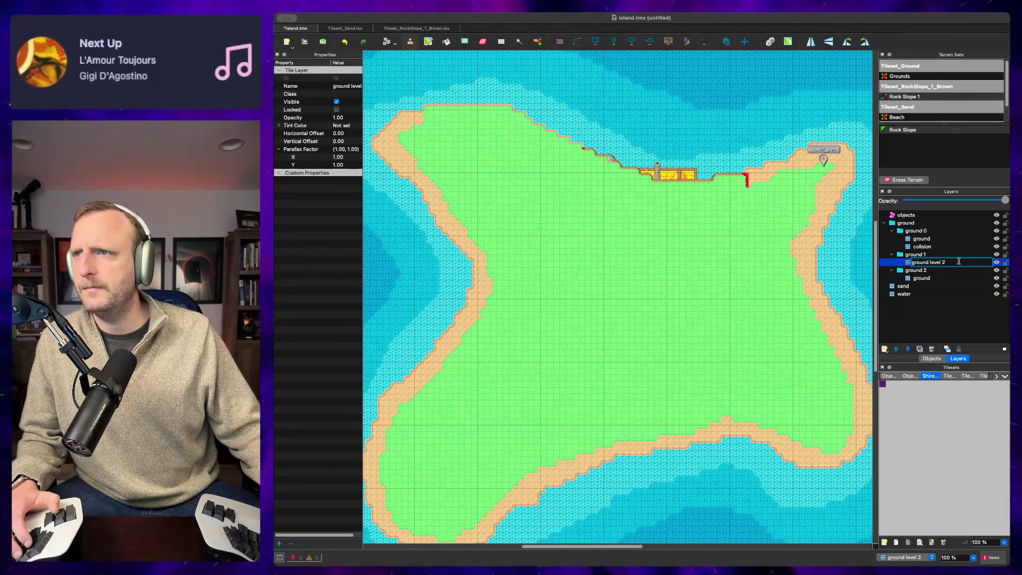
pyautogui.press('BackSpace')
pyautogui.press('BackSpace')
pyautogui.press('BackSpace')
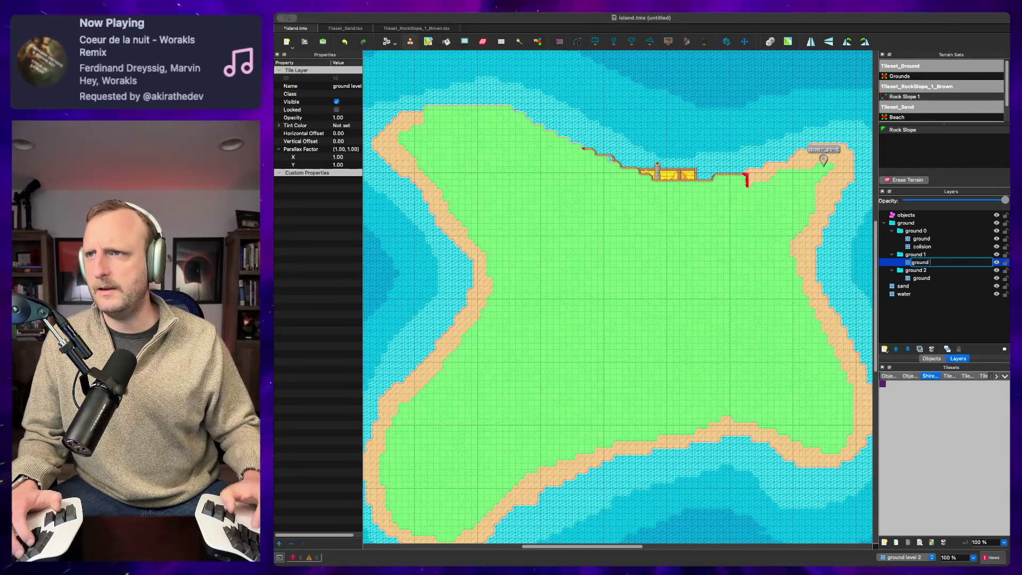
pyautogui.press('Return')
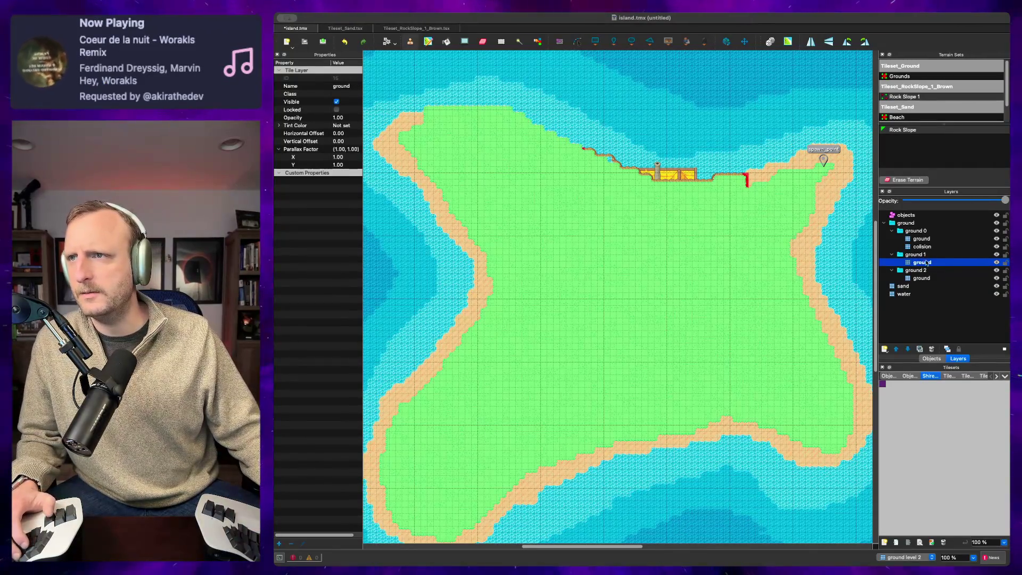
pyautogui.click(904, 287)
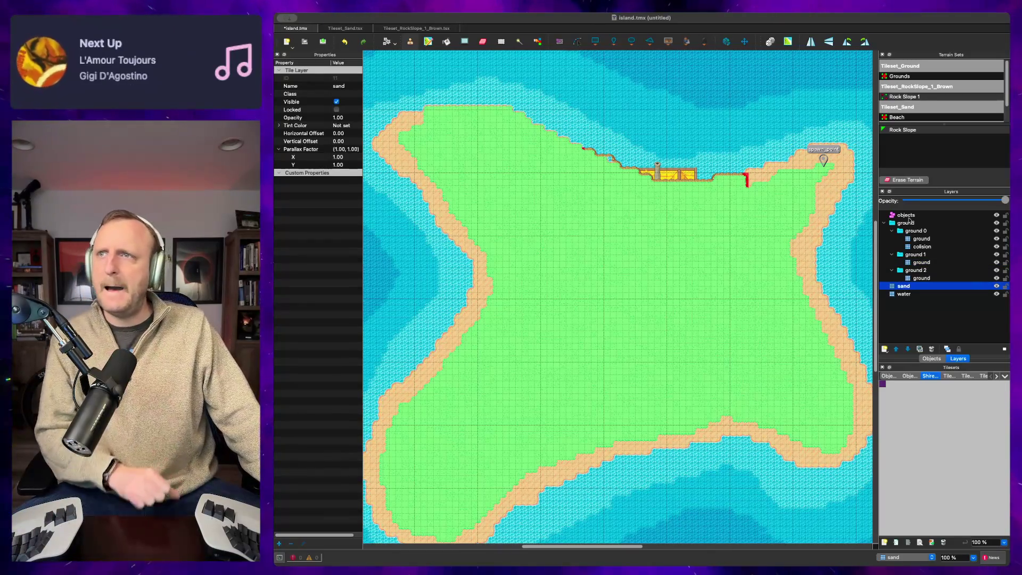
pyautogui.hotkey('ctrl', 'shift', 'Up')
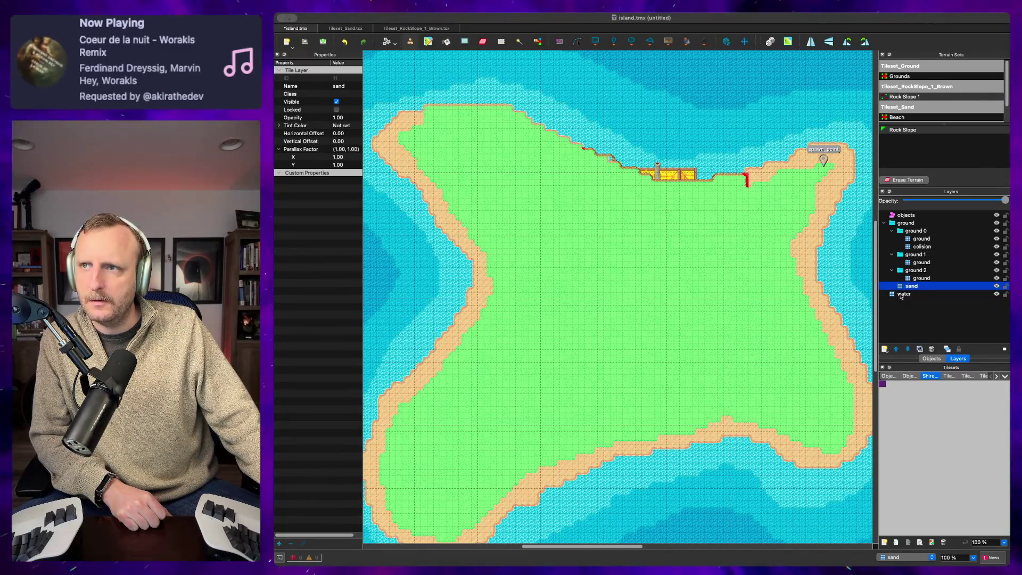
# - Move the water layer into the ground group
pyautogui.press('Down')
pyautogui.hotkey('ctrl', 'shift', 'Up')
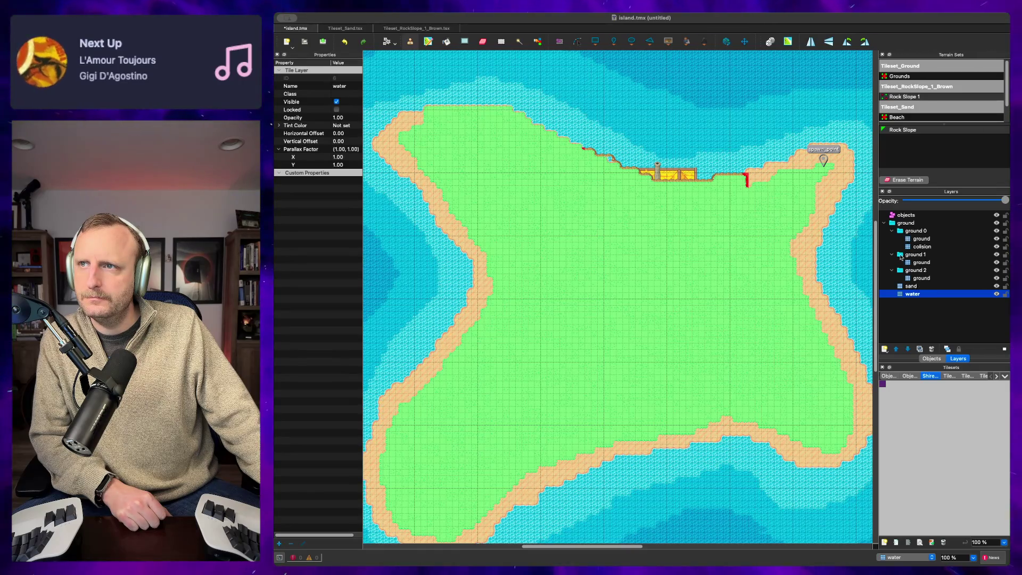
pyautogui.click(908, 254)
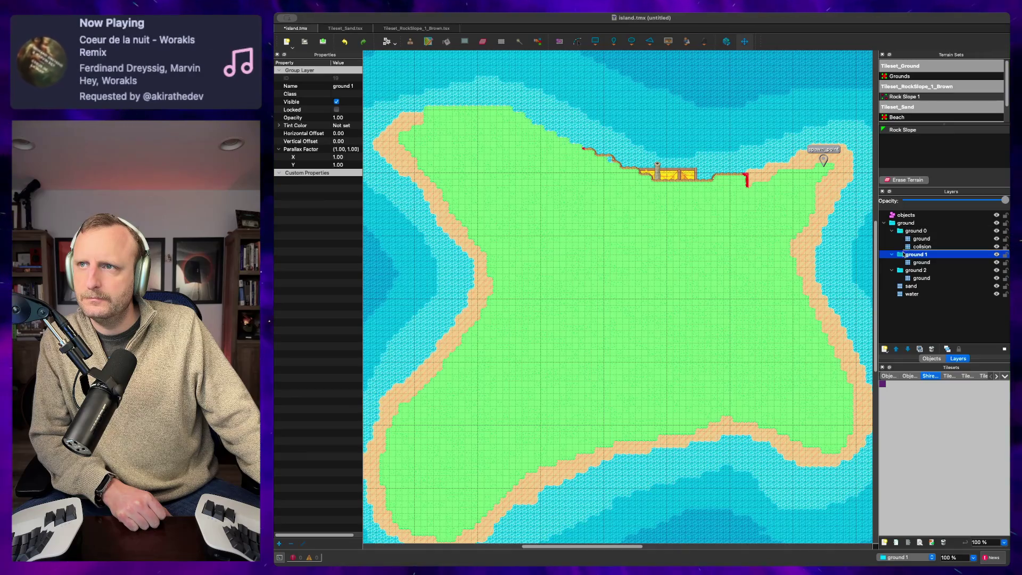
# - Arrange the colision layer above the ground layer inside ground 0, leaving sand selected
pyautogui.click(914, 247)
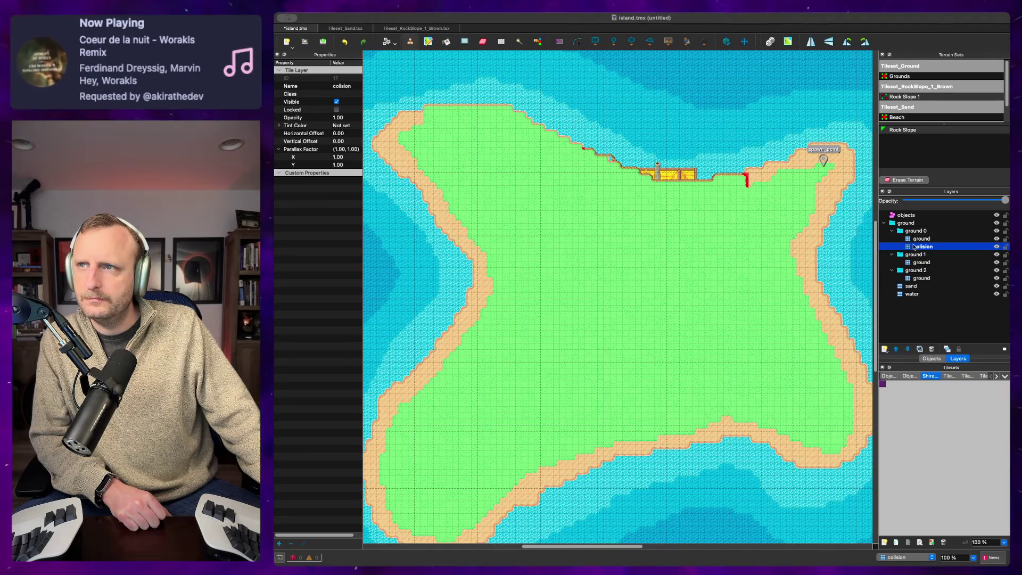
pyautogui.moveTo(912, 237)
pyautogui.mouseDown()
pyautogui.moveTo(903, 230)
pyautogui.moveTo(903, 250)
pyautogui.moveTo(903, 230)
pyautogui.mouseUp()
pyautogui.click(901, 254)
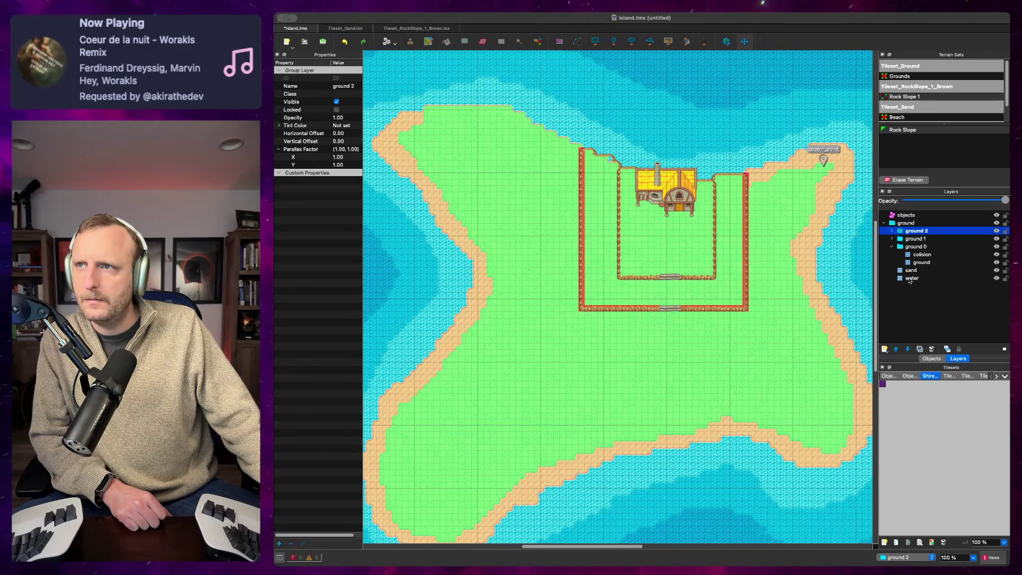
pyautogui.click(921, 257)
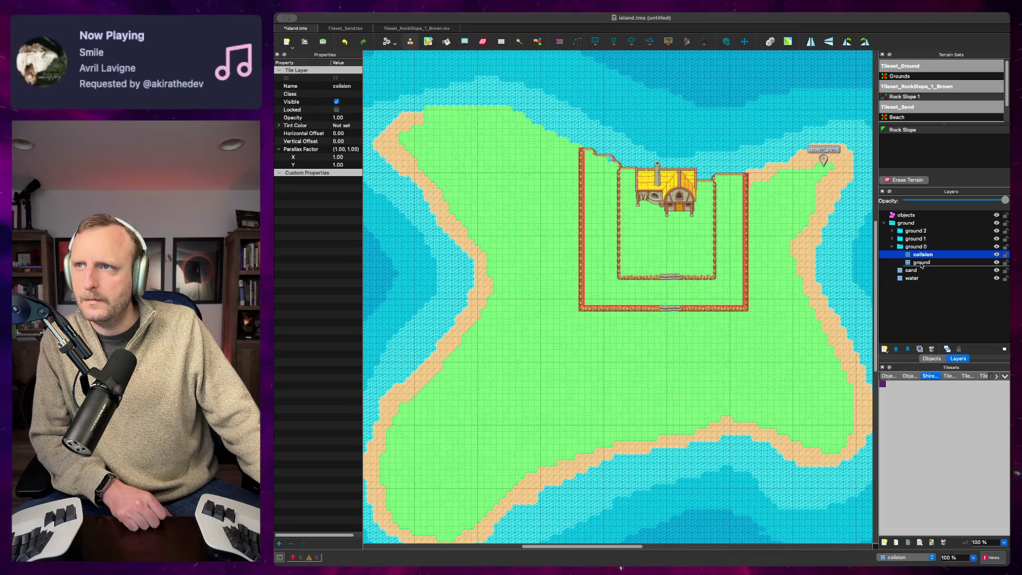
pyautogui.moveTo(921, 265); pyautogui.dragTo(921, 265)
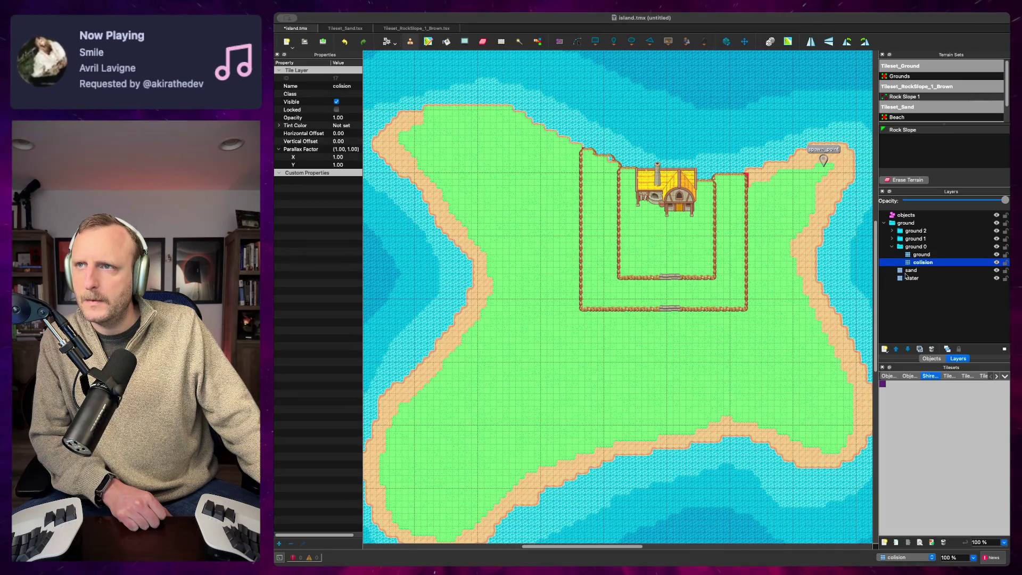
pyautogui.moveTo(913, 257); pyautogui.dragTo(918, 269)
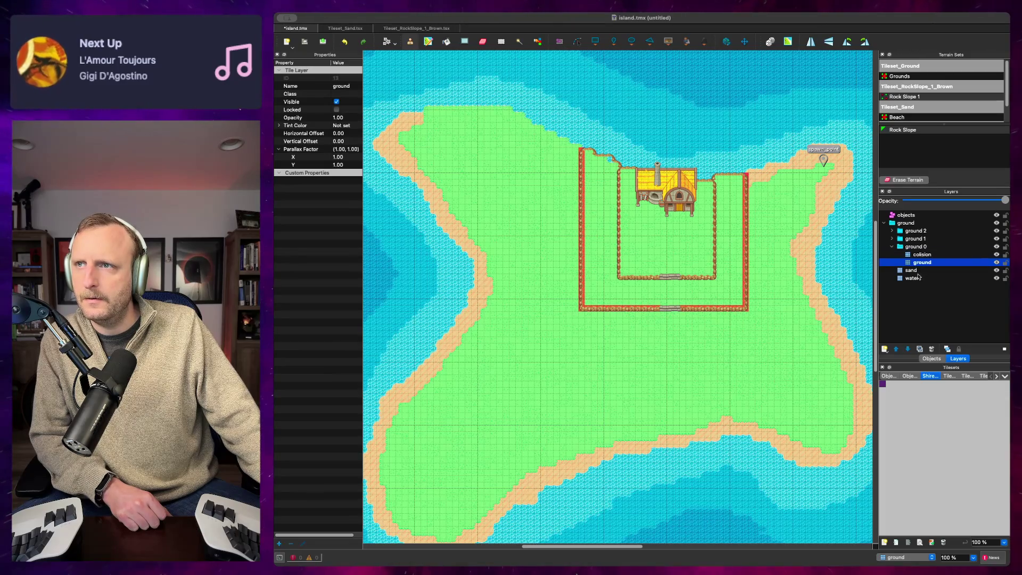
pyautogui.click(915, 272)
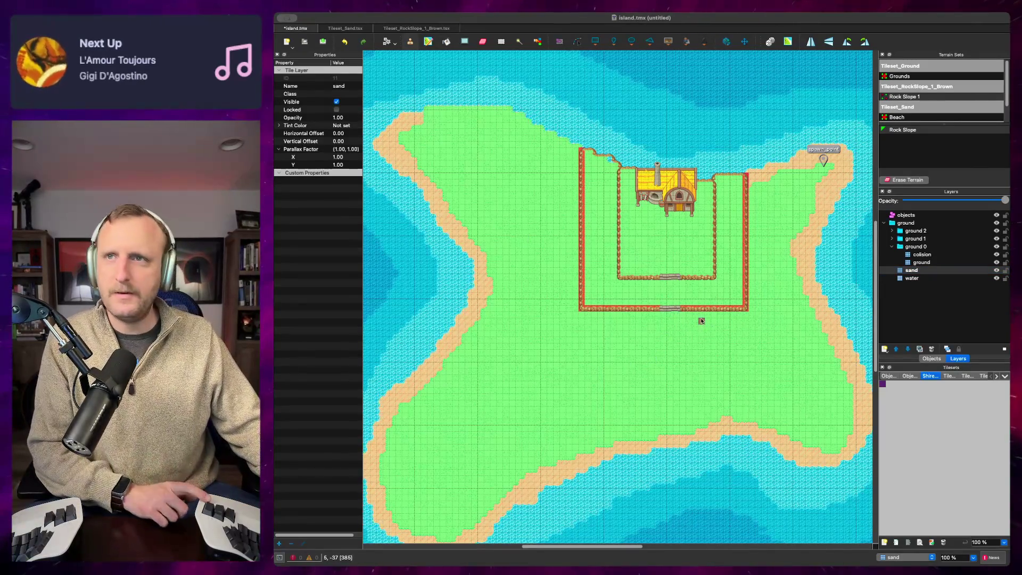
# - Select the colision layer, collapse ground 0, and show the tileset with the house tiles
pyautogui.scroll(2, 700, 318)
pyautogui.scroll(-2, 700, 318)
pyautogui.scroll(1, 622, 308)
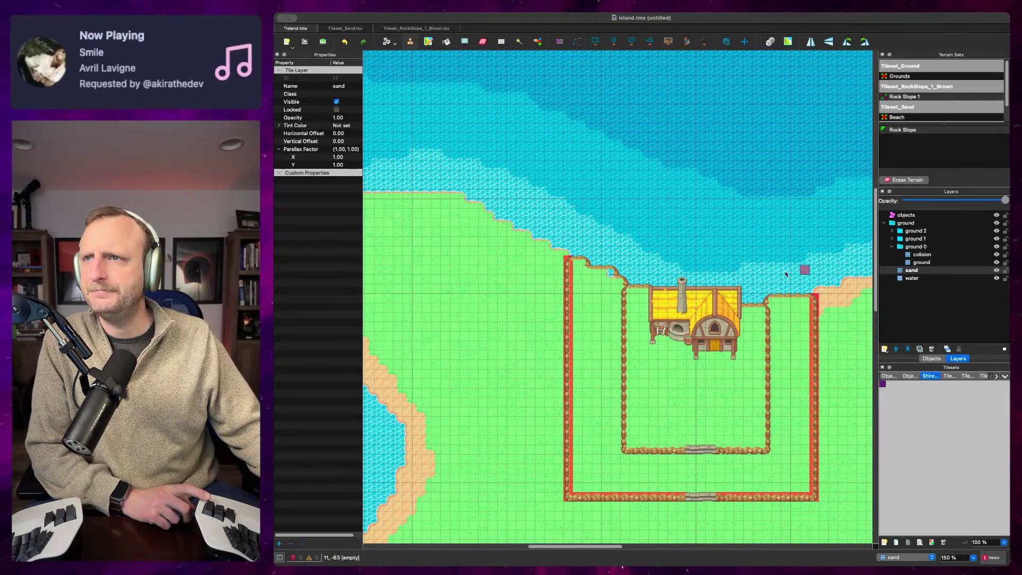
pyautogui.click(918, 255)
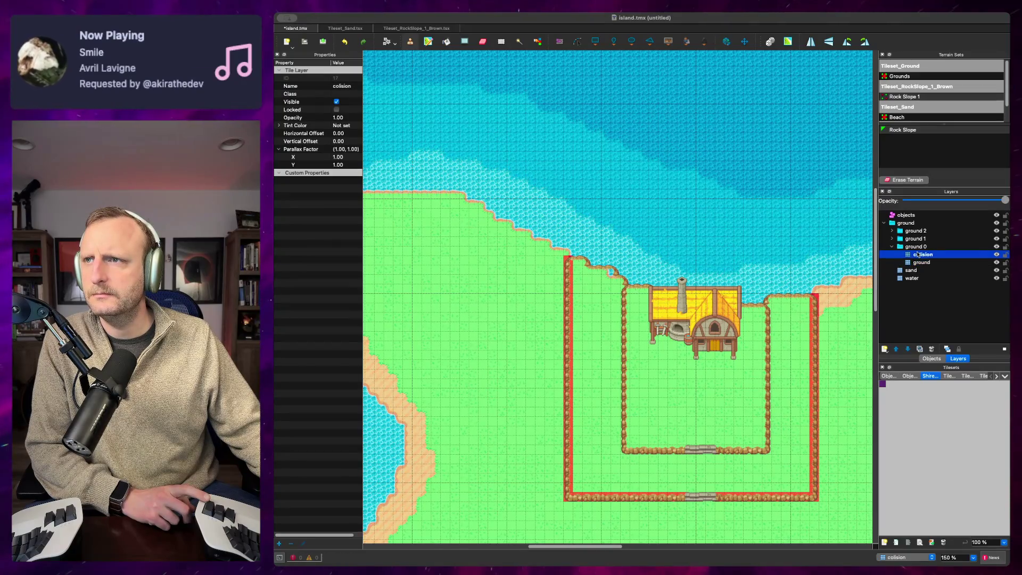
pyautogui.click(892, 246)
pyautogui.hscroll(4, 813, 355)
pyautogui.scroll(2, 804, 355)
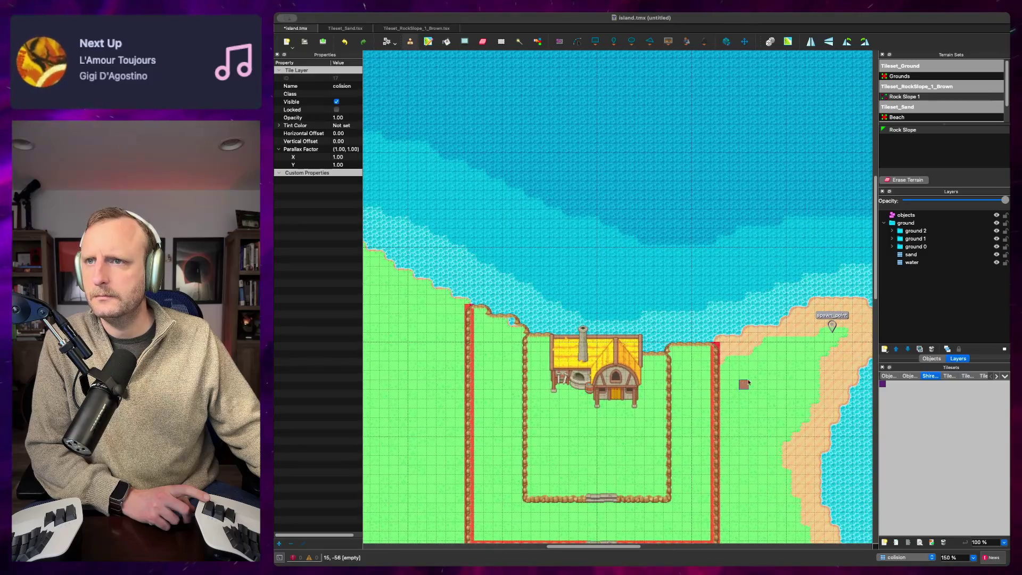
pyautogui.click(907, 376)
pyautogui.click(893, 376)
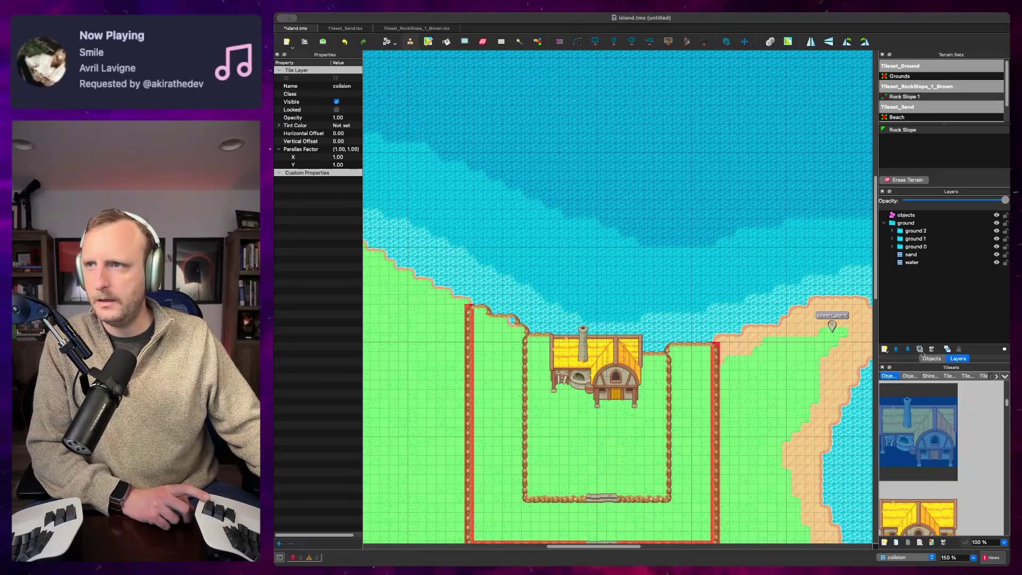
# - Pick a fence tile from the rock and fence tileset and target ground 0's ground layer
pyautogui.click(911, 246)
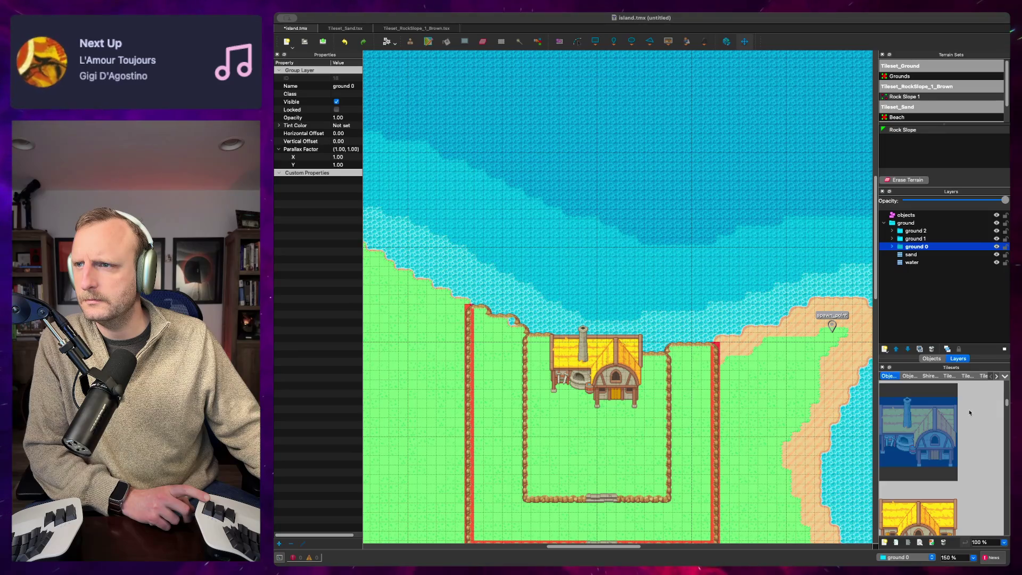
pyautogui.click(967, 376)
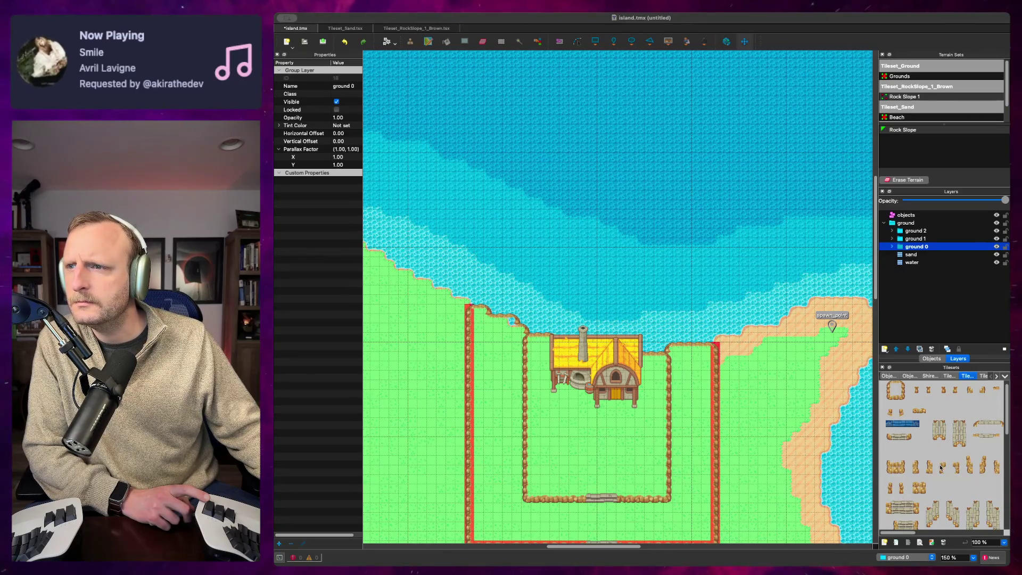
pyautogui.scroll(-5, 936, 469)
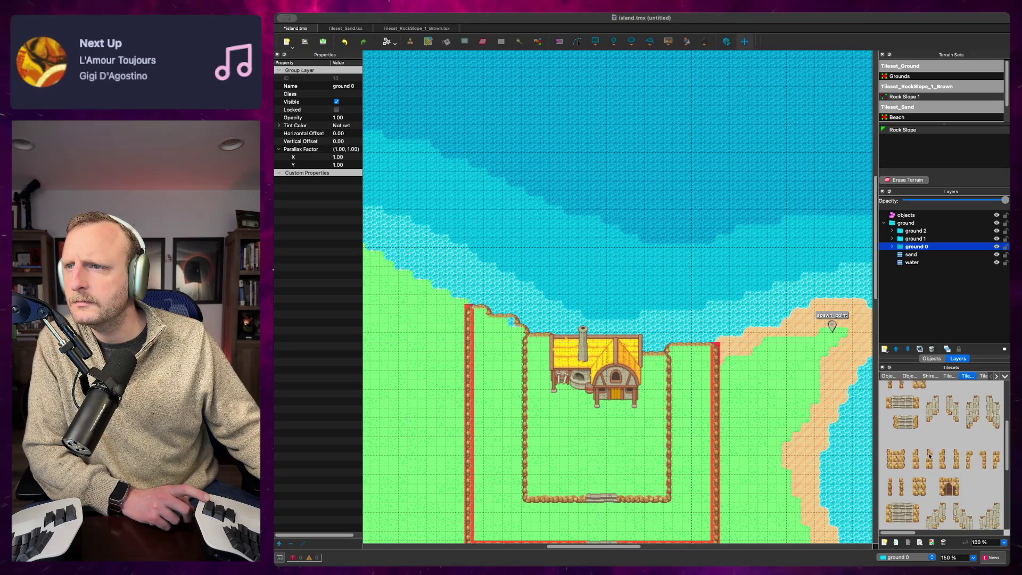
pyautogui.scroll(1, 929, 456)
pyautogui.scroll(2, 926, 456)
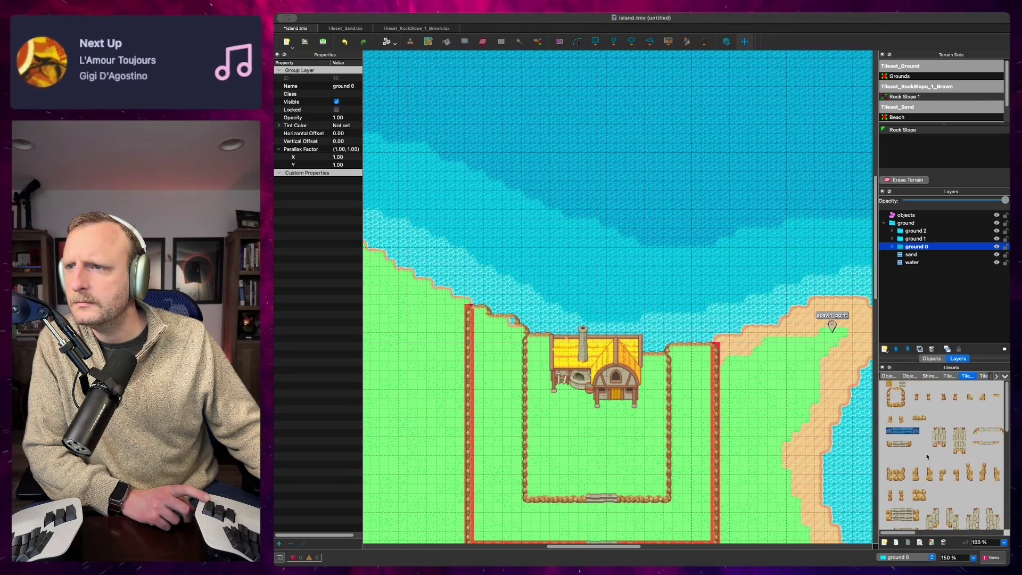
pyautogui.click(899, 444)
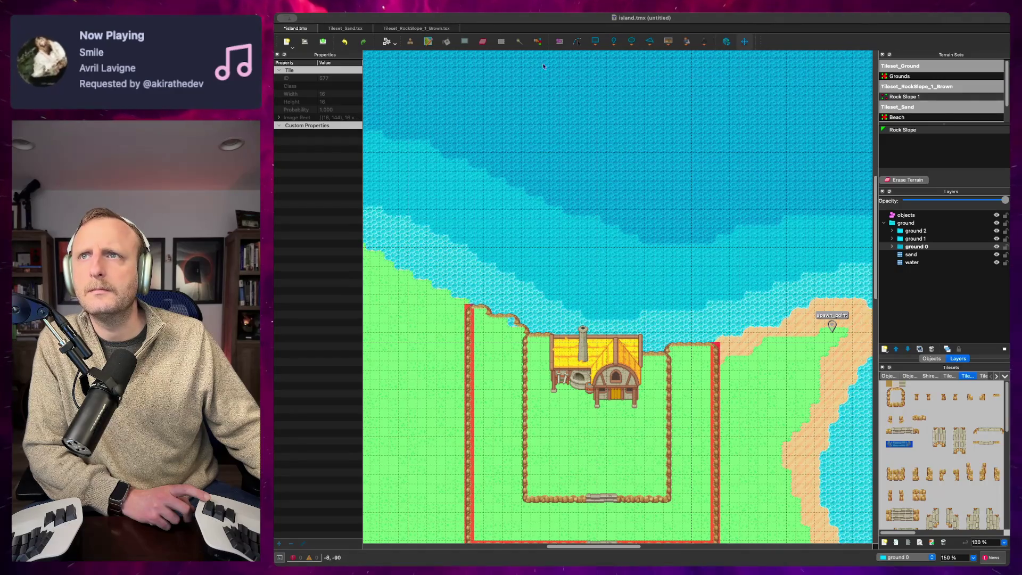
pyautogui.click(894, 247)
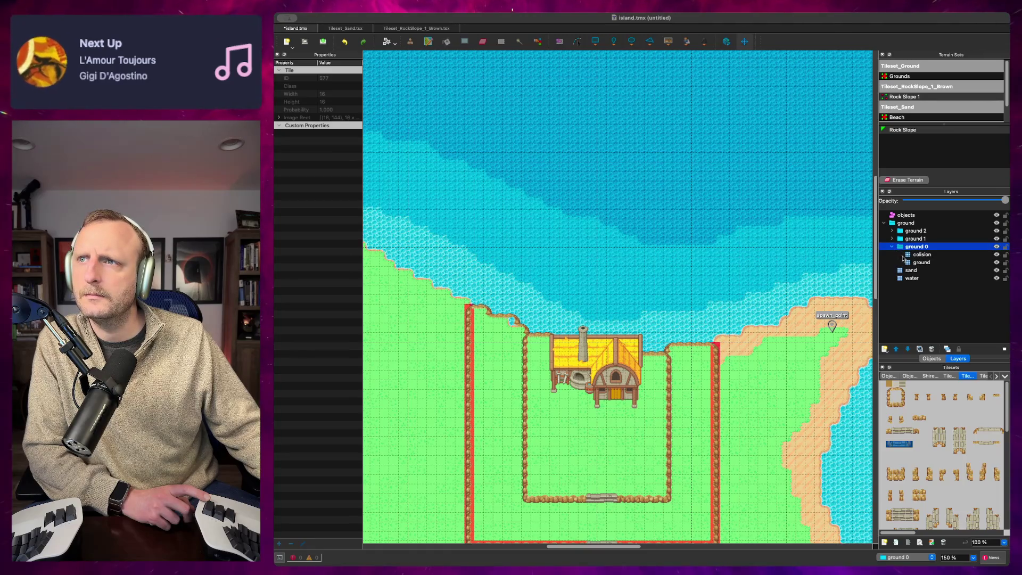
pyautogui.click(919, 262)
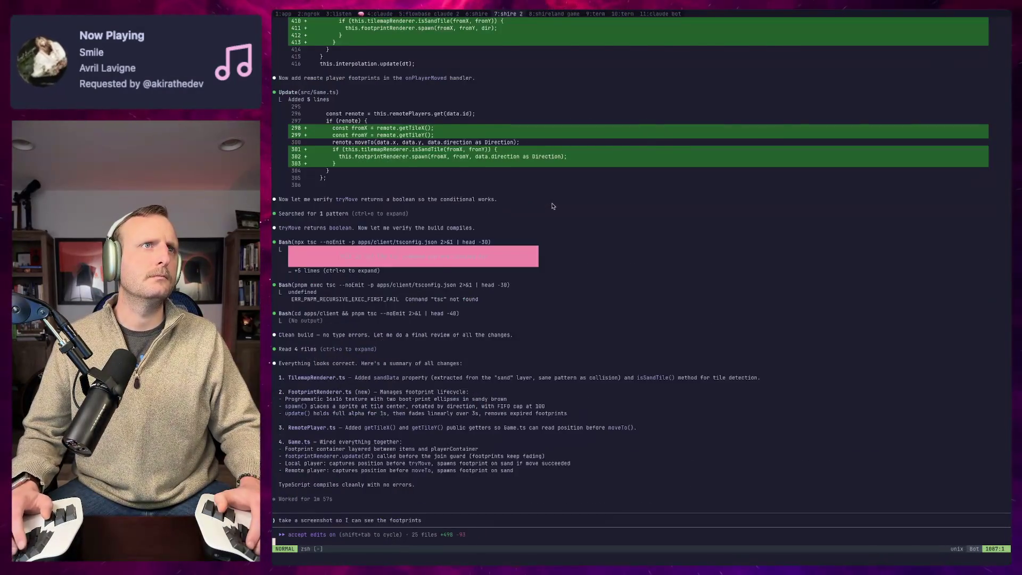
# - Ask Claude Code how to rotate a stamped tile selection, read the answer in shire 2, then return to Tiled
pyautogui.write('ihow do i')
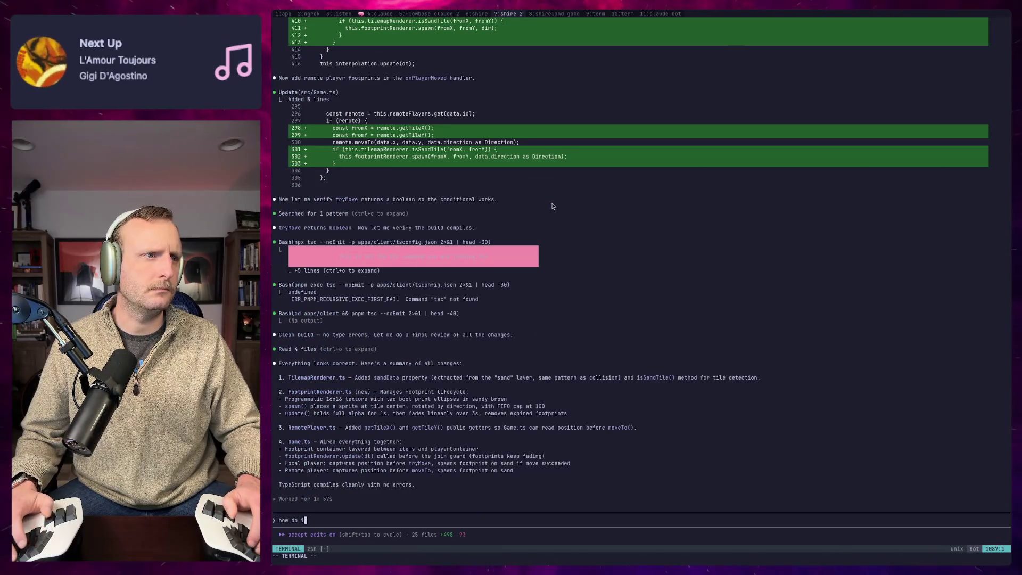
pyautogui.write('ate a selec')
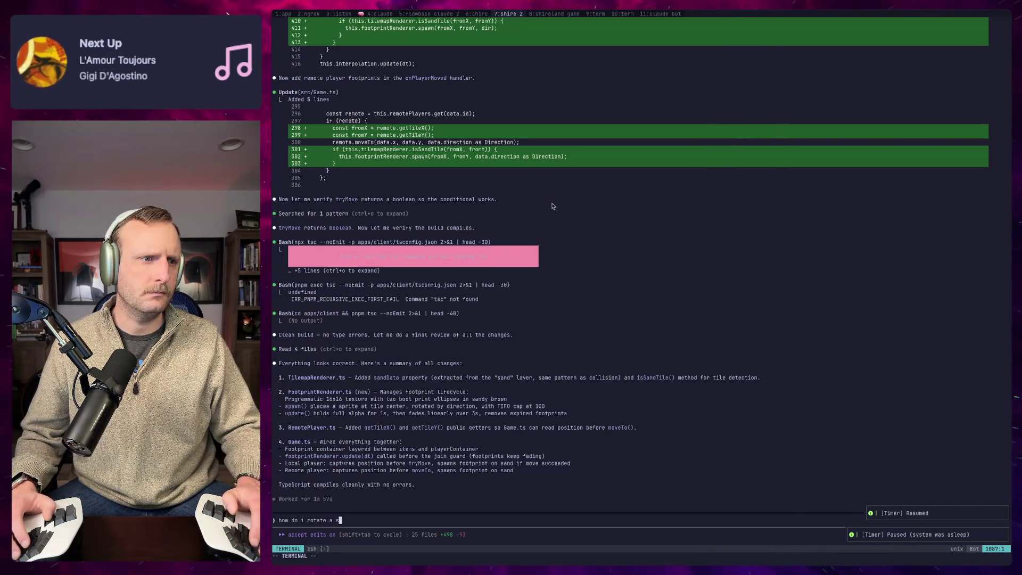
pyautogui.write('set ')
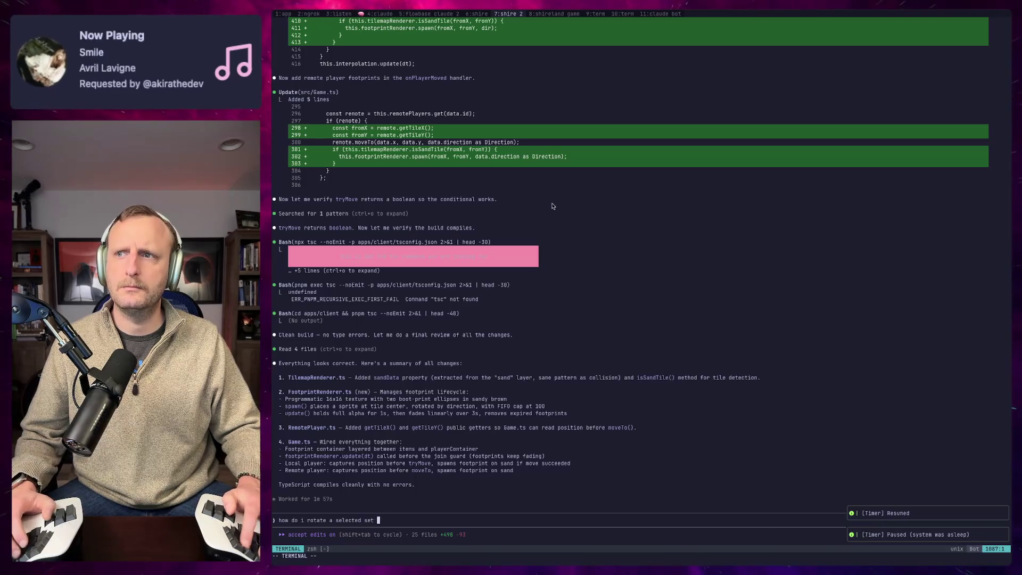
pyautogui.write(' that i want to place using the')
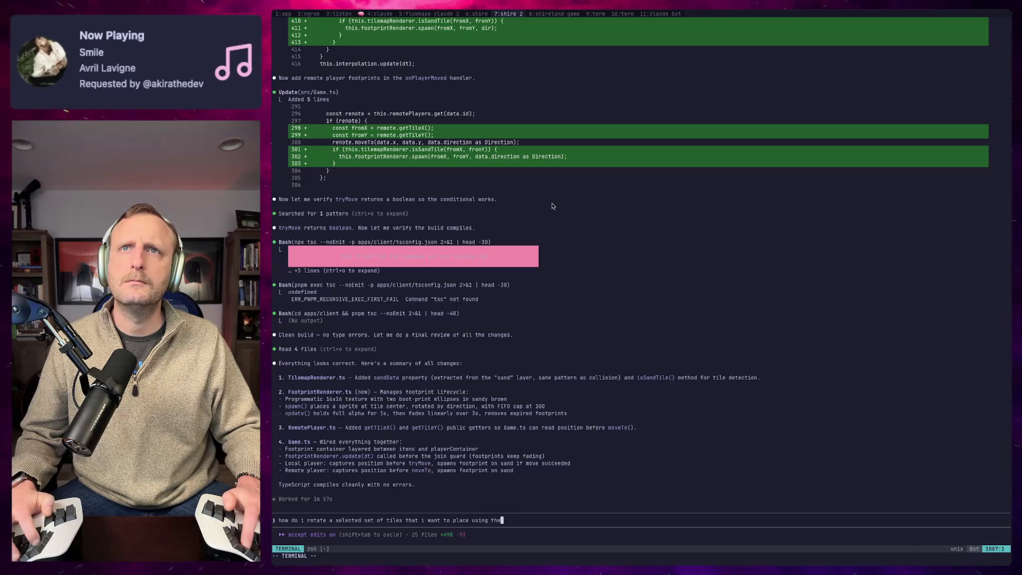
pyautogui.write('stamp tool')
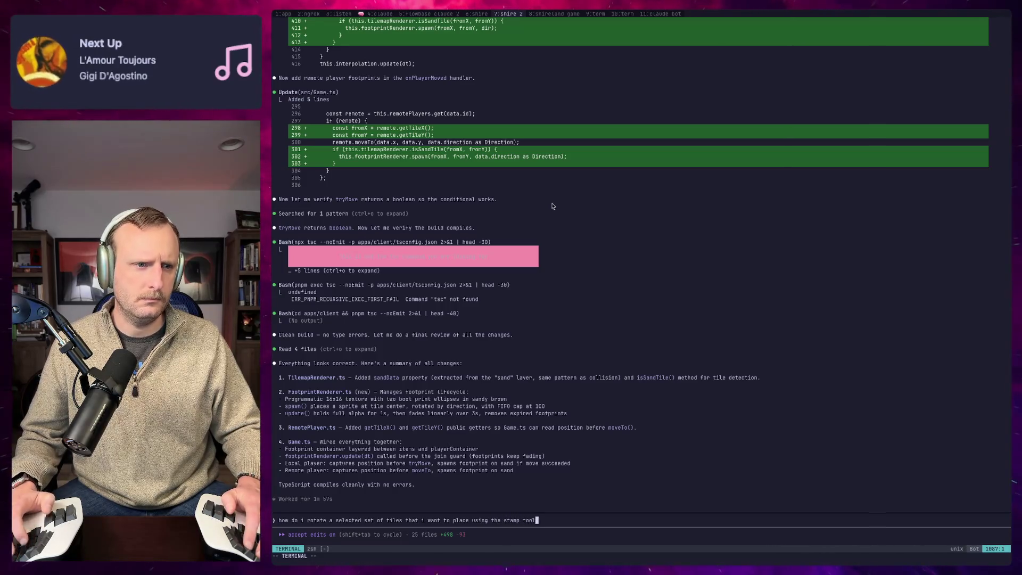
pyautogui.press('Return')
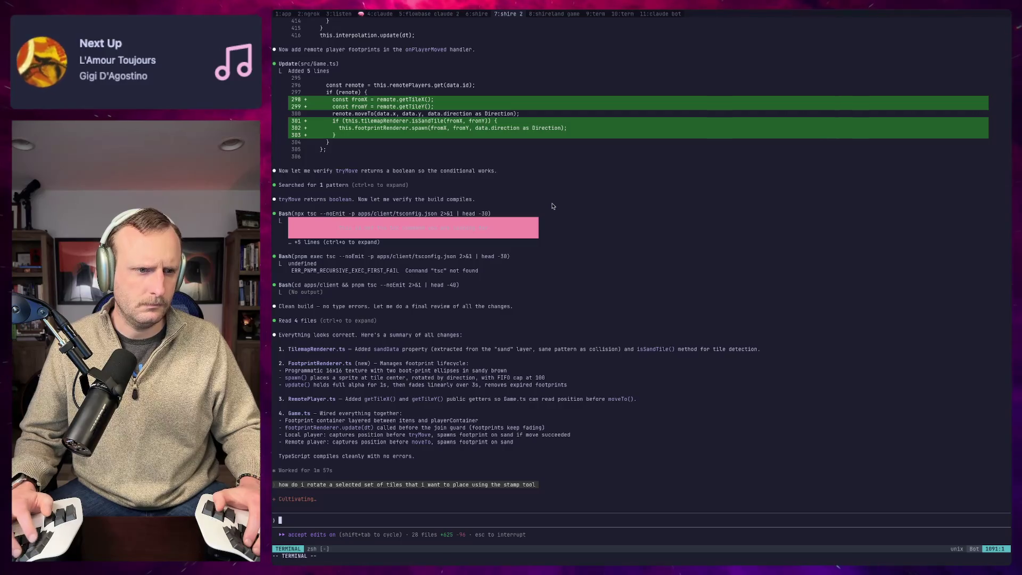
pyautogui.hotkey('ctrl', 'b')
pyautogui.press('6')
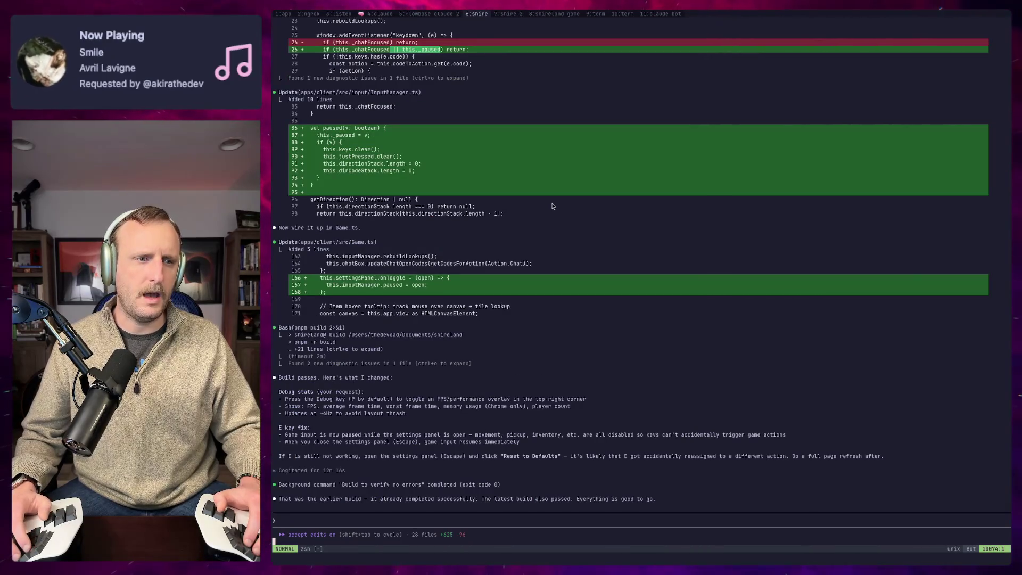
pyautogui.hotkey('ctrl', 'b')
pyautogui.press('4')
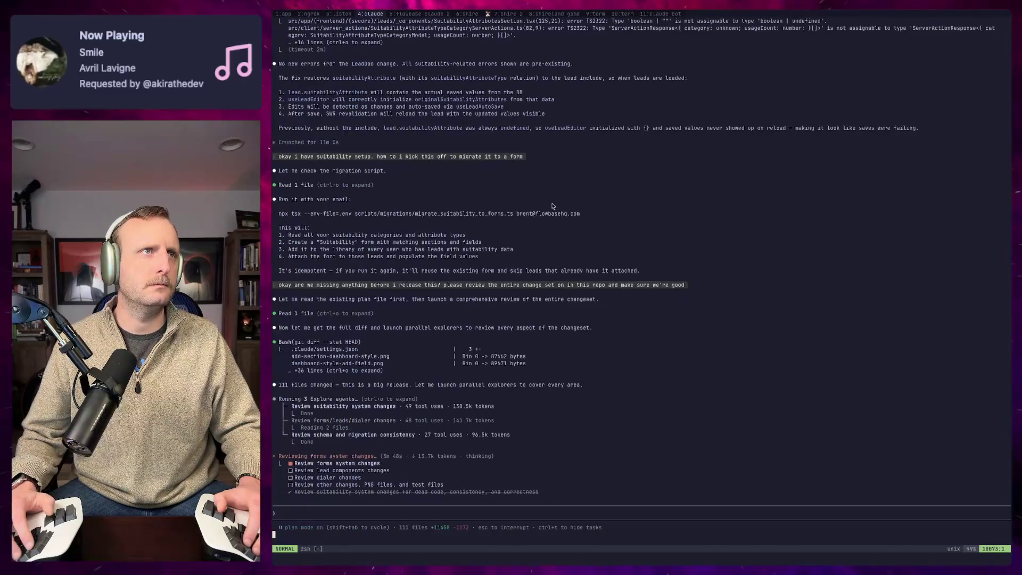
pyautogui.hotkey('ctrl', 'b')
pyautogui.press('5')
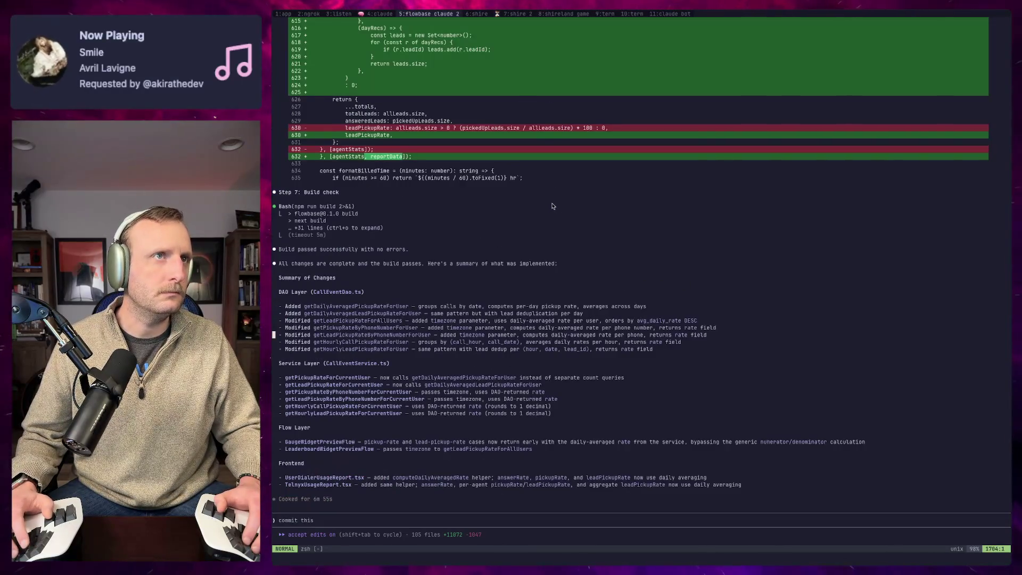
pyautogui.hotkey('ctrl', 'b')
pyautogui.press('7')
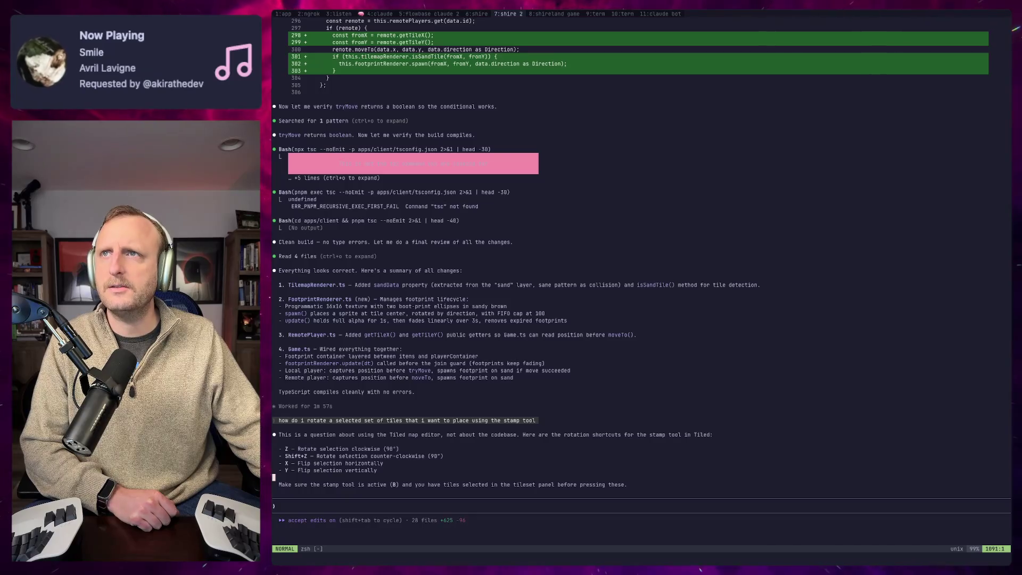
pyautogui.press('super+Tab')
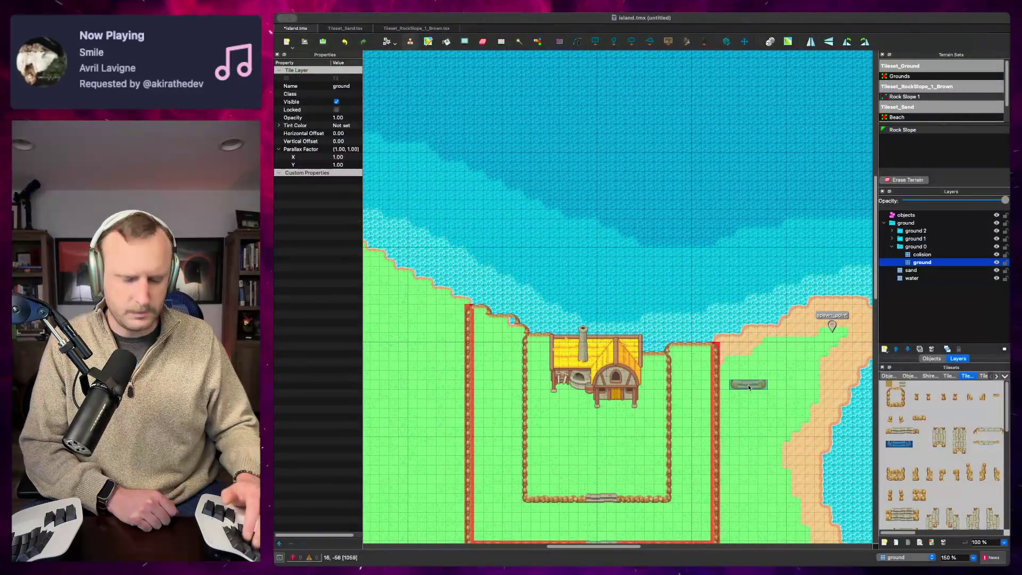
# - Rotate the log stamp vertical with Z, then activate ground 1's ground layer and ground 0's colision layer
pyautogui.press('z')
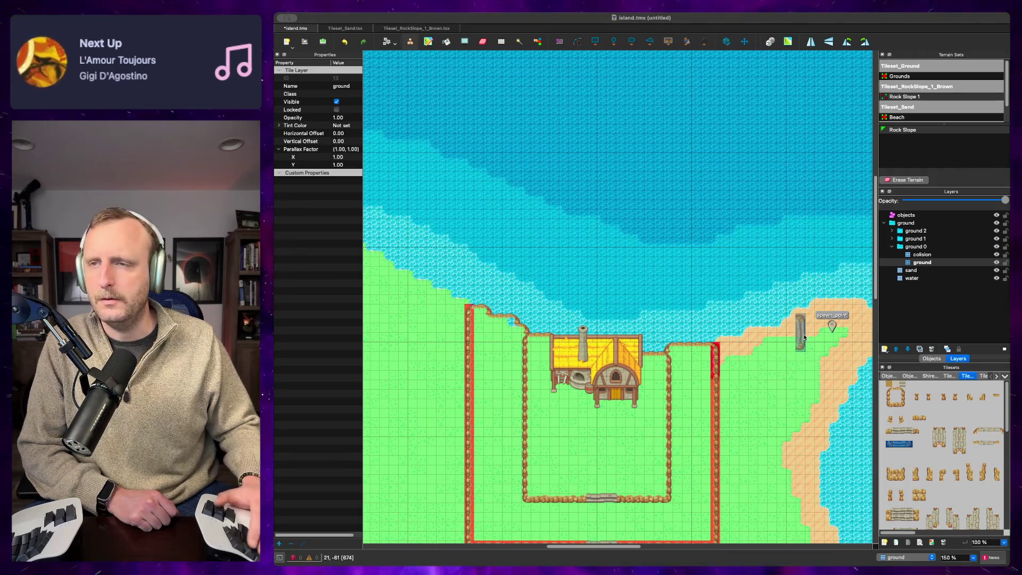
pyautogui.click(892, 239)
pyautogui.click(908, 247)
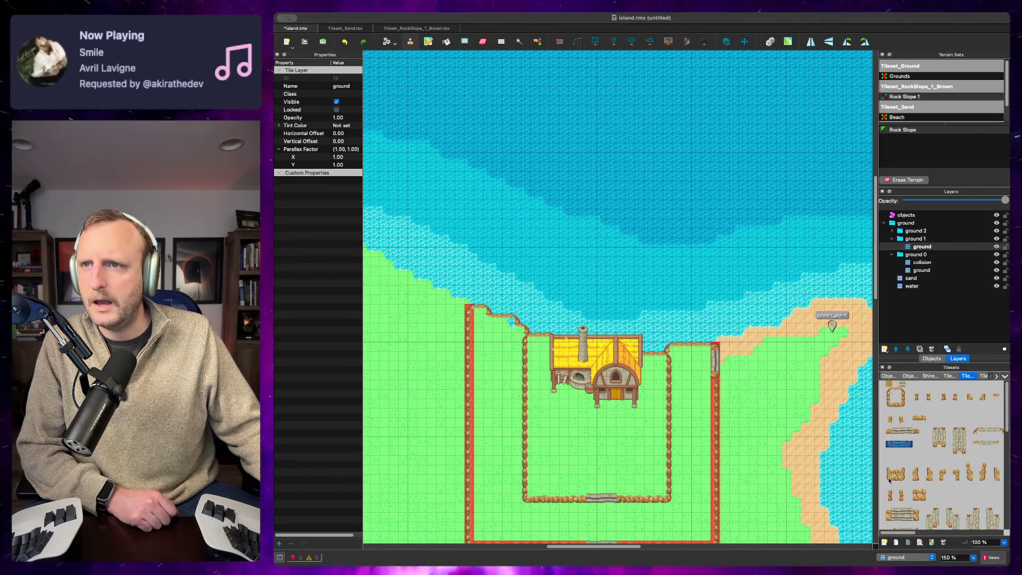
pyautogui.click(922, 262)
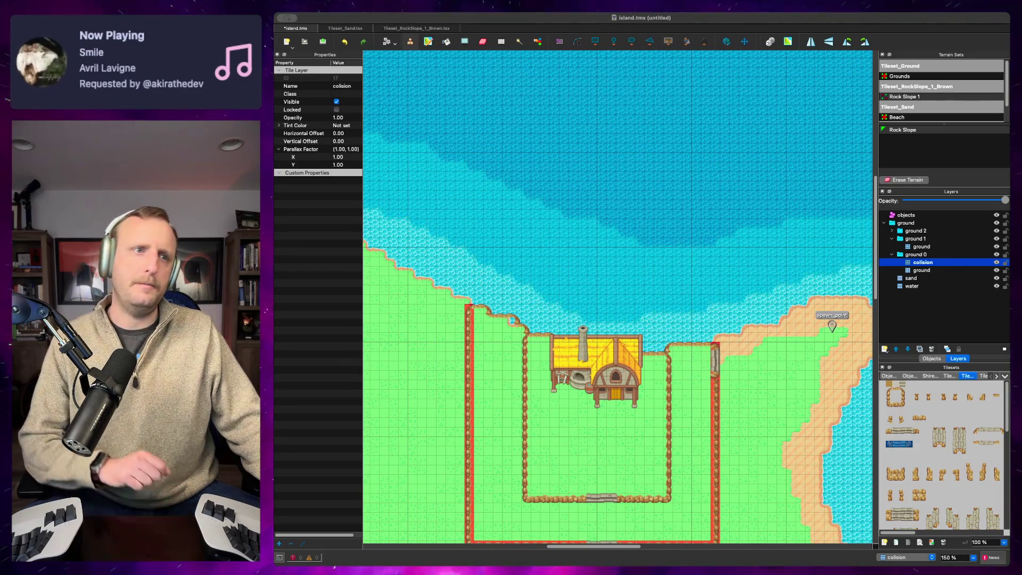
pyautogui.press('super+Tab')
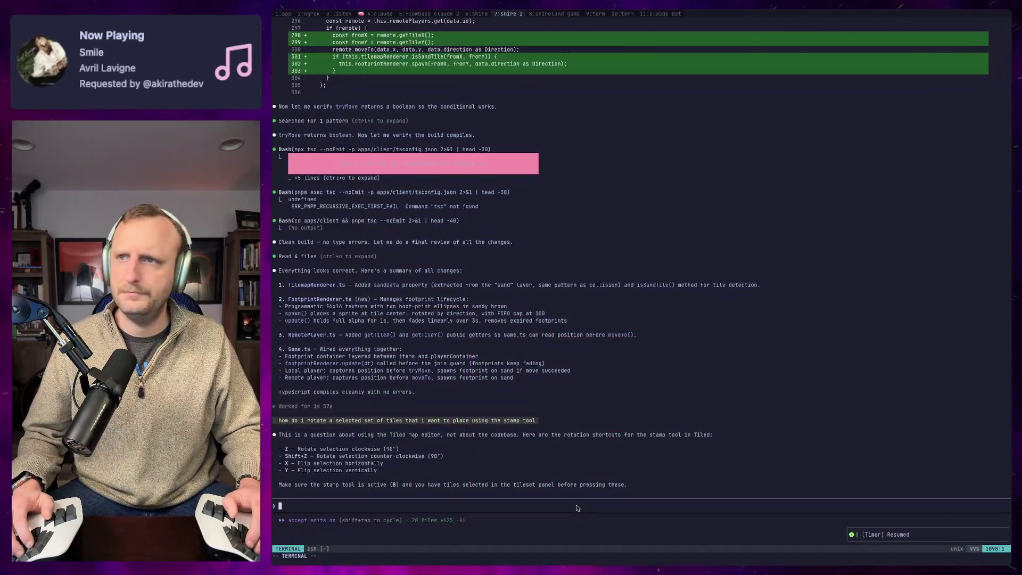
# - Ask Claude Code how to delete a specific tile on a specific layer
pyautogui.write('n')
pyautogui.press('BackSpace')
pyautogui.press('BackSpace')
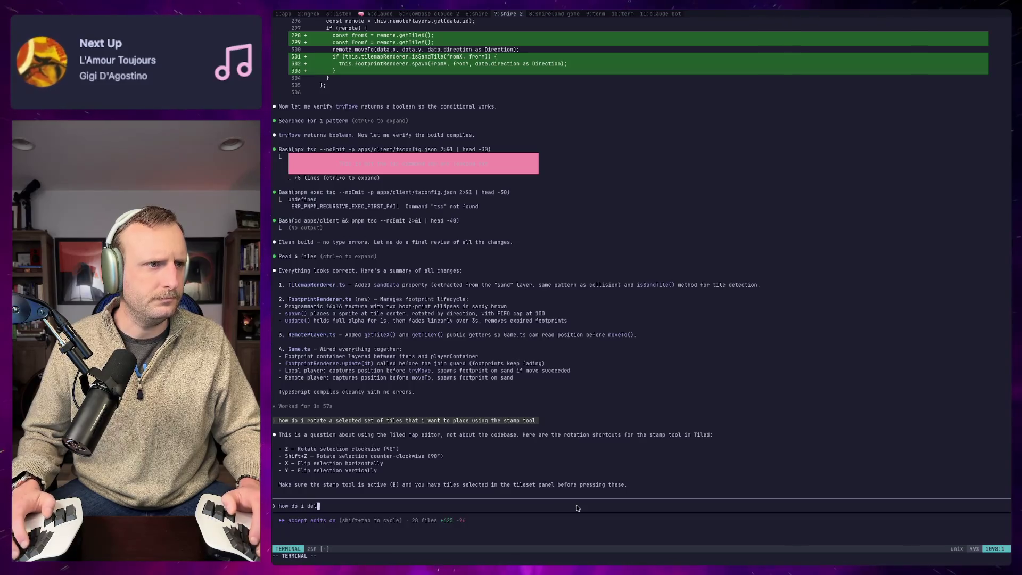
pyautogui.write('ete a specific tile on a speci')
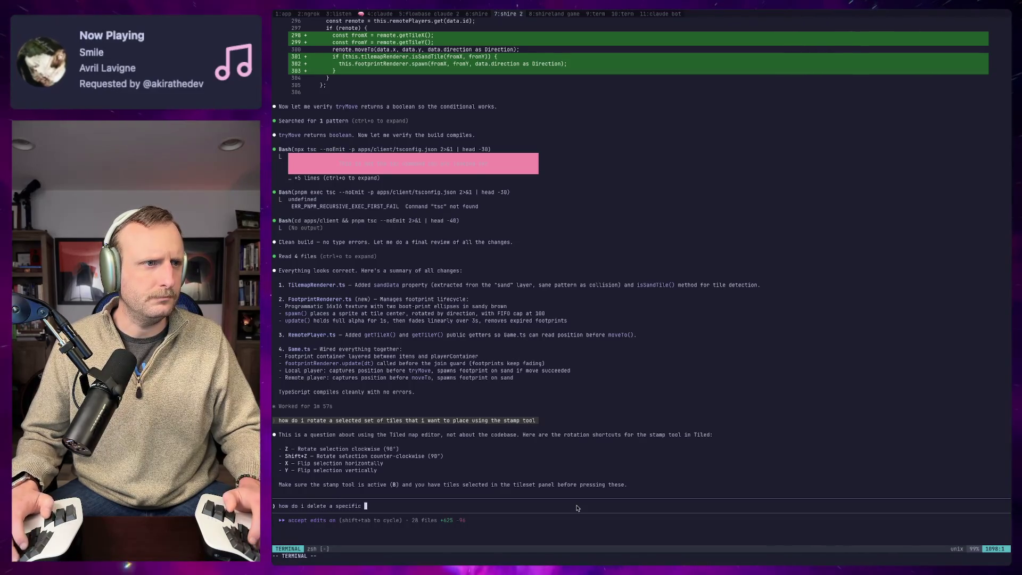
pyautogui.write('fic layer')
pyautogui.press('Return')
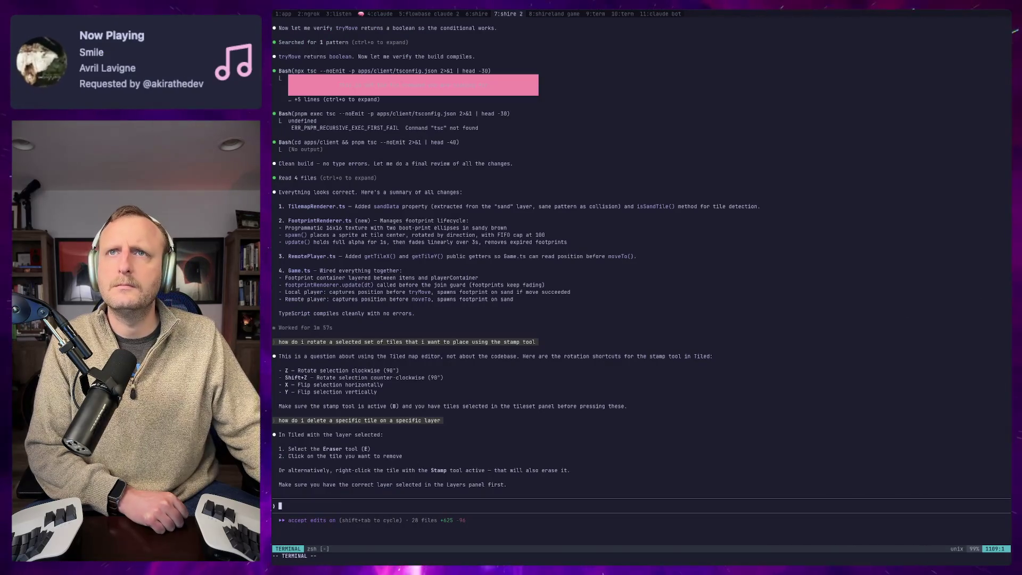
pyautogui.press('super+Tab')
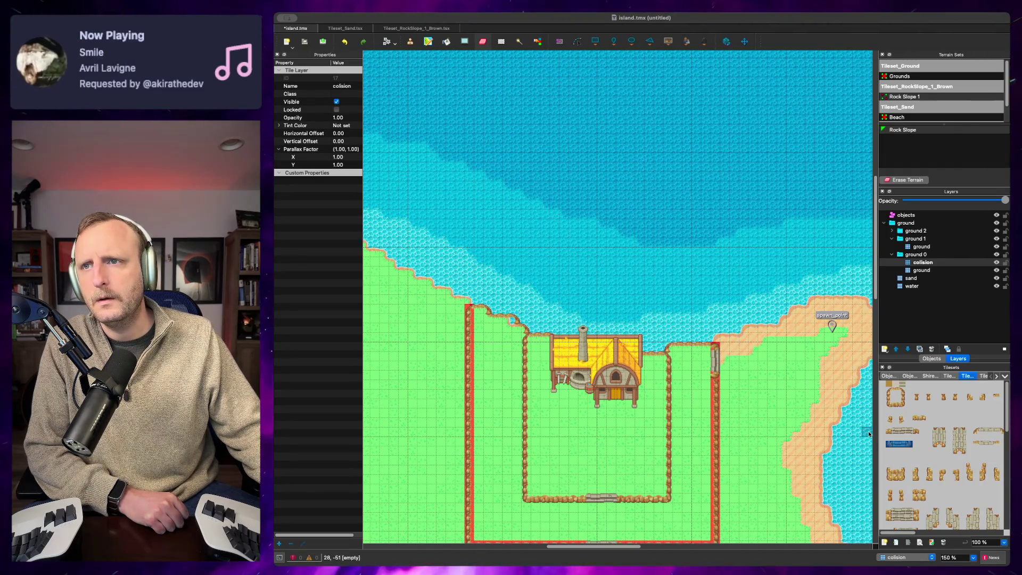
# - Ask how to select a set of tiles and relocate them, then note running sync-map to test footprints
pyautogui.scroll(-1, 826, 432)
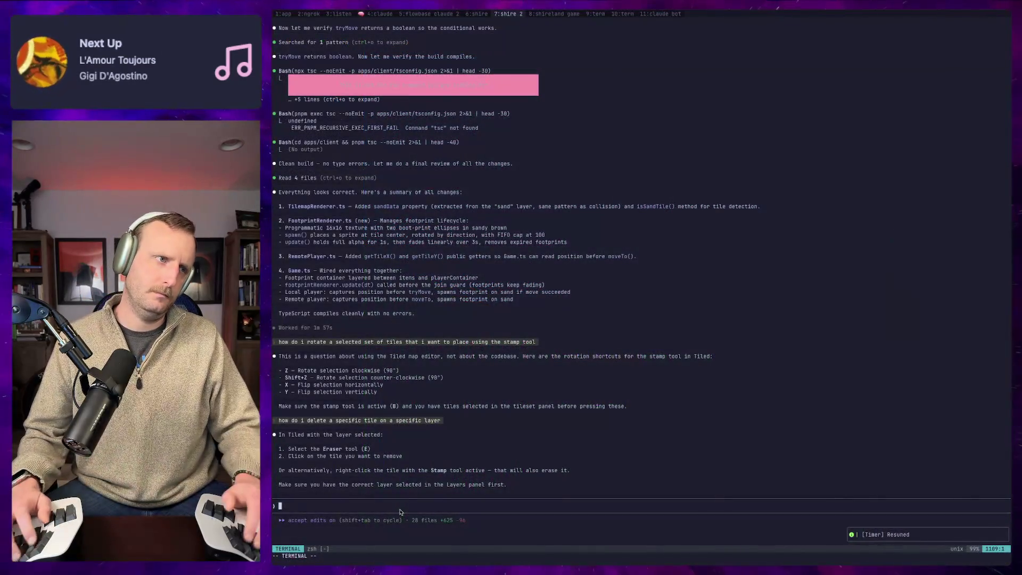
pyautogui.write('how do i select s se')
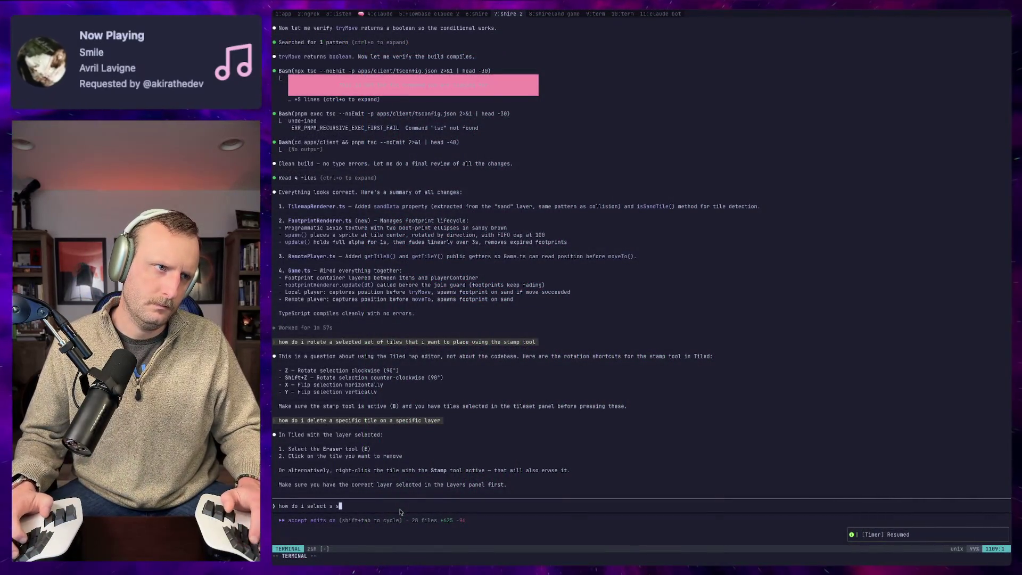
pyautogui.press('BackSpace')
pyautogui.write('a set of tiles and relocate them')
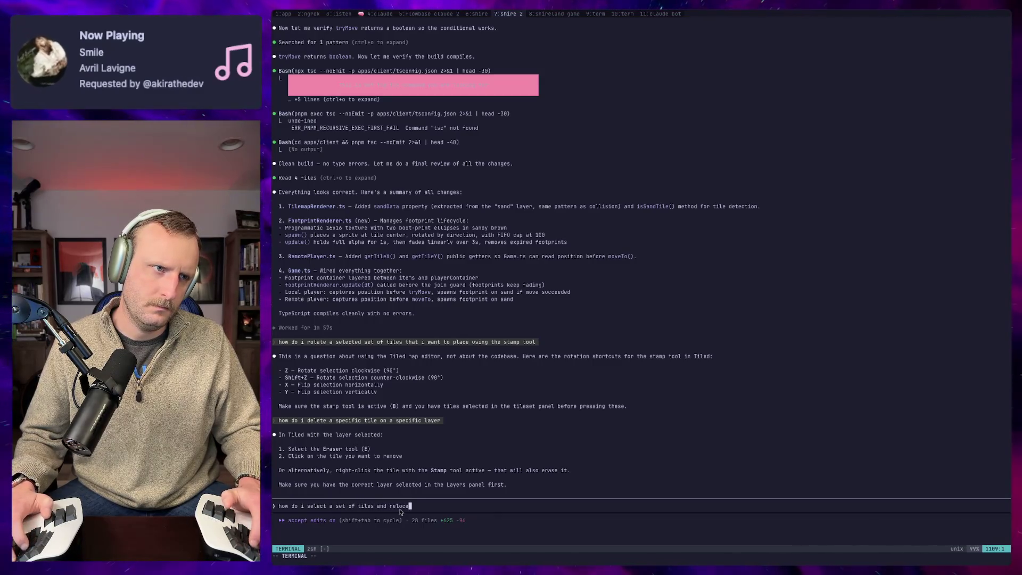
pyautogui.press('Return')
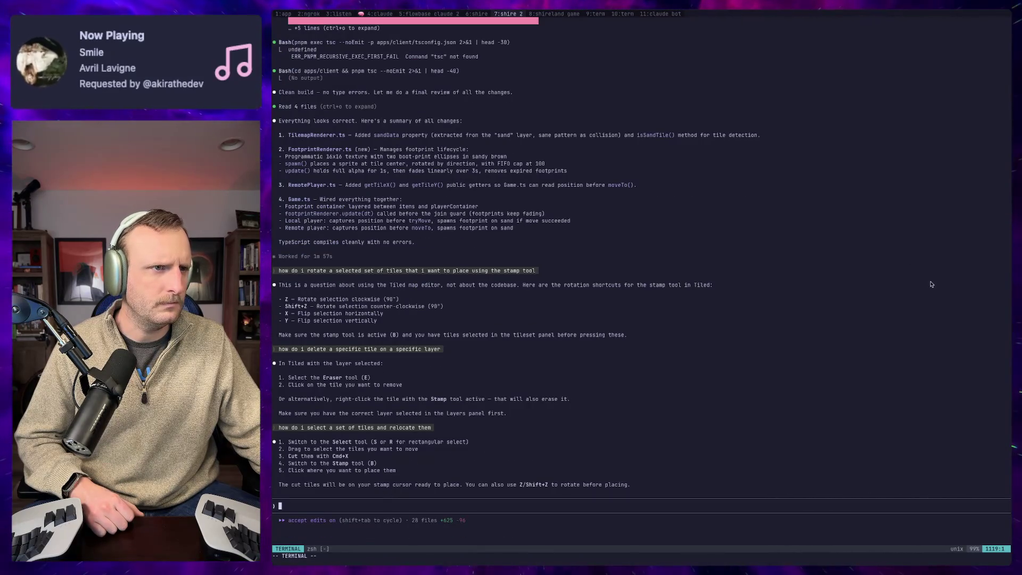
pyautogui.write('ok let me run sync-map and test the footprints')
pyautogui.press('super+Tab')
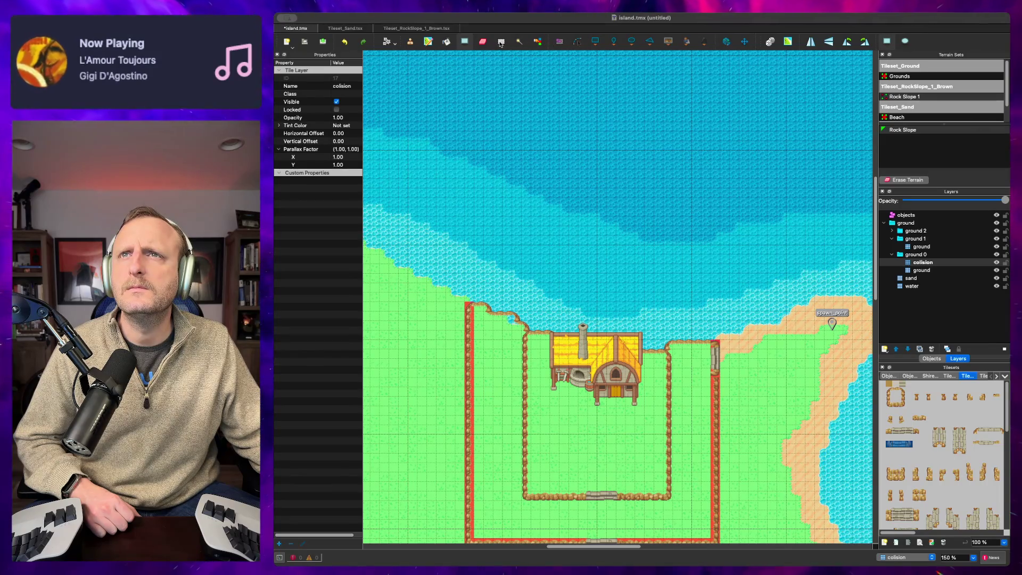
# - Select a 1×4 column of tiles down the right-hand fence with Rectangular Select
pyautogui.click(501, 42)
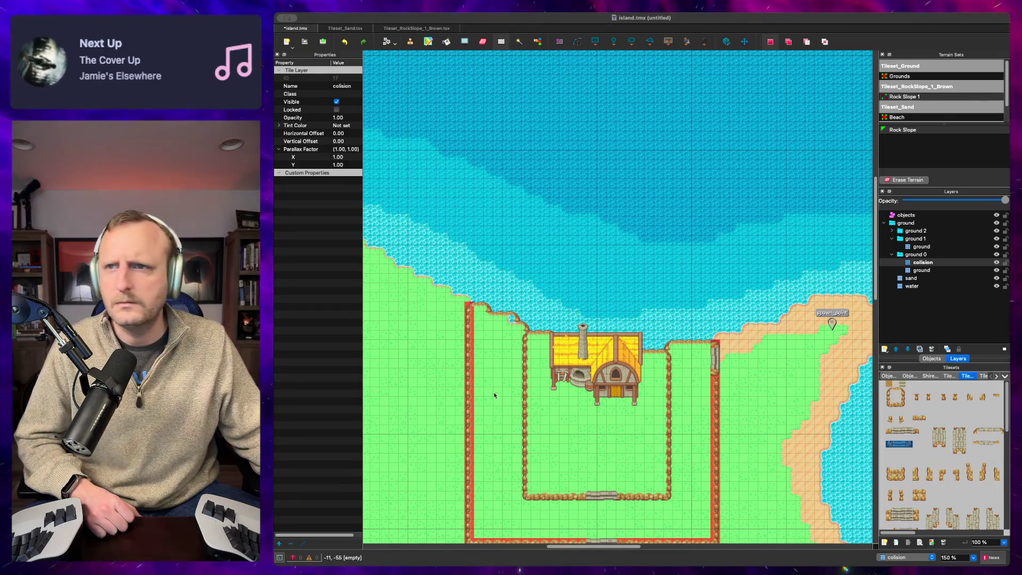
pyautogui.moveTo(714, 340); pyautogui.dragTo(716, 371)
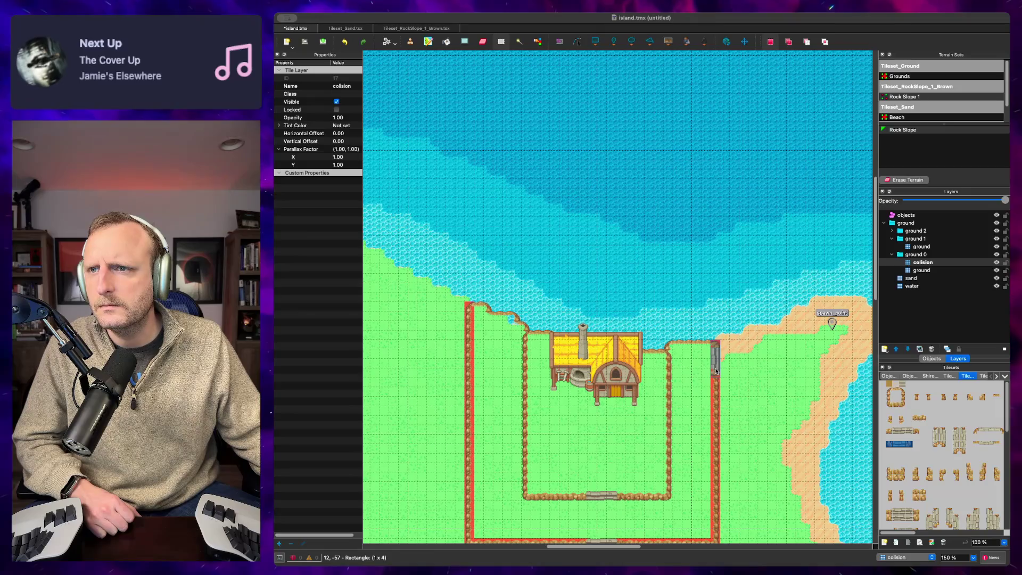
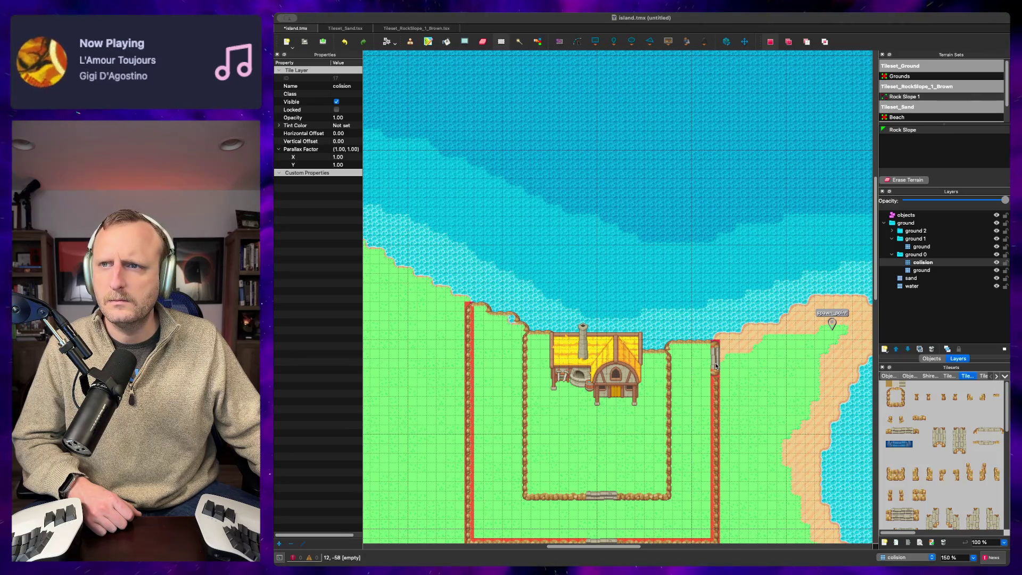
# - Remove the dark block from the right fence's top post by undoing the stray tiles
pyautogui.moveTo(716, 345); pyautogui.dragTo(715, 375)
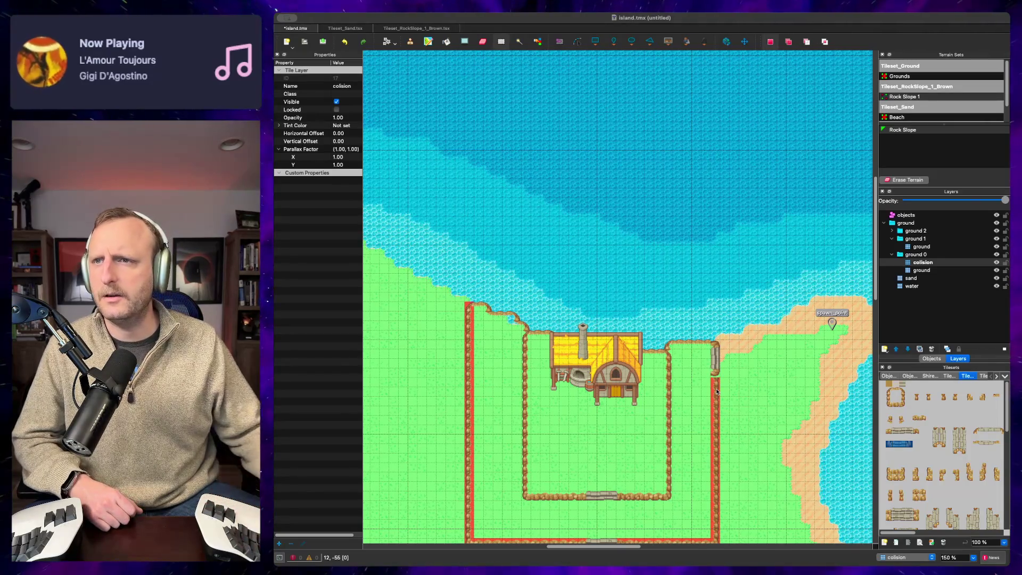
pyautogui.hotkey('ctrl', 'z')
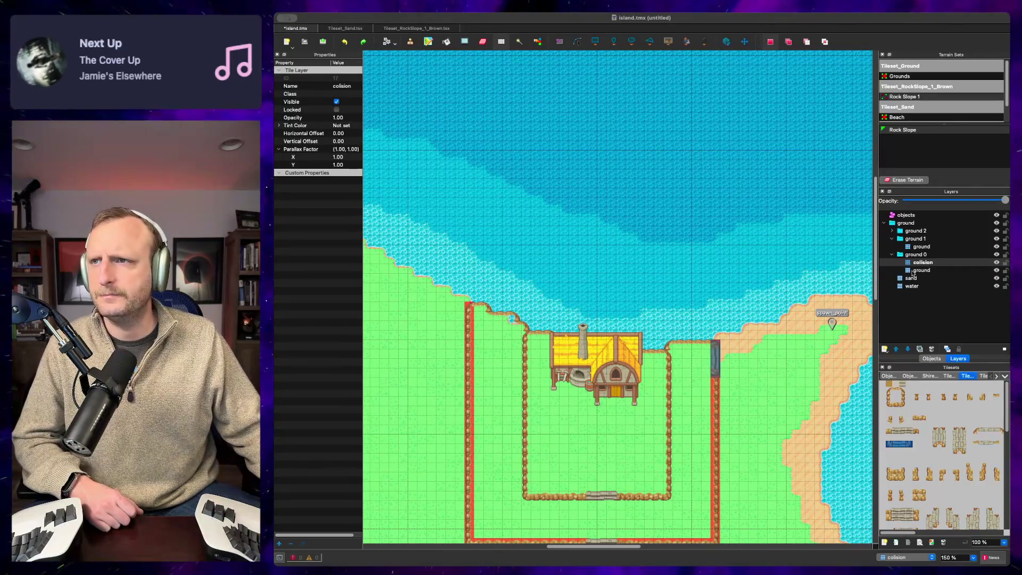
pyautogui.click(920, 269)
pyautogui.keyDown('shift'); pyautogui.click(919, 262); pyautogui.keyUp('shift')
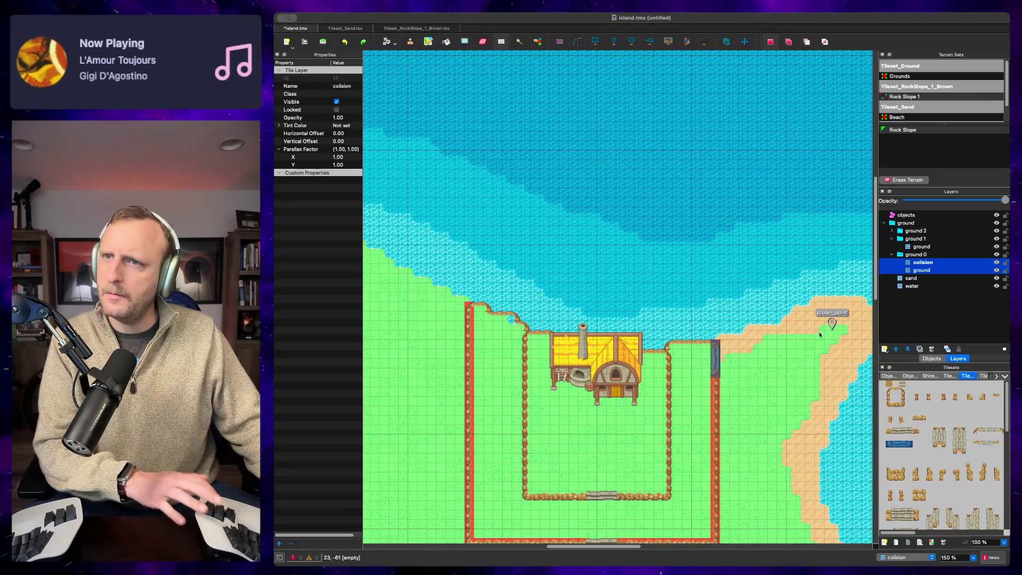
pyautogui.moveTo(716, 349); pyautogui.dragTo(714, 372)
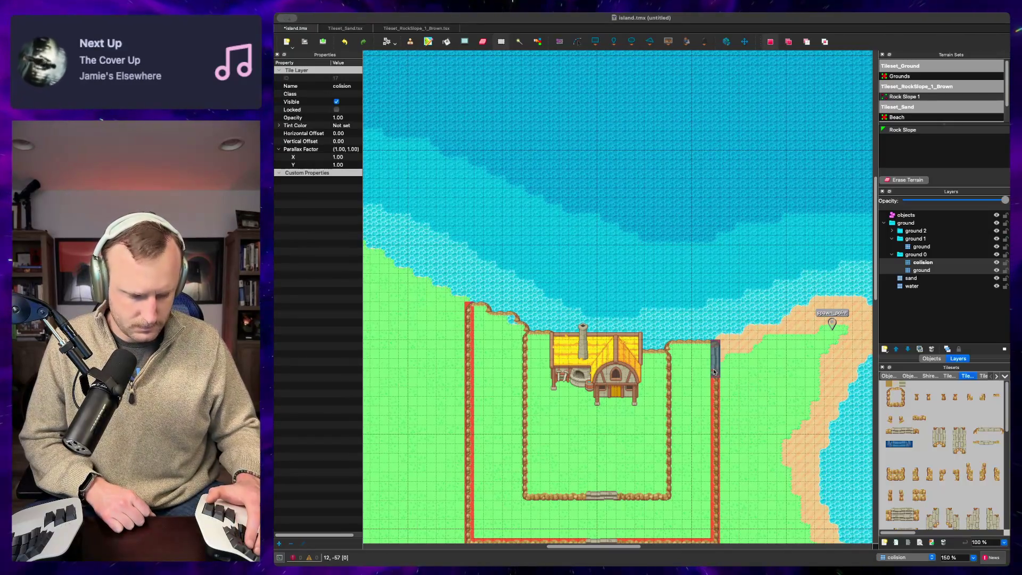
pyautogui.click(714, 372)
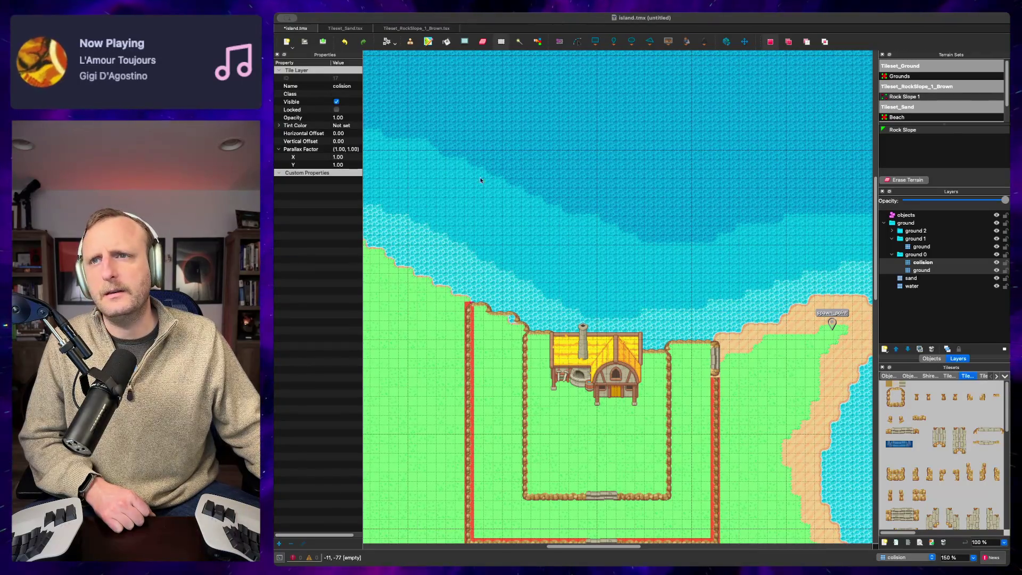
pyautogui.click(429, 42)
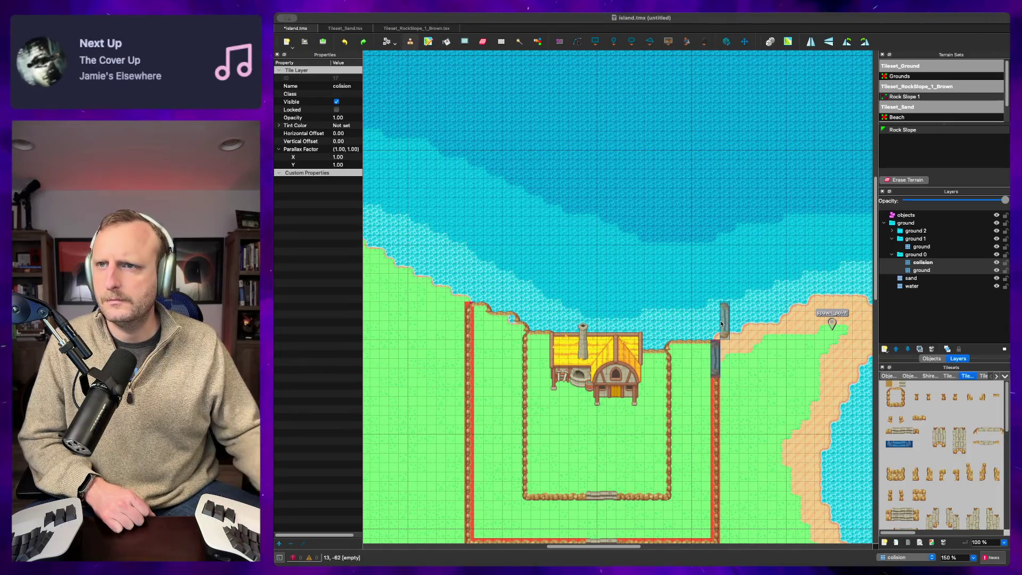
# - Select the ground and colision layers and try Shape Fill over a 2x3 area on the fence top
pyautogui.click(935, 271)
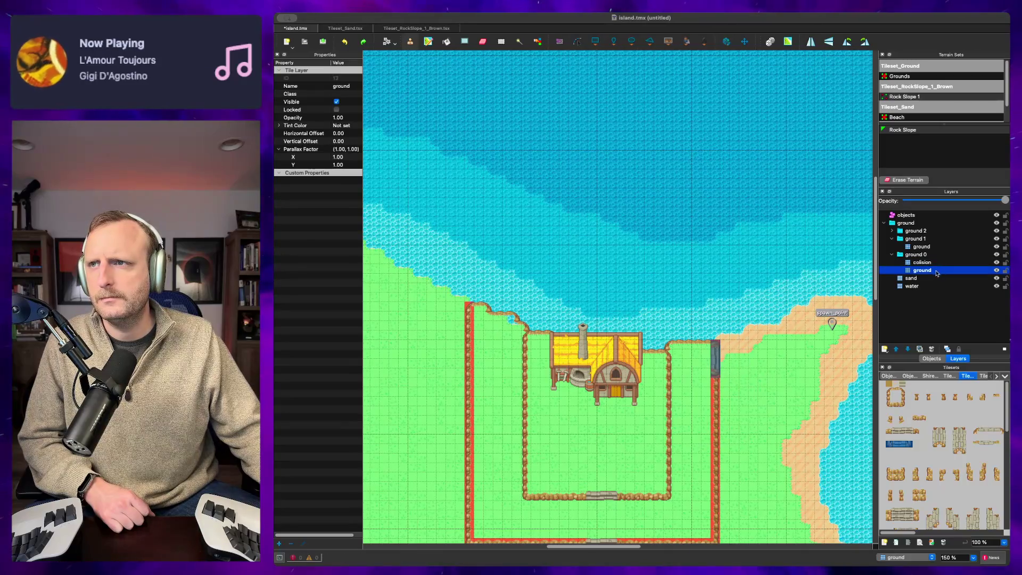
pyautogui.keyDown('shift'); pyautogui.click(914, 265); pyautogui.keyUp('shift')
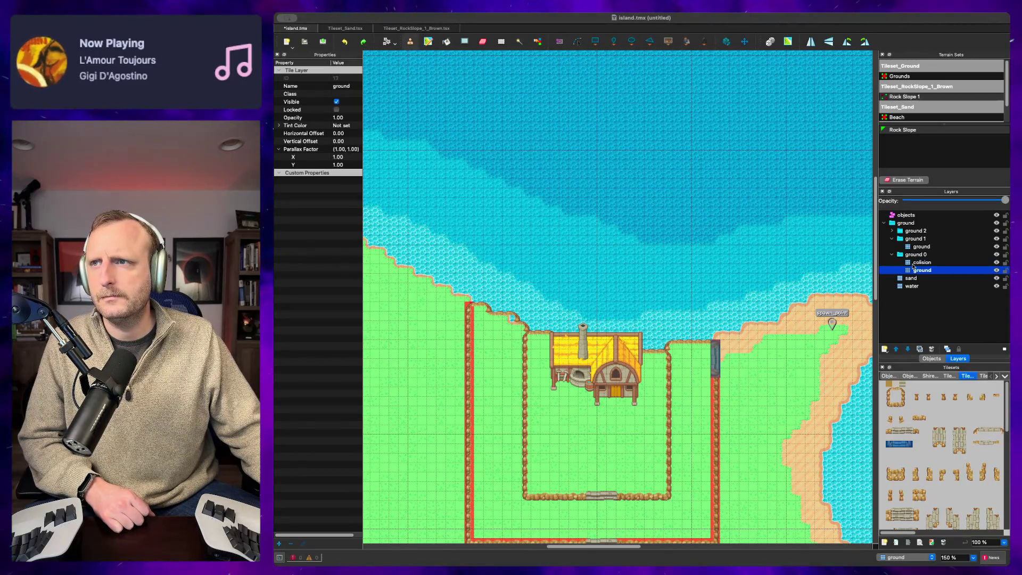
pyautogui.press('p')
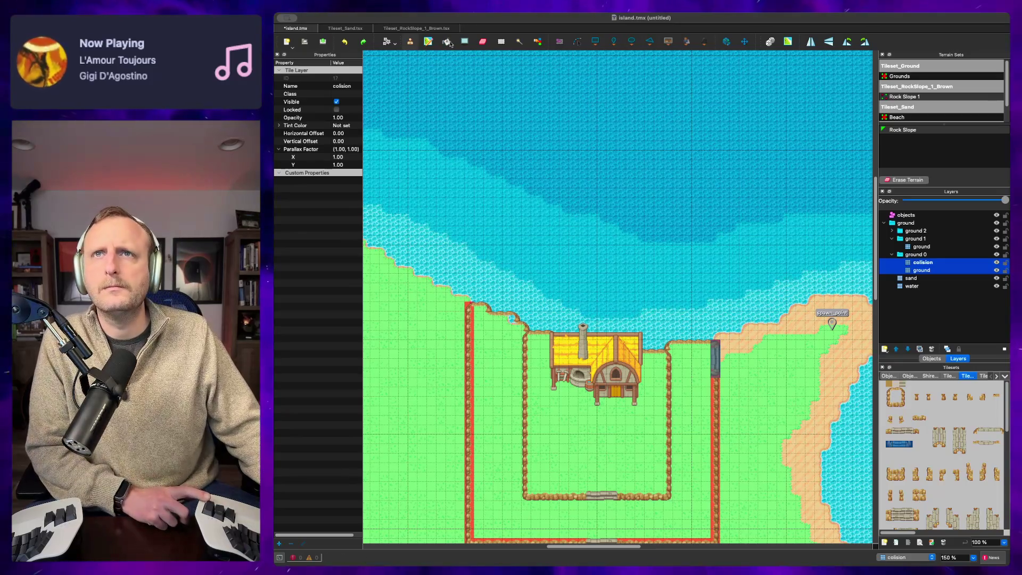
pyautogui.click(715, 345)
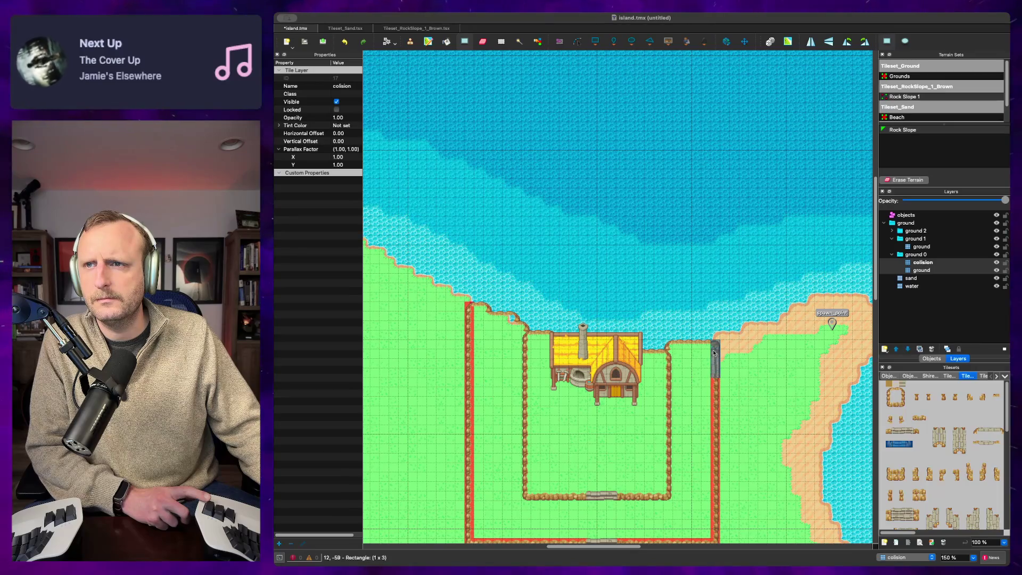
pyautogui.moveTo(715, 366); pyautogui.dragTo(729, 347)
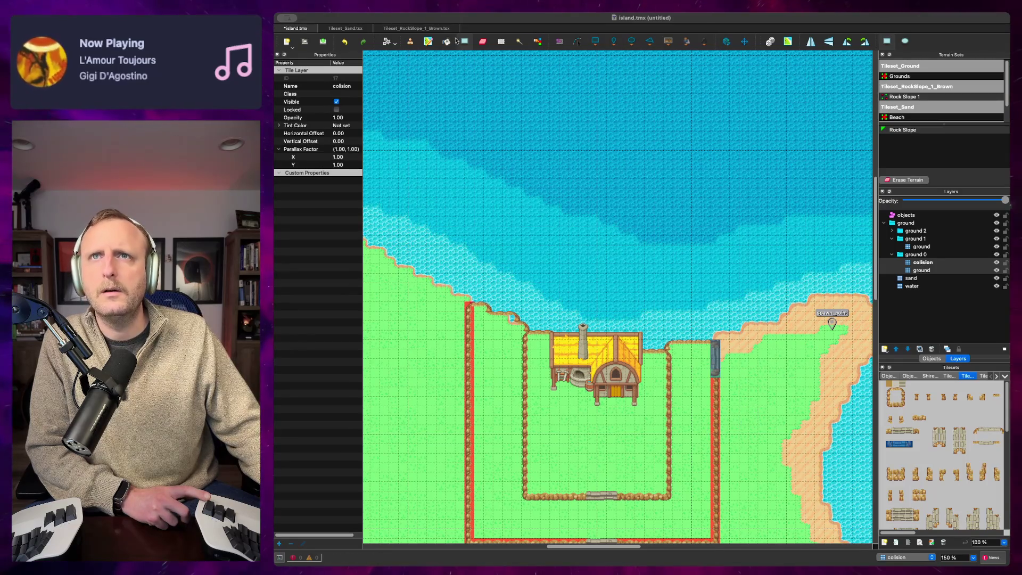
# - With Rectangular Select, pick a single fence tile in the tileset, then shift one tile left
pyautogui.click(499, 42)
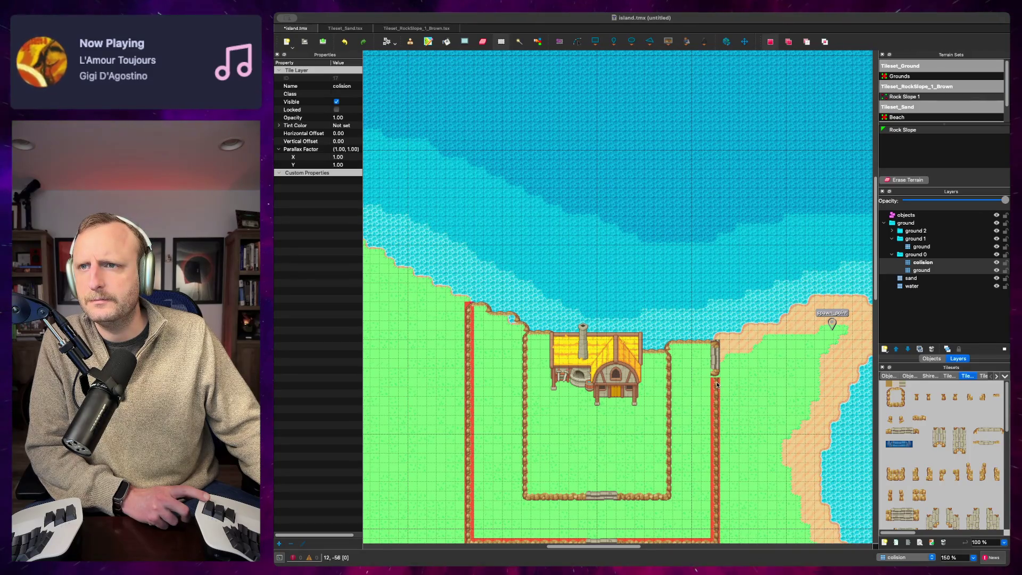
pyautogui.click(915, 436)
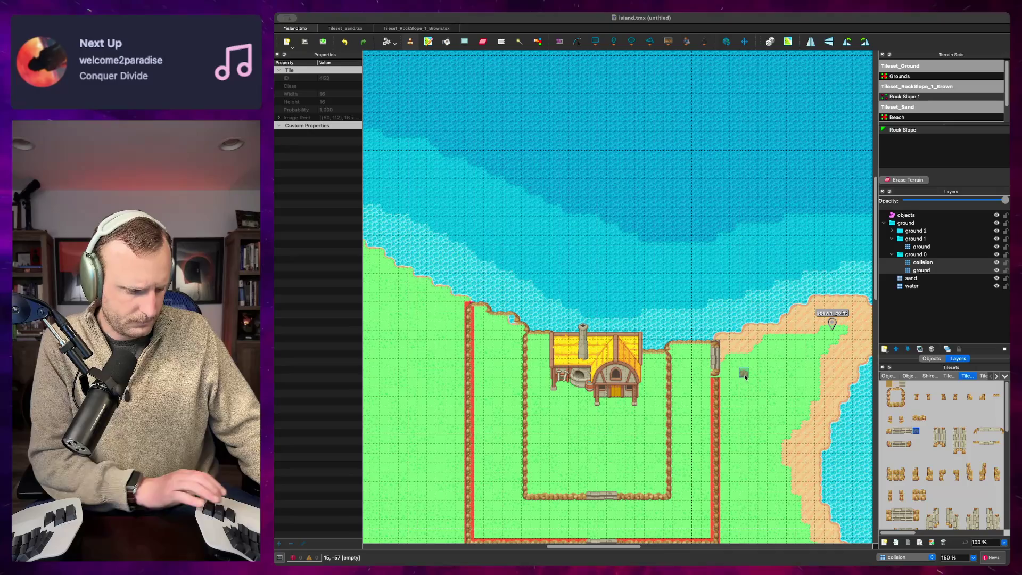
pyautogui.press('Left')
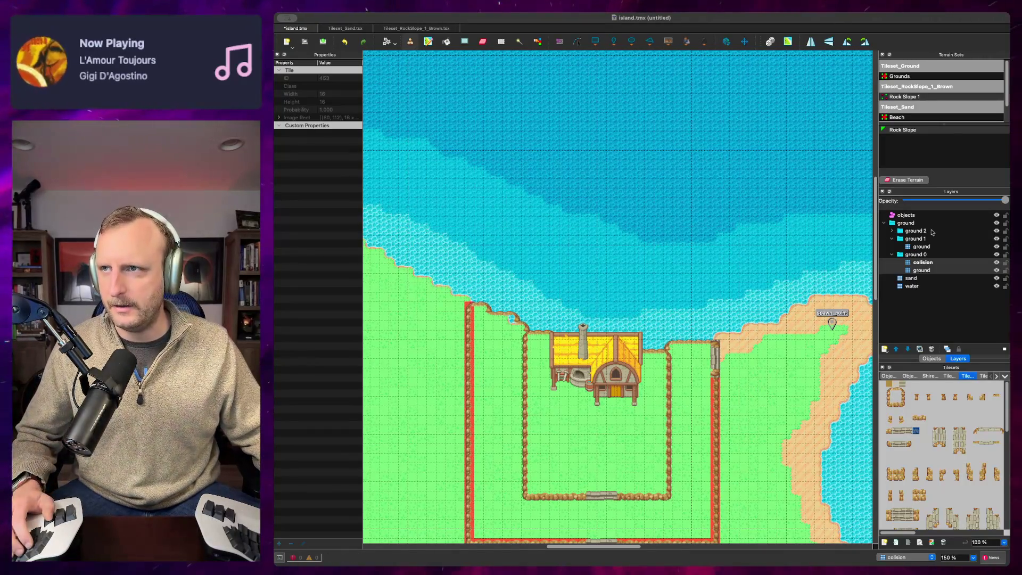
# - Capture a grass-and-border patch across ground 1 and ground 0 and stamp two test patches east of the yard
pyautogui.click(921, 246)
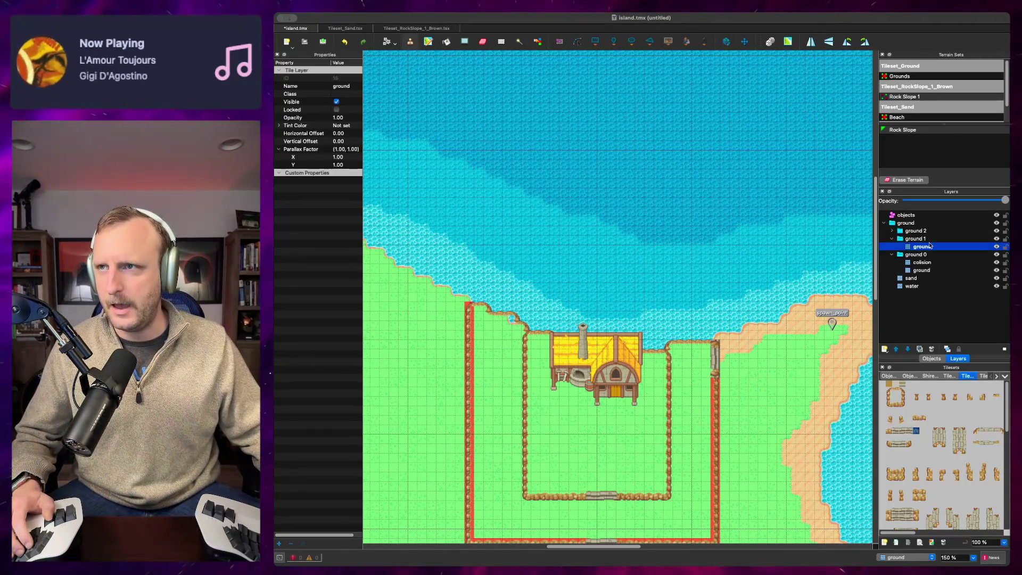
pyautogui.keyDown('shift'); pyautogui.click(921, 269); pyautogui.keyUp('shift')
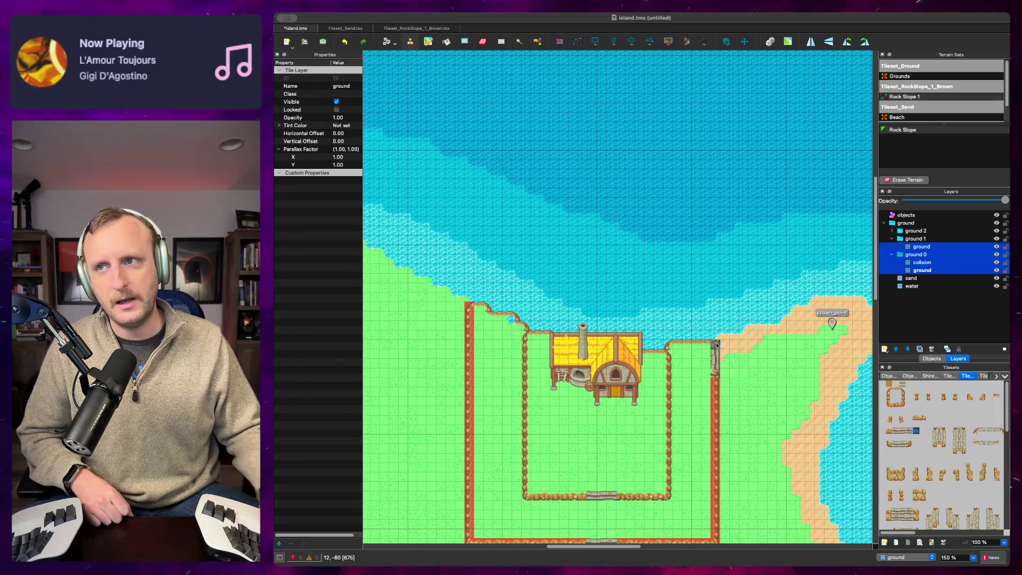
pyautogui.moveTo(716, 345); pyautogui.dragTo(628, 383)
pyautogui.click(774, 384)
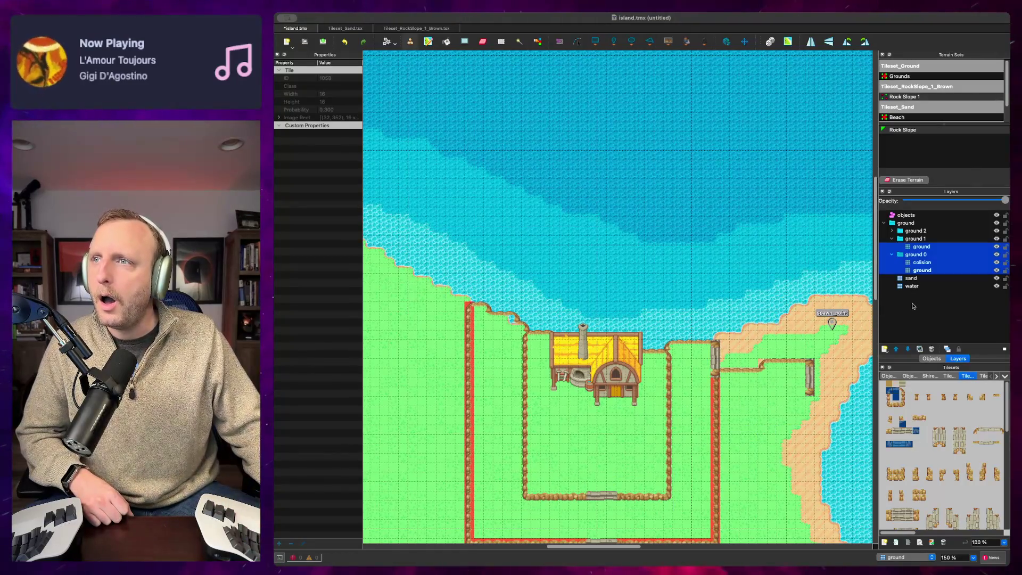
pyautogui.click(770, 408)
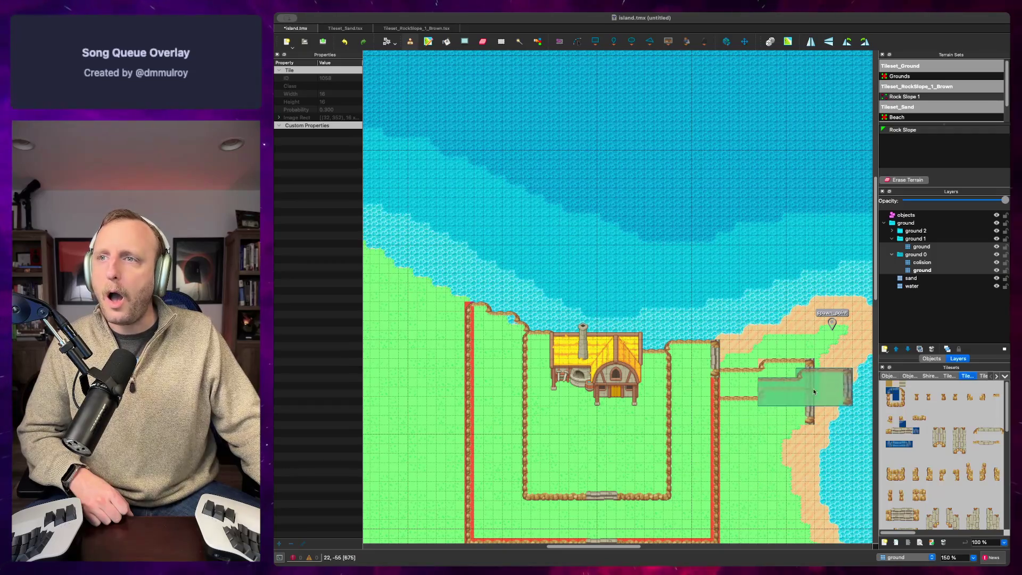
# - Cover the rock border with grass on ground 0, then raise and lower the ground layer around colision
pyautogui.click(918, 270)
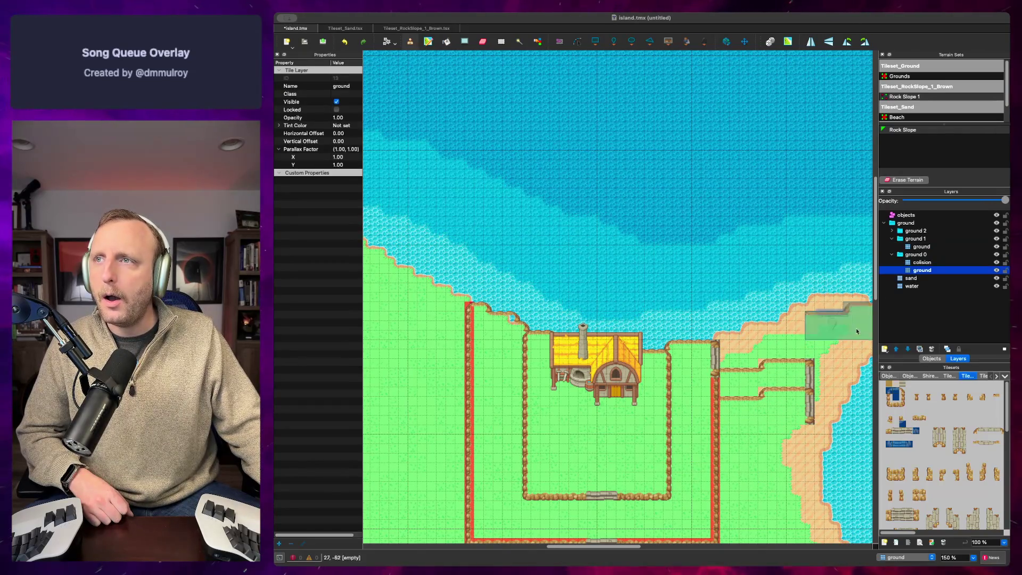
pyautogui.click(772, 406)
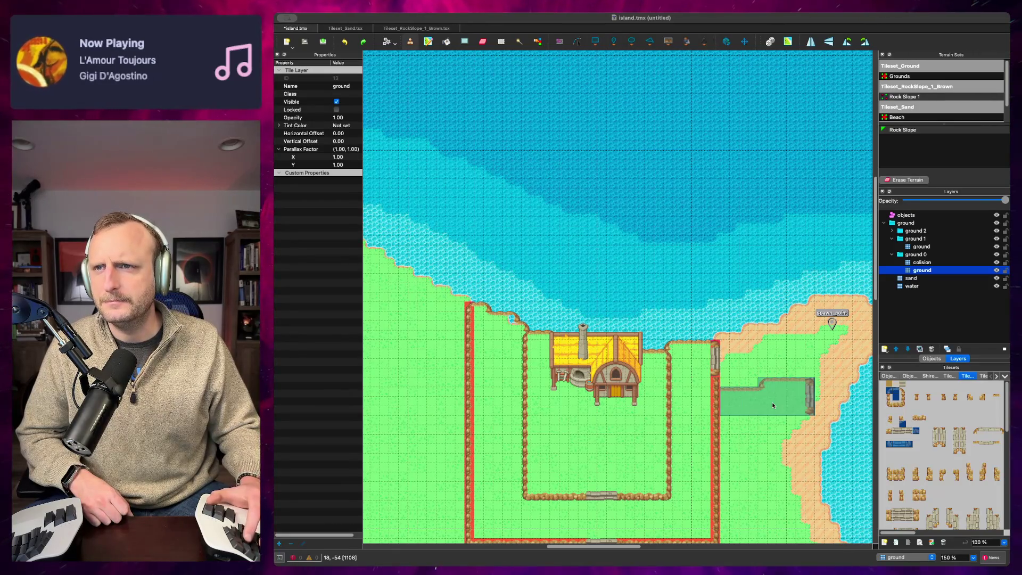
pyautogui.hotkey('ctrl', 'shift', 'Up')
pyautogui.rightClick(772, 405)
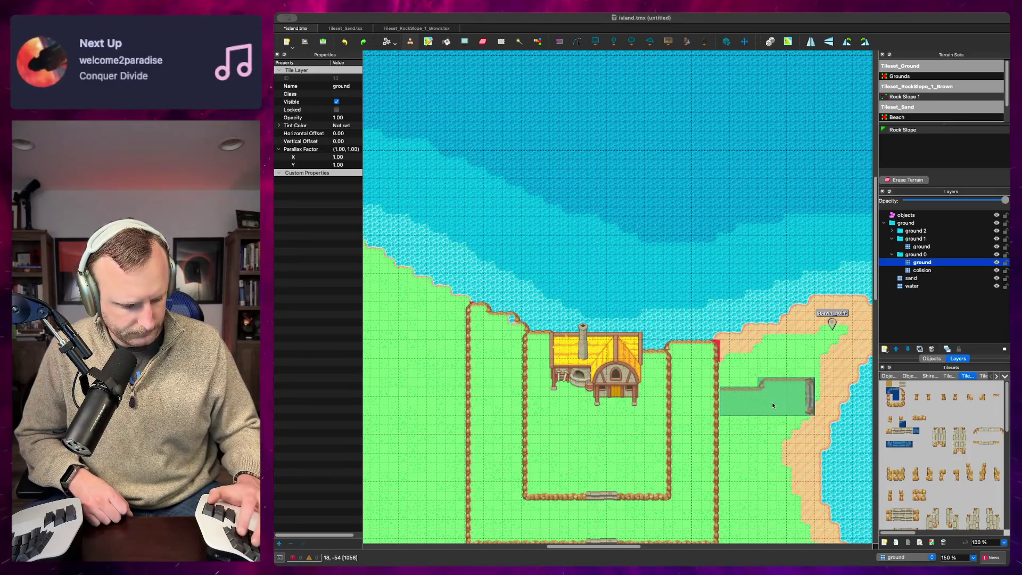
pyautogui.rightClick(773, 405)
pyautogui.hotkey('ctrl', 'shift', 'Down')
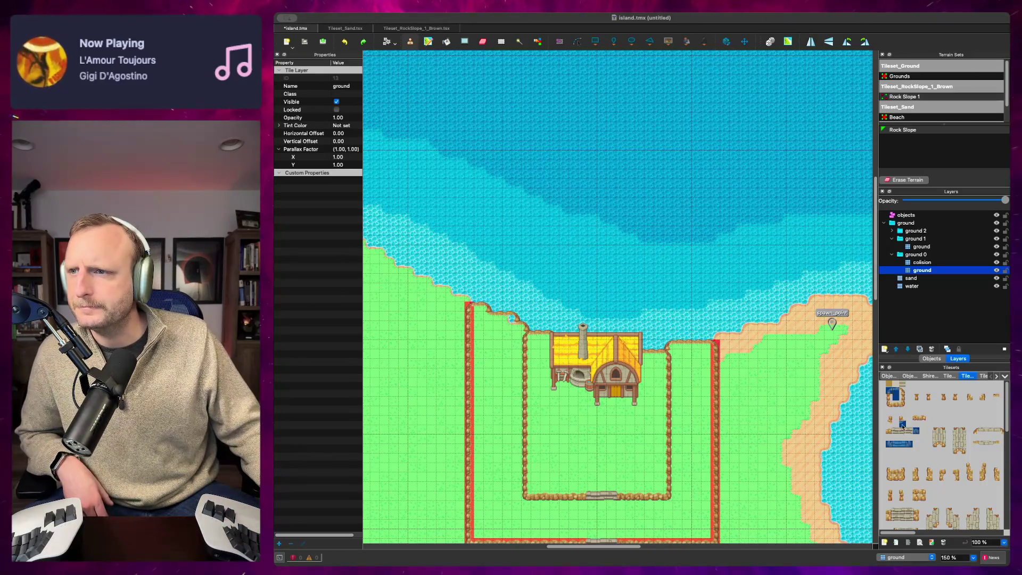
# - Pick a strip of log tiles, rotate the brush upright with Z, and switch to the terminal
pyautogui.click(909, 444)
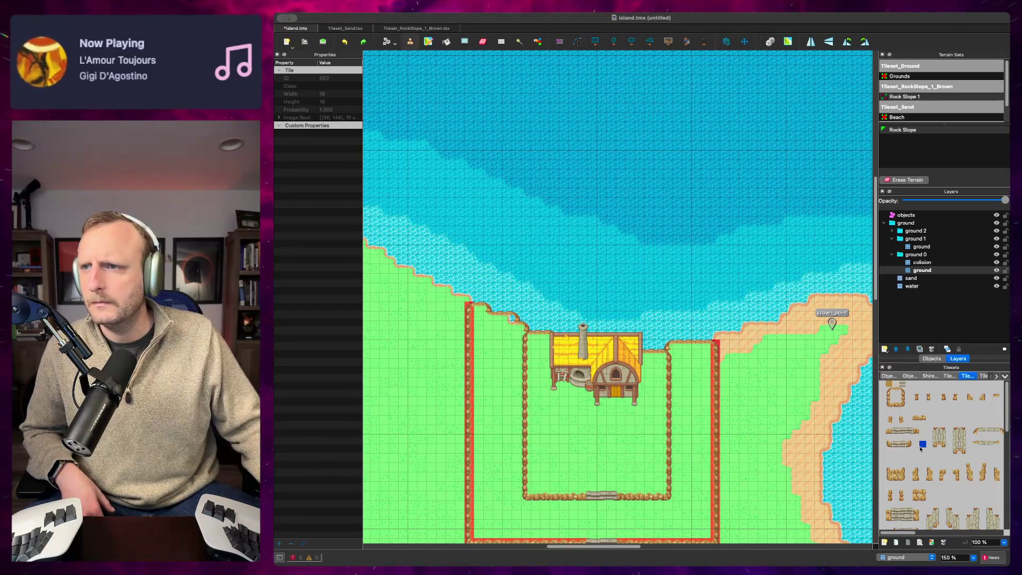
pyautogui.moveTo(909, 446); pyautogui.dragTo(901, 449)
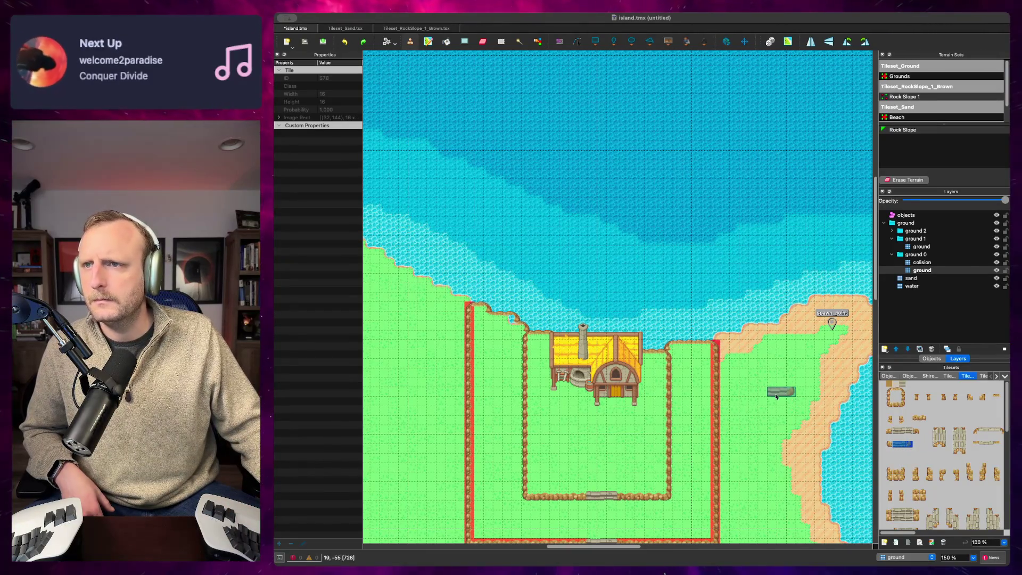
pyautogui.press('z')
pyautogui.press('z')
pyautogui.press('z')
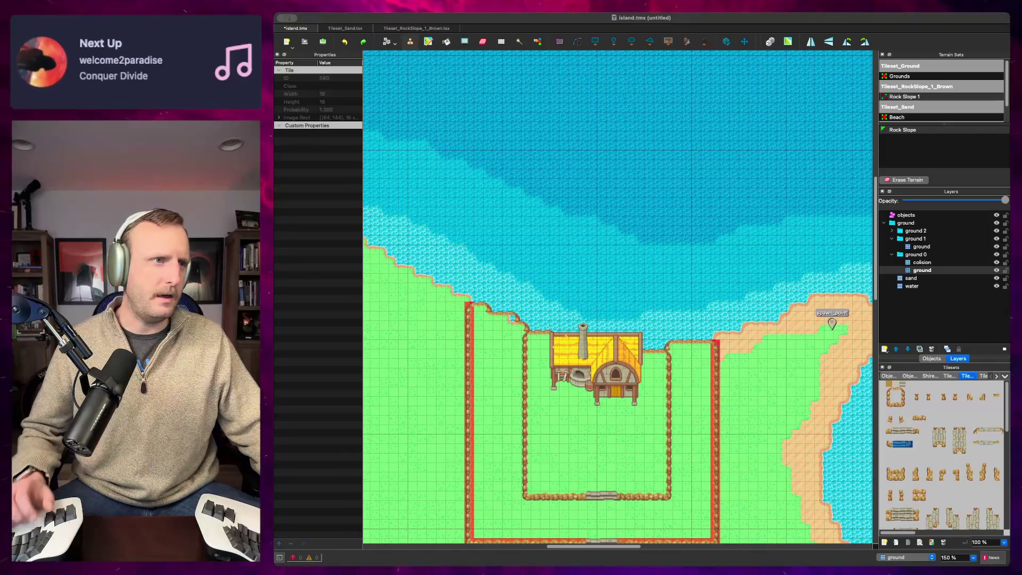
pyautogui.press('super+Tab')
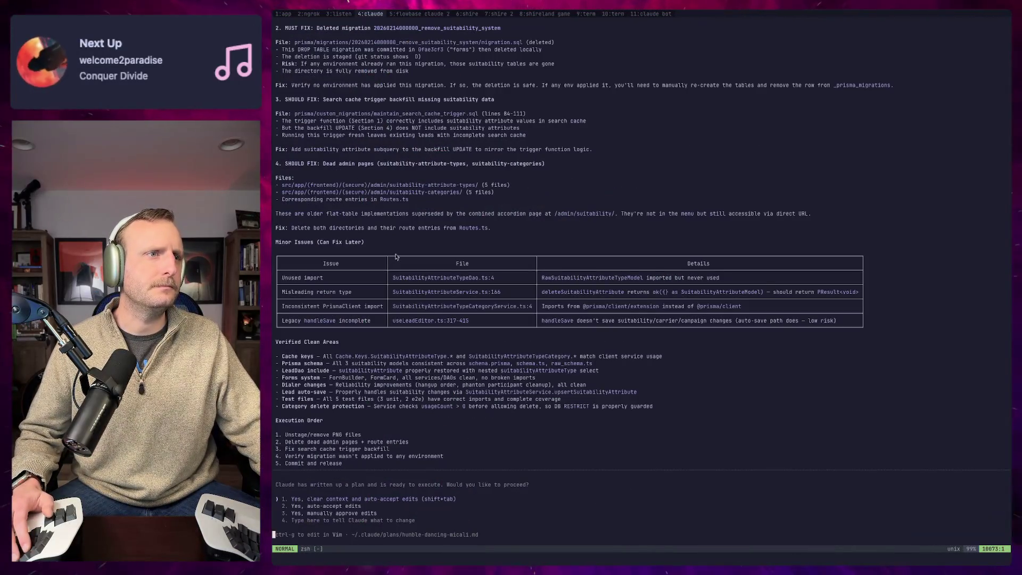
# - Review Claude's pre-release plan and approve it with 'Yes, clear context and auto-accept edits'
pyautogui.press('i')
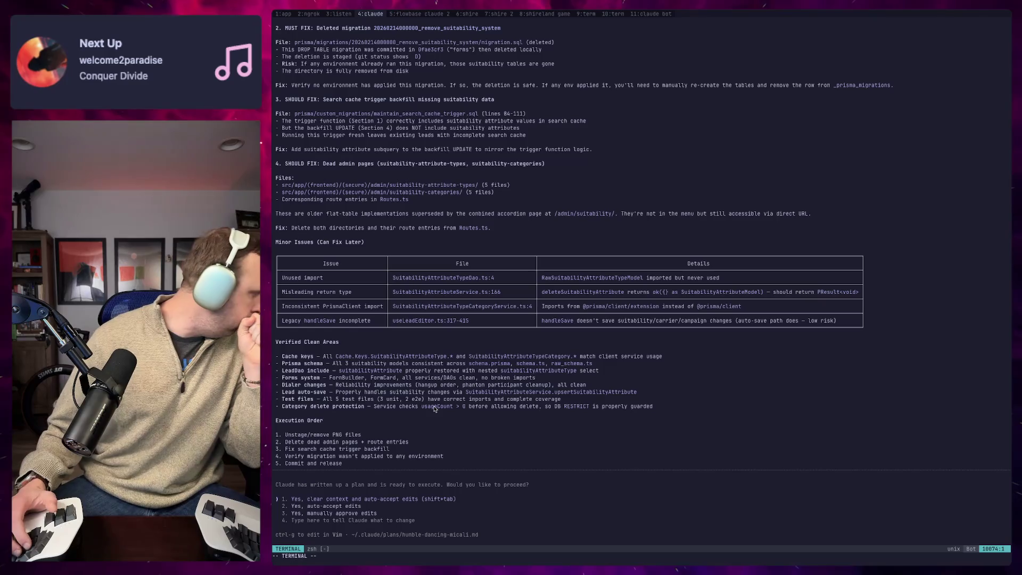
pyautogui.scroll(15, 433, 408)
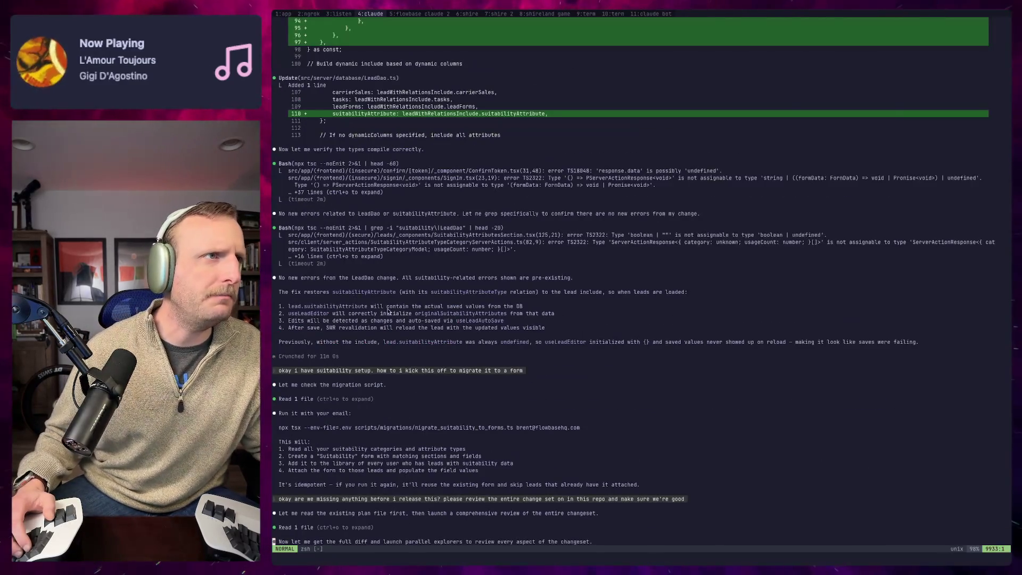
pyautogui.scroll(-6, 420, 408)
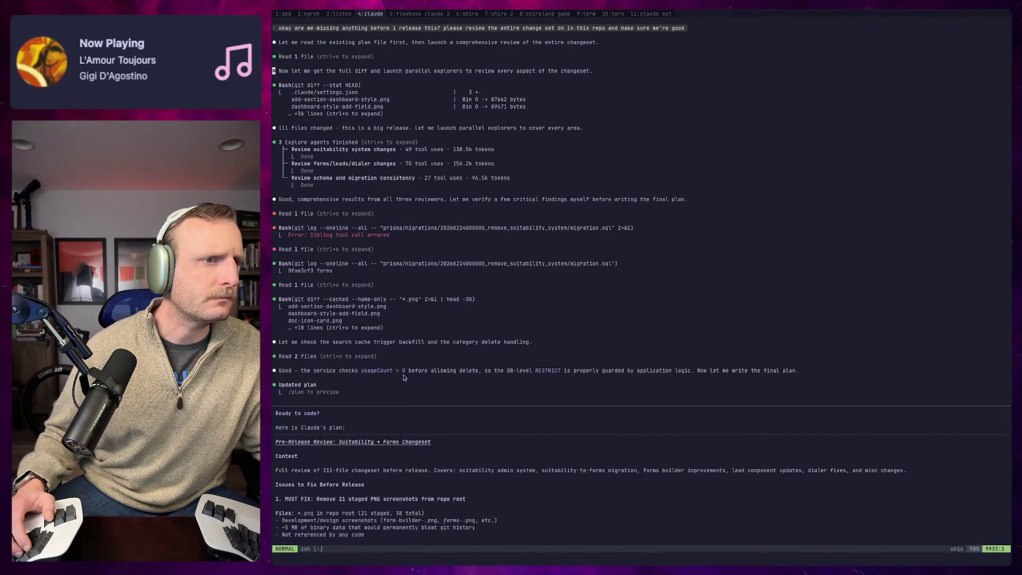
pyautogui.scroll(-2, 399, 373)
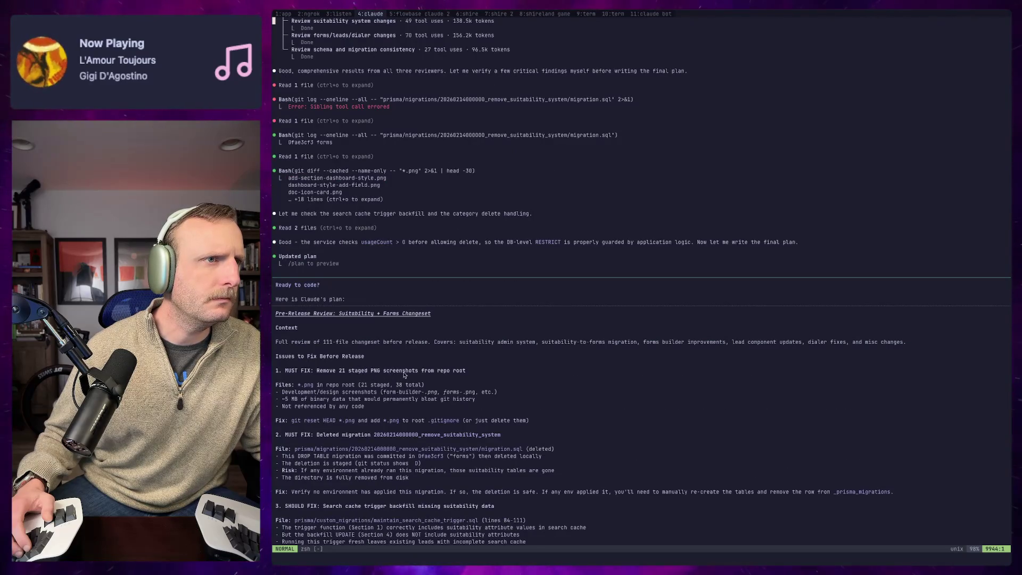
pyautogui.scroll(-2, 439, 374)
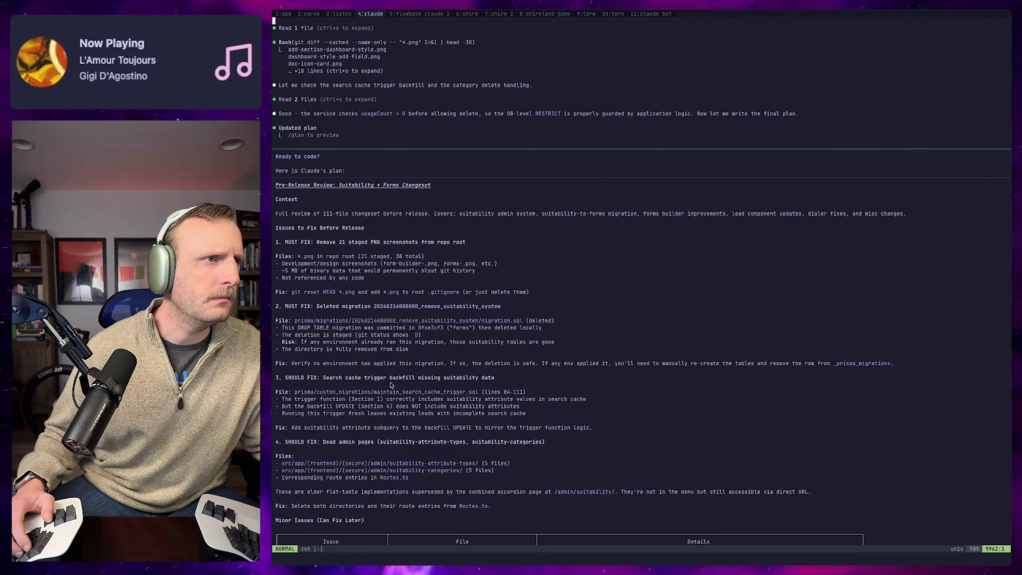
pyautogui.scroll(-12, 391, 387)
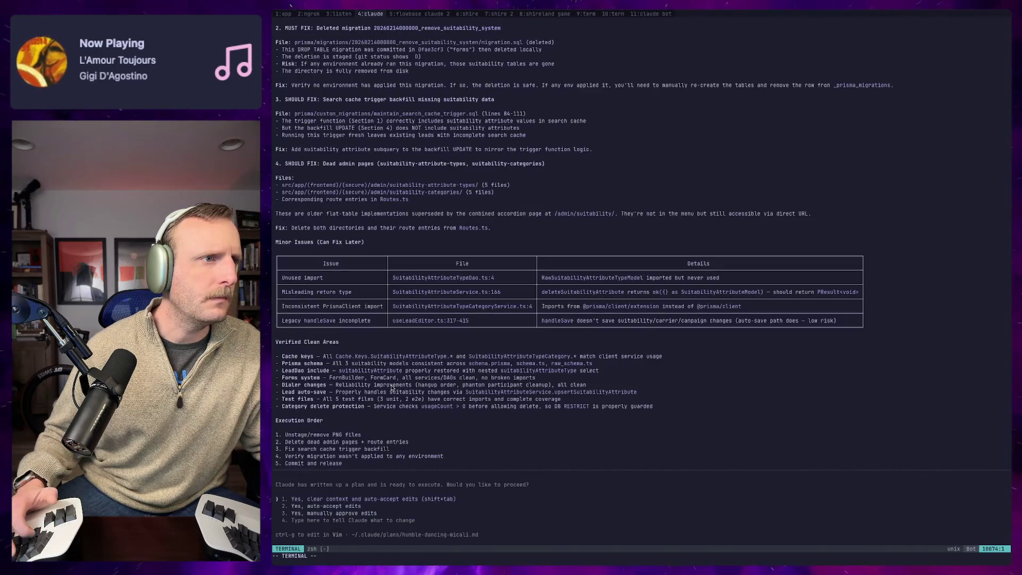
pyautogui.press('Return')
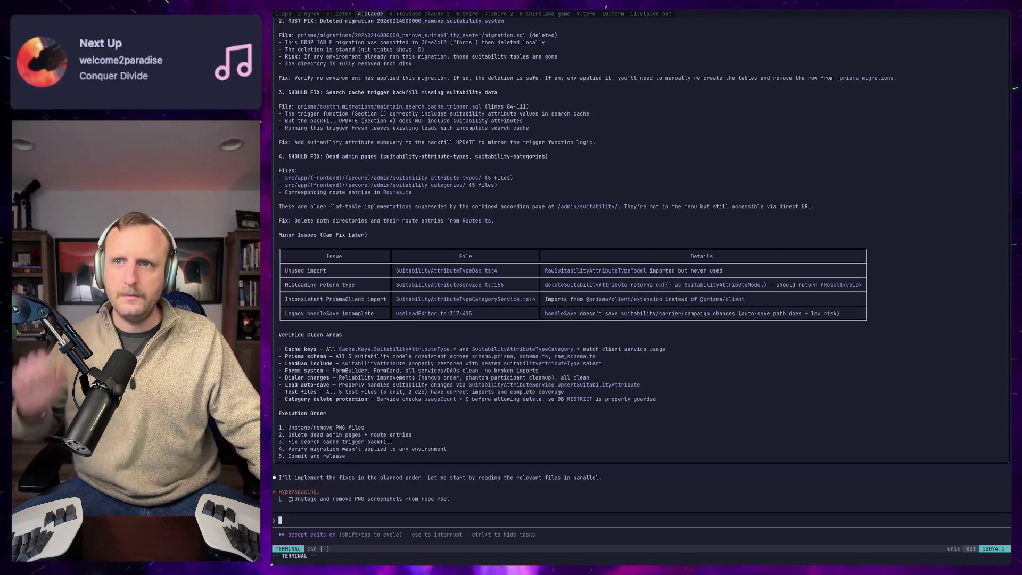
pyautogui.press('super+Tab')
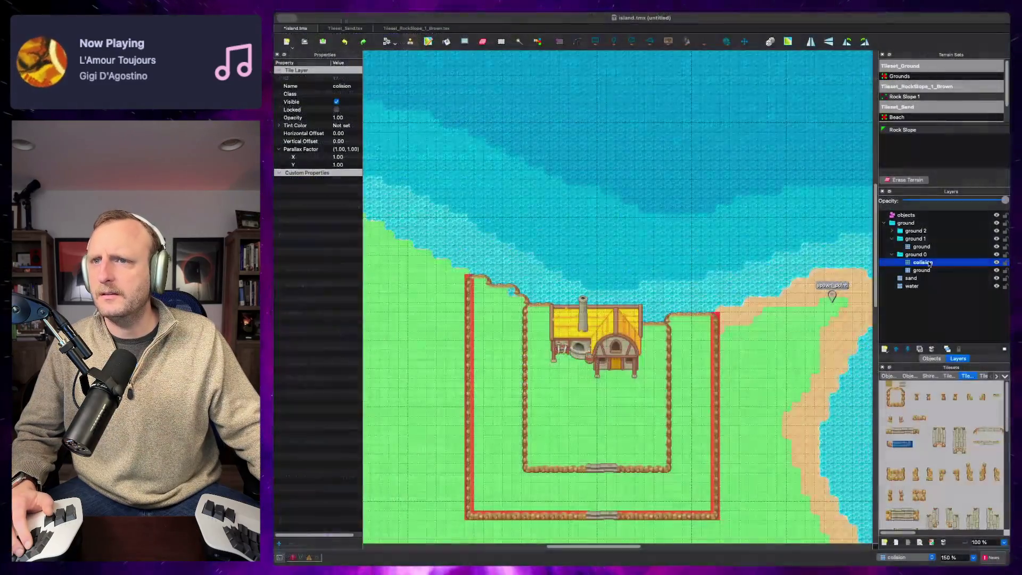
# - Hide the colision layer and add a new 'collision' tile layer in ground 1 above its ground layer
pyautogui.click(996, 262)
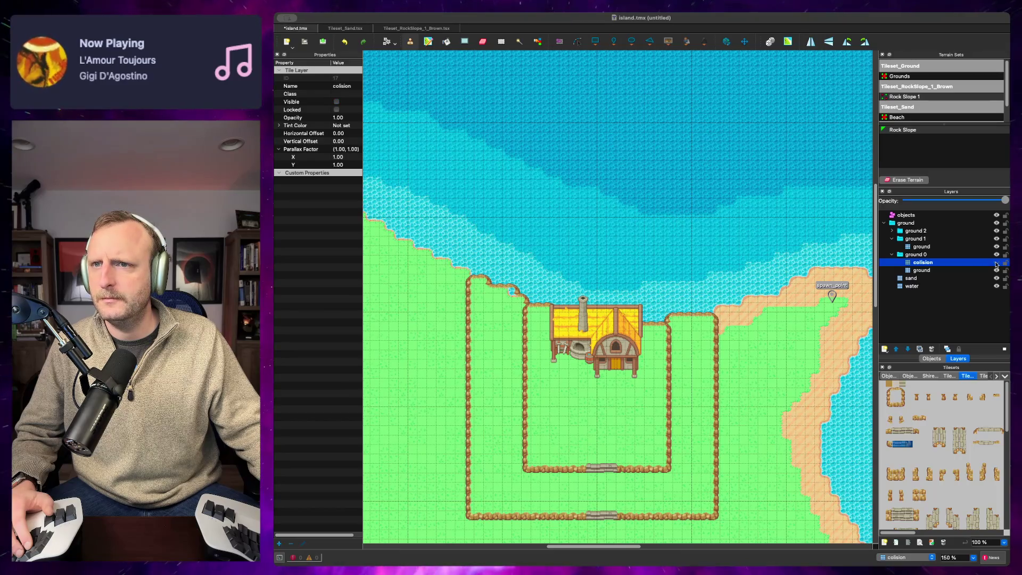
pyautogui.click(996, 262)
pyautogui.click(996, 262)
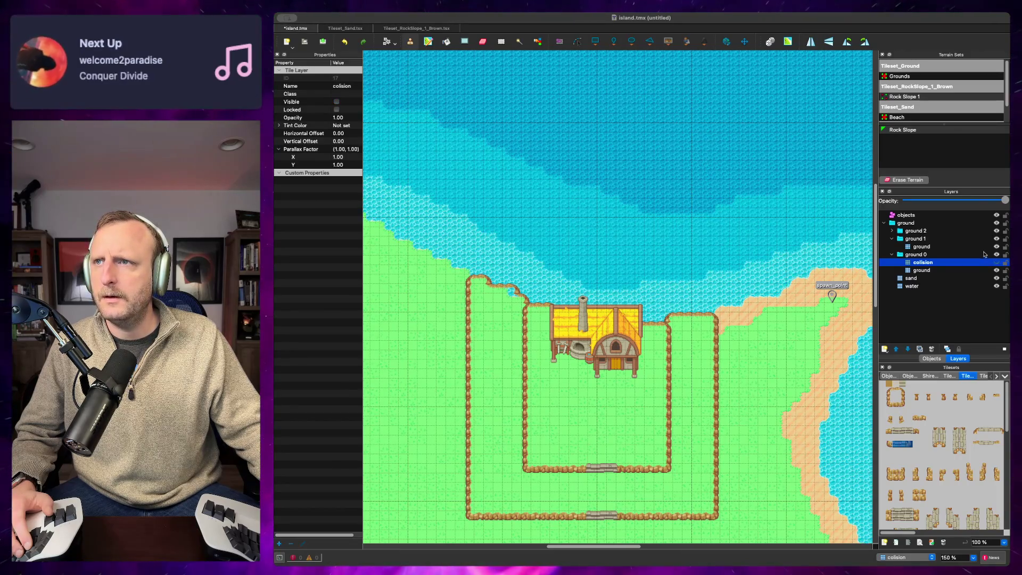
pyautogui.click(952, 239)
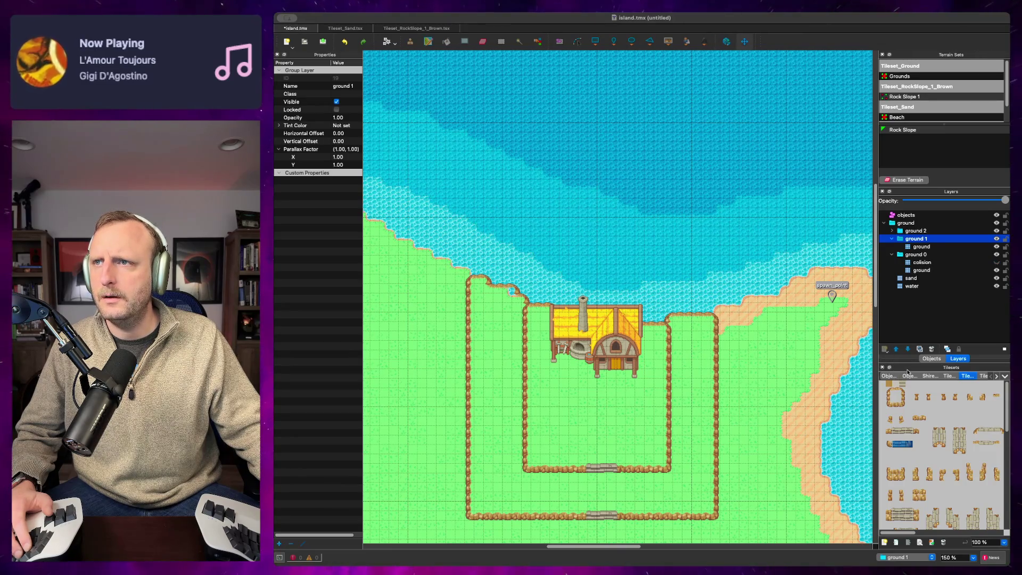
pyautogui.hotkey('ctrl', 'shift', 'n')
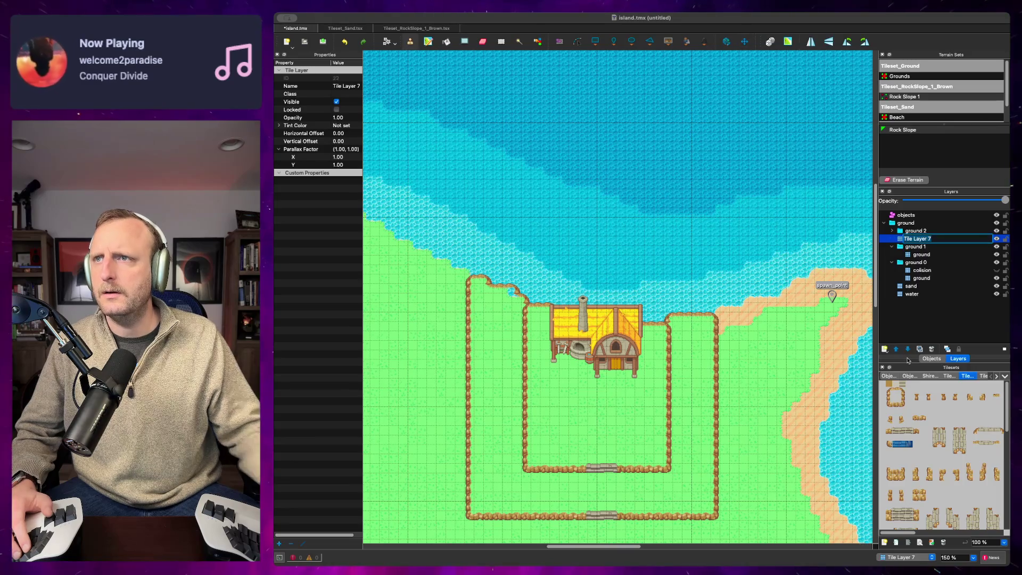
pyautogui.write('collisi')
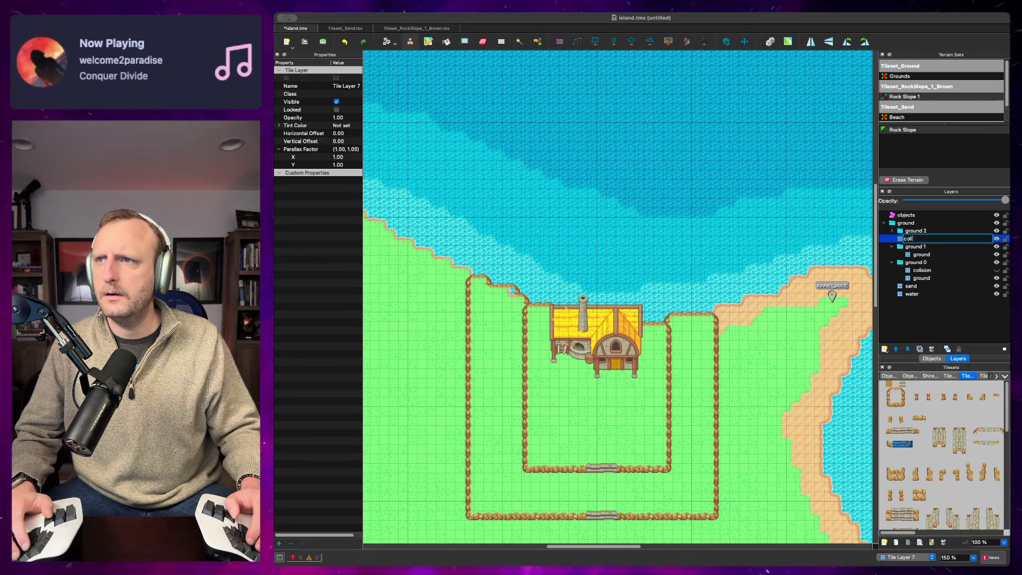
pyautogui.write('on')
pyautogui.press('Return')
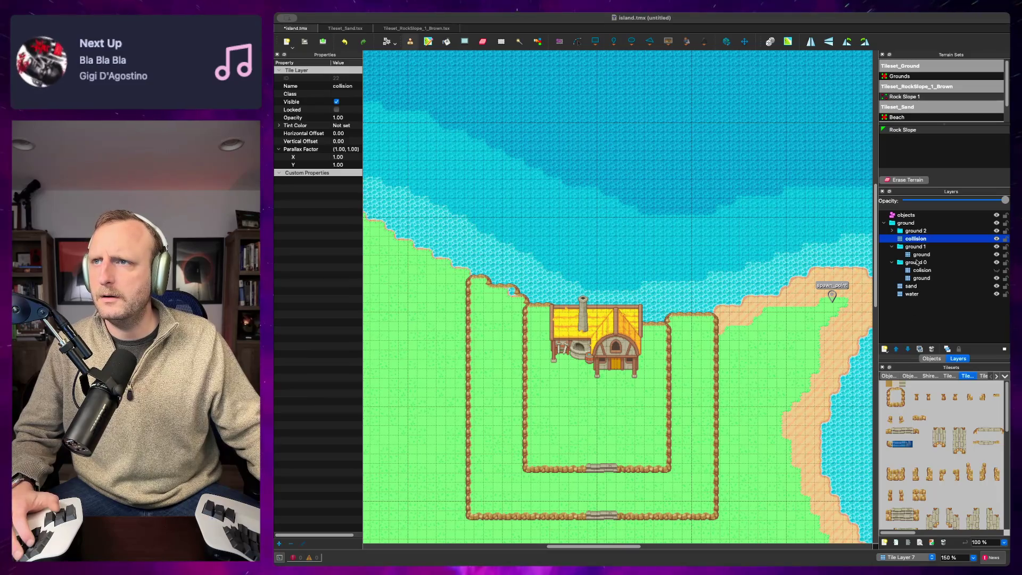
pyautogui.moveTo(913, 249); pyautogui.dragTo(915, 247)
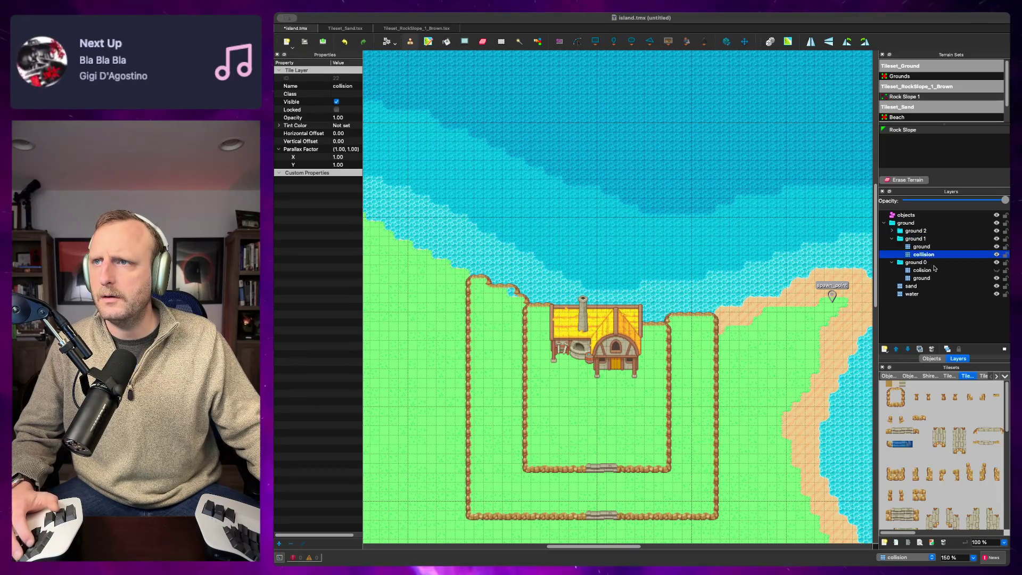
pyautogui.click(929, 270)
pyautogui.click(924, 255)
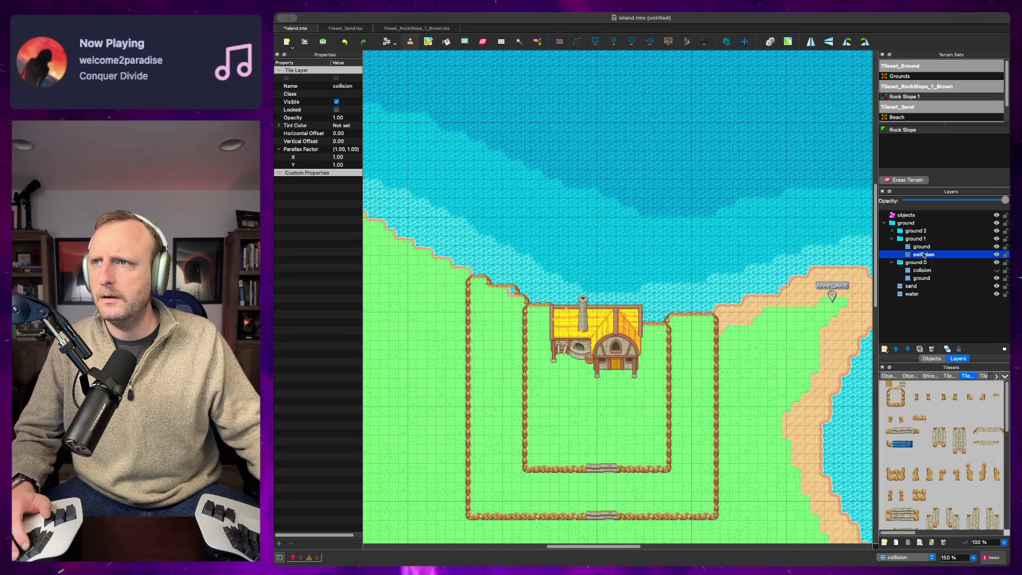
pyautogui.moveTo(921, 245); pyautogui.dragTo(924, 248)
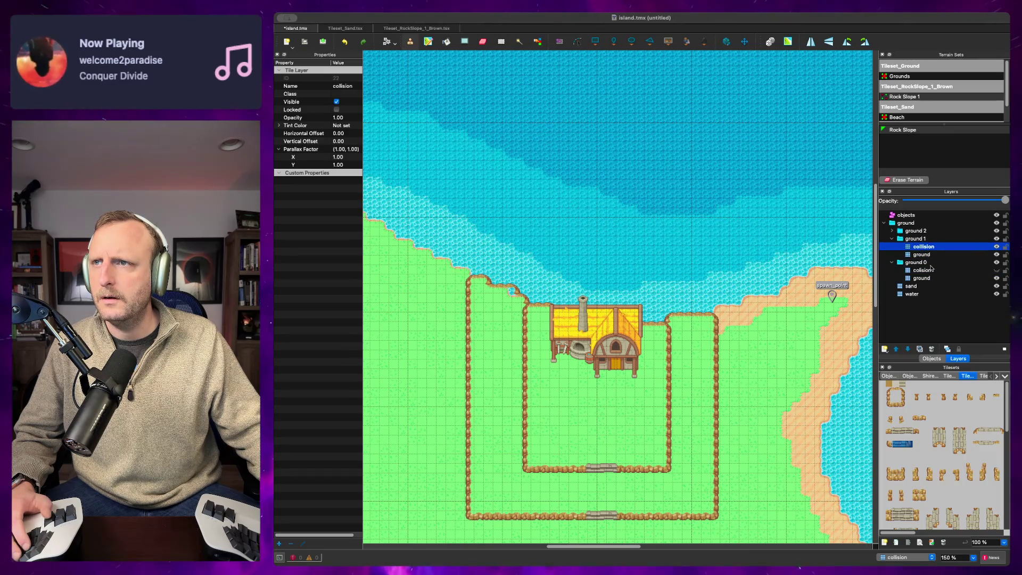
# - Rename ground 0's 'colision' layer to 'collision' and make it visible again
pyautogui.doubleClick(927, 271)
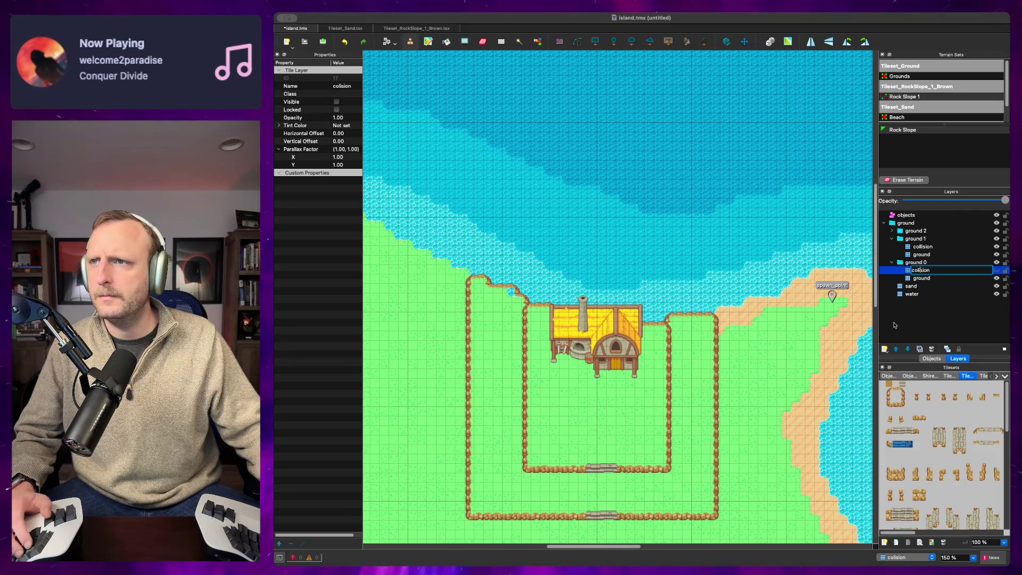
pyautogui.write('l')
pyautogui.press('Return')
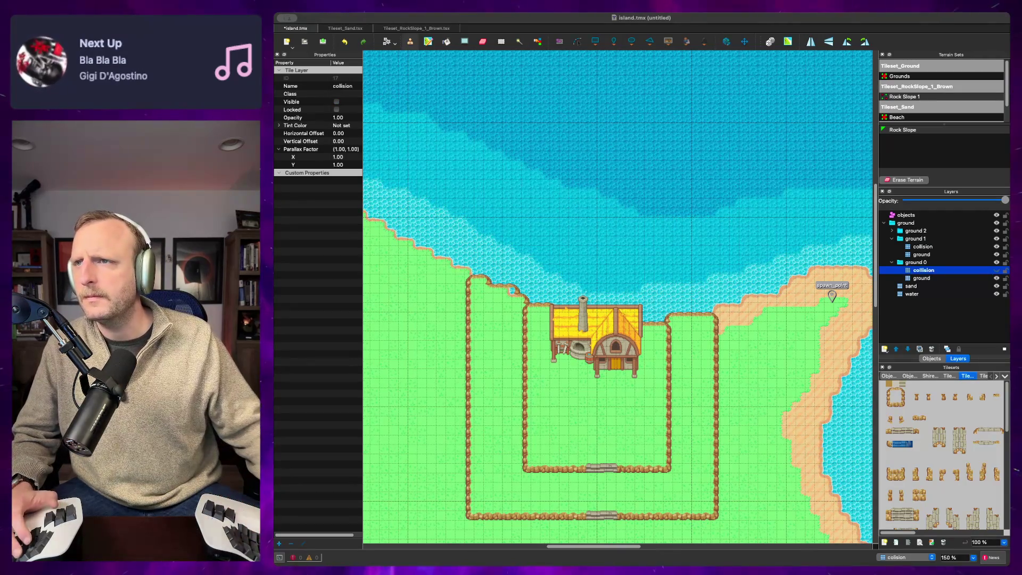
pyautogui.click(915, 254)
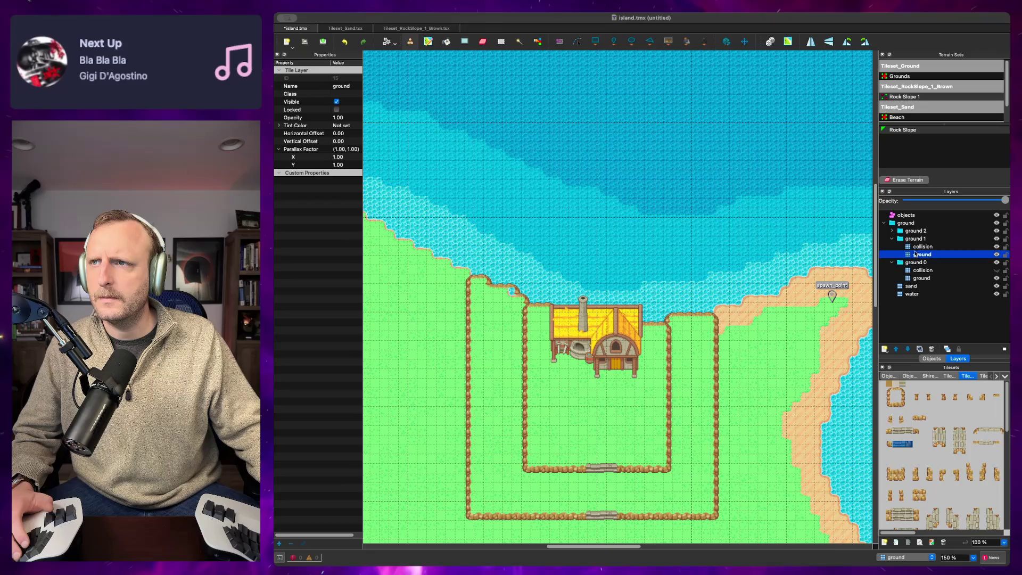
pyautogui.click(919, 247)
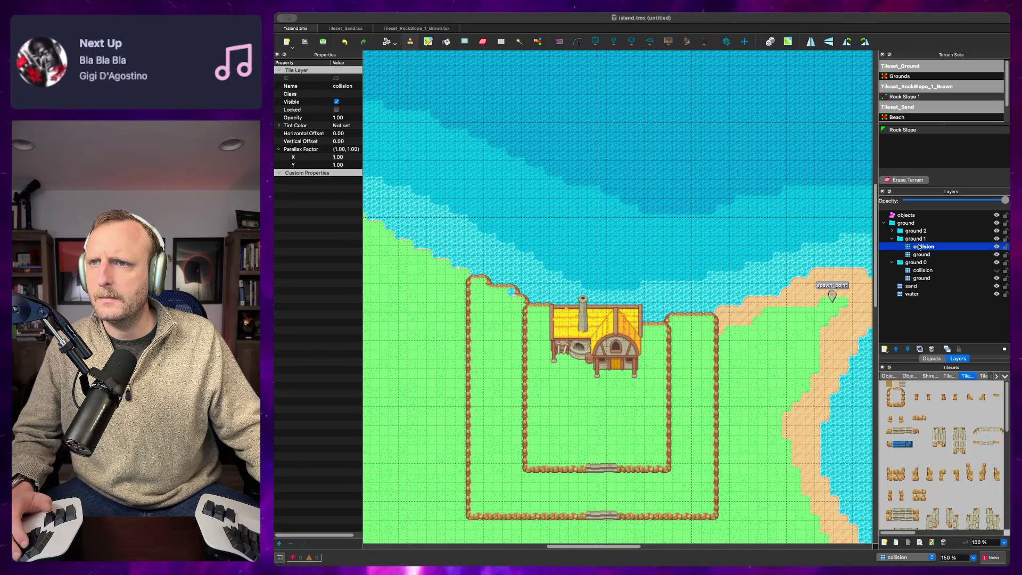
pyautogui.click(996, 270)
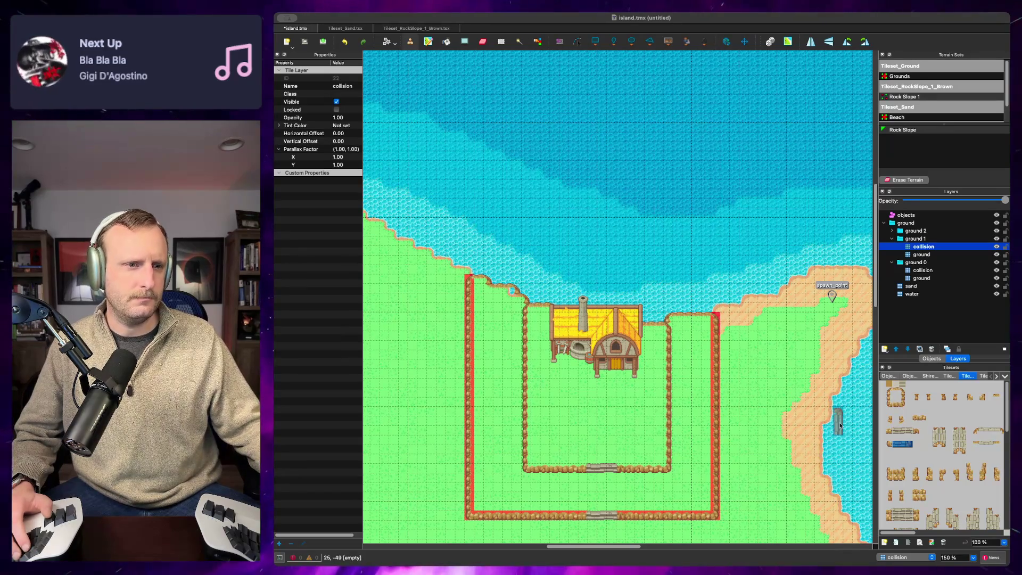
pyautogui.press('super+Tab')
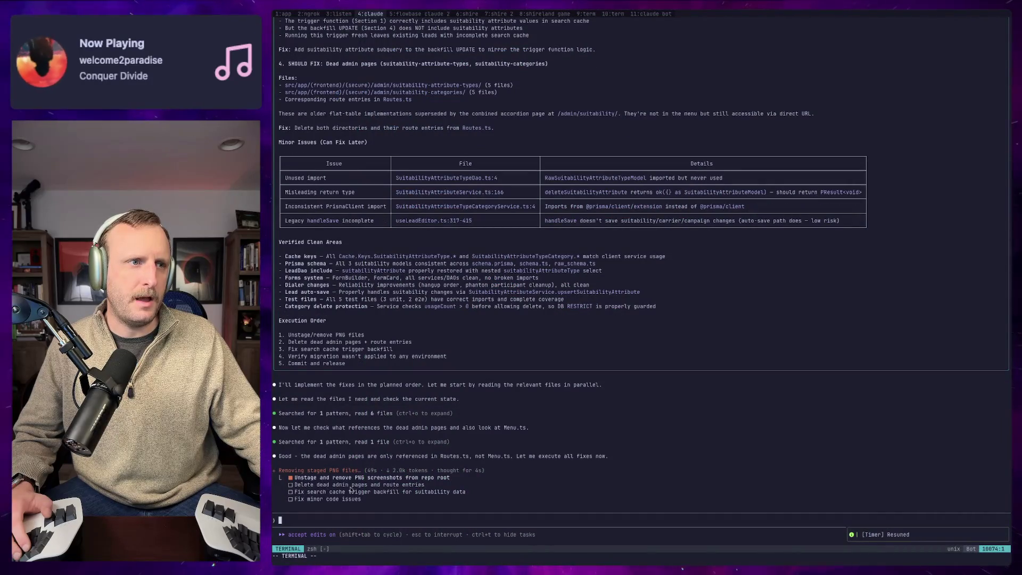
pyautogui.press('super+Tab')
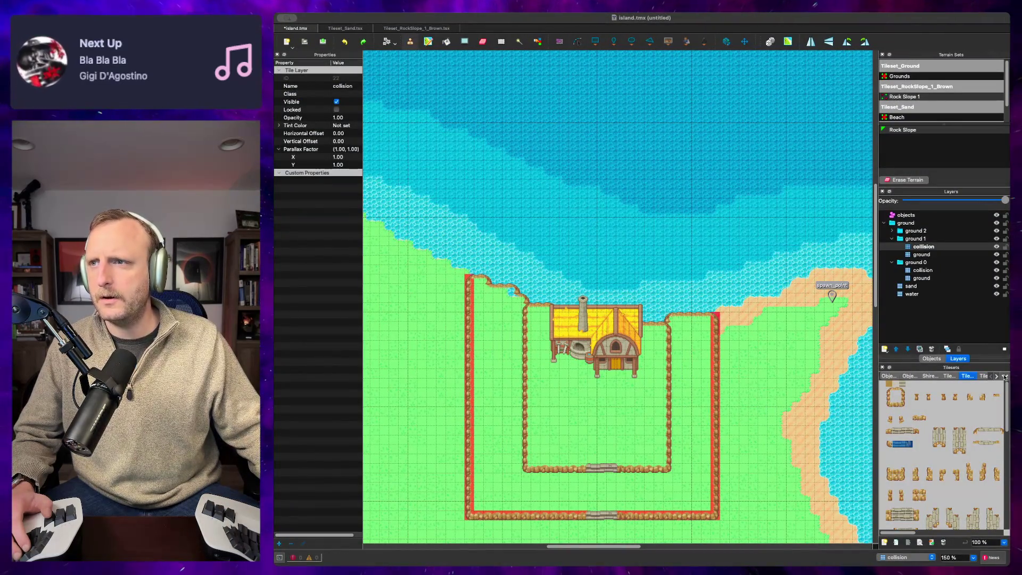
# - Paint red collision tiles along the inner fence's right and left sides
pyautogui.click(930, 375)
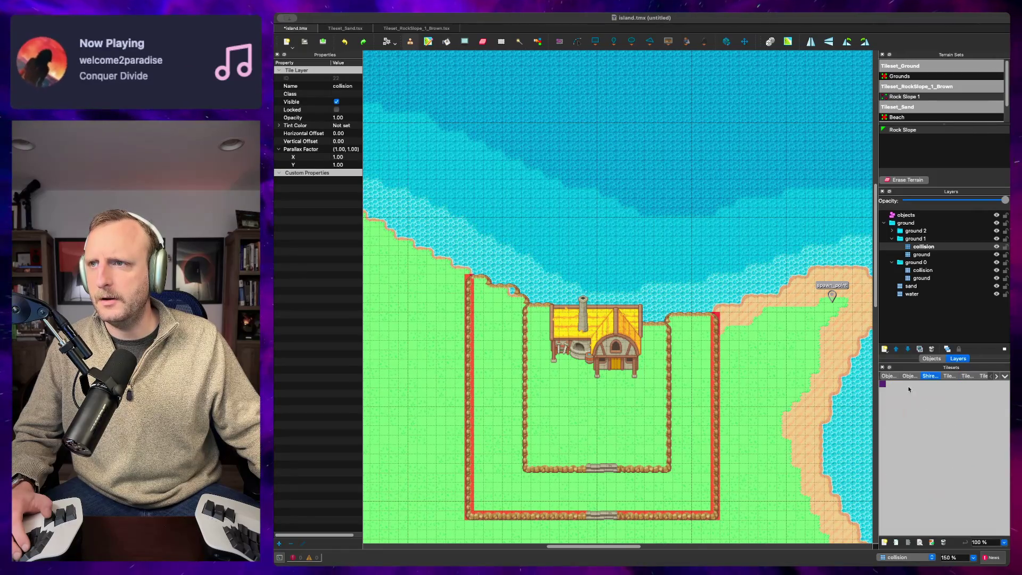
pyautogui.click(884, 385)
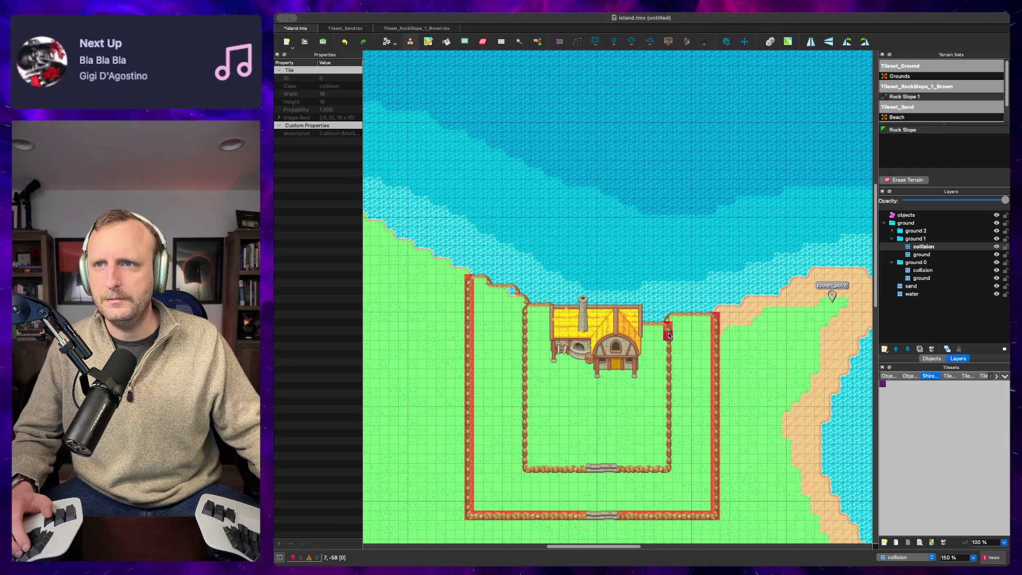
pyautogui.moveTo(669, 345); pyautogui.dragTo(668, 458)
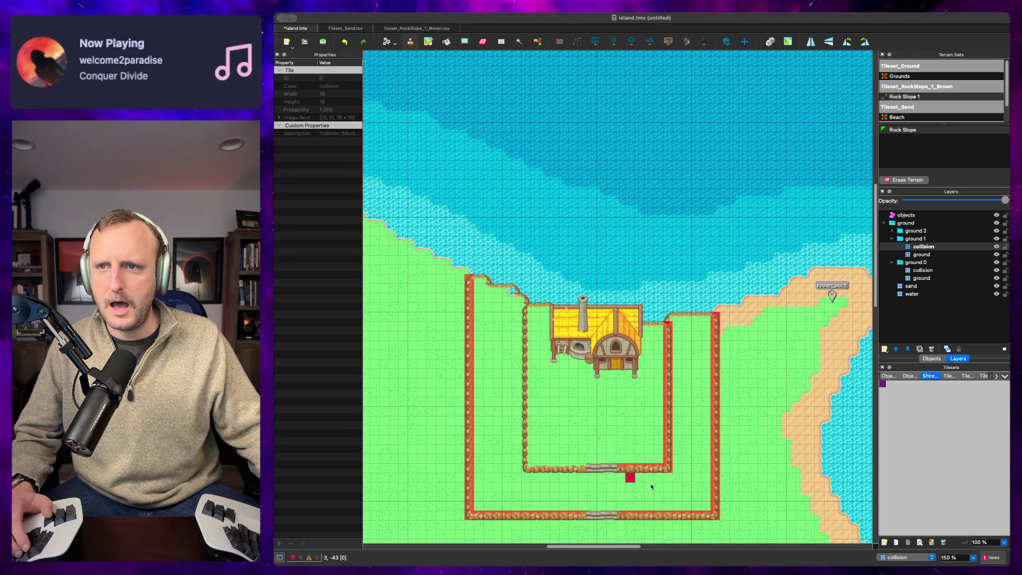
pyautogui.click(525, 472)
pyautogui.moveTo(519, 448); pyautogui.dragTo(517, 438)
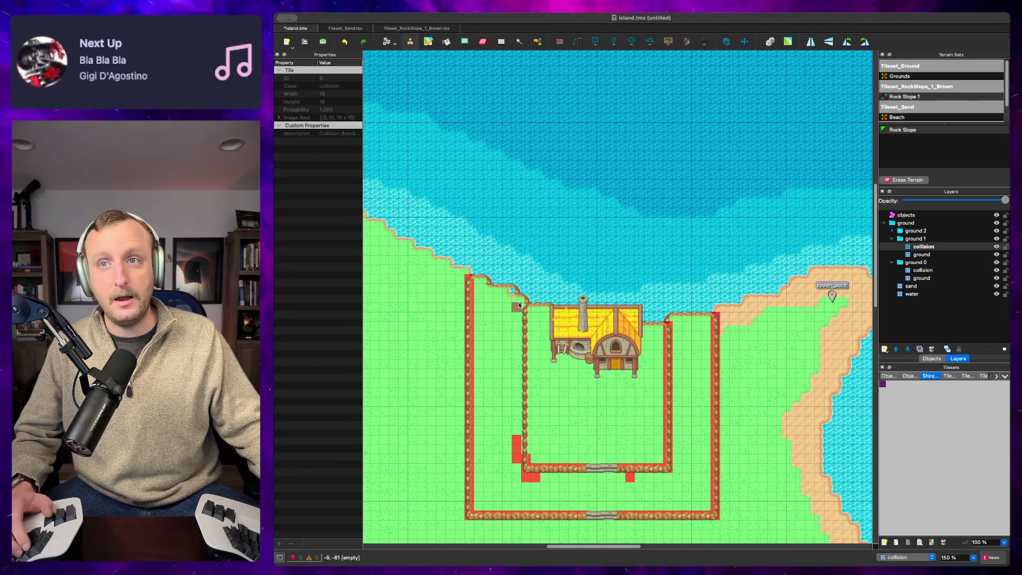
pyautogui.moveTo(524, 307); pyautogui.dragTo(525, 400)
pyautogui.moveTo(525, 435); pyautogui.dragTo(523, 453)
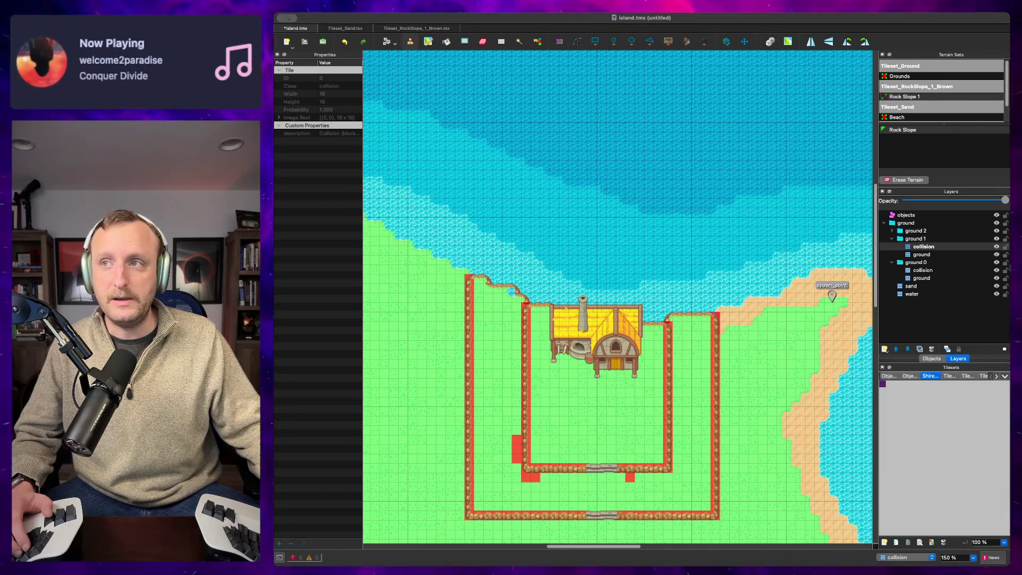
# - Erase the stray collision tiles left of and below the inner fence, then save island.tmx
pyautogui.click(483, 41)
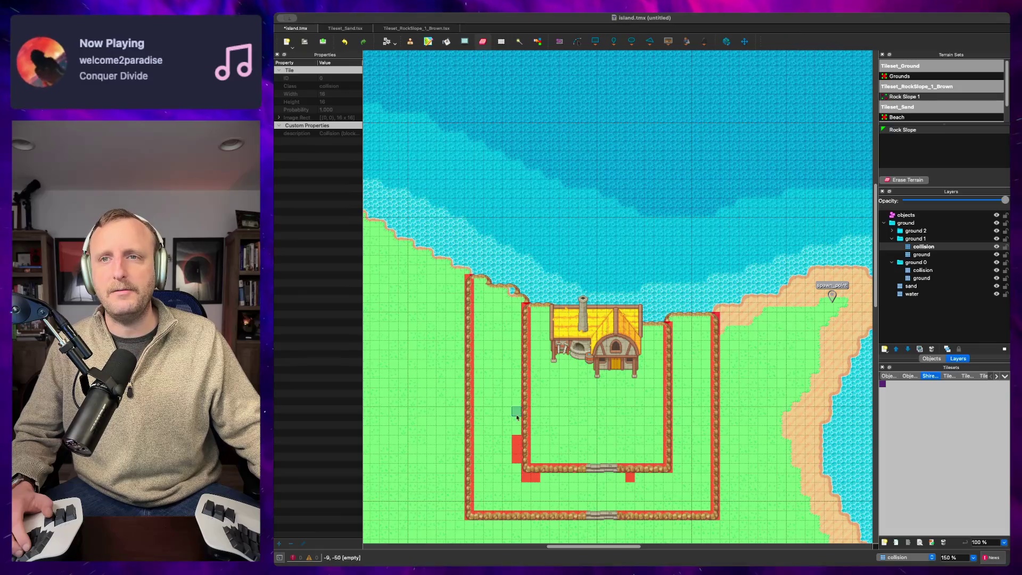
pyautogui.moveTo(516, 435); pyautogui.dragTo(519, 462)
pyautogui.click(526, 478)
pyautogui.click(629, 478)
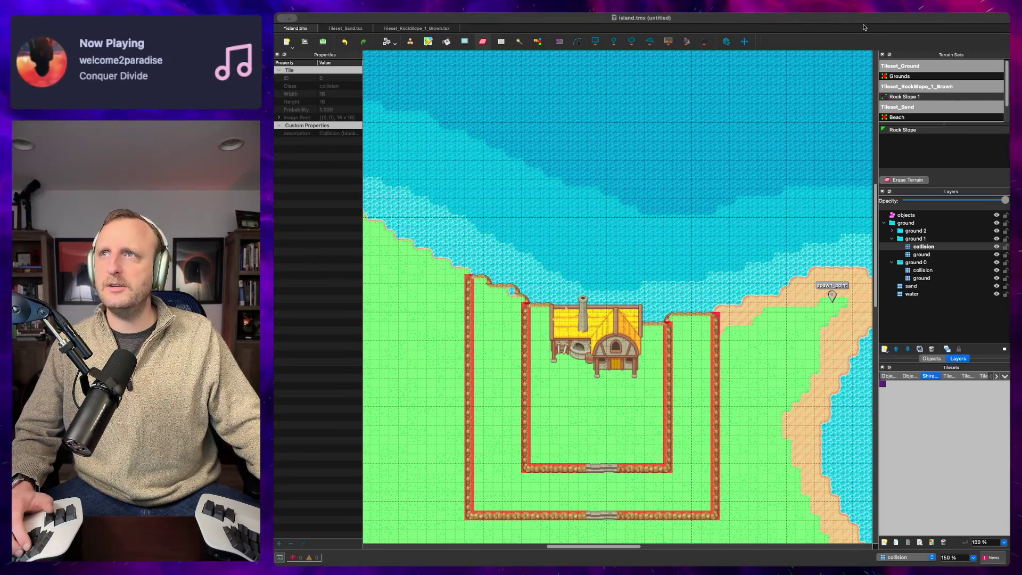
pyautogui.hotkey('ctrl', 's')
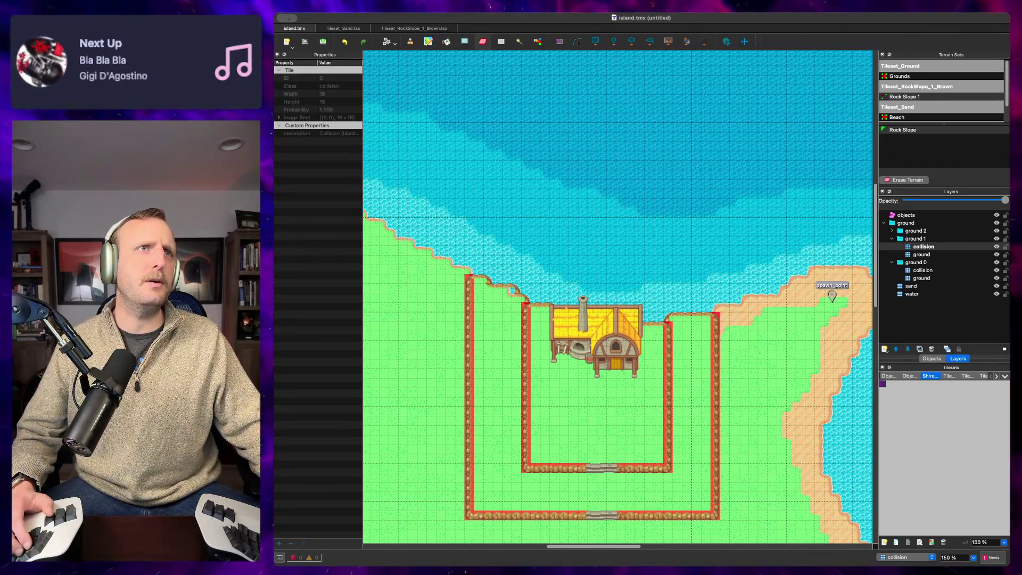
# - Stop the dev servers, run sm to export the map to town.json, and restart the servers
pyautogui.press('super+Tab')
pyautogui.press('i')
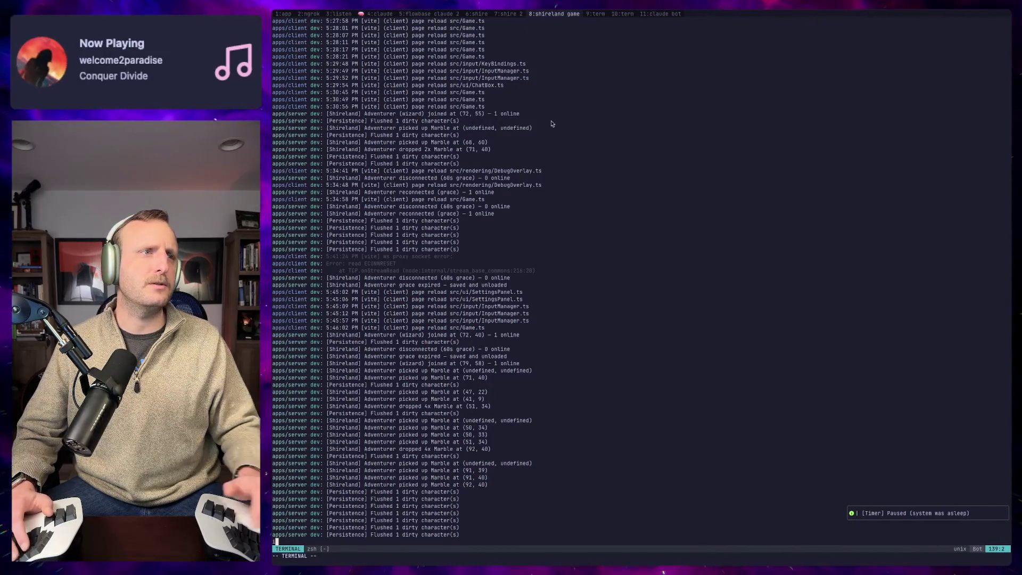
pyautogui.hotkey('ctrl', 'c')
pyautogui.press('Return')
pyautogui.press('Return')
pyautogui.press('Return')
pyautogui.write('sm')
pyautogui.press('Return')
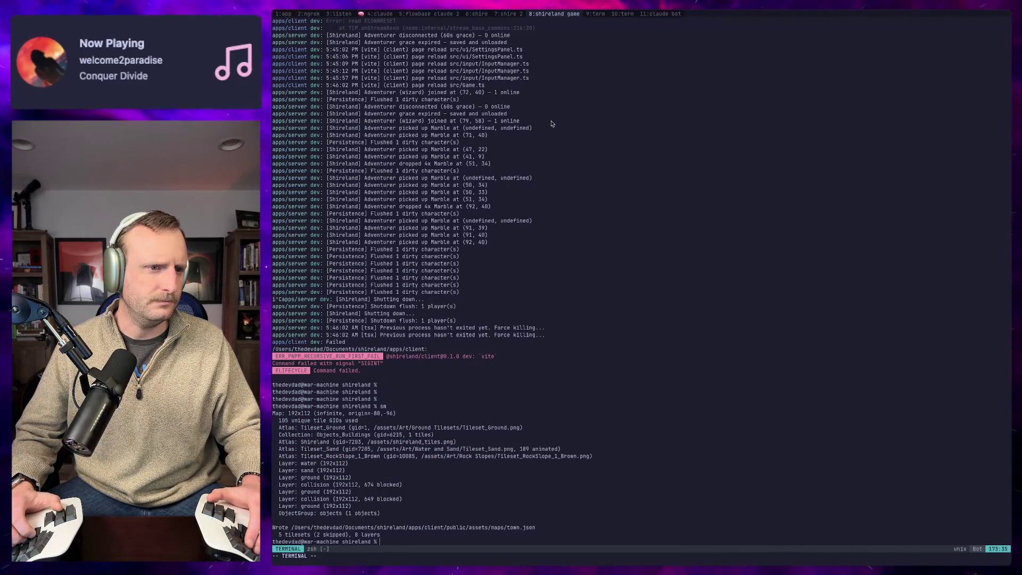
pyautogui.write('sm')
pyautogui.press('Return')
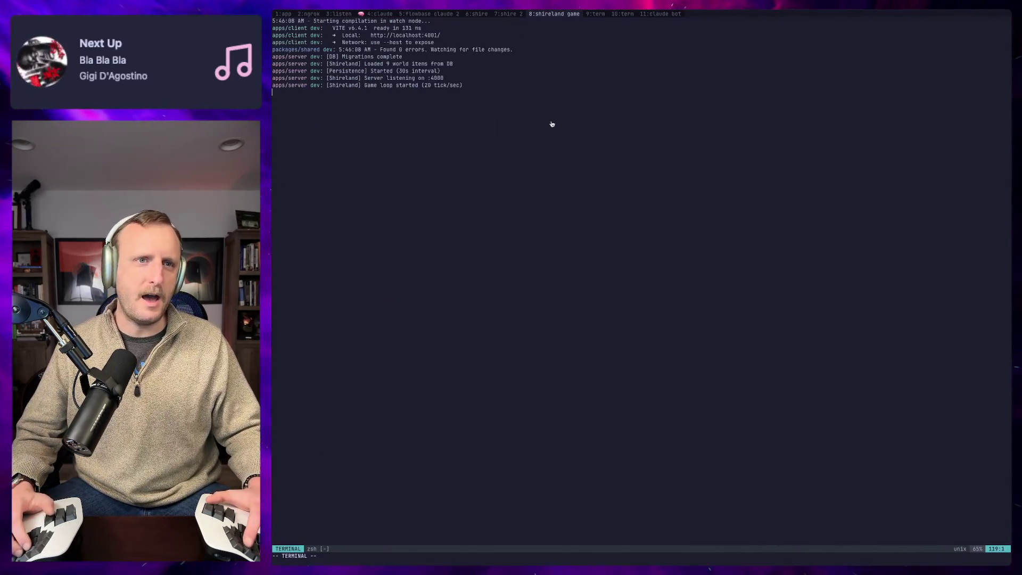
pyautogui.press('super+Tab')
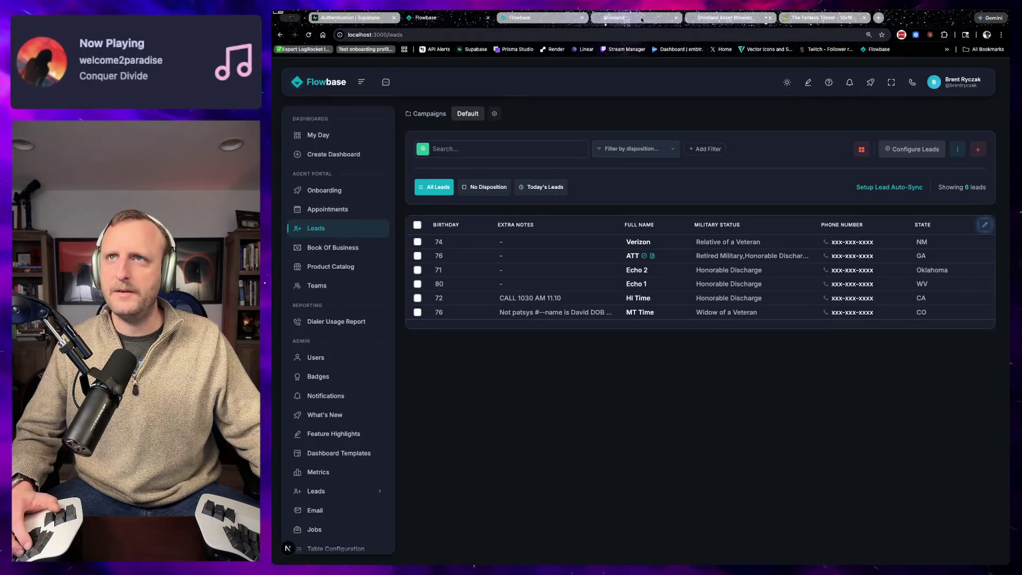
# - Enter Shireland, walk the wizard through the gate and along the outer fence, and open the backpack
pyautogui.click(641, 20)
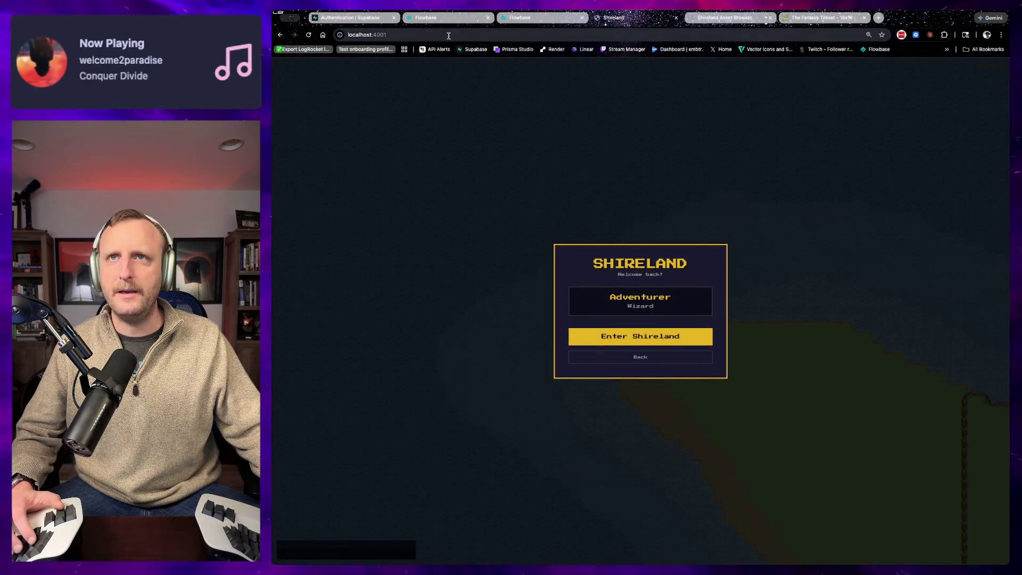
pyautogui.click(615, 335)
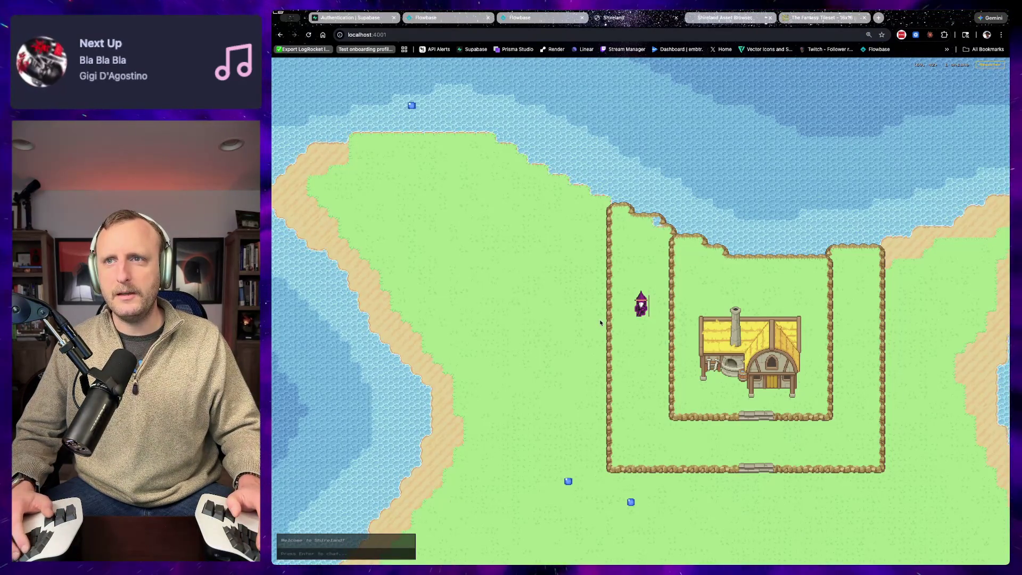
pyautogui.press('Down')
pyautogui.press('Down')
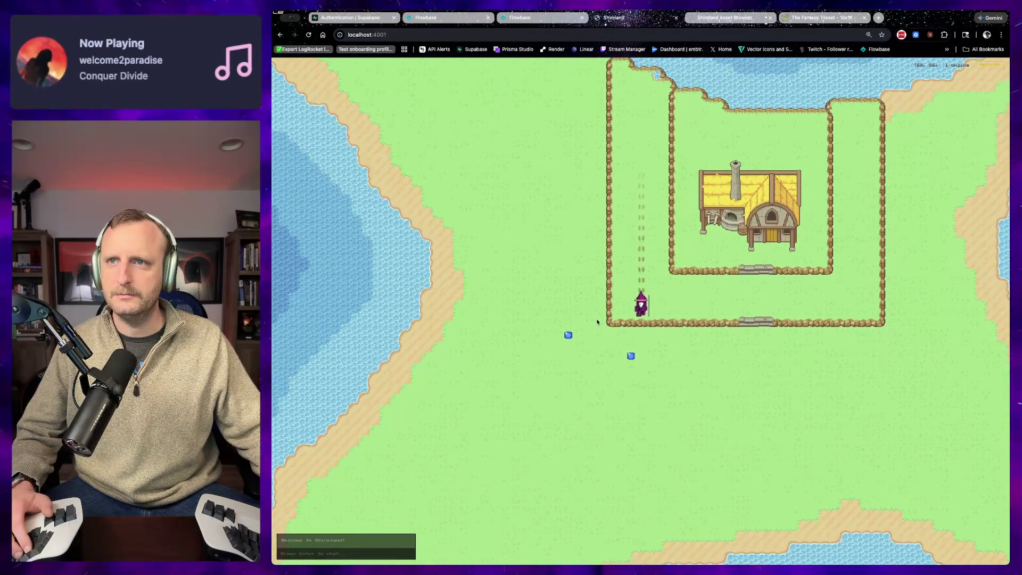
pyautogui.press('Right')
pyautogui.press('Right')
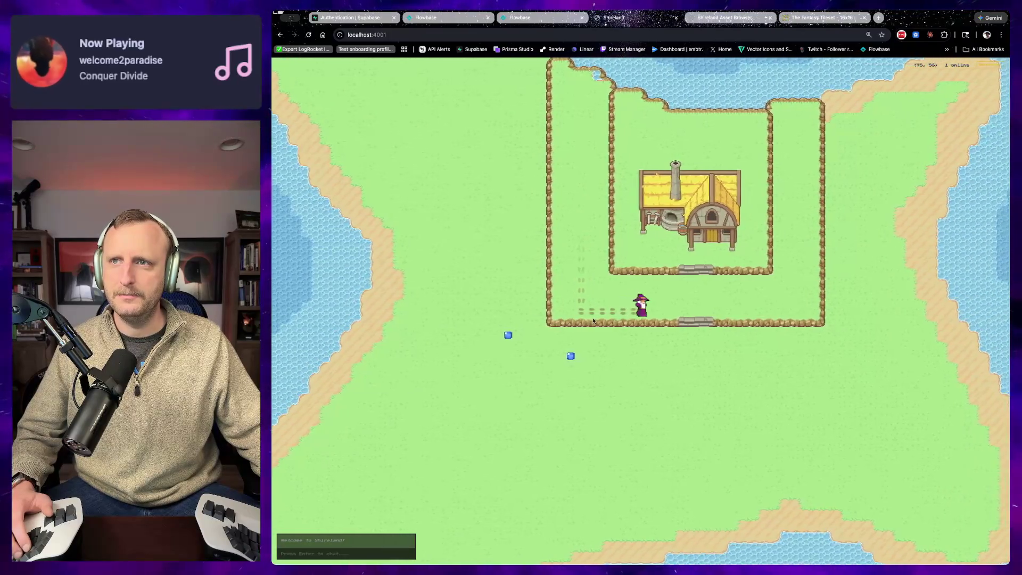
pyautogui.press('Down')
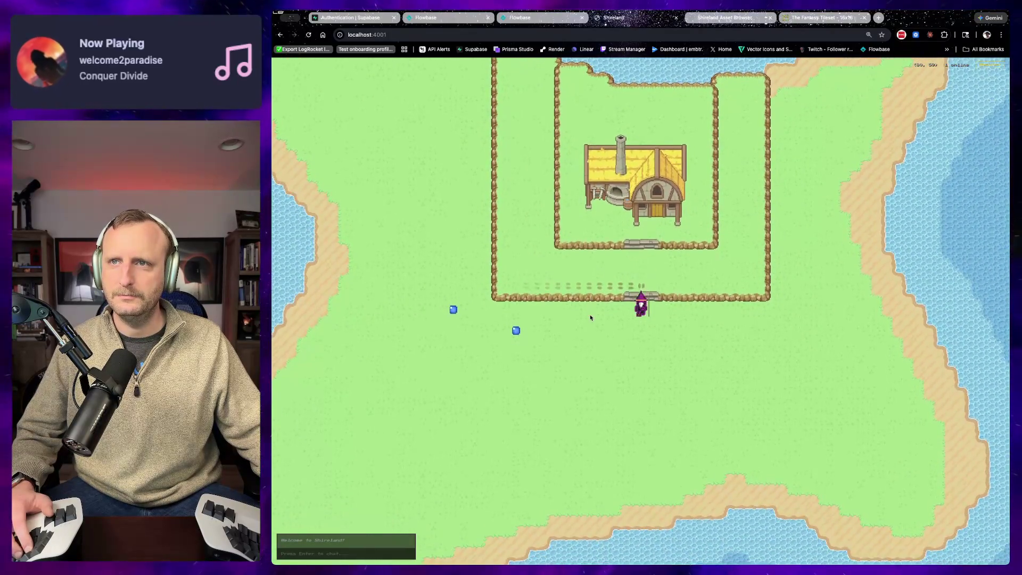
pyautogui.press('Left')
pyautogui.press('Left')
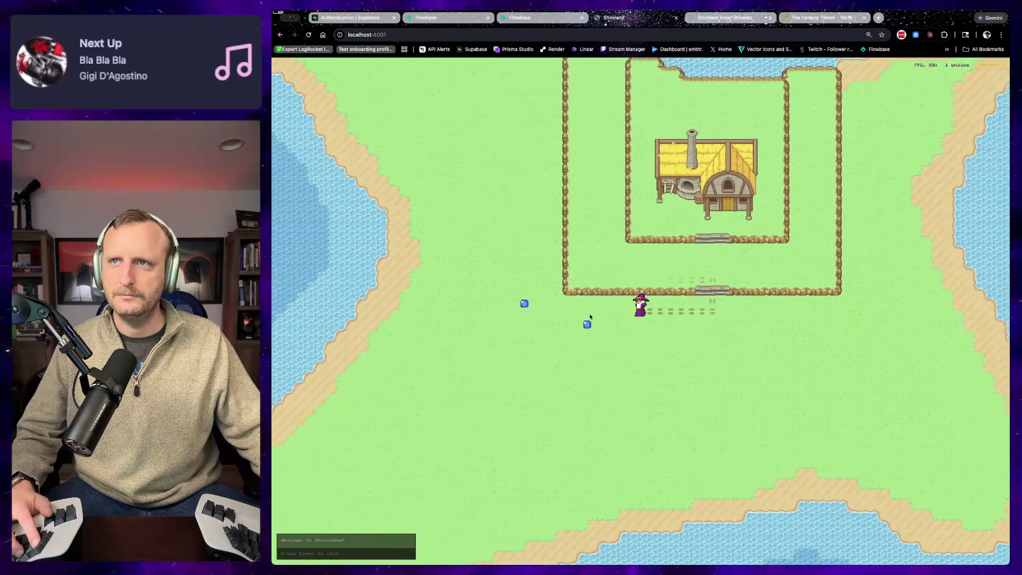
pyautogui.press('Down')
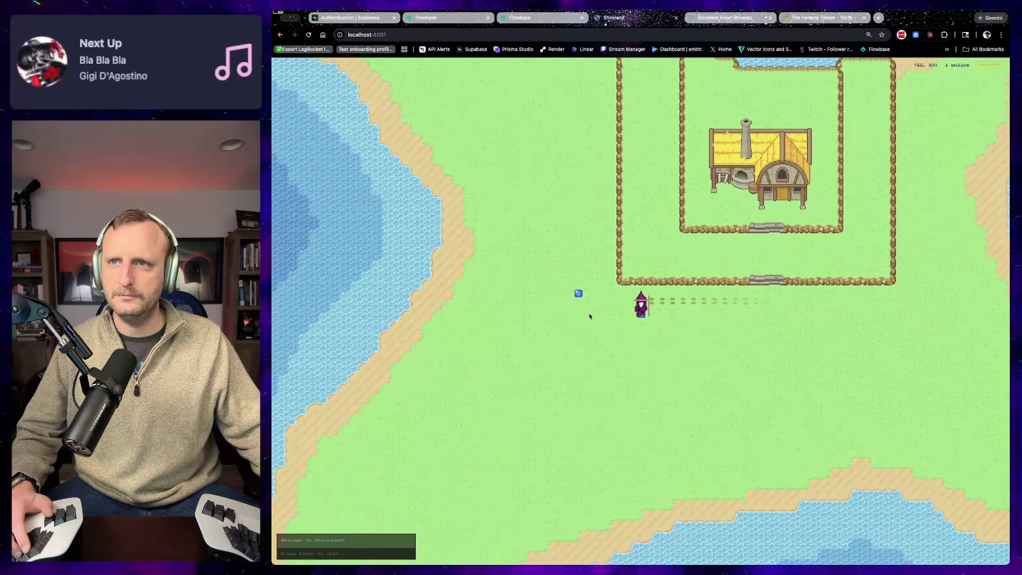
pyautogui.press('i')
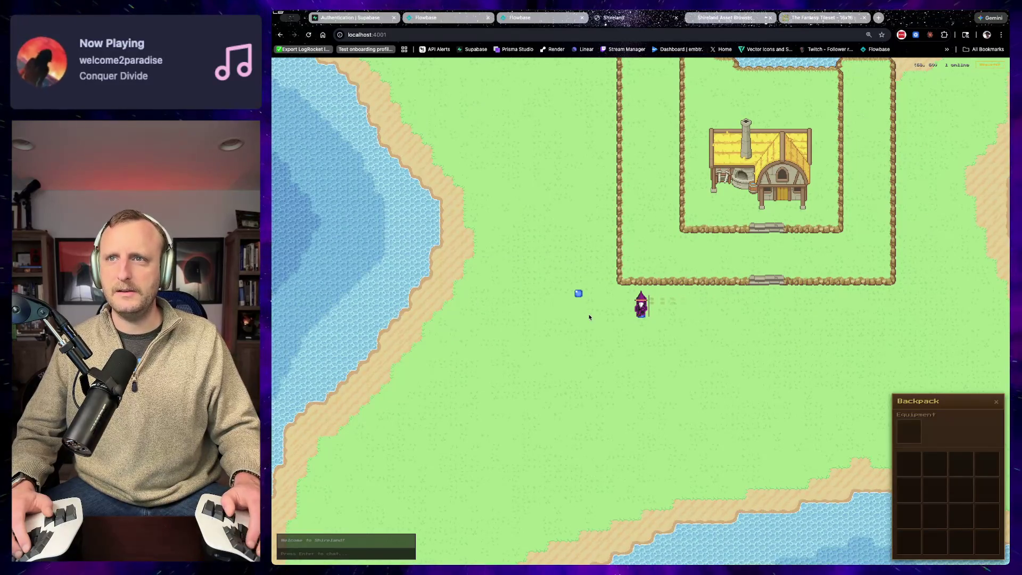
pyautogui.press('?')
pyautogui.press('Escape')
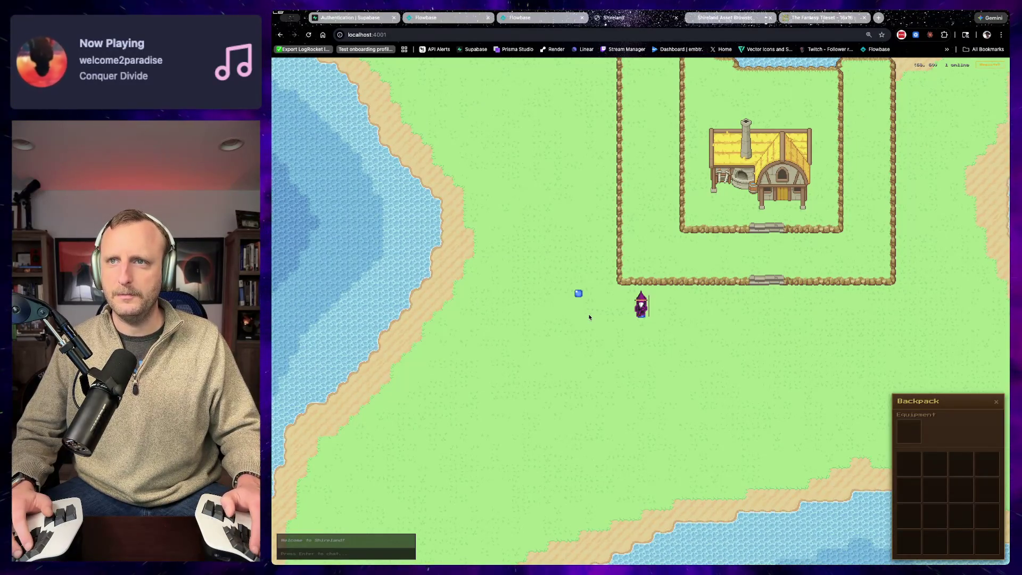
# - Walk the wizard west onto the blue gem and roam north and south, testing fence collision
pyautogui.press('Left')
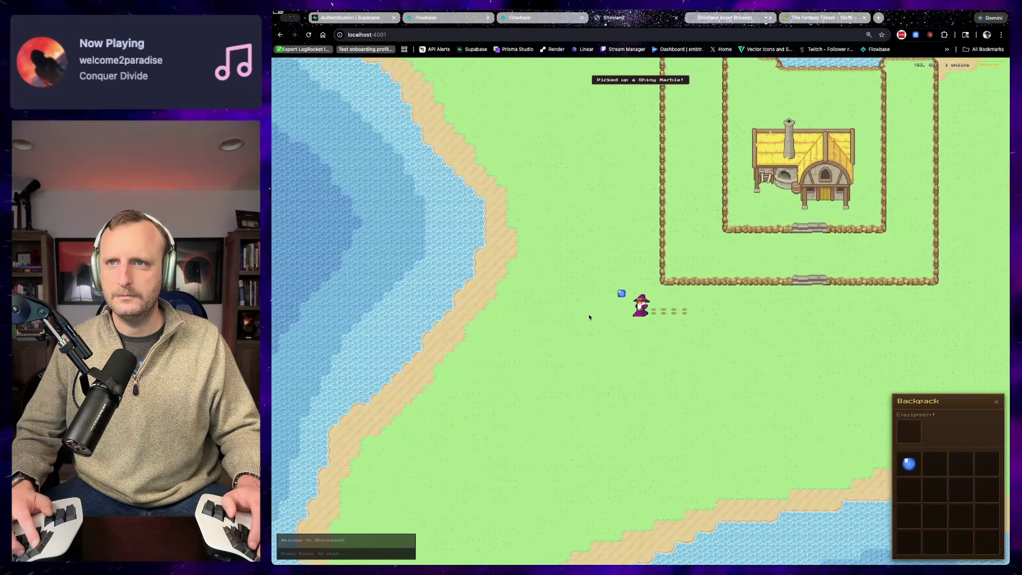
pyautogui.press('Up')
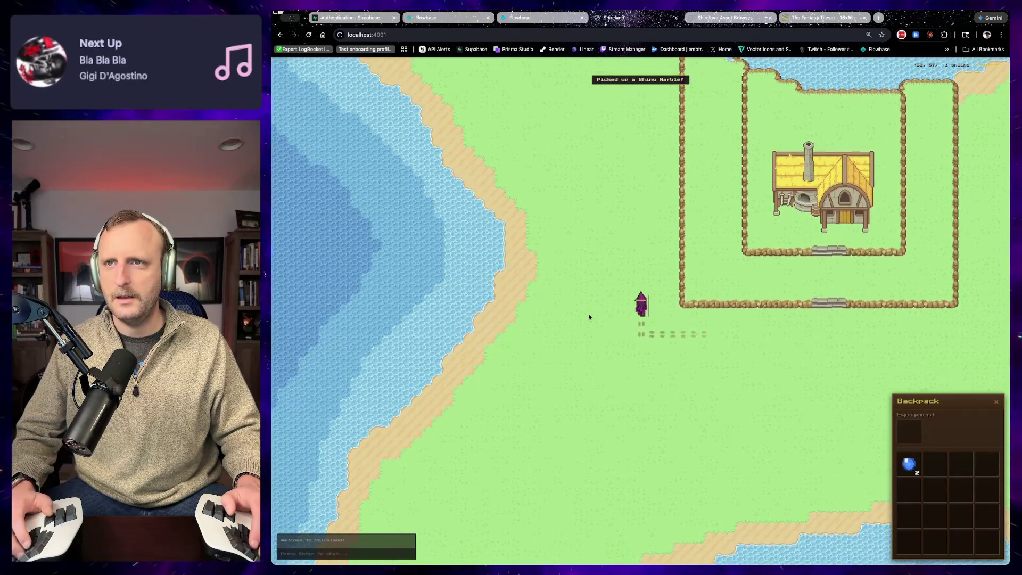
pyautogui.press('Up')
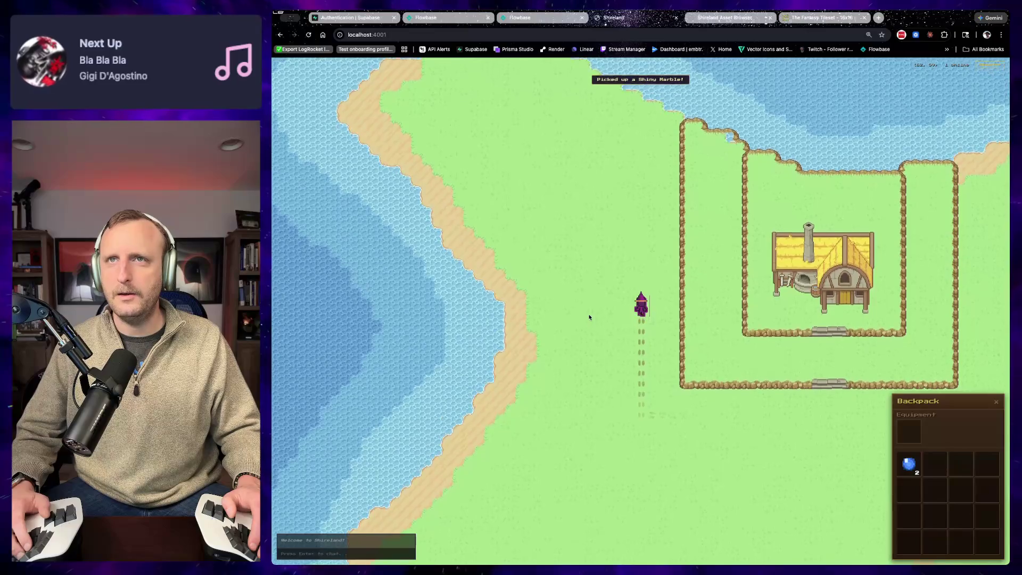
pyautogui.press('Up')
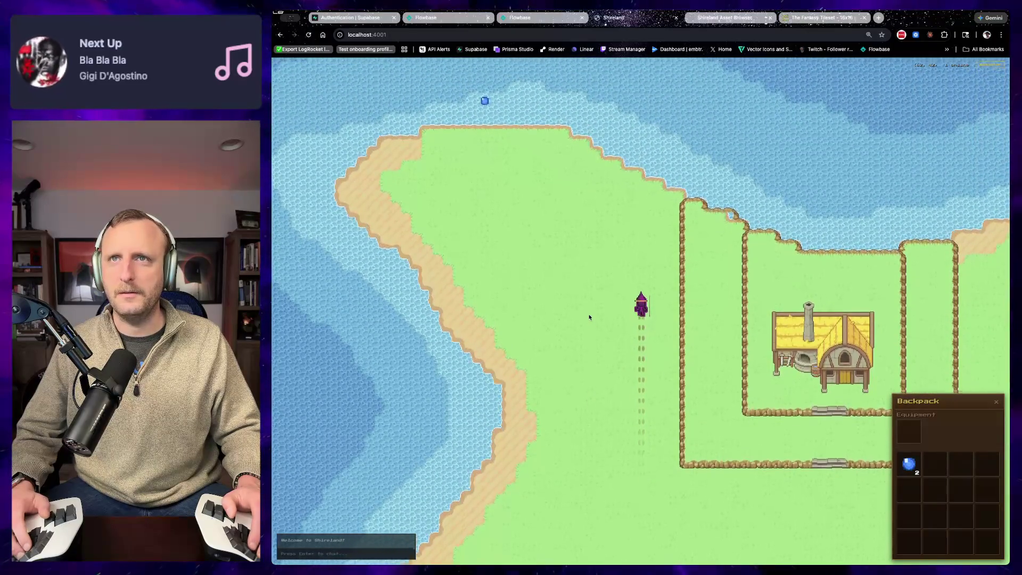
pyautogui.press('Up')
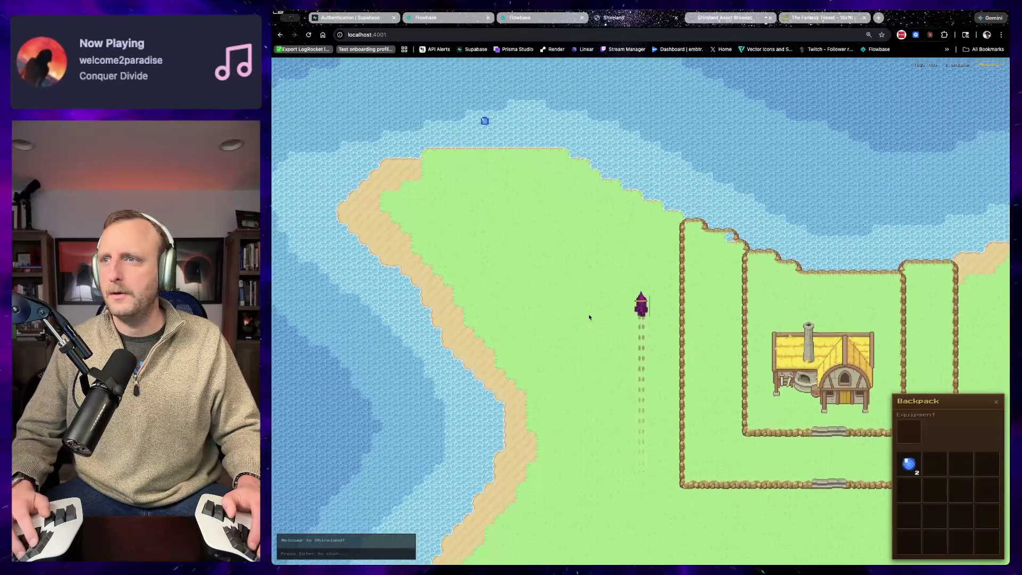
pyautogui.press('Left')
pyautogui.press('Down')
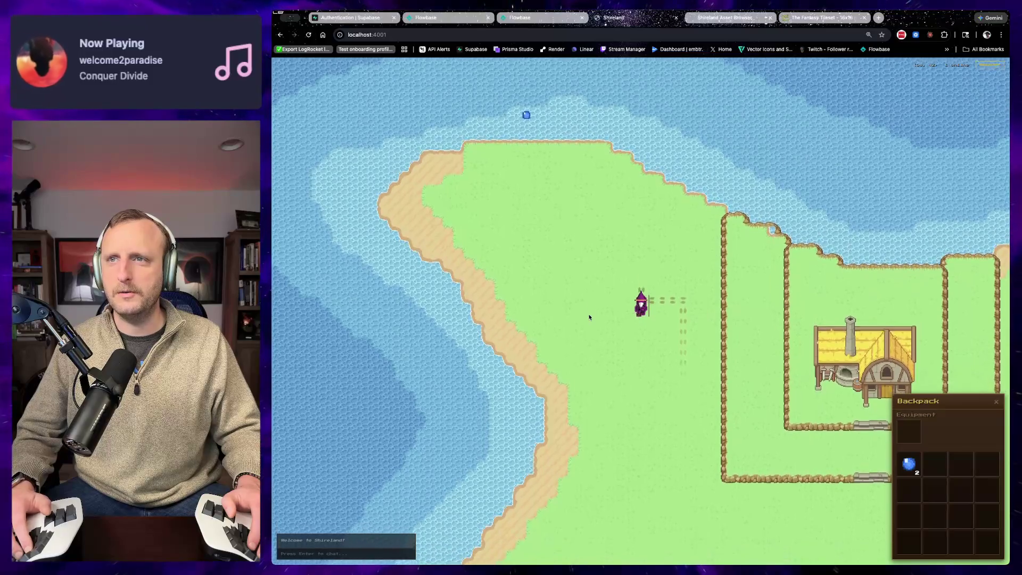
pyautogui.press('Down')
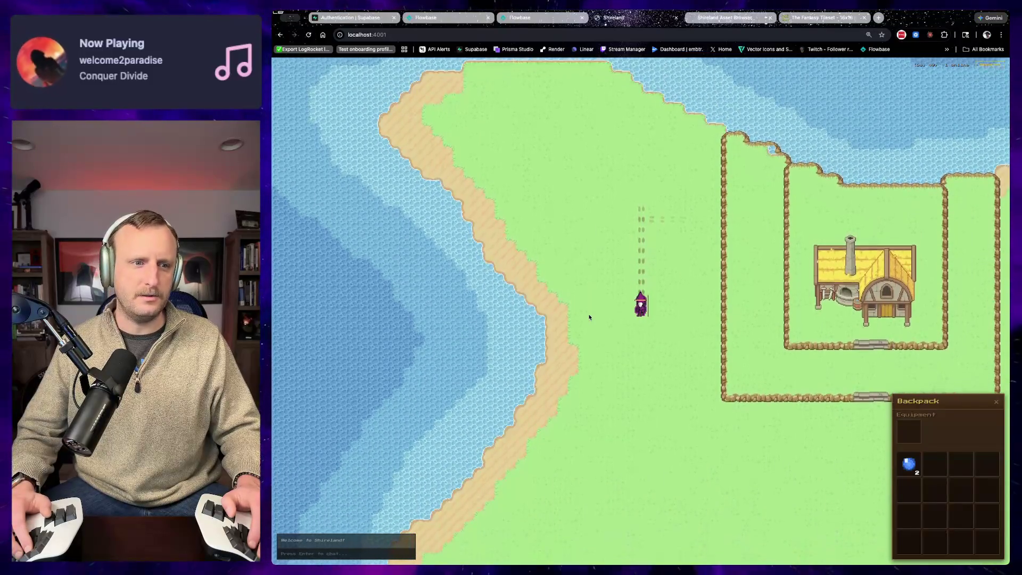
pyautogui.press('Right')
pyautogui.press('Up')
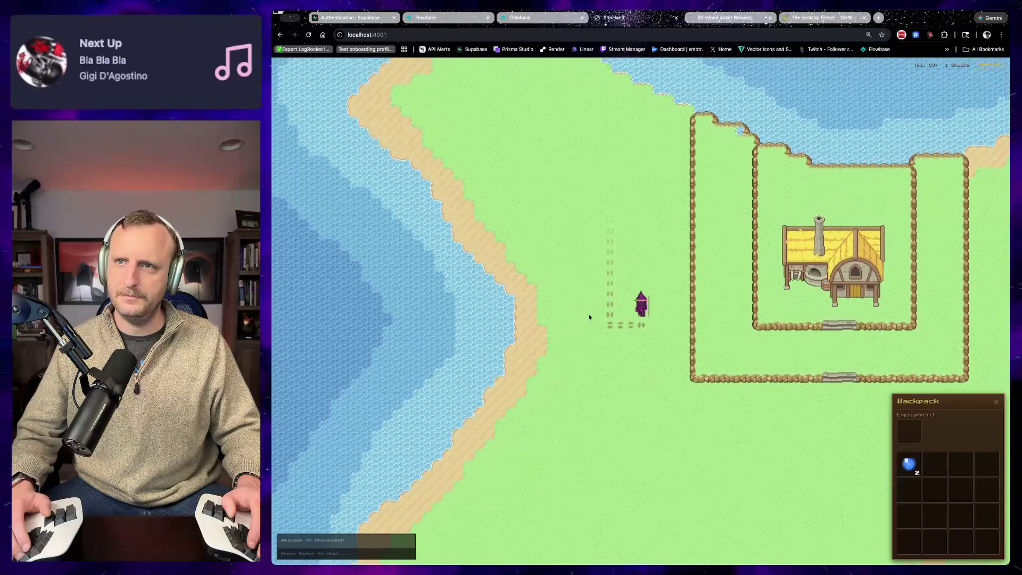
pyautogui.press('Down')
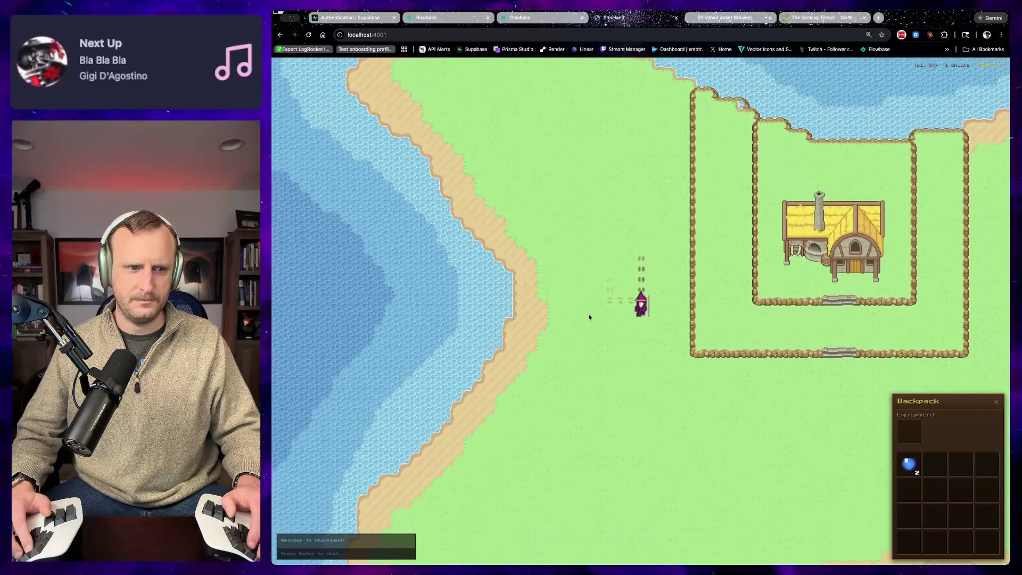
# - Walk east along the outer fence and north through the gap past the house
pyautogui.press('Right')
pyautogui.press('Right')
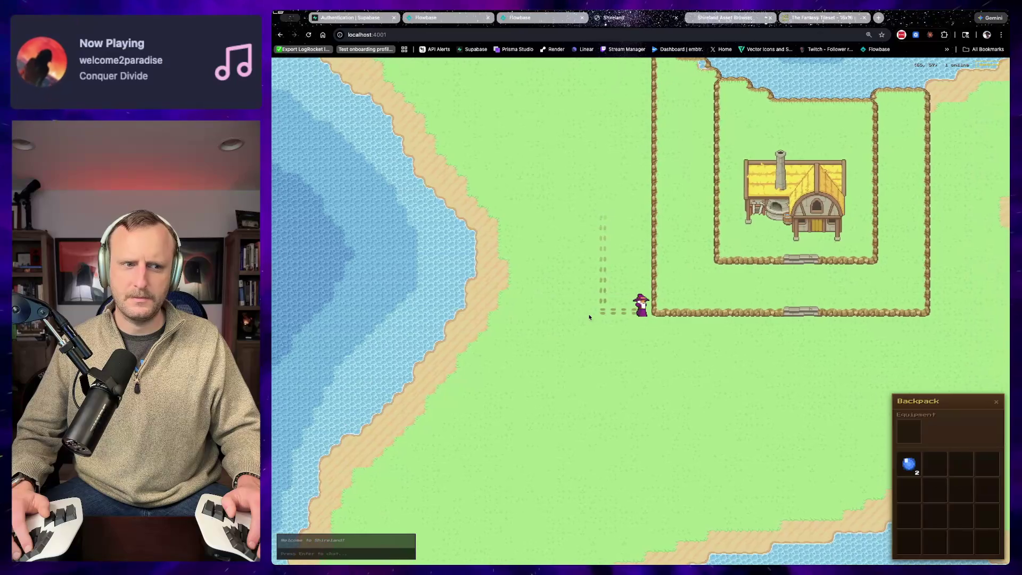
pyautogui.press('Down')
pyautogui.press('Right')
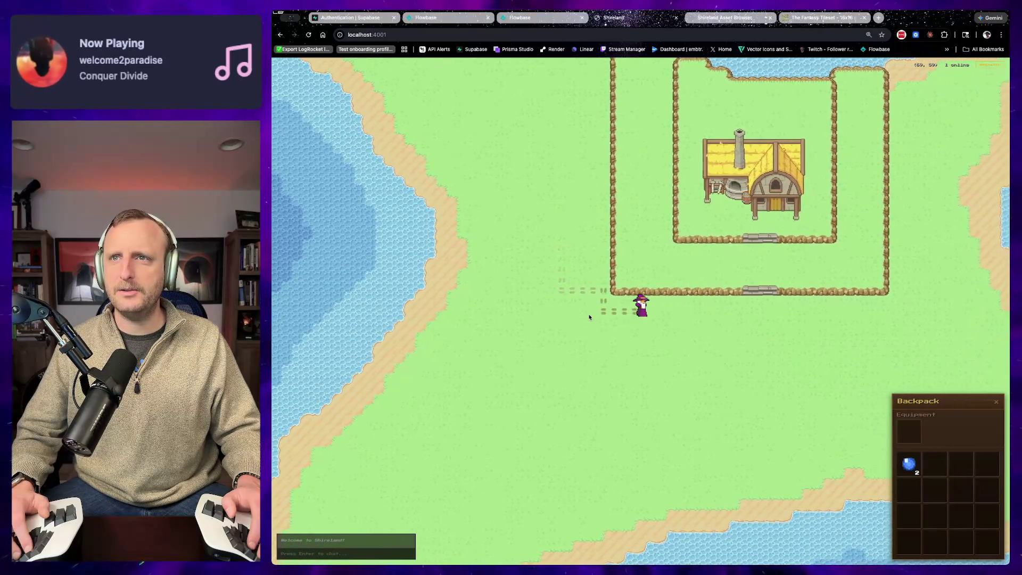
pyautogui.press('Right')
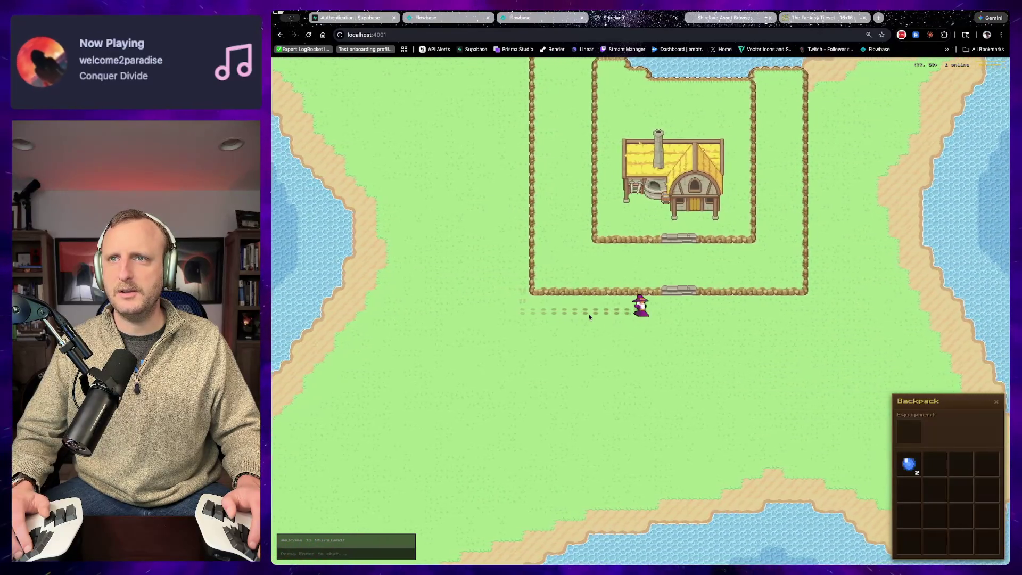
pyautogui.press('Up')
pyautogui.press('Up')
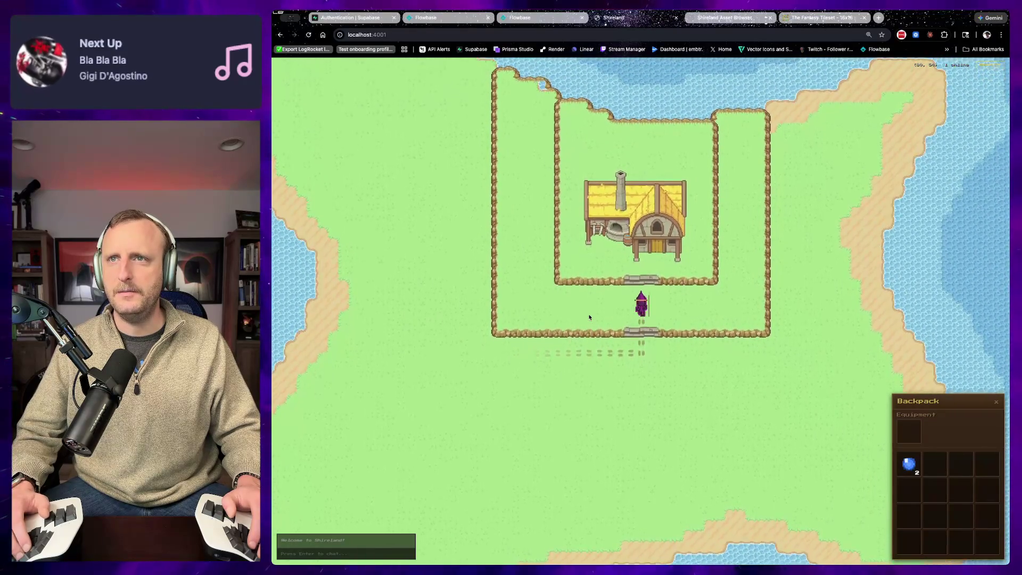
pyautogui.press('Up')
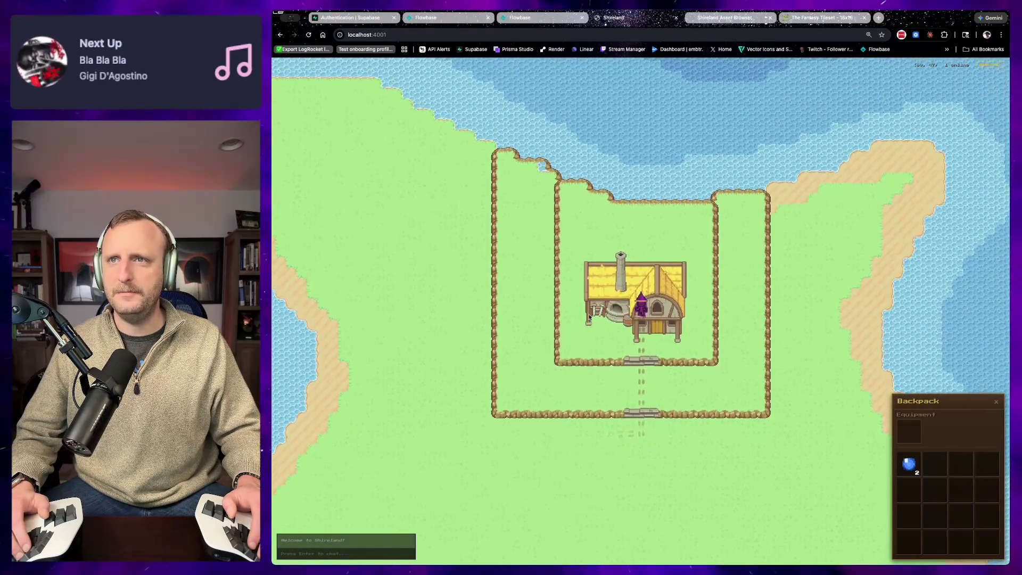
pyautogui.press('Up')
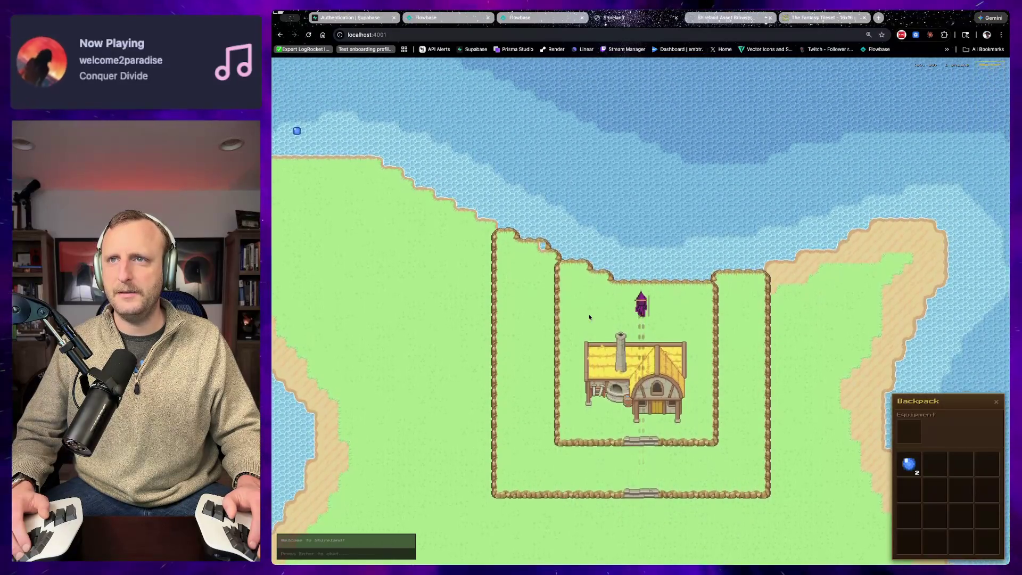
pyautogui.press('Down')
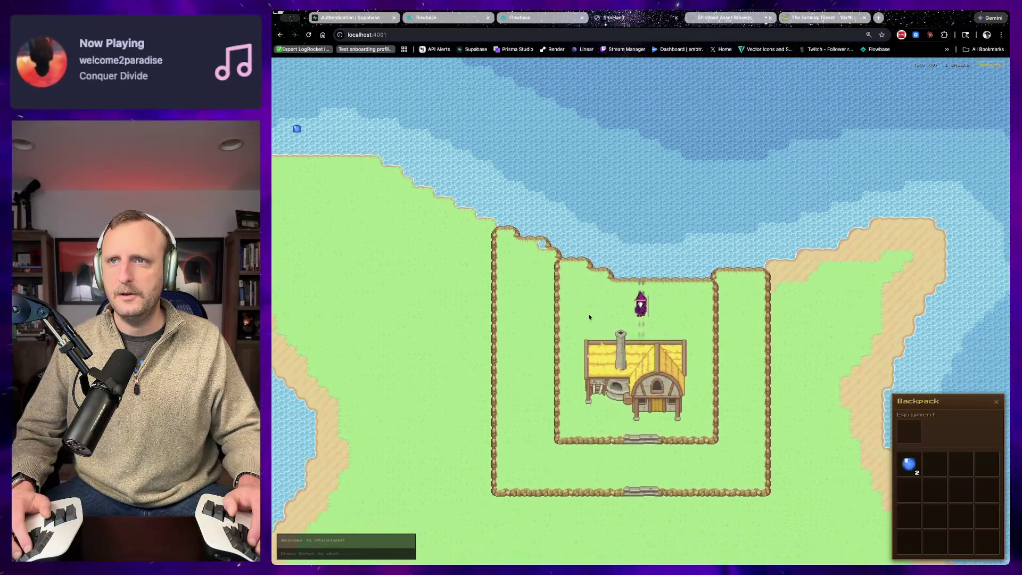
# - Drop the marble from the backpack north of the house and walk back to the inner gate
pyautogui.click(913, 469)
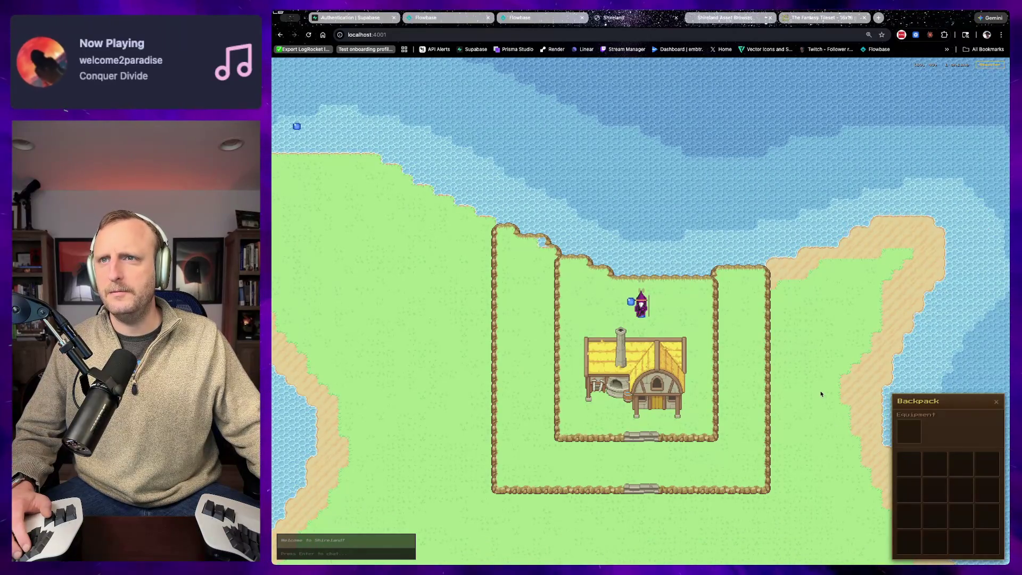
pyautogui.press('Down')
pyautogui.press('Down')
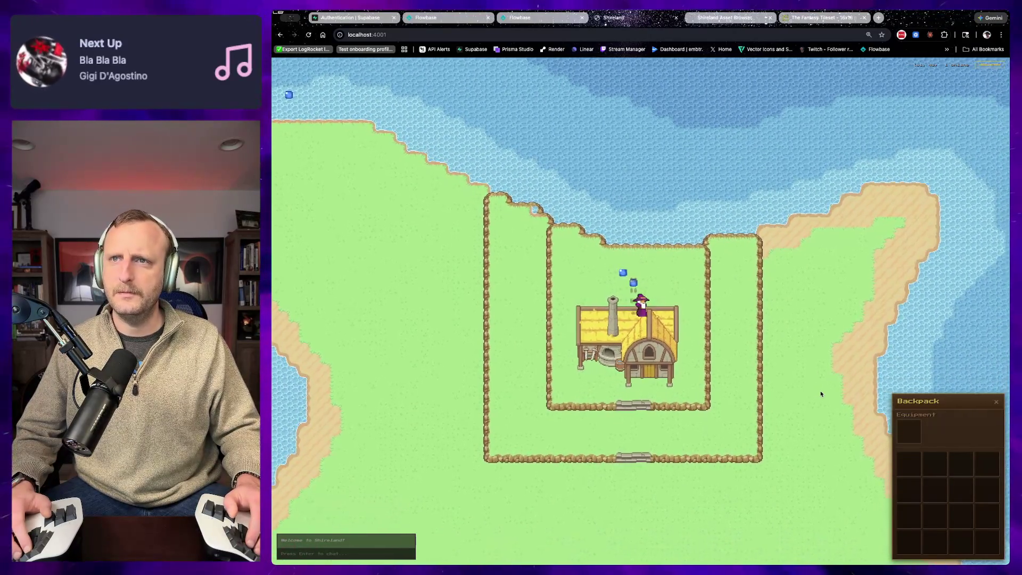
pyautogui.press('Right')
pyautogui.press('Down')
pyautogui.press('Down')
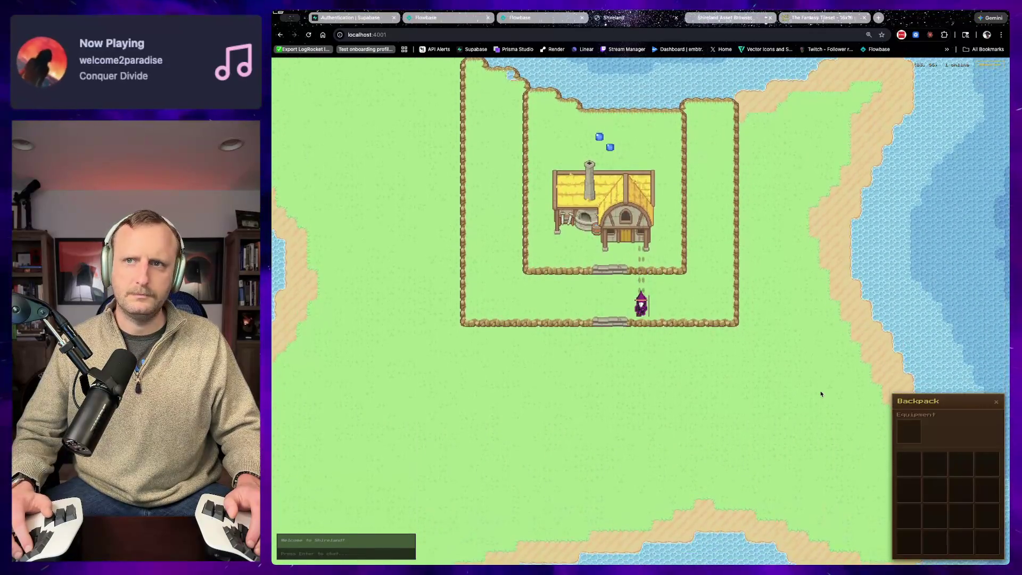
pyautogui.press('Up')
pyautogui.press('Right')
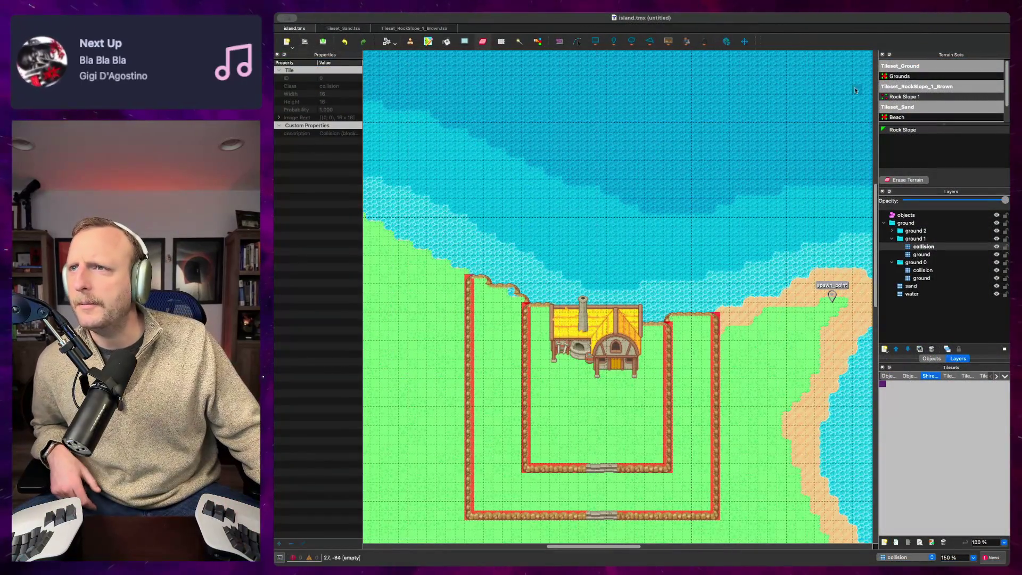
# - Expand the ground 2 layer group, then stop the game's dev servers in the terminal
pyautogui.click(892, 231)
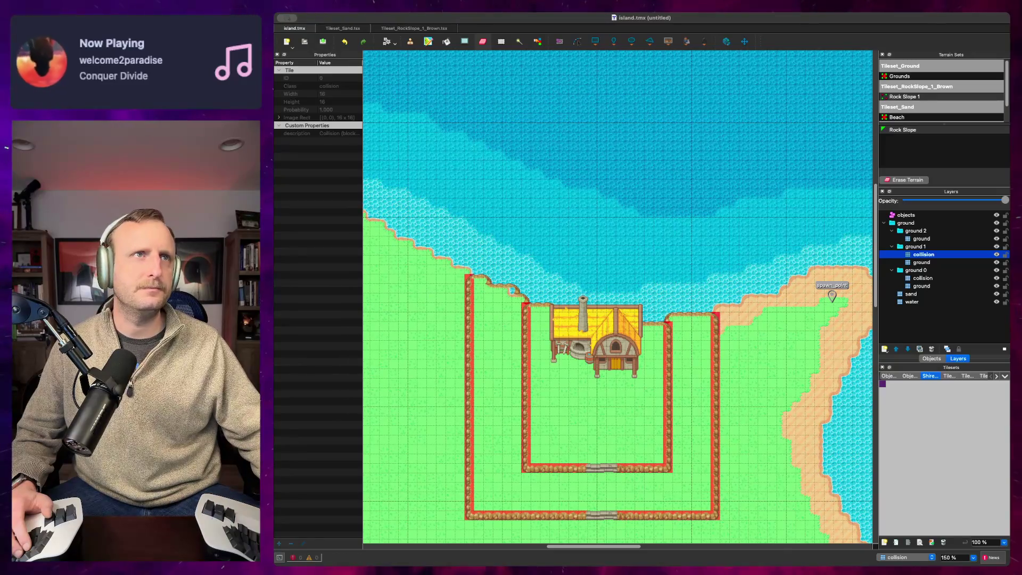
pyautogui.press('super+Tab')
pyautogui.hotkey('ctrl', 'c')
pyautogui.press('Return')
pyautogui.press('Return')
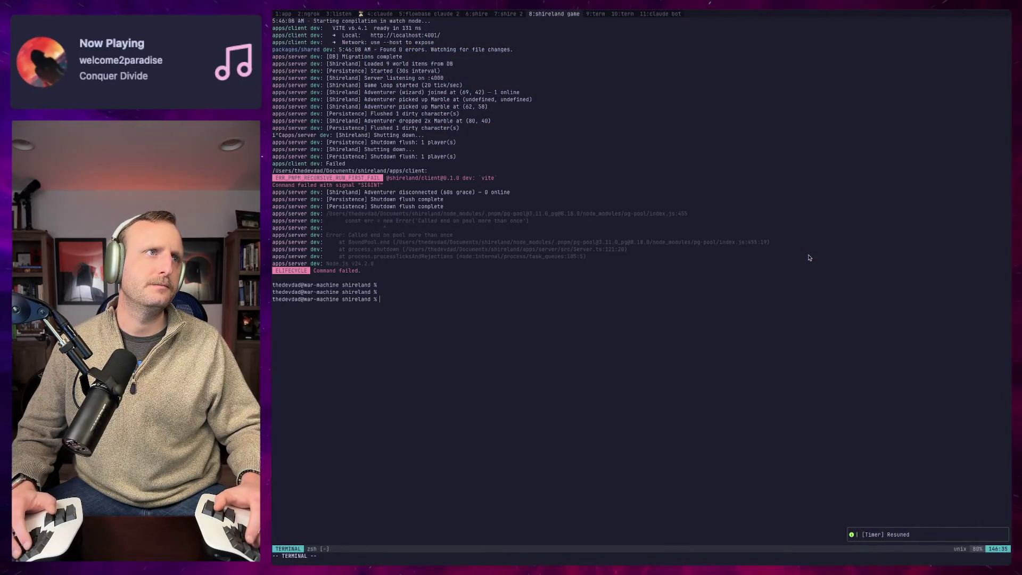
# - Re-export the map to town.json with sm and relaunch the pnpm dev servers
pyautogui.write('ar')
pyautogui.hotkey('ctrl', 'l')
pyautogui.press('Return')
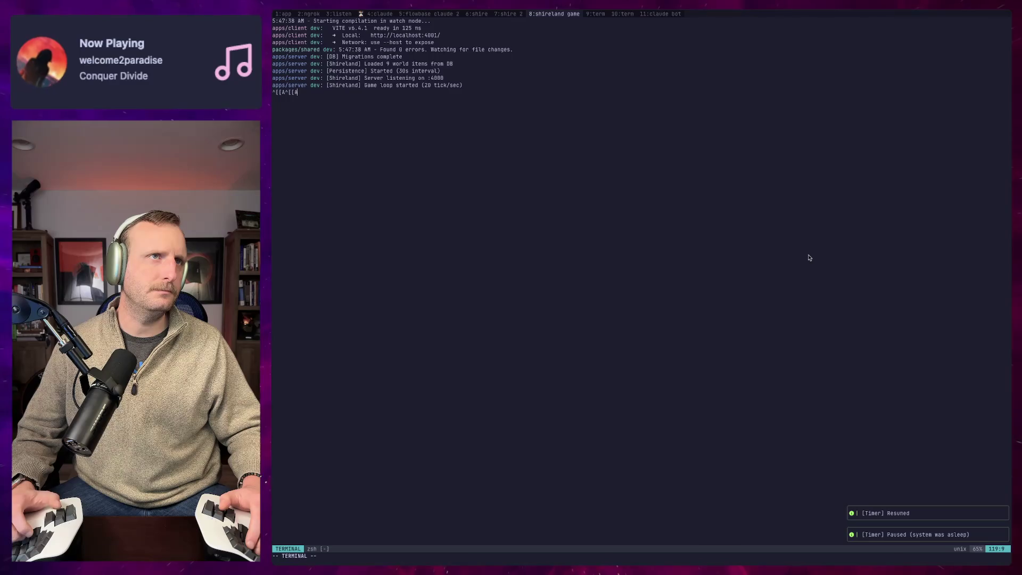
pyautogui.hotkey('ctrl', 'c')
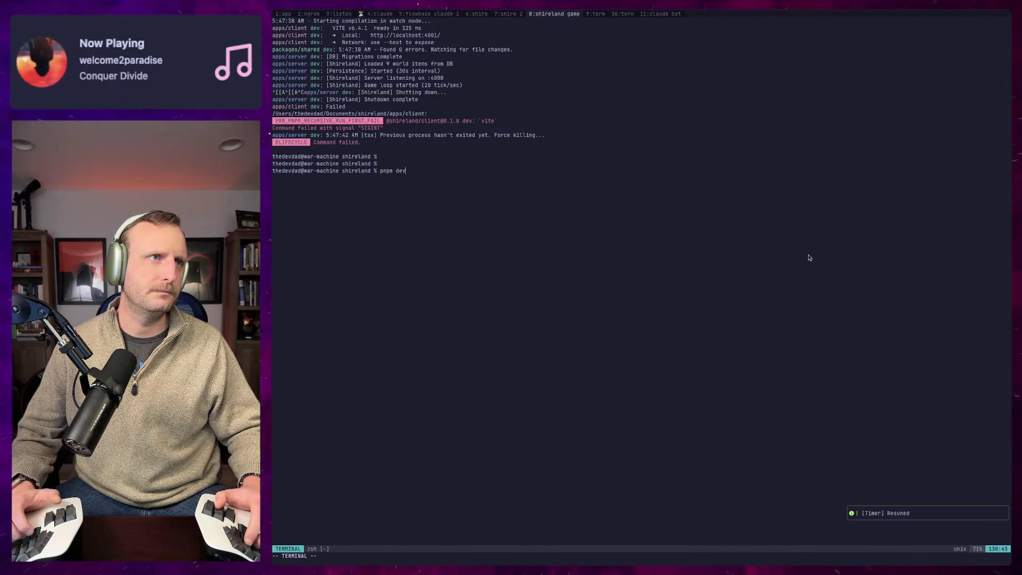
pyautogui.press('Return')
pyautogui.write('pnpm dev')
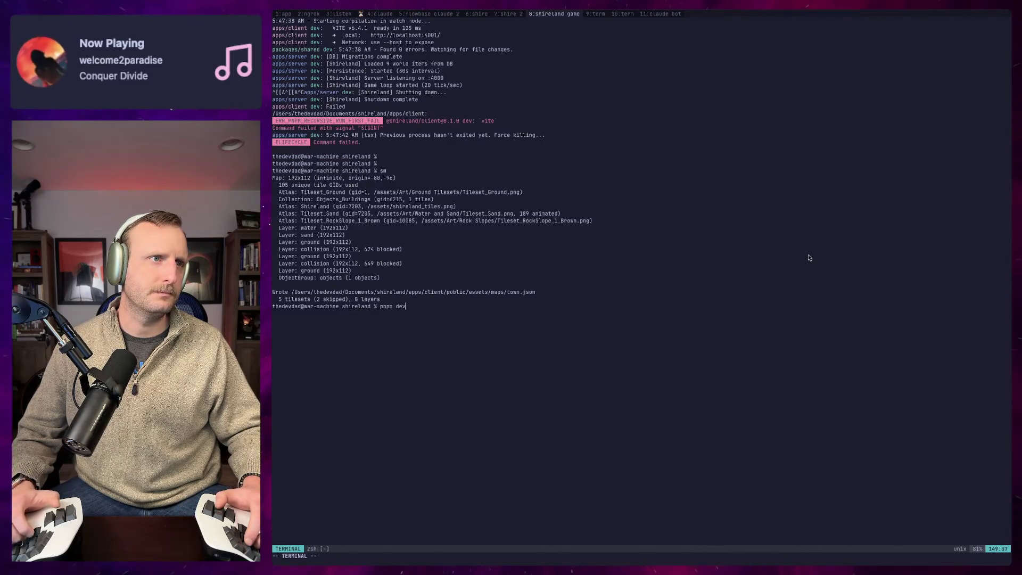
pyautogui.press('Return')
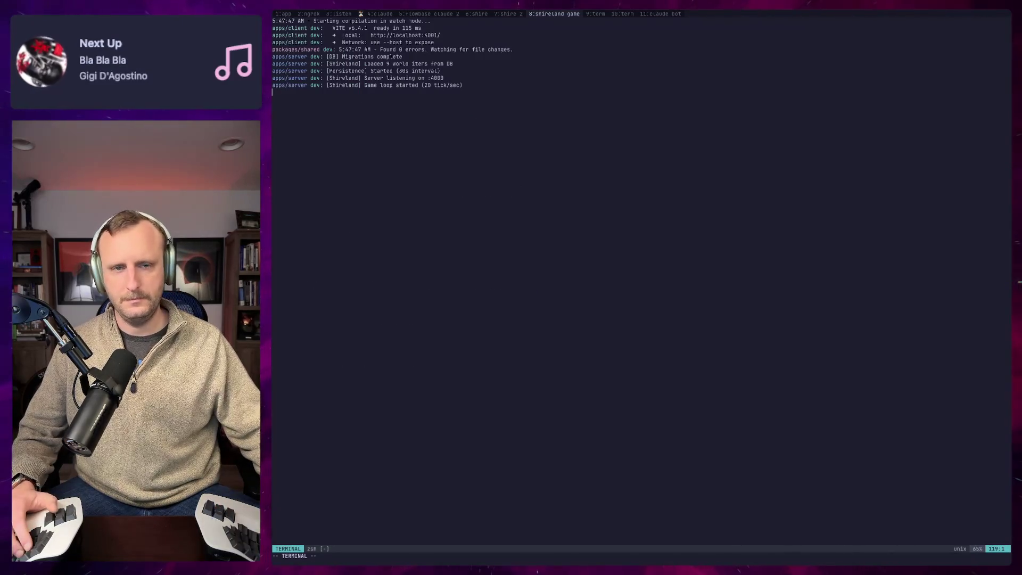
pyautogui.press('super+Tab')
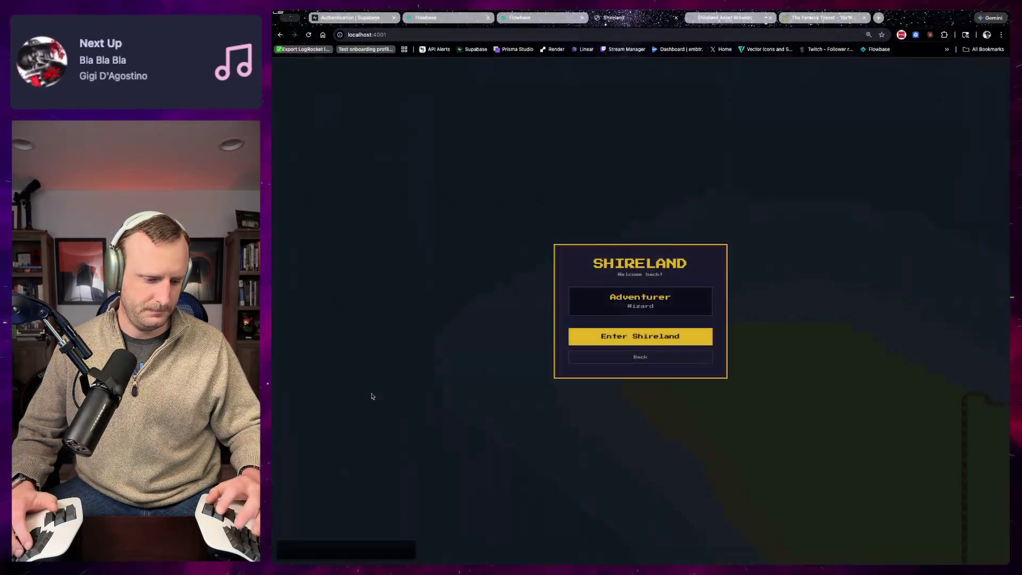
# - Enter Shireland as the wizard and walk west, north and south along the inner fence to test collision
pyautogui.click(644, 341)
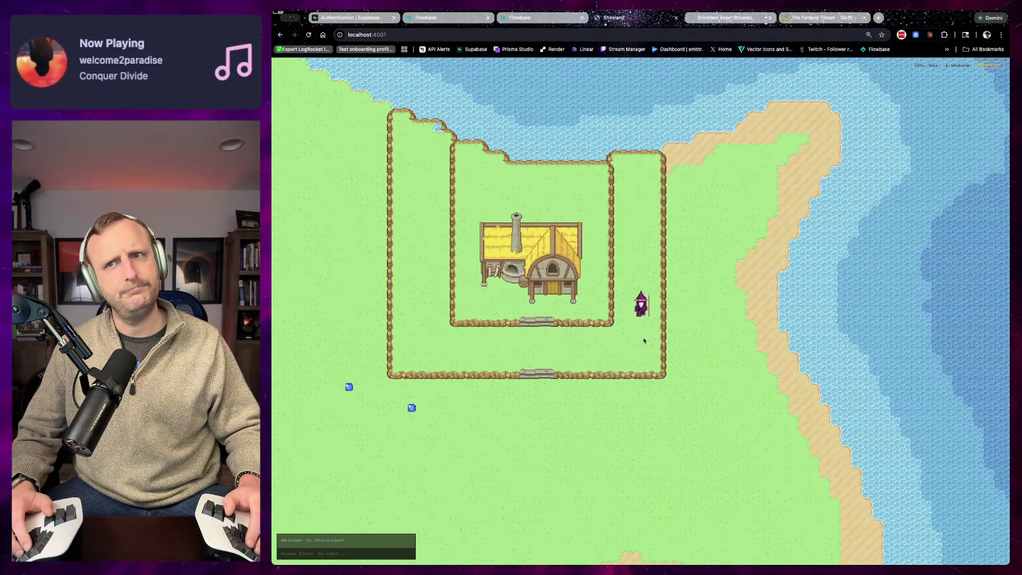
pyautogui.press('Left')
pyautogui.press('Up')
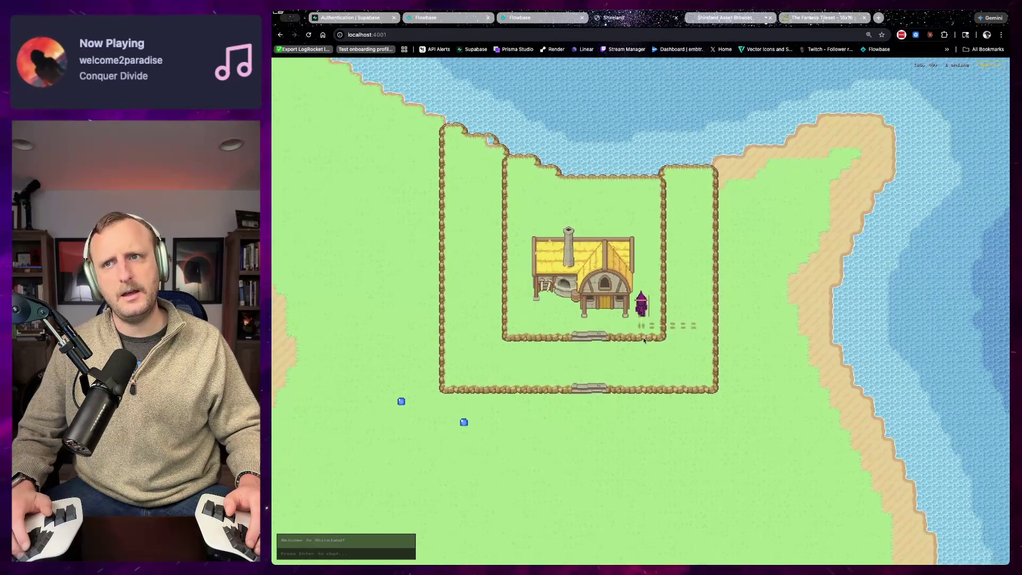
pyautogui.press('Down')
pyautogui.press('Down')
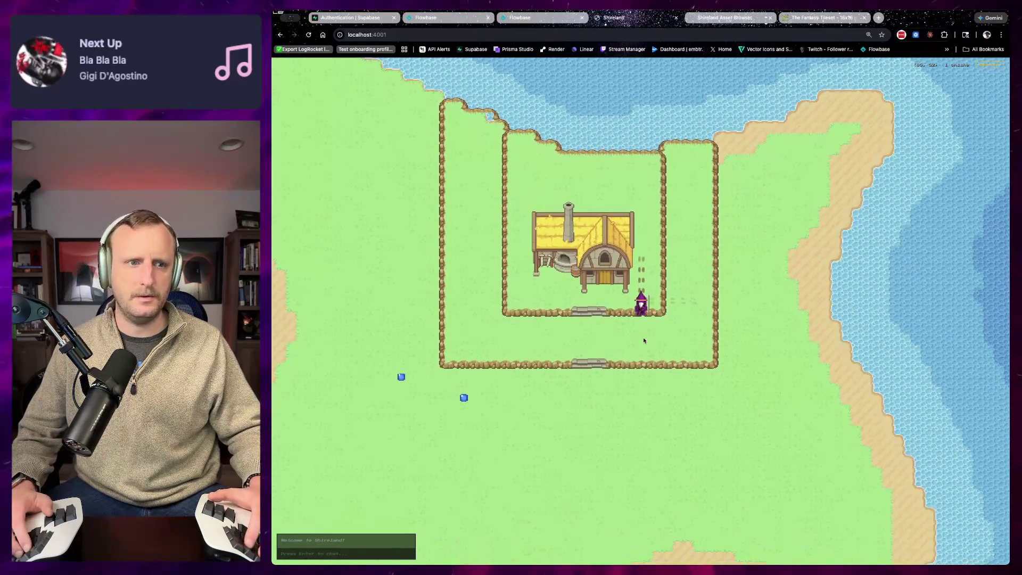
pyautogui.press('super+Tab')
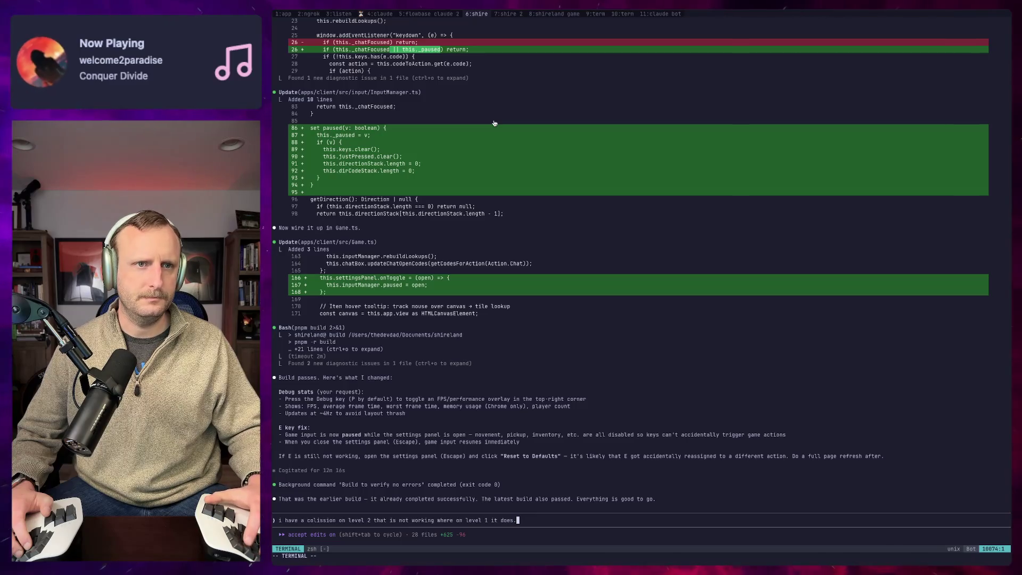
# - Send Claude Code the level 2 collision bug report with a pasted Tiled screenshot attached
pyautogui.press('super+Tab')
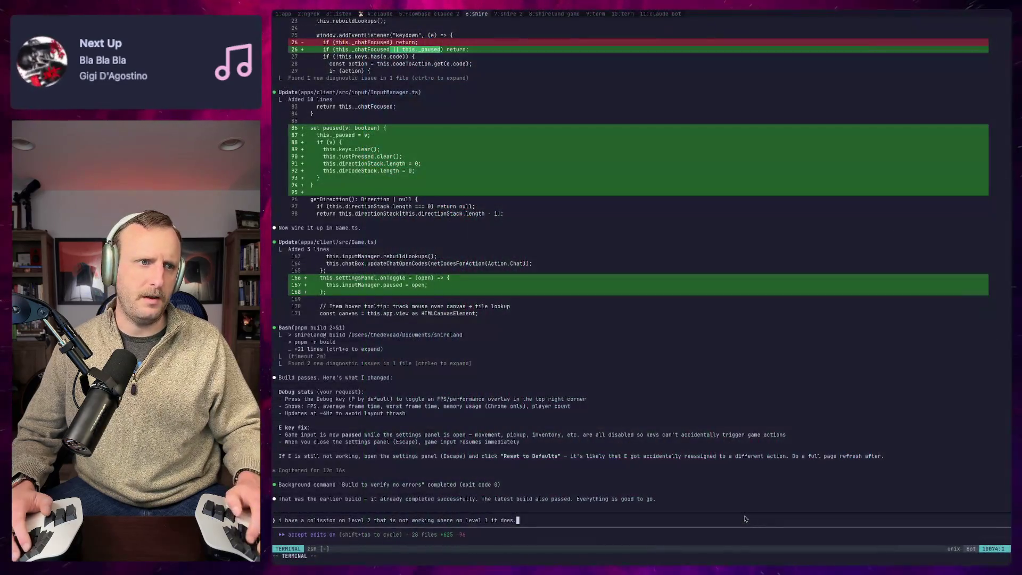
pyautogui.hotkey('ctrl', 'v')
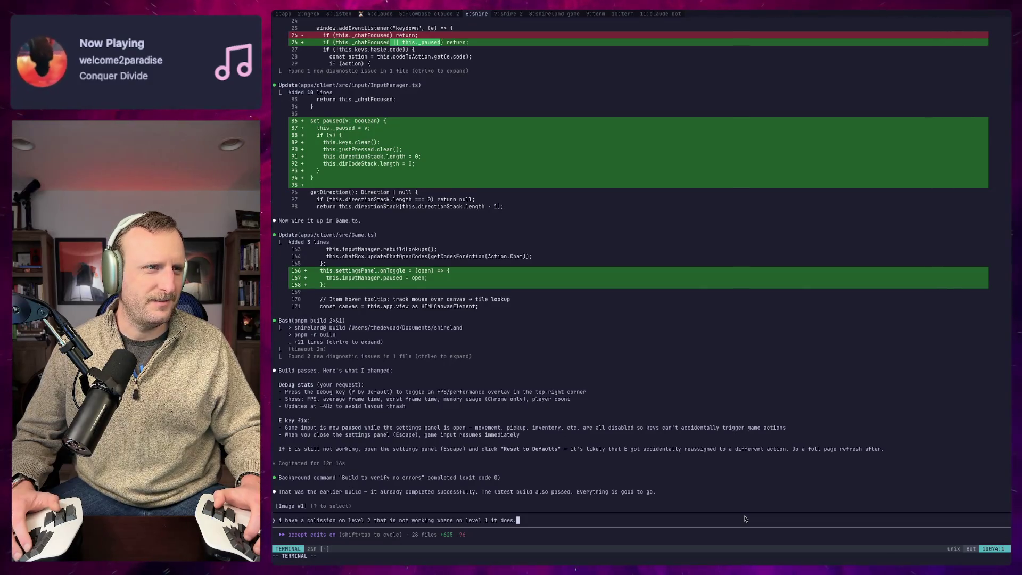
pyautogui.press('Return')
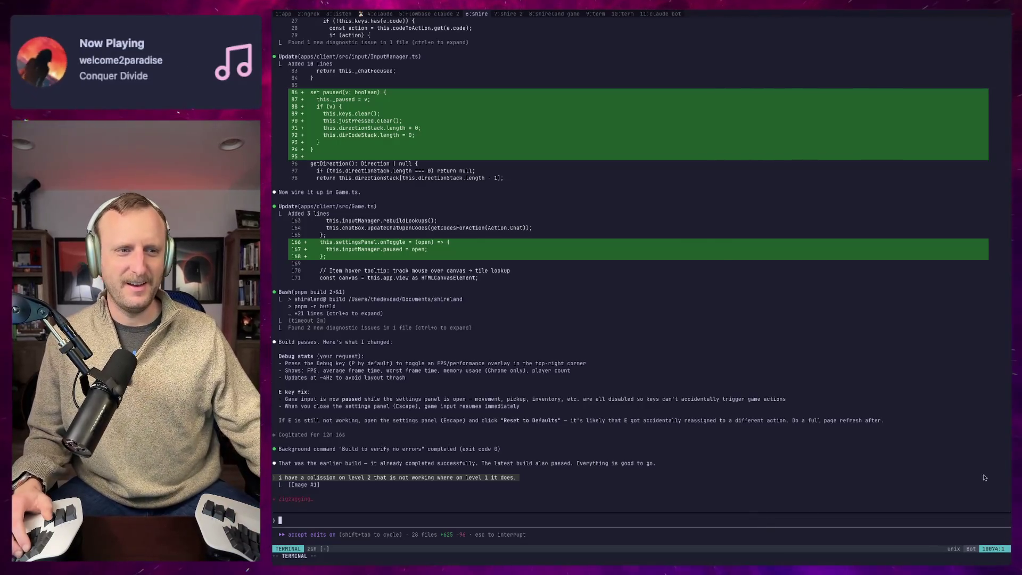
pyautogui.press('super+Tab')
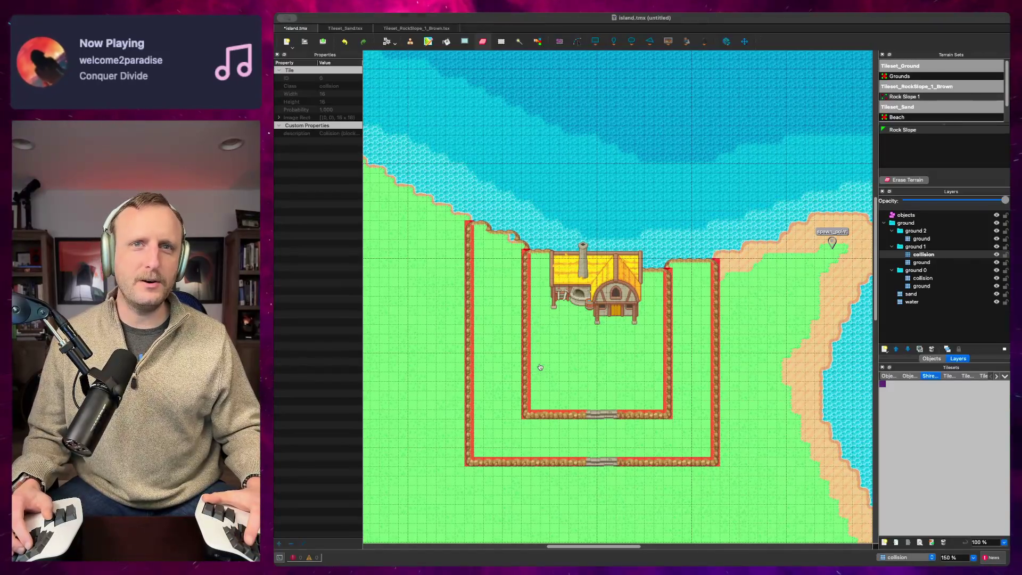
# - Walk the wizard out through the inner and outer gates and send the chat message 'FOR THE SHIRE!!!!!!'
pyautogui.press('super+Tab')
pyautogui.press('Left')
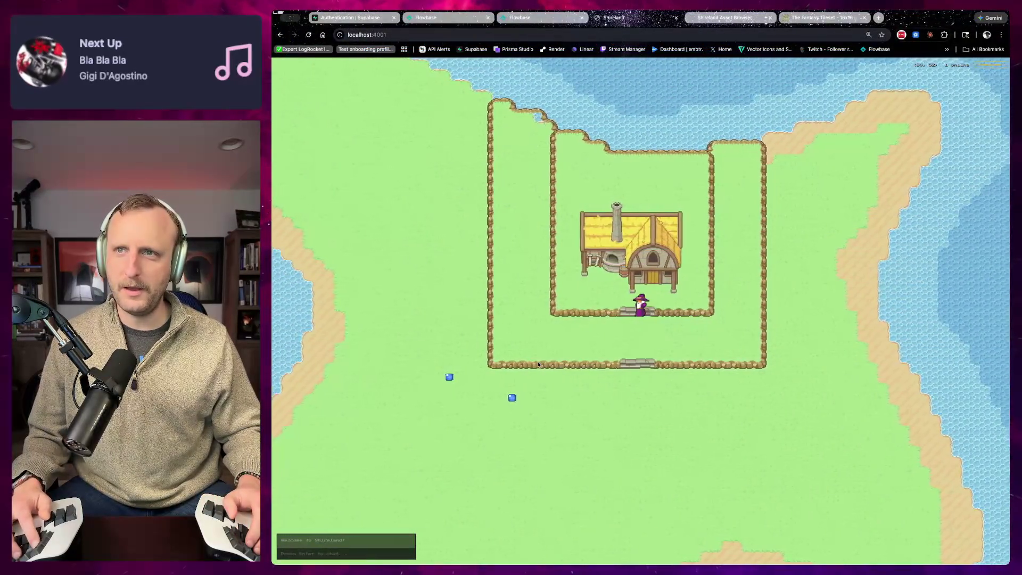
pyautogui.press('Up')
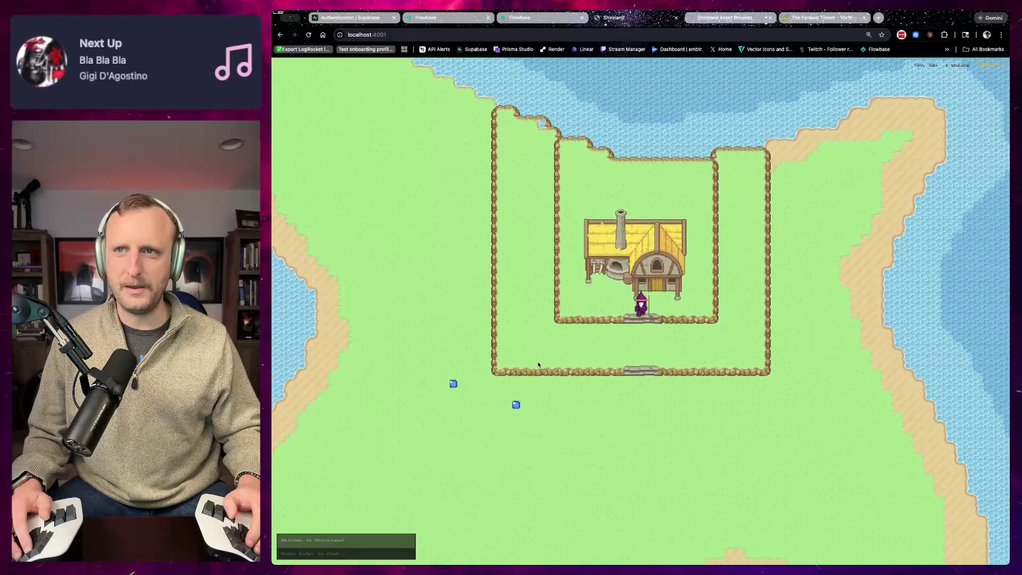
pyautogui.press('Down')
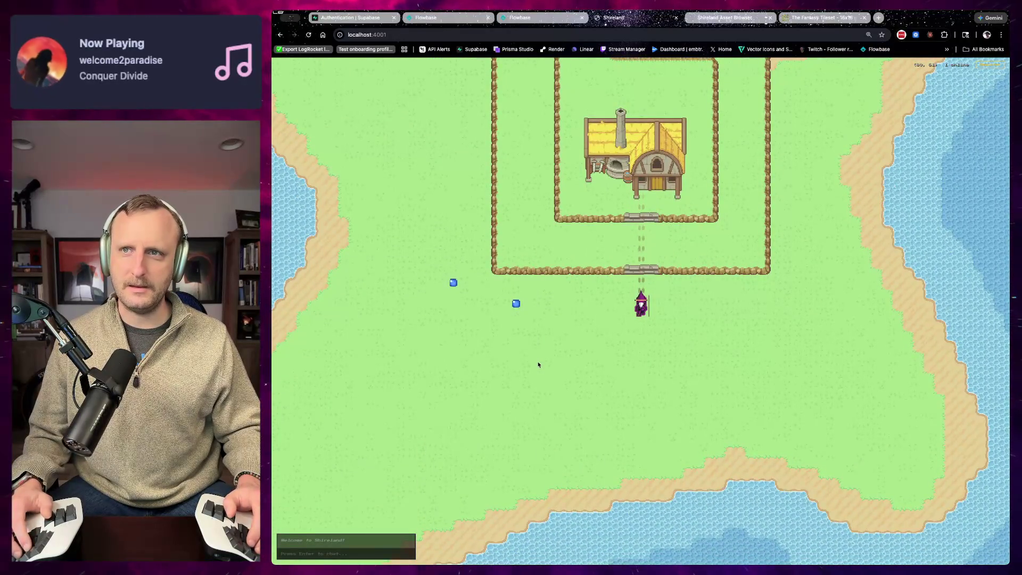
pyautogui.press('Left')
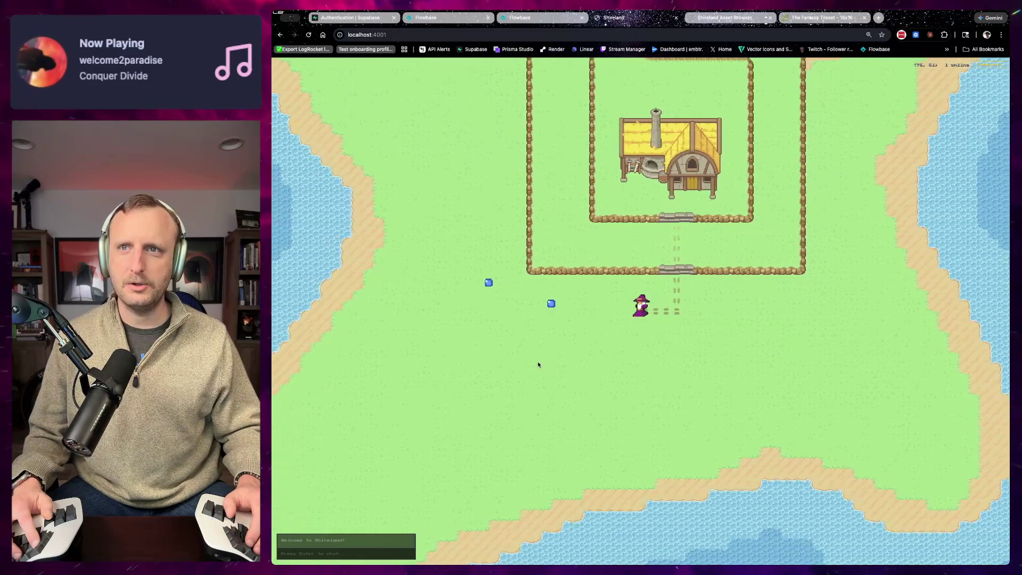
pyautogui.press('Left')
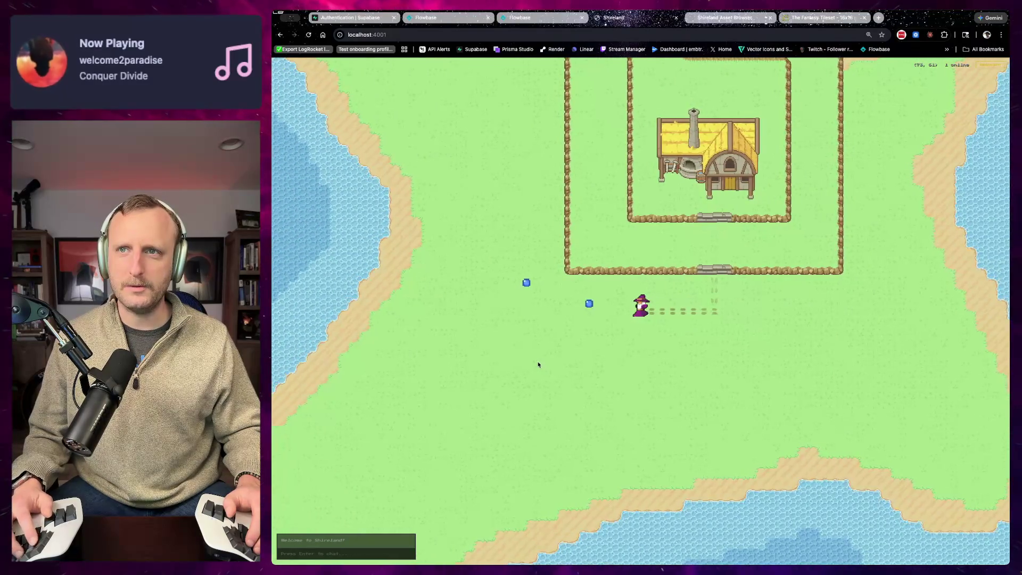
pyautogui.press('Up')
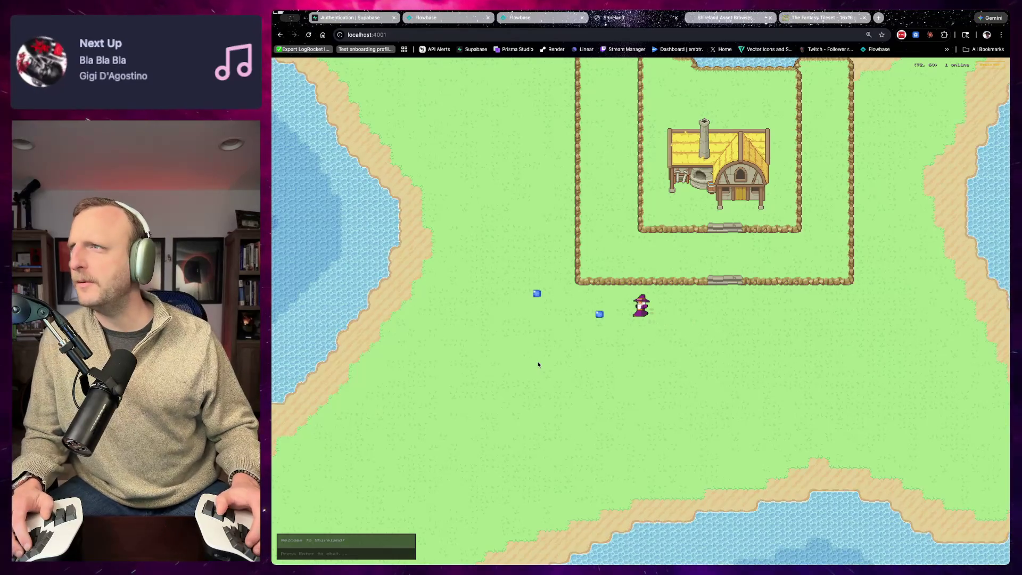
pyautogui.press('i')
pyautogui.press('i')
pyautogui.write('FOR THE SHIRE!!!!!!!')
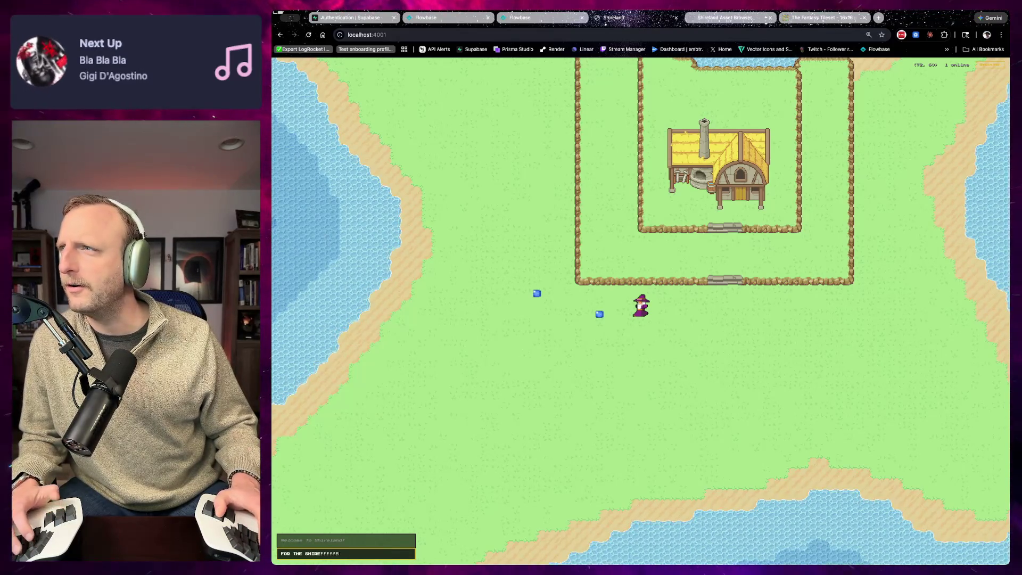
pyautogui.press('Return')
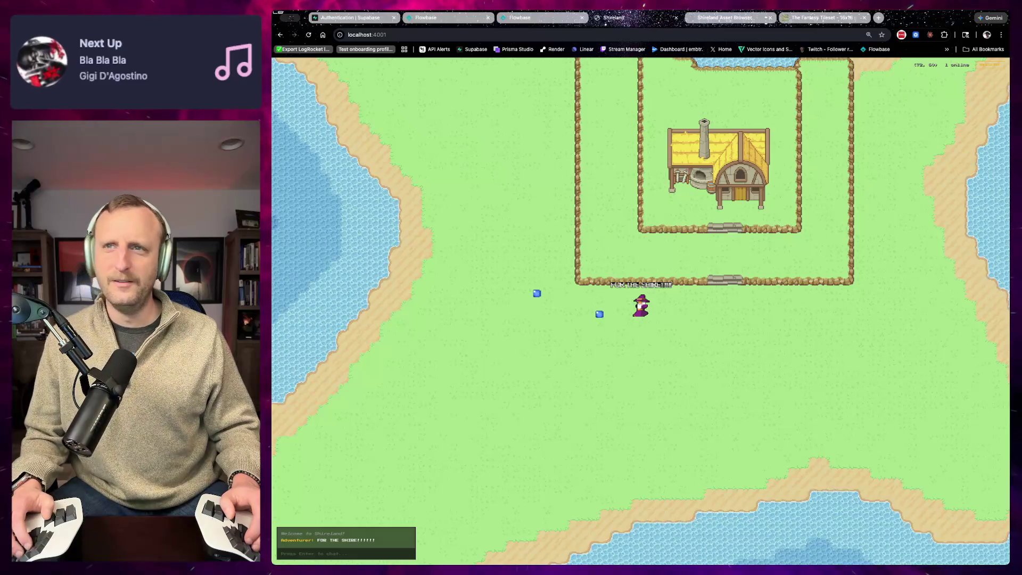
# - Collect two Shiny Marbles south of the farm and head north past its west side
pyautogui.press('s')
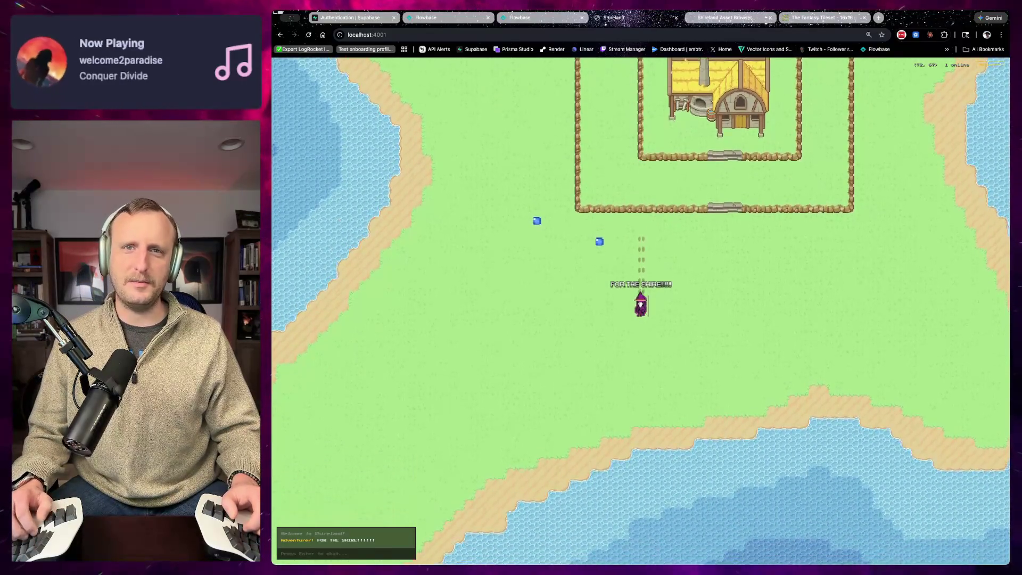
pyautogui.press('a')
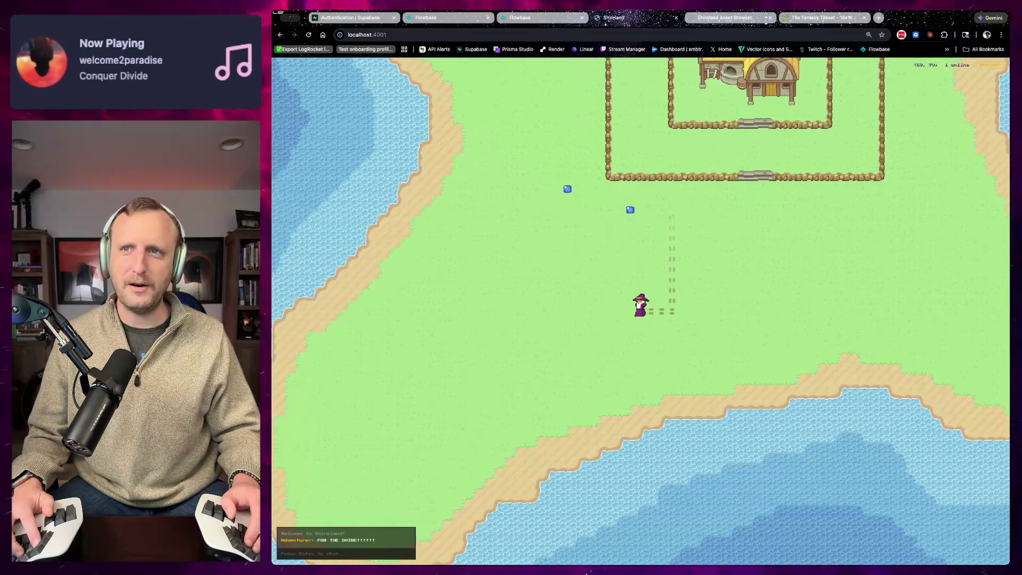
pyautogui.press('w')
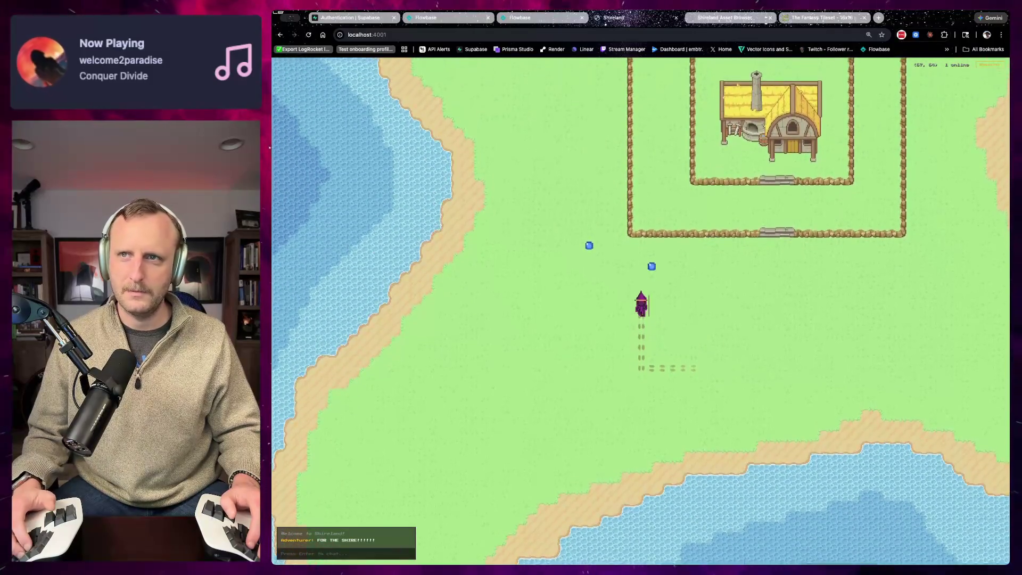
pyautogui.press('w')
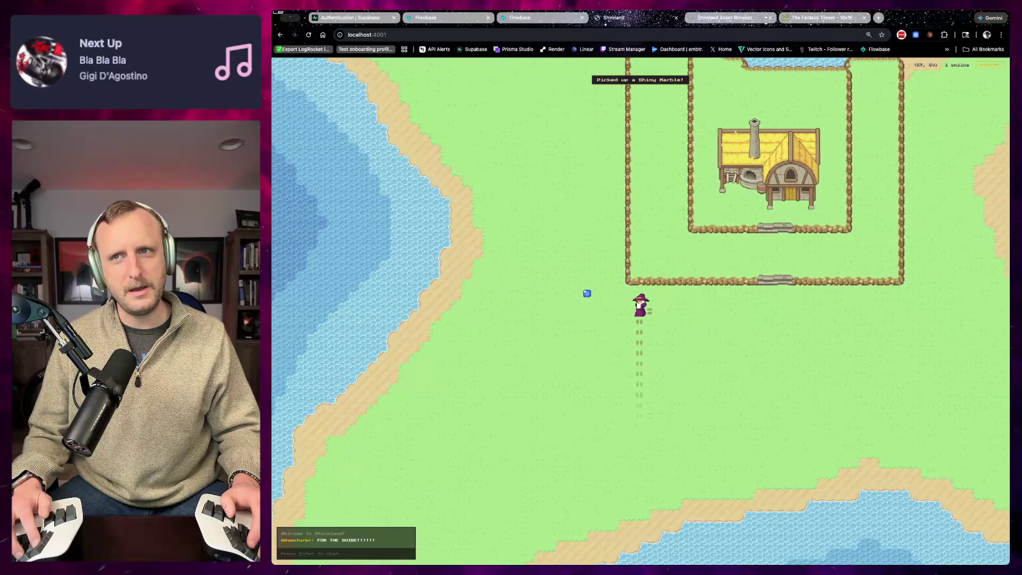
pyautogui.press('a')
pyautogui.press('w')
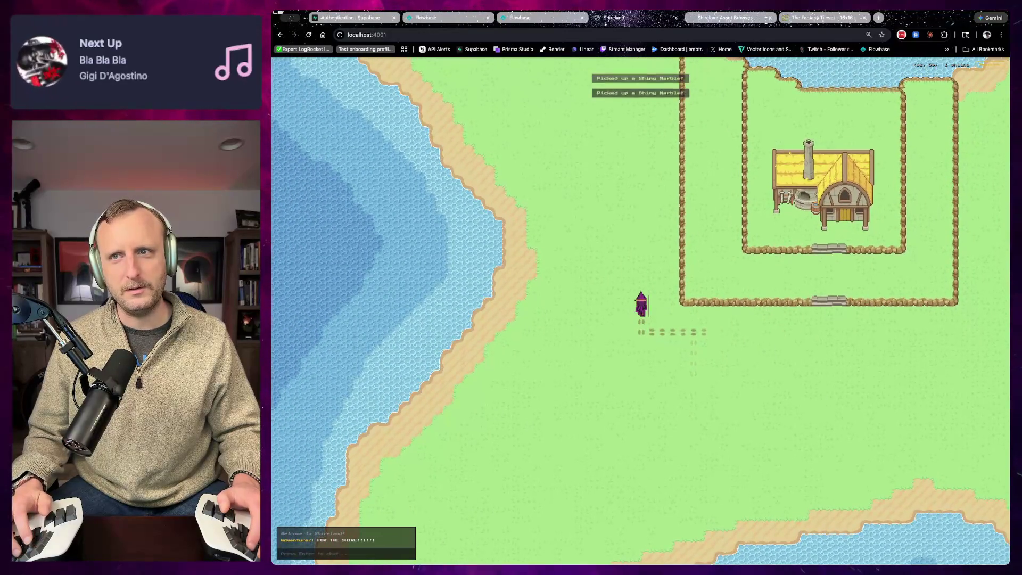
pyautogui.press('w')
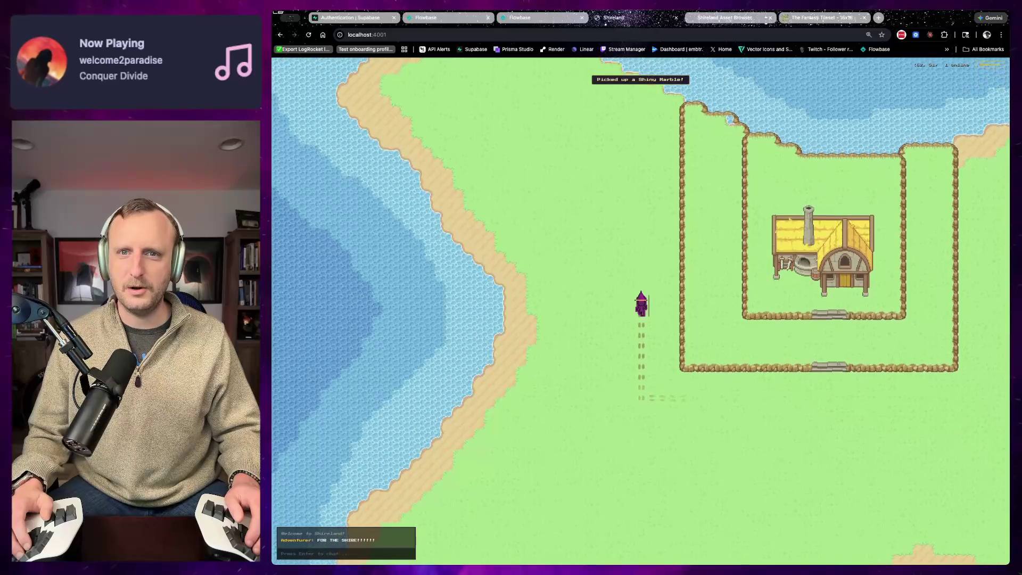
pyautogui.press('w')
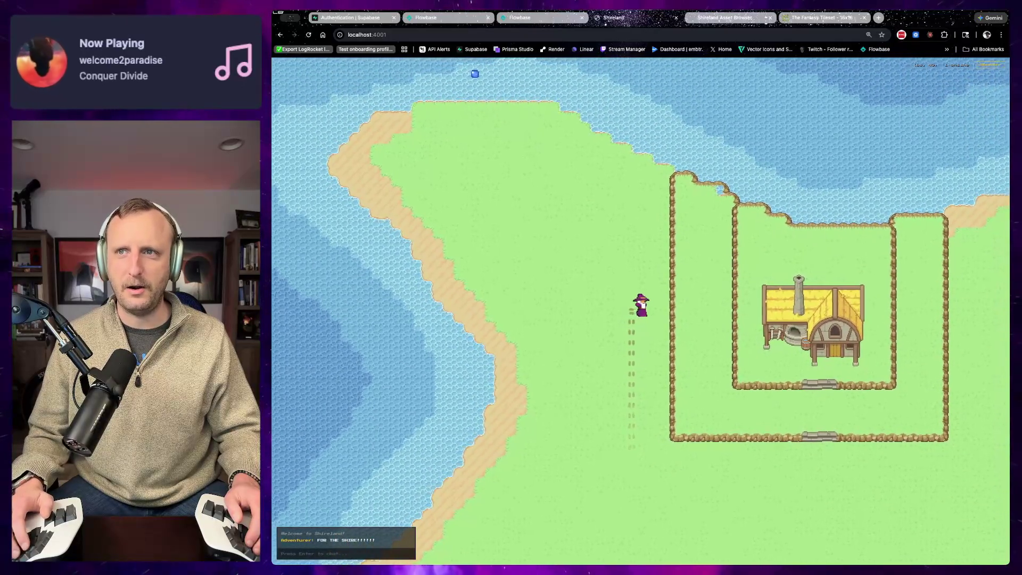
# - Walk into the outer fence's west and bottom edges to confirm it blocks the wizard
pyautogui.press('d')
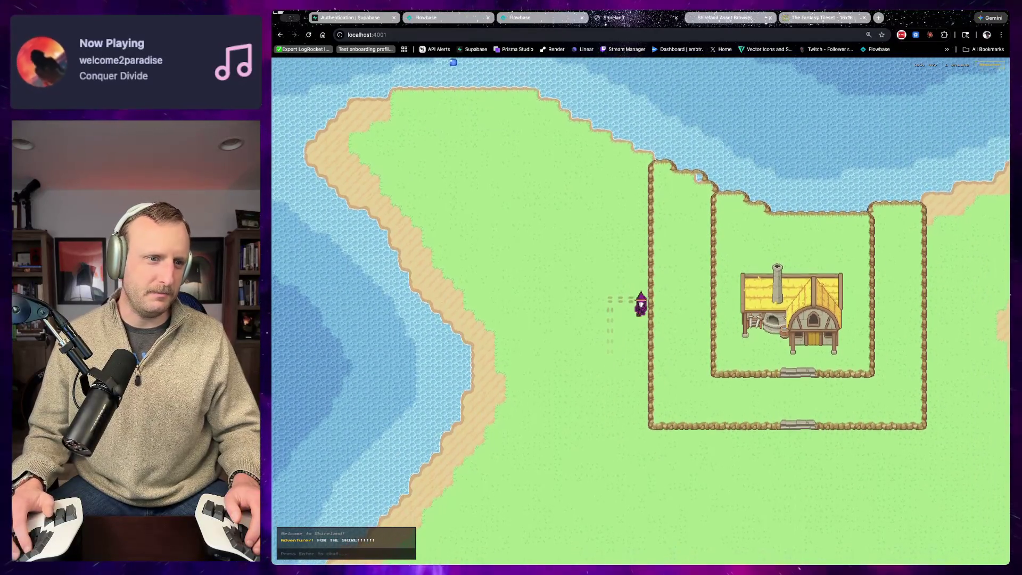
pyautogui.press('s')
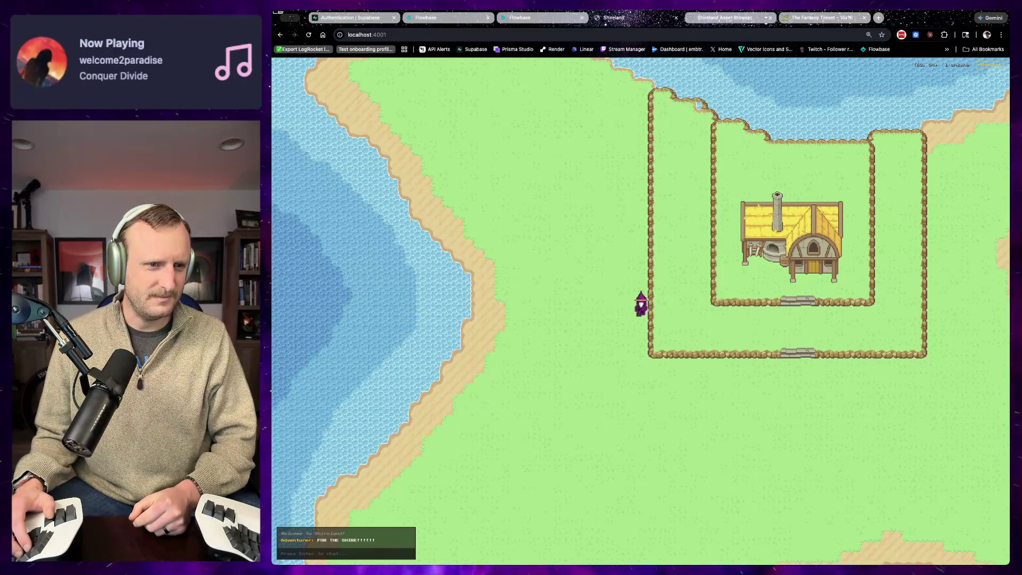
pyautogui.press('s')
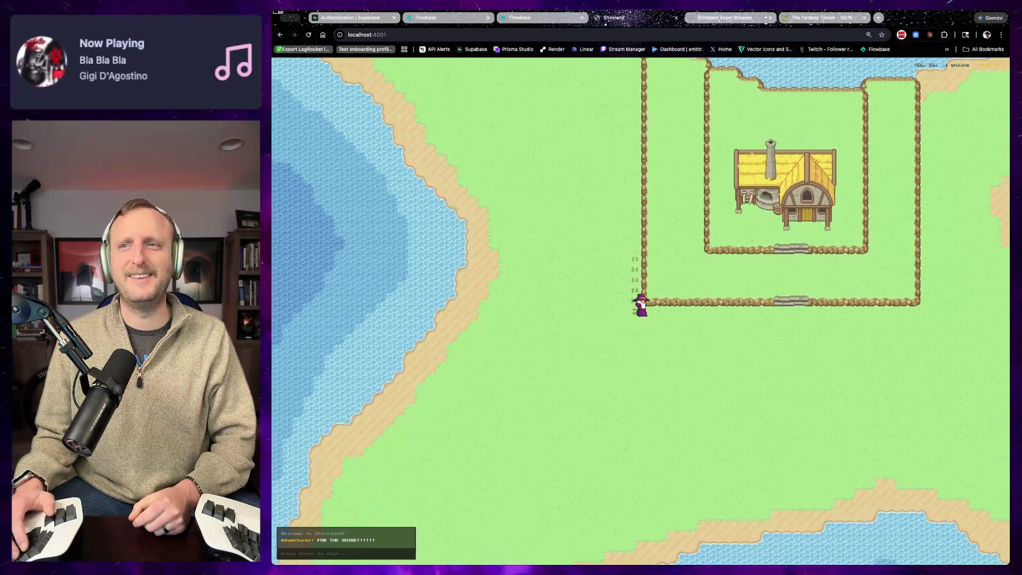
pyautogui.press('d')
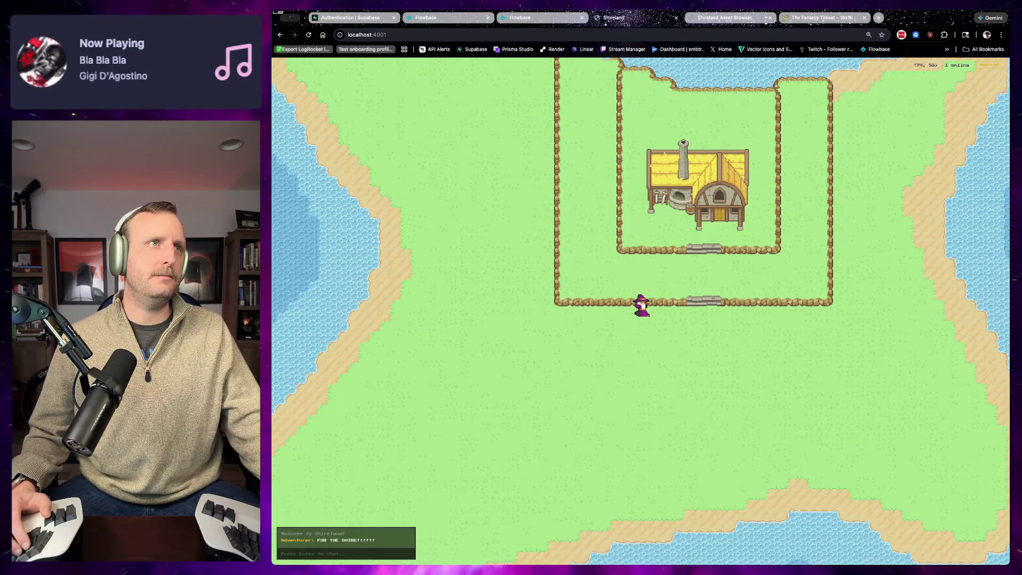
pyautogui.press('super+Tab')
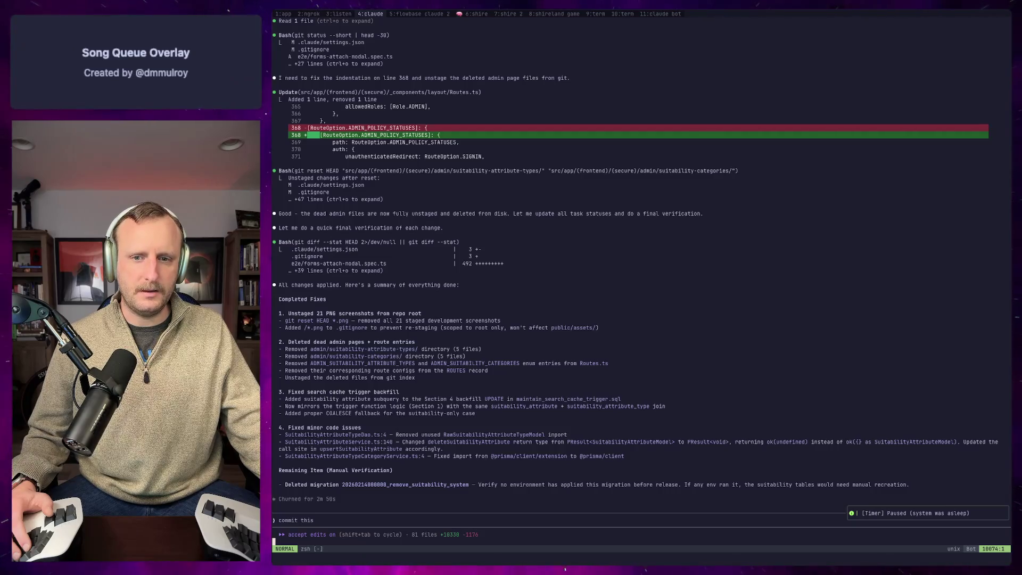
# - Hide the terminal to show the desktop, then cycle tmux windows toward the claude bot session
pyautogui.press('super+h')
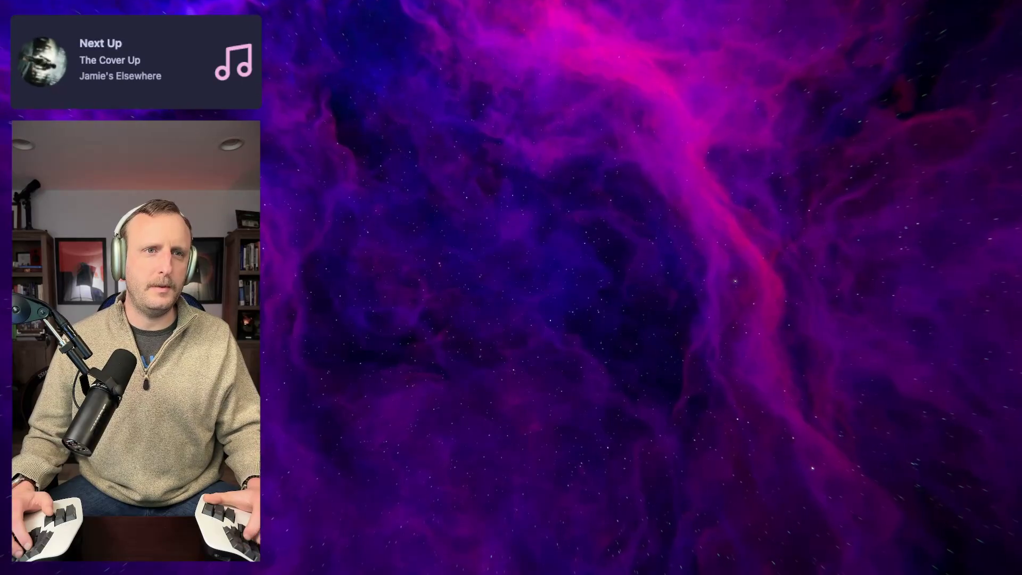
pyautogui.hotkey('ctrl', 'b')
pyautogui.press('n')
pyautogui.hotkey('ctrl', 'b')
pyautogui.press('n')
pyautogui.hotkey('ctrl', 'b')
pyautogui.press('n')
pyautogui.hotkey('ctrl', 'b')
pyautogui.press('n')
pyautogui.hotkey('ctrl', 'b')
pyautogui.press('n')
pyautogui.hotkey('ctrl', 'b')
pyautogui.press('n')
pyautogui.hotkey('ctrl', 'b')
pyautogui.press('n')
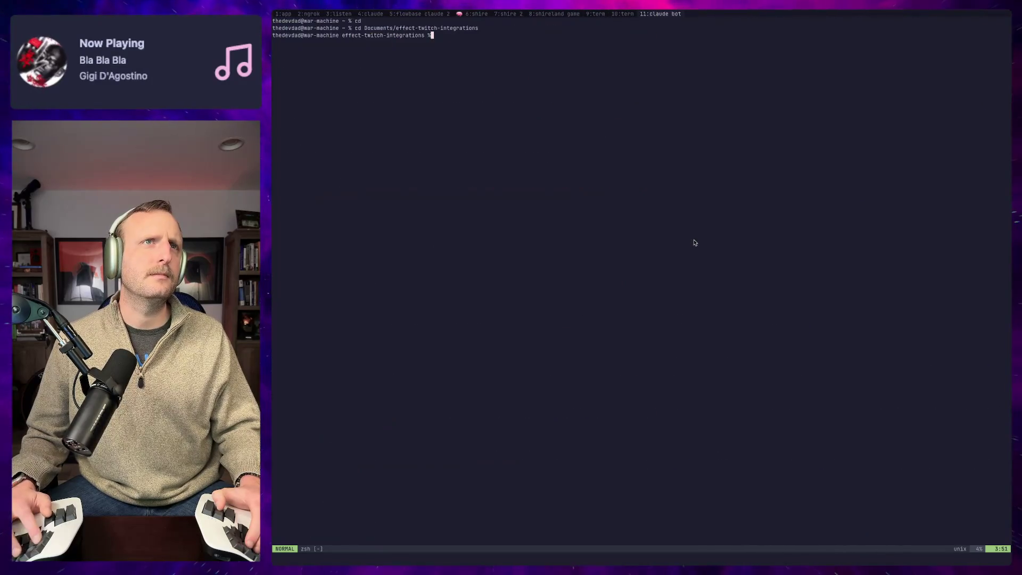
# - Open a tmux window named production, go to /var/www/flowbase and git pull the latest code
pyautogui.hotkey('ctrl', 'b')
pyautogui.press('c')
pyautogui.write('production')
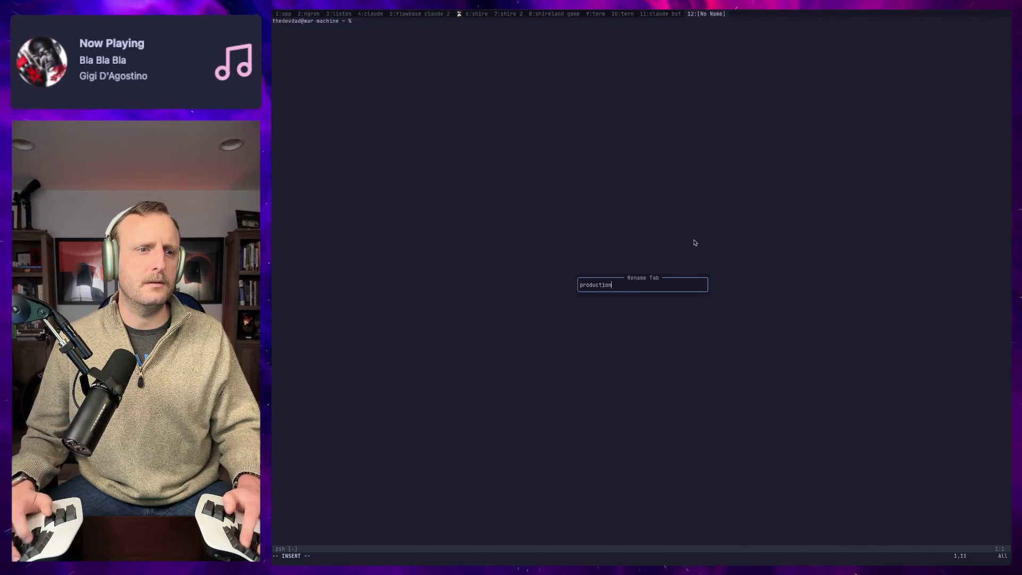
pyautogui.press('Return')
pyautogui.write('sshprod')
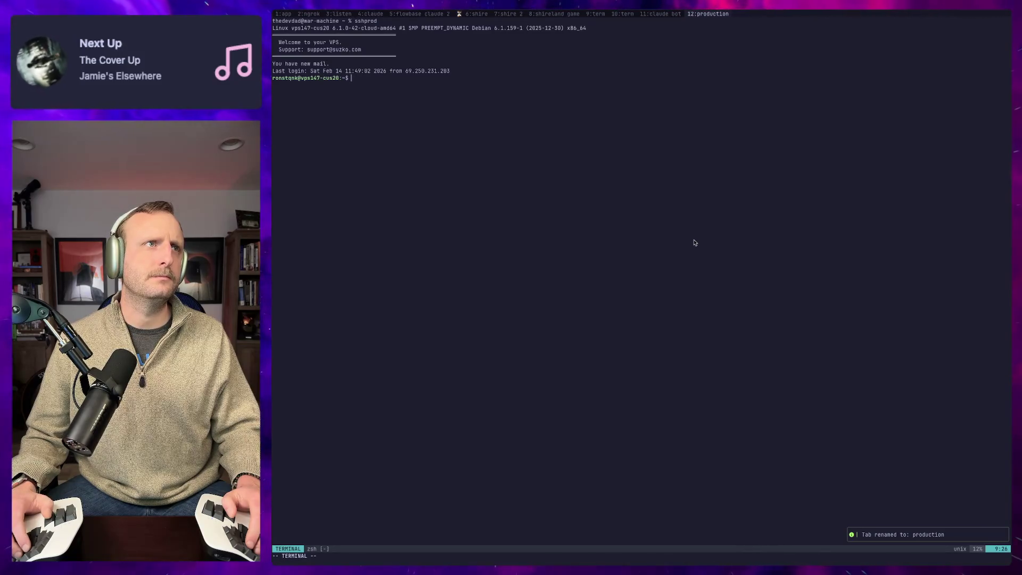
pyautogui.write('/var/www/flowbase')
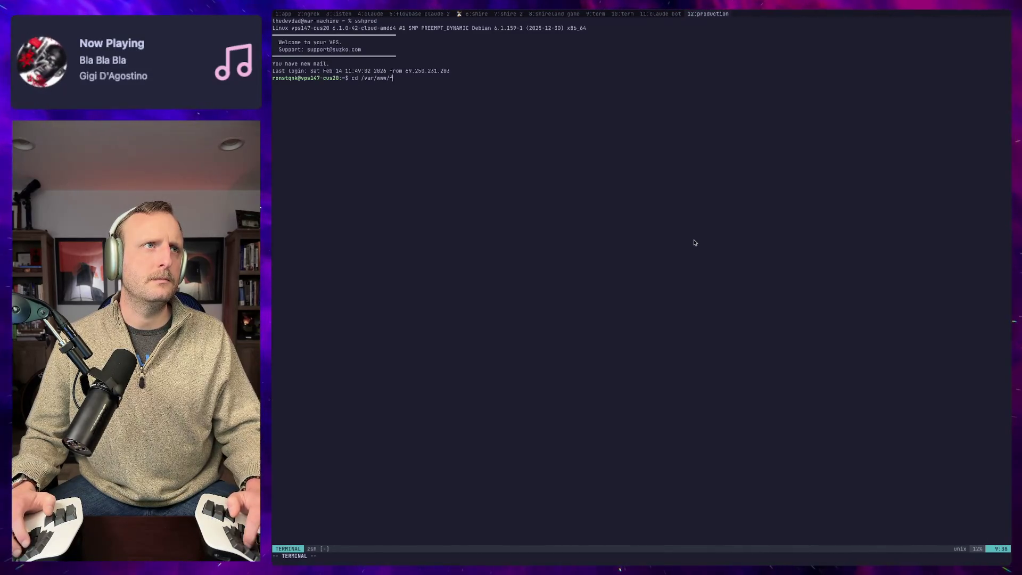
pyautogui.press('Return')
pyautogui.write('git pull')
pyautogui.press('Return')
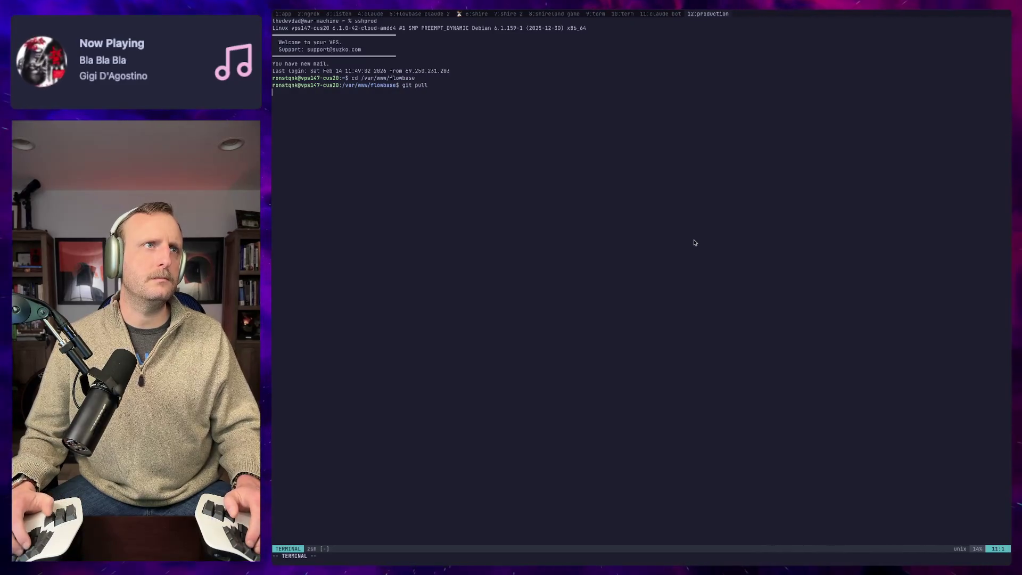
# - Stop all app processes with stopall and rerun the rebuild-and-restart deploy command from history
pyautogui.write('sa')
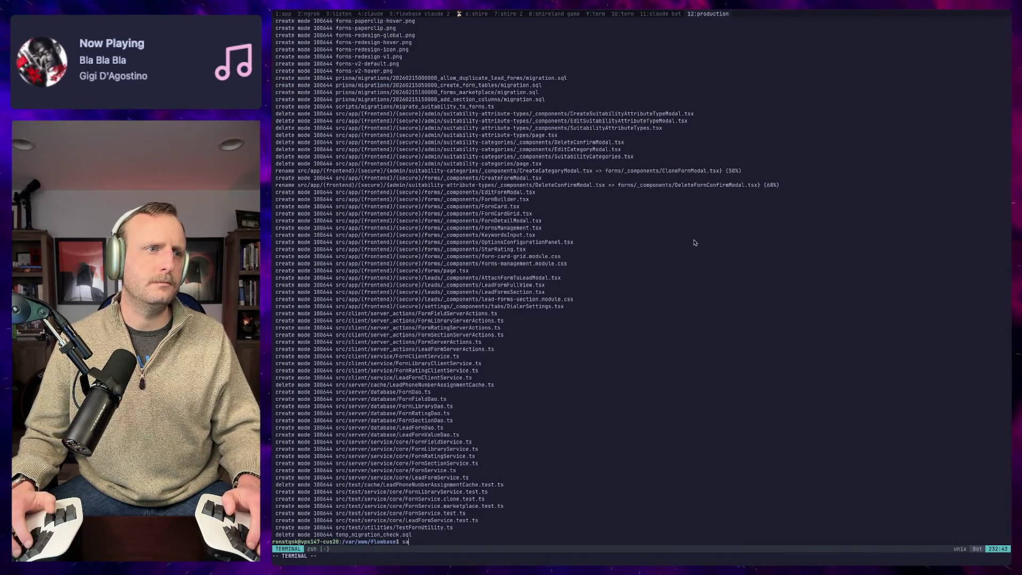
pyautogui.press('Return')
pyautogui.write('s')
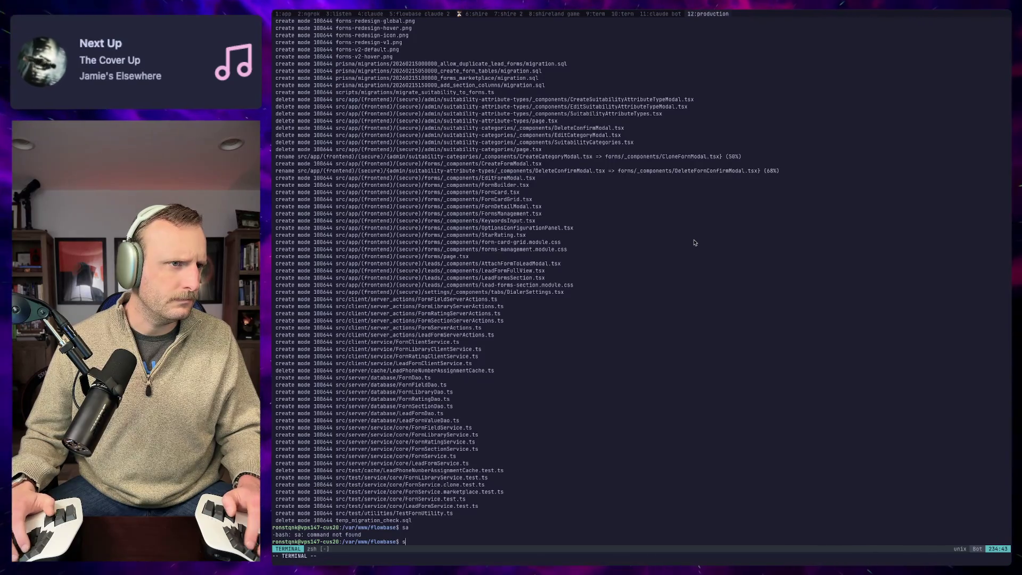
pyautogui.write('topall')
pyautogui.press('Return')
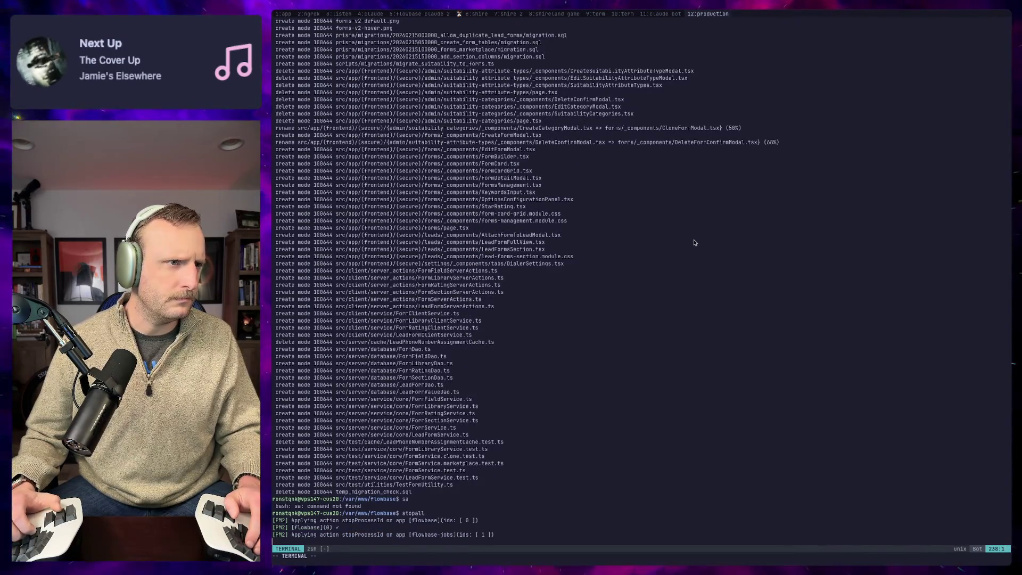
pyautogui.write('cl')
pyautogui.hotkey('ctrl', 'l')
pyautogui.press('Up')
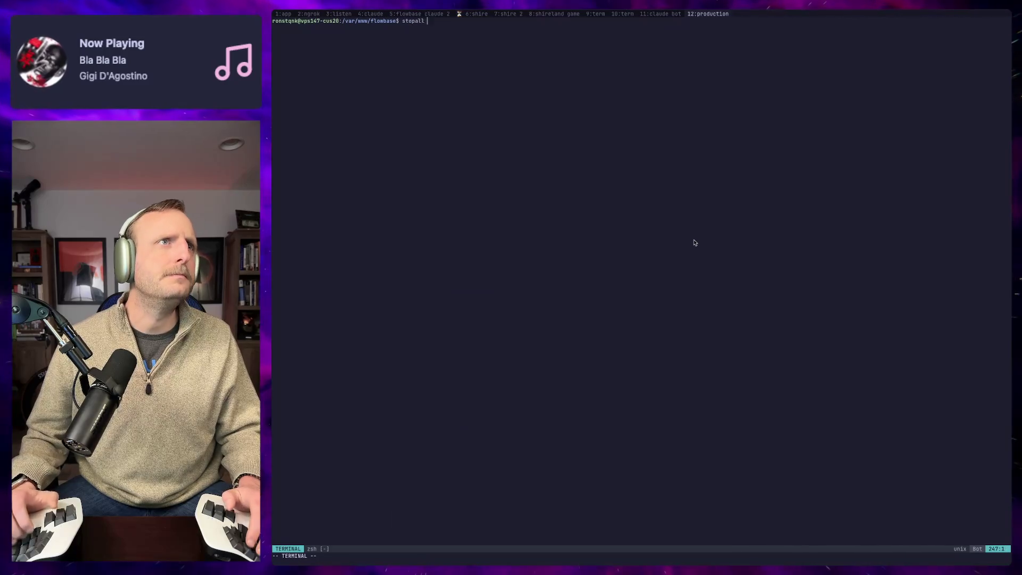
pyautogui.press('Up')
pyautogui.press('Return')
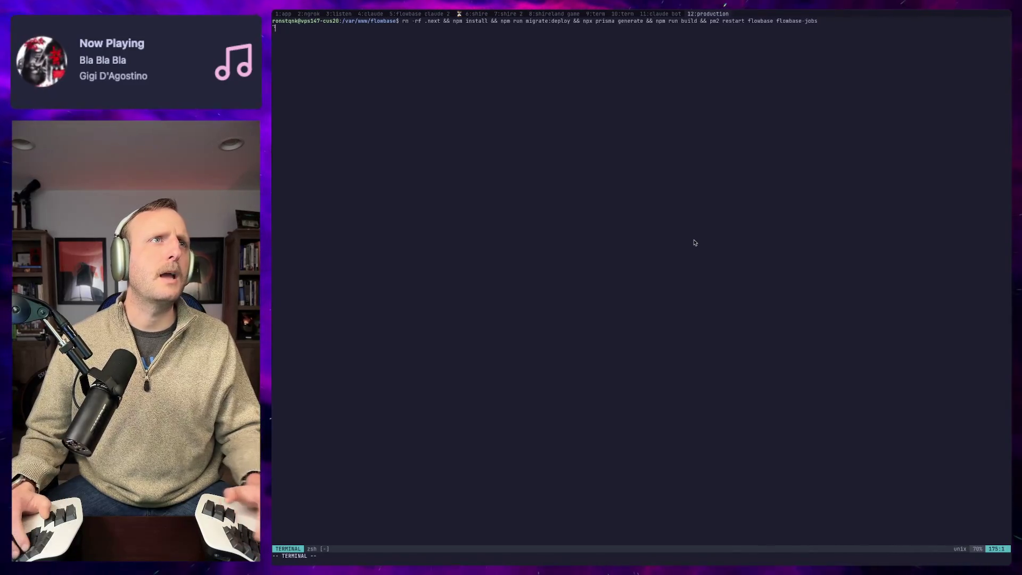
pyautogui.hotkey('ctrl', 'b')
pyautogui.press('6')
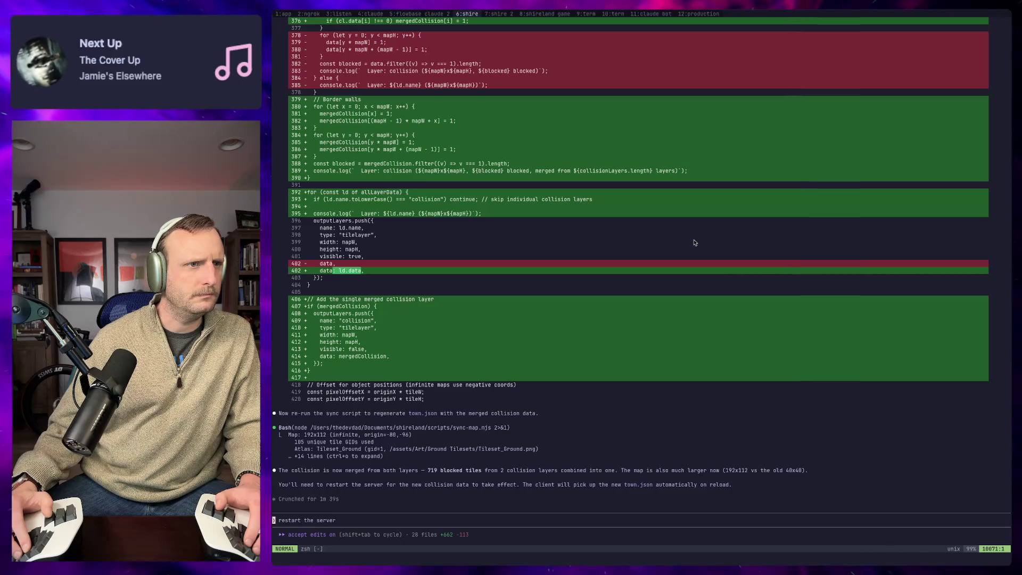
# - Restart the Shireland dev servers in tmux window 8 with a regenerated town.json and re-enter the game map
pyautogui.hotkey('ctrl', 'b')
pyautogui.press('7')
pyautogui.hotkey('ctrl', 'b')
pyautogui.press('8')
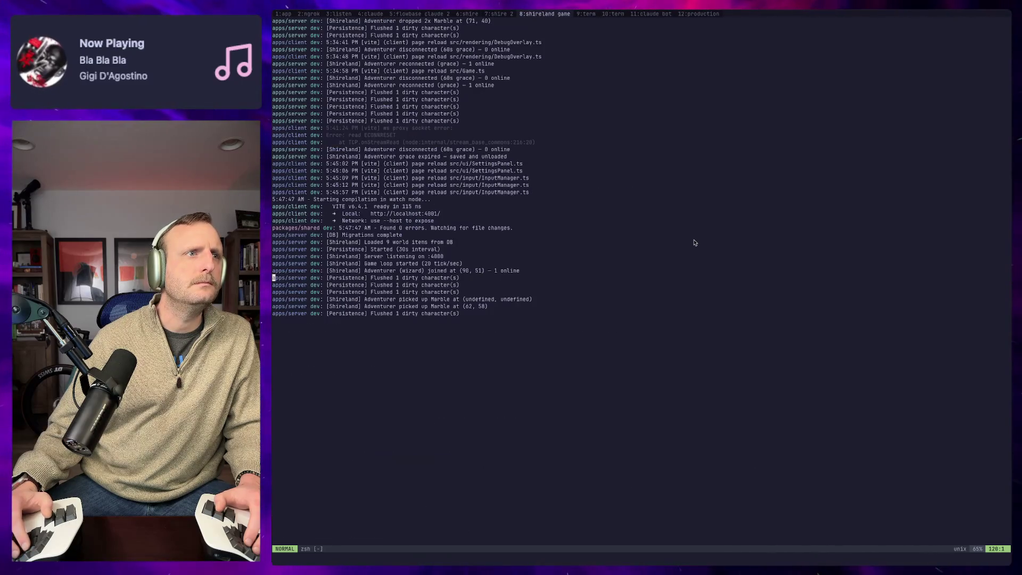
pyautogui.press('i')
pyautogui.hotkey('ctrl', 'c')
pyautogui.write('sm')
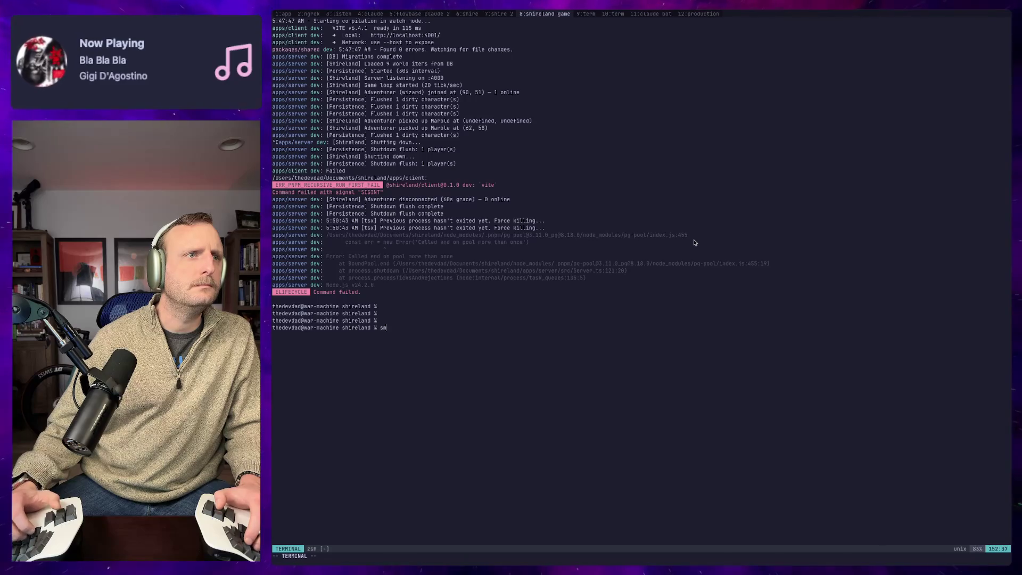
pyautogui.press('Return')
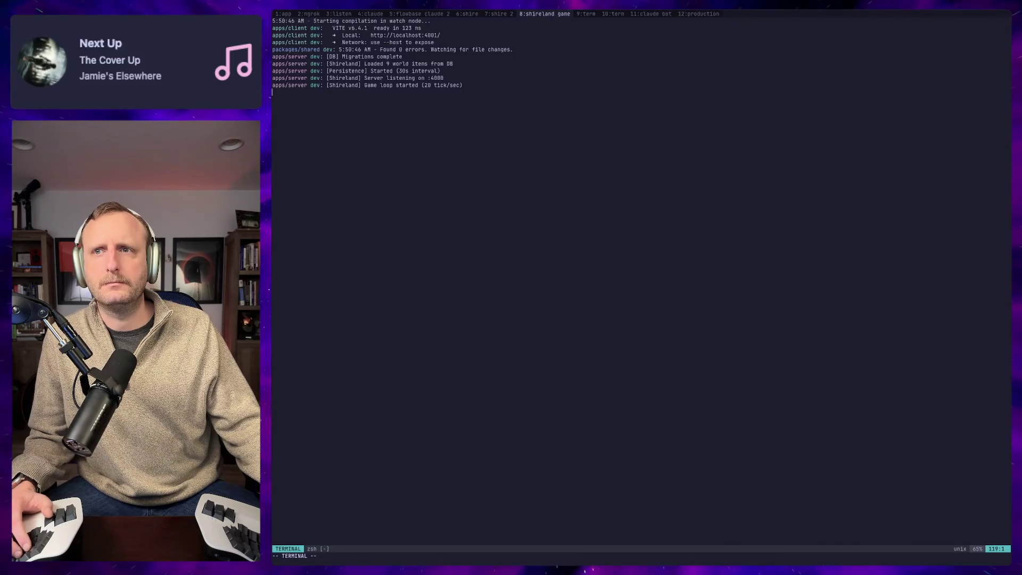
pyautogui.press('super+Tab')
pyautogui.click(629, 337)
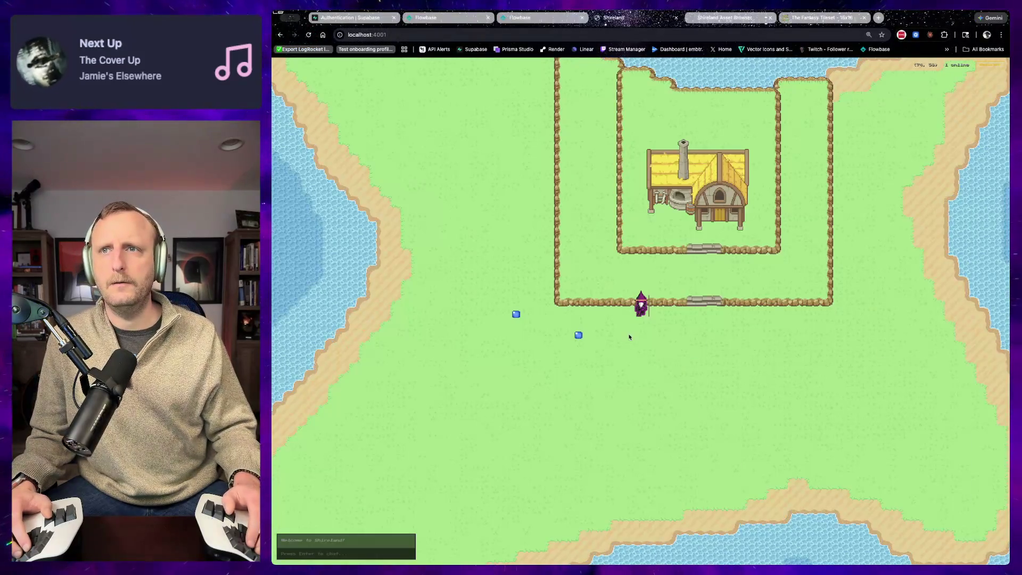